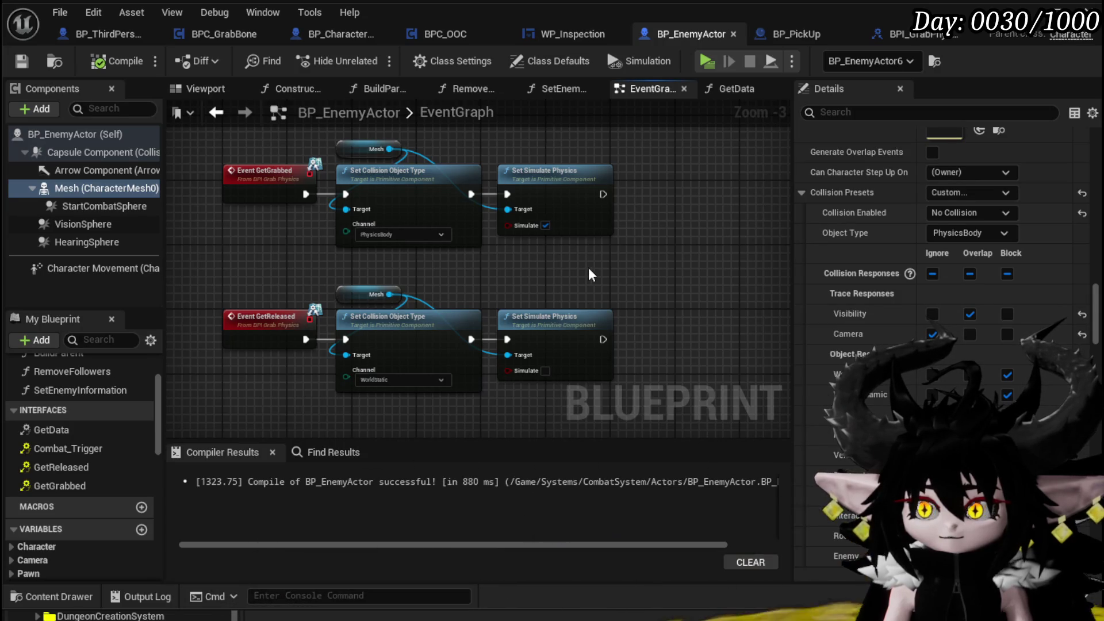
Make the enemy Mesh collision Query Only (No Physics Collision), save, and start a play test
{"action": "left_click", "coordinate": [953, 215]}
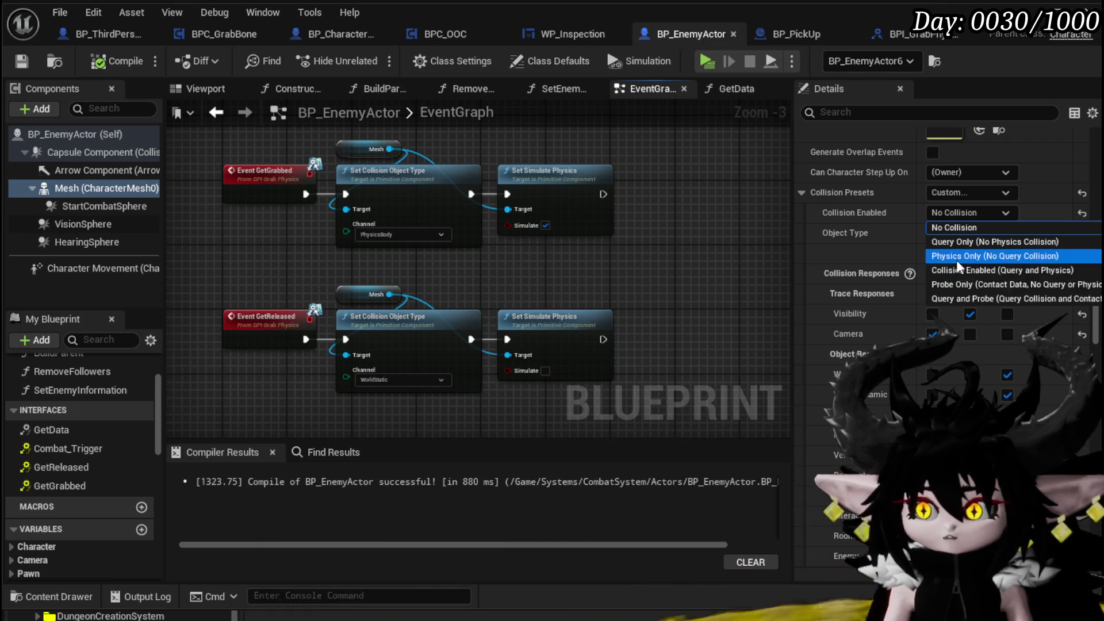
{"action": "left_click", "coordinate": [955, 244]}
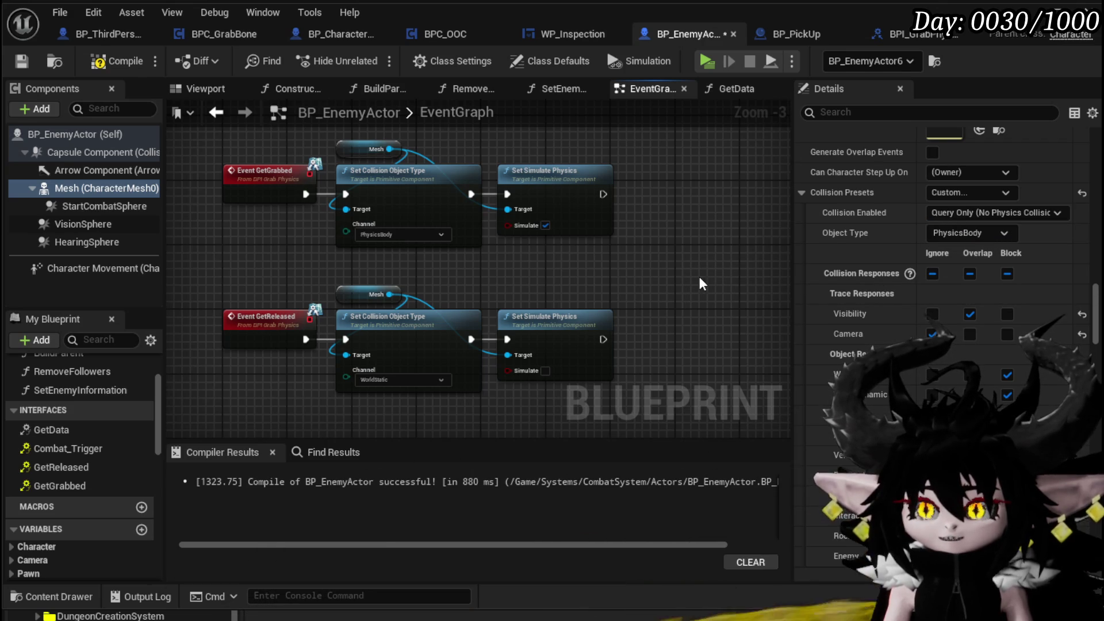
{"action": "left_click", "coordinate": [21, 62]}
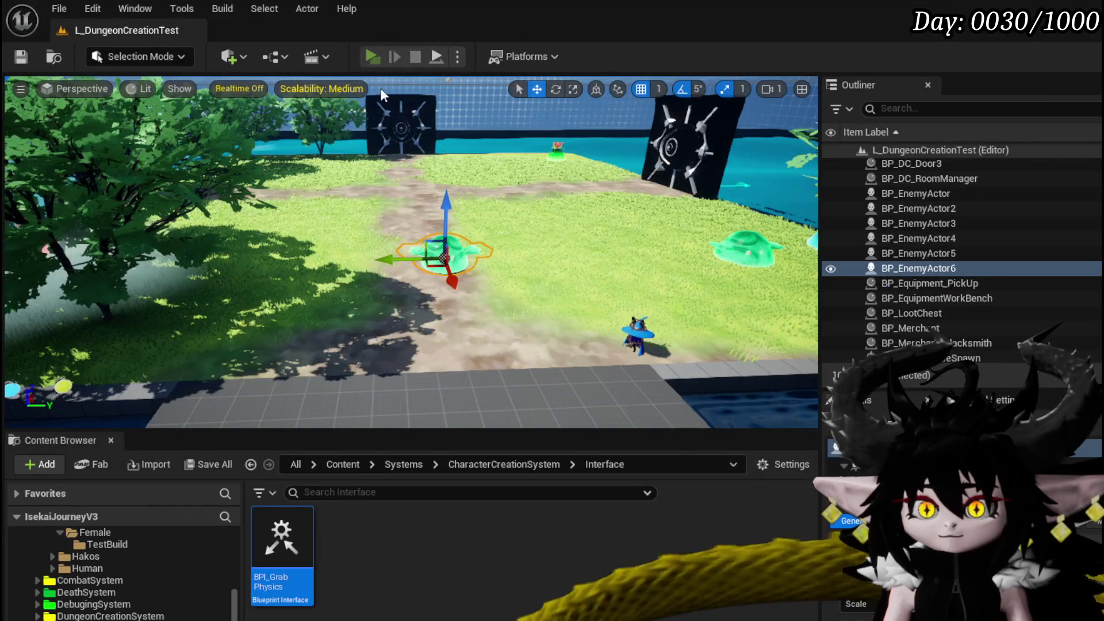
{"action": "left_click", "coordinate": [373, 56]}
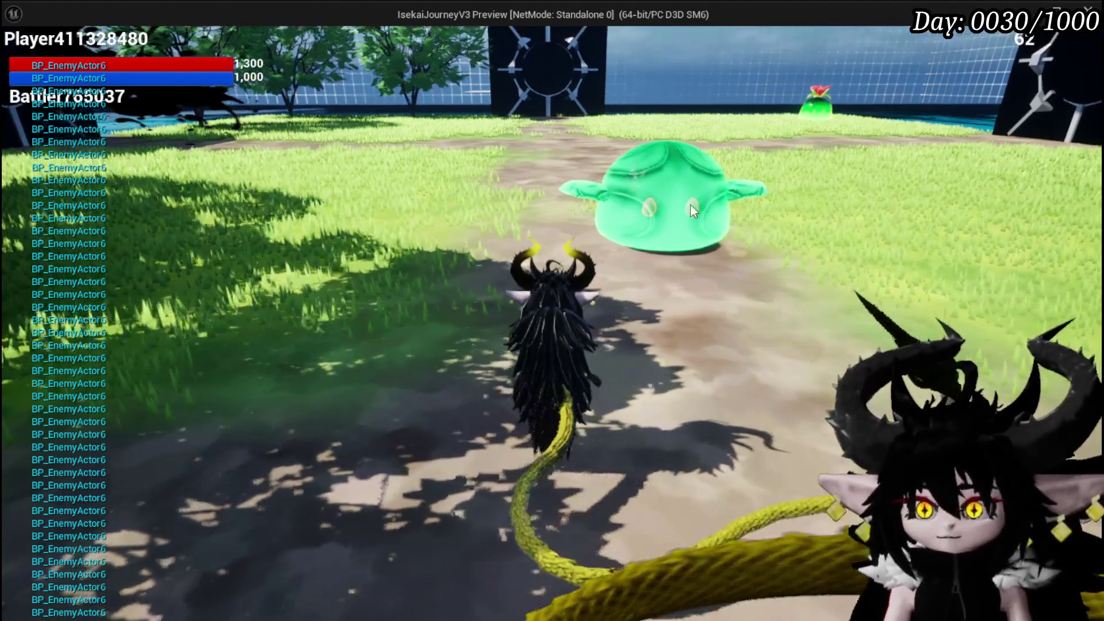
{"action": "left_click", "coordinate": [690, 205]}
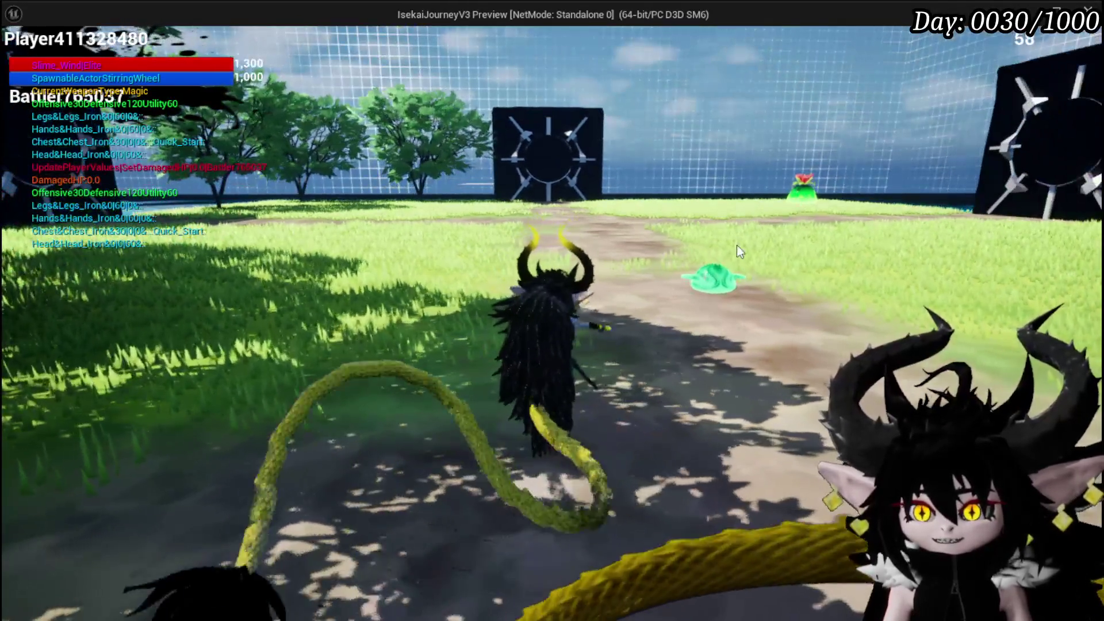
{"action": "left_click_drag", "start_coordinate": [737, 252], "coordinate": [1021, 285]}
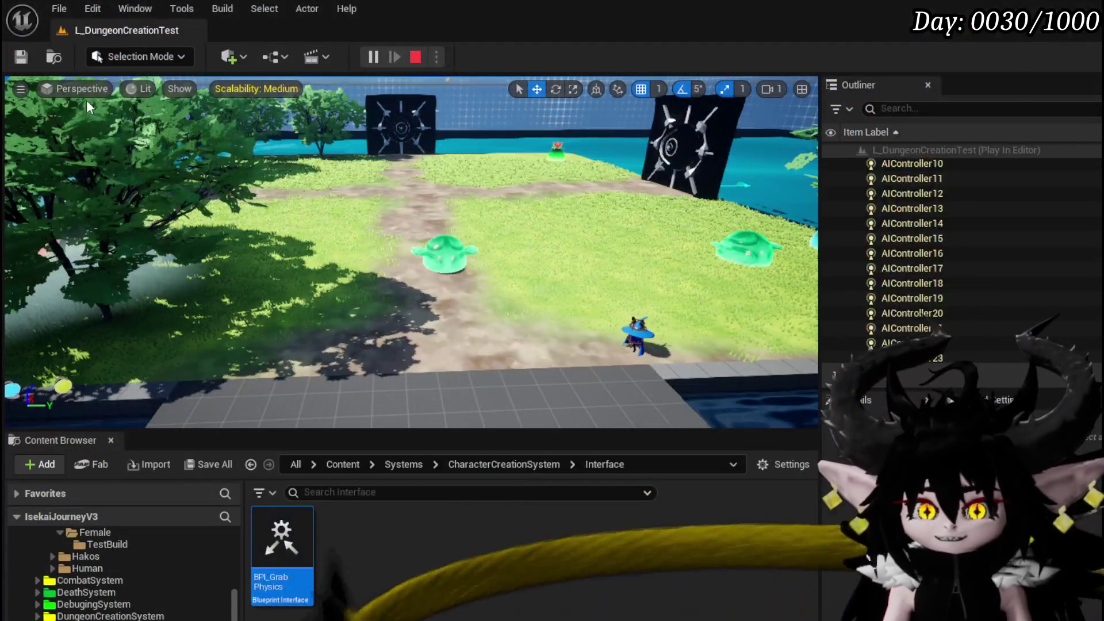
{"action": "key", "text": "Escape"}
{"action": "key", "text": "ctrl+s"}
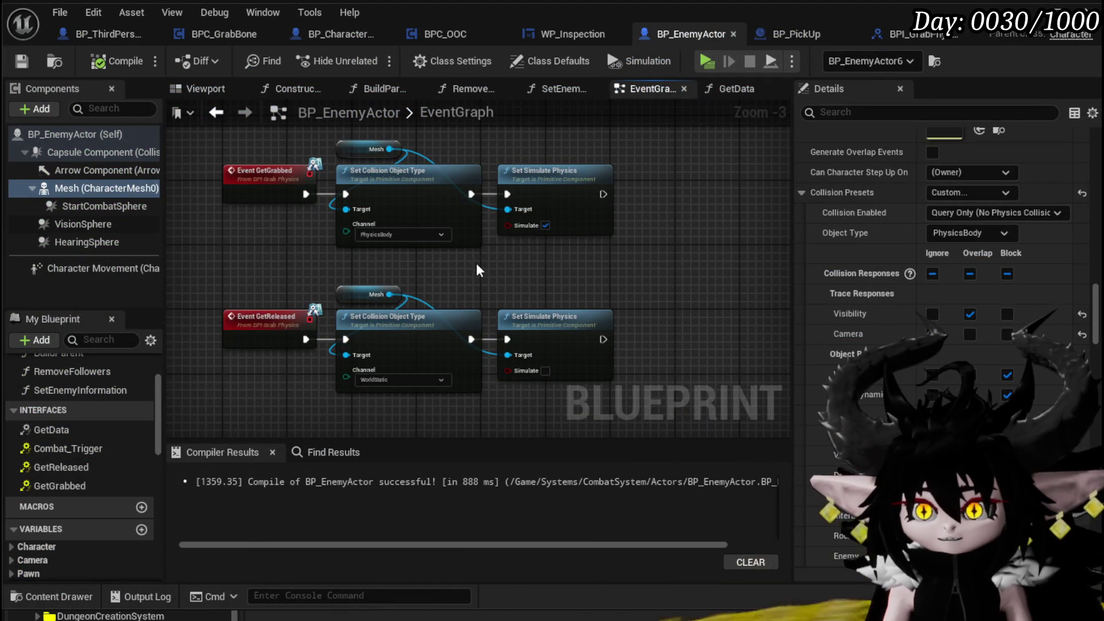
Wire Event GetGrabbed straight into Set Simulate Physics, move Set Collision Object Type aside, compile and save
{"action": "left_click_drag", "start_coordinate": [375, 149], "coordinate": [370, 176]}
{"action": "left_click_drag", "start_coordinate": [305, 246], "coordinate": [509, 246]}
{"action": "mouse_move", "coordinate": [404, 233]}
{"action": "left_mouse_down"}
{"action": "mouse_move", "coordinate": [298, 272]}
{"action": "mouse_move", "coordinate": [249, 273]}
{"action": "left_mouse_up"}
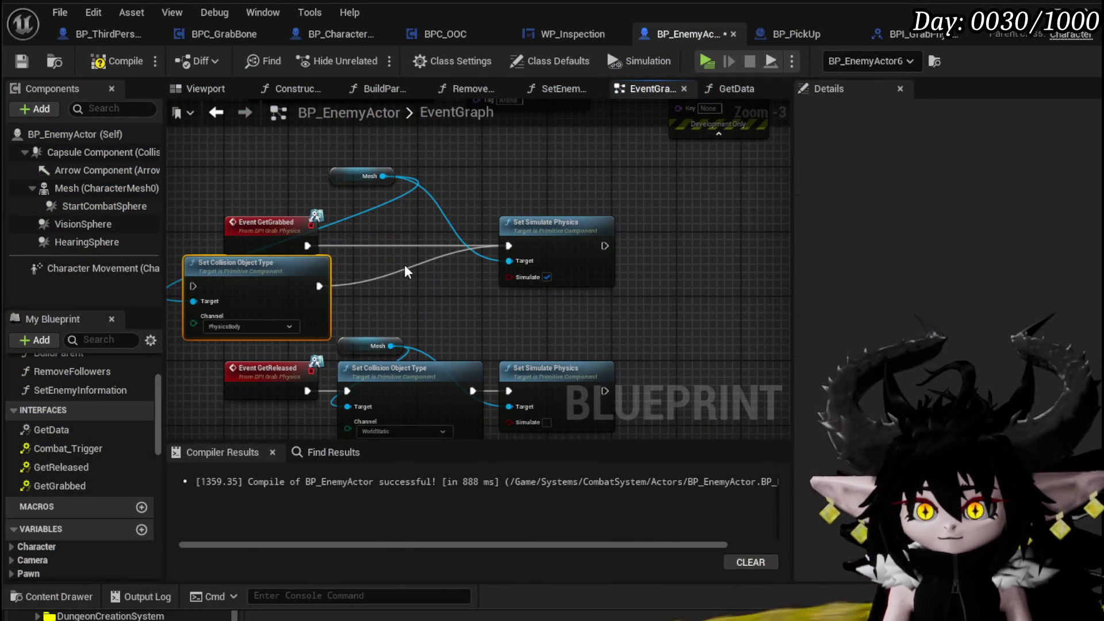
{"action": "left_click", "coordinate": [26, 57]}
{"action": "left_click_drag", "start_coordinate": [566, 257], "coordinate": [477, 251]}
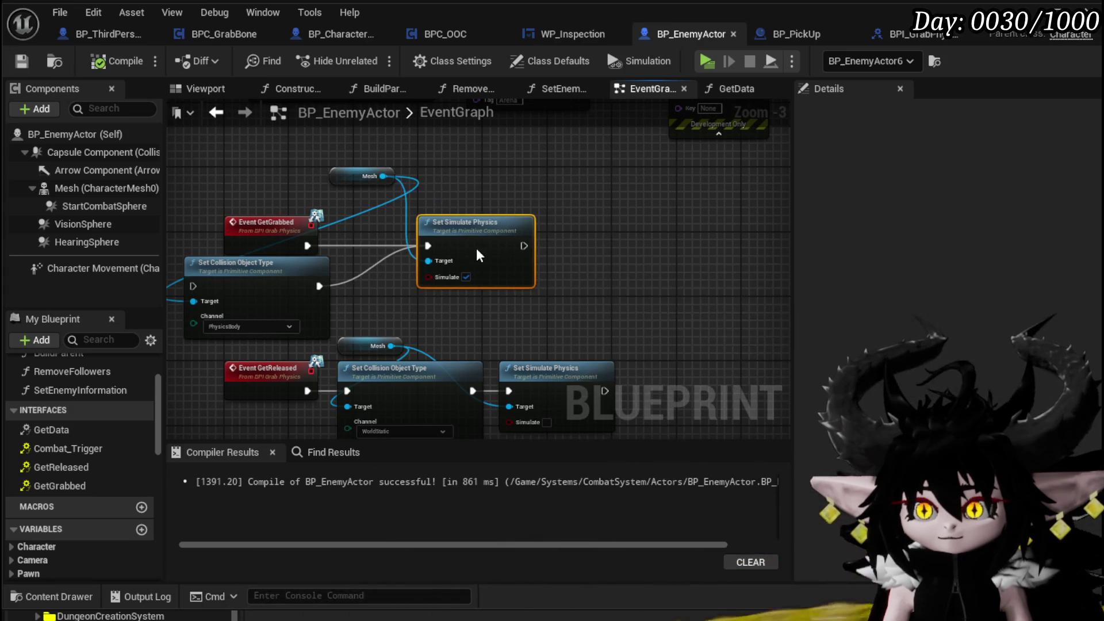
{"action": "left_click", "coordinate": [377, 147]}
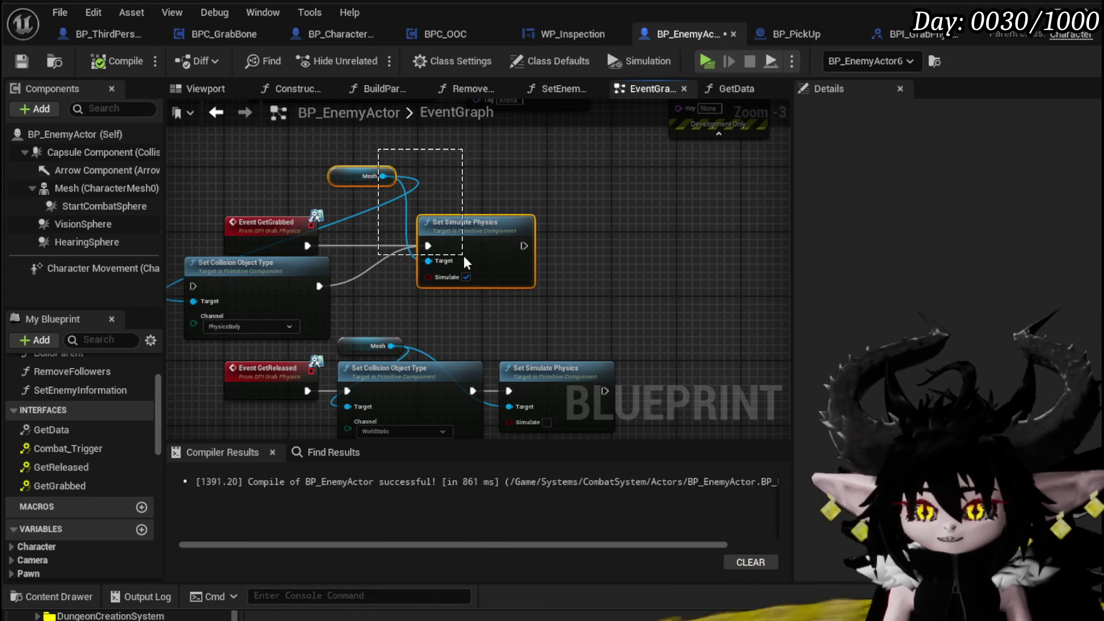
{"action": "left_click", "coordinate": [21, 61]}
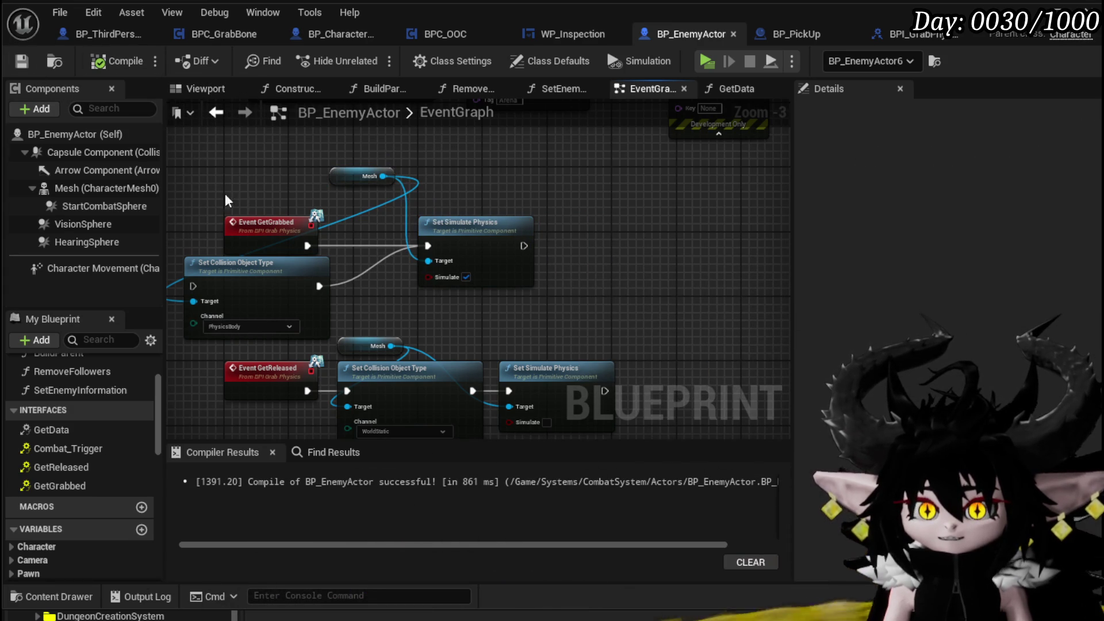
{"action": "left_click", "coordinate": [109, 153]}
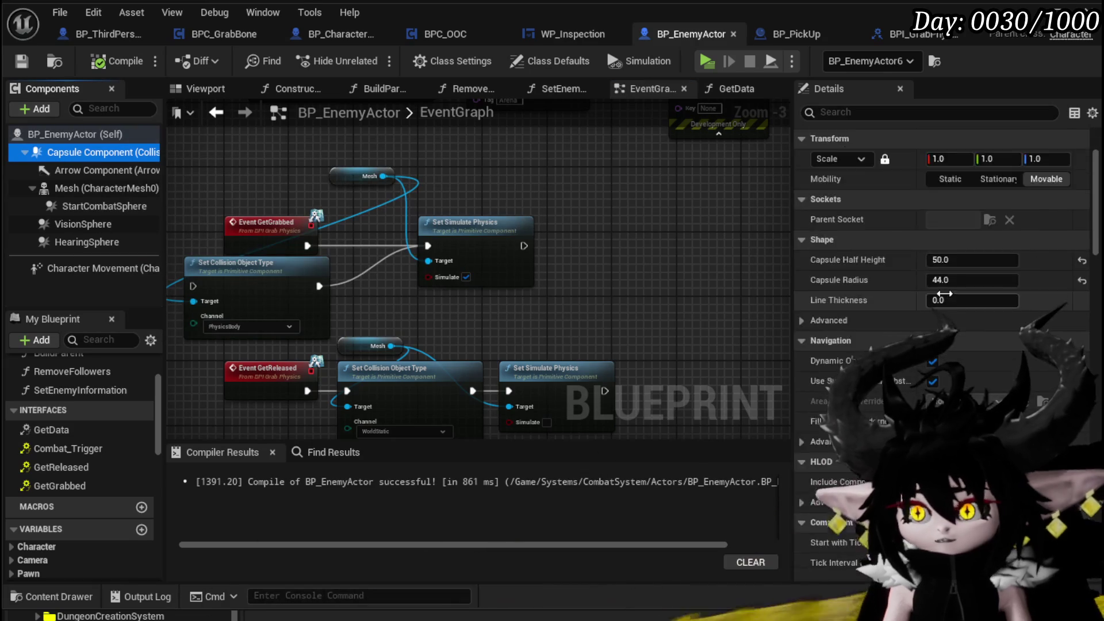
Review the collision settings of the Capsule Component and the Mesh in BP_EnemyActor
{"action": "scroll", "coordinate": [940, 285], "scroll_direction": "down", "scroll_amount": 10}
{"action": "scroll", "coordinate": [939, 285], "scroll_direction": "down", "scroll_amount": 10}
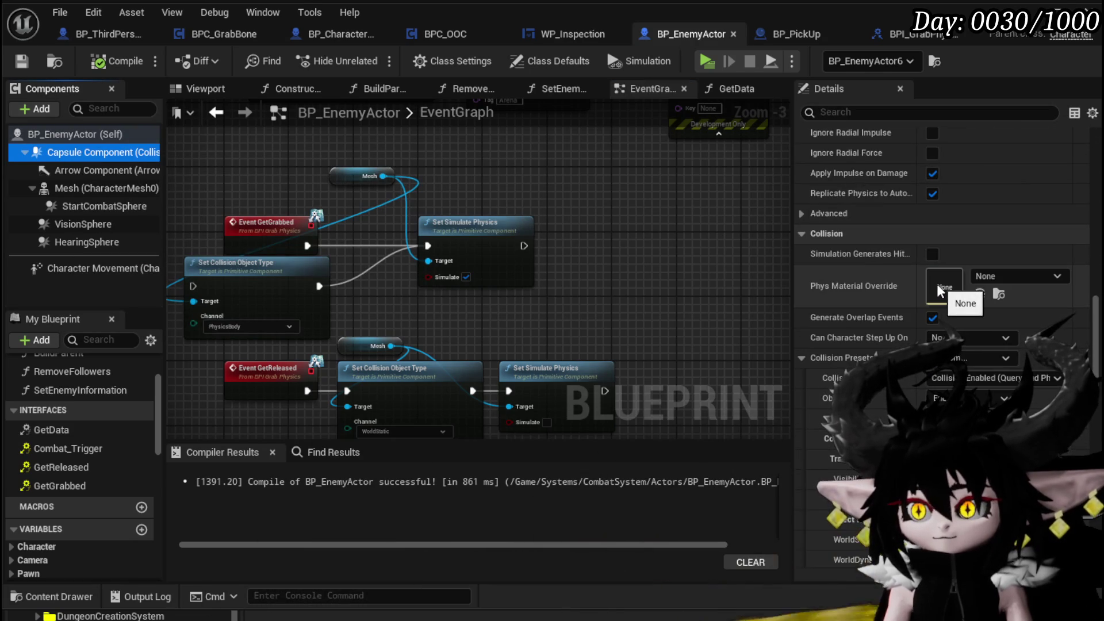
{"action": "scroll", "coordinate": [890, 281], "scroll_direction": "down", "scroll_amount": 5}
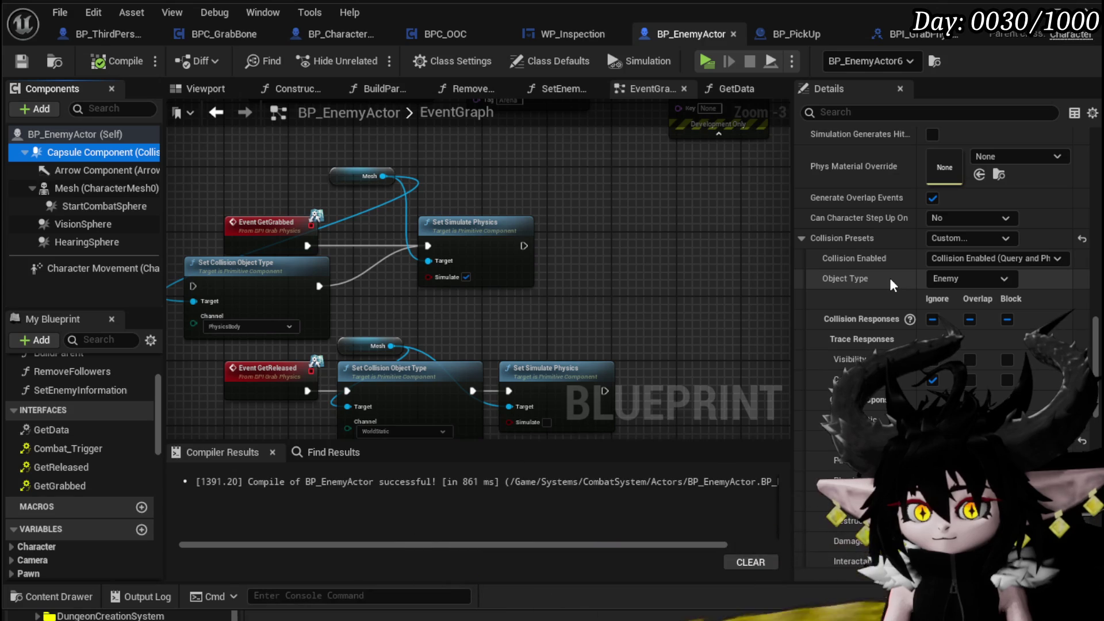
{"action": "left_click", "coordinate": [106, 188]}
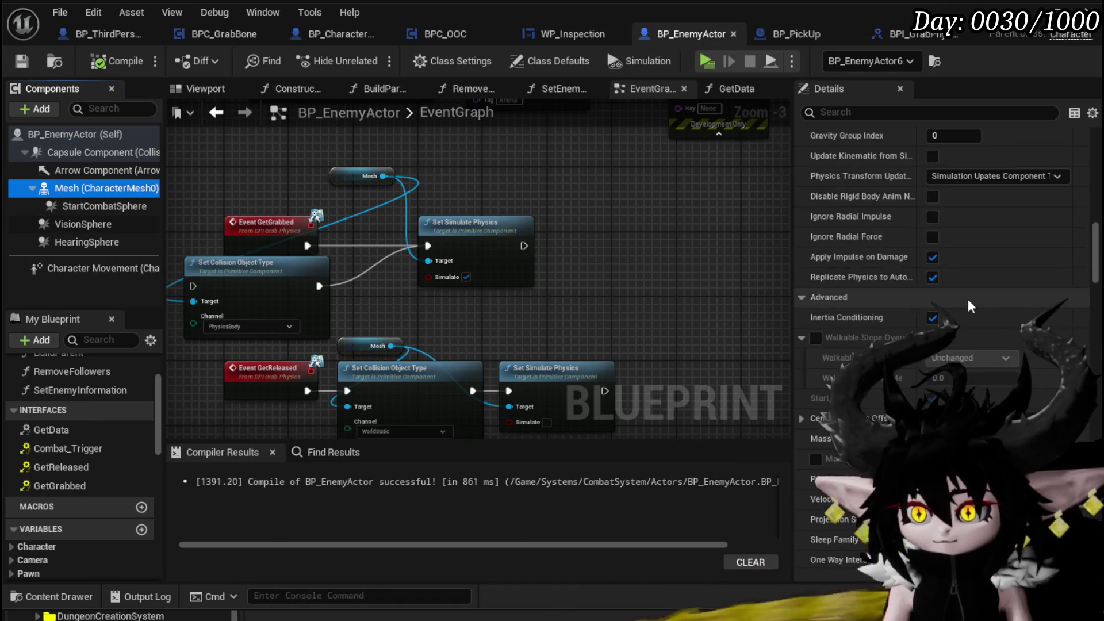
{"action": "scroll", "coordinate": [968, 306], "scroll_direction": "down", "scroll_amount": 15}
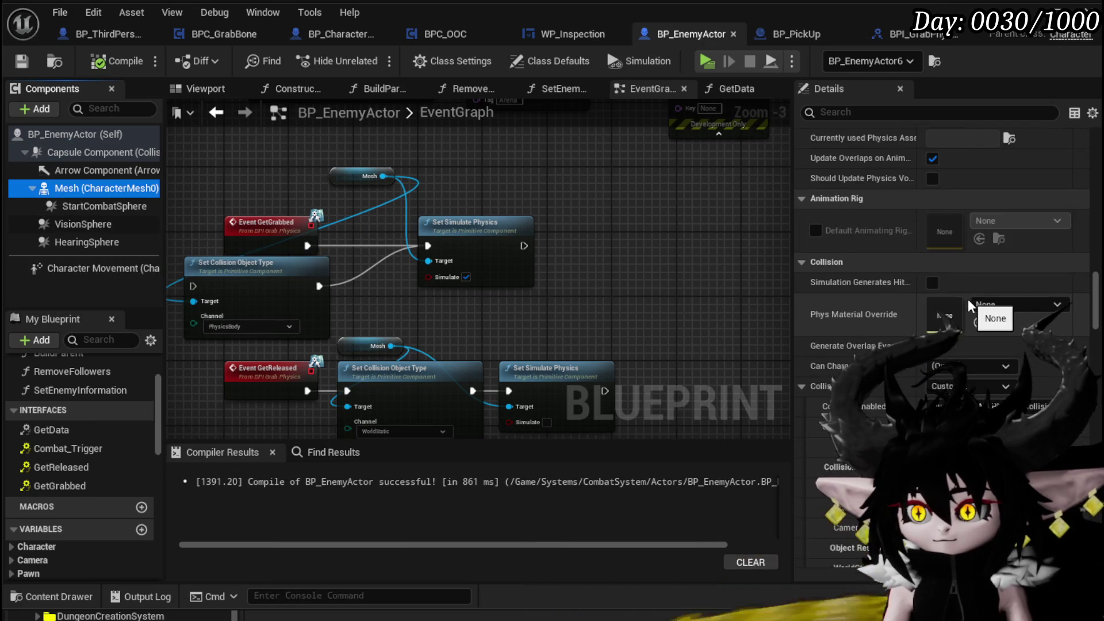
{"action": "scroll", "coordinate": [968, 302], "scroll_direction": "down", "scroll_amount": 5}
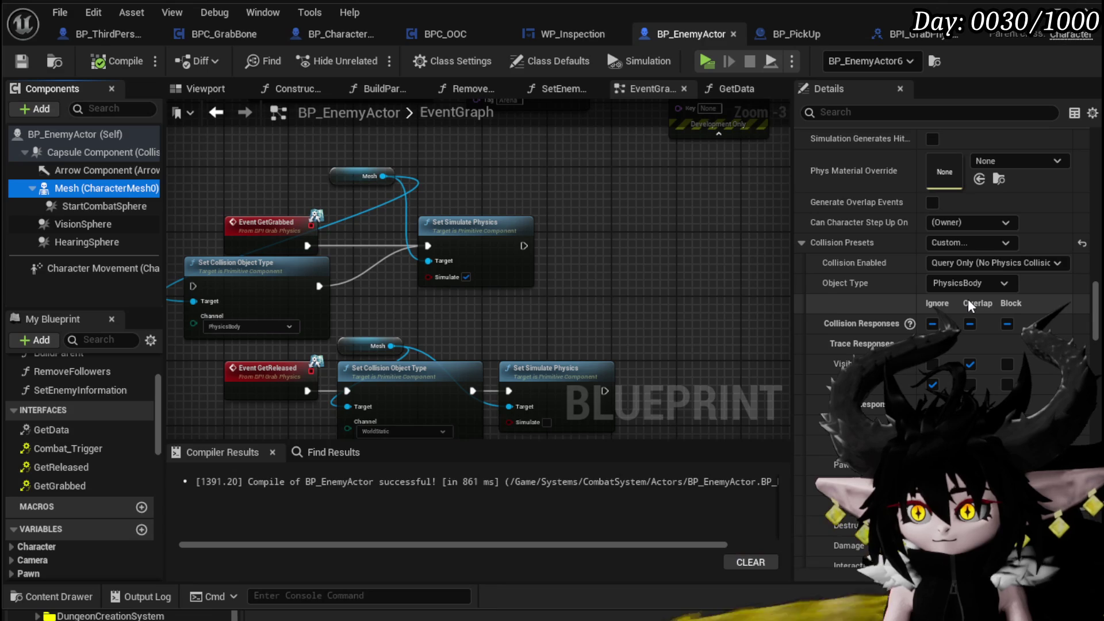
Set the Mesh's Collision Enabled to Query and Physics, then compile and save BP_EnemyActor
{"action": "left_click", "coordinate": [969, 264]}
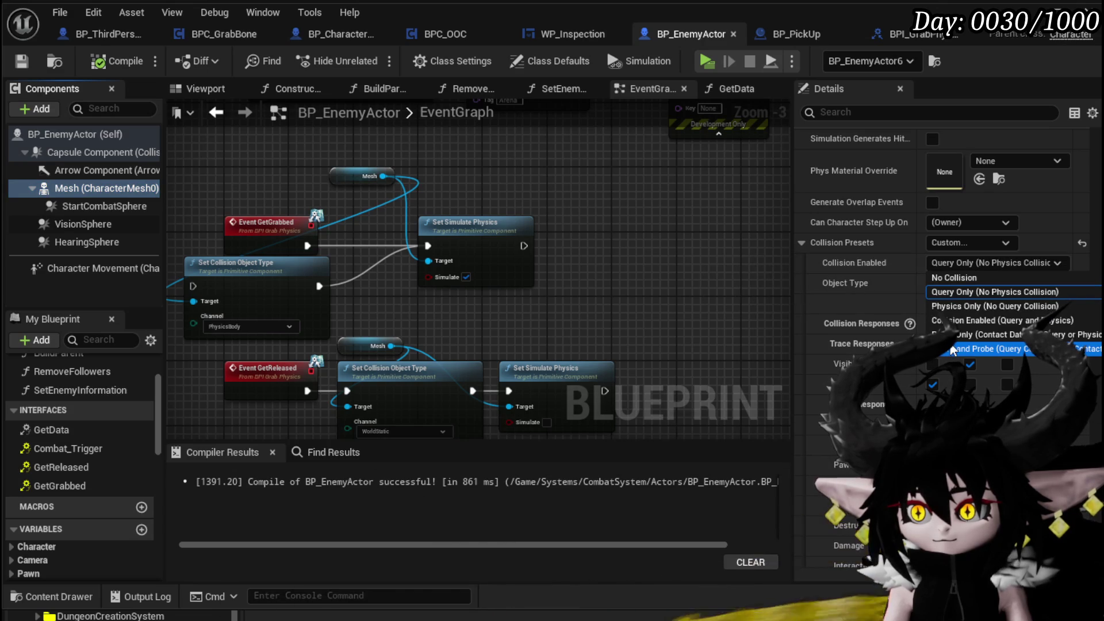
{"action": "left_click", "coordinate": [1000, 320]}
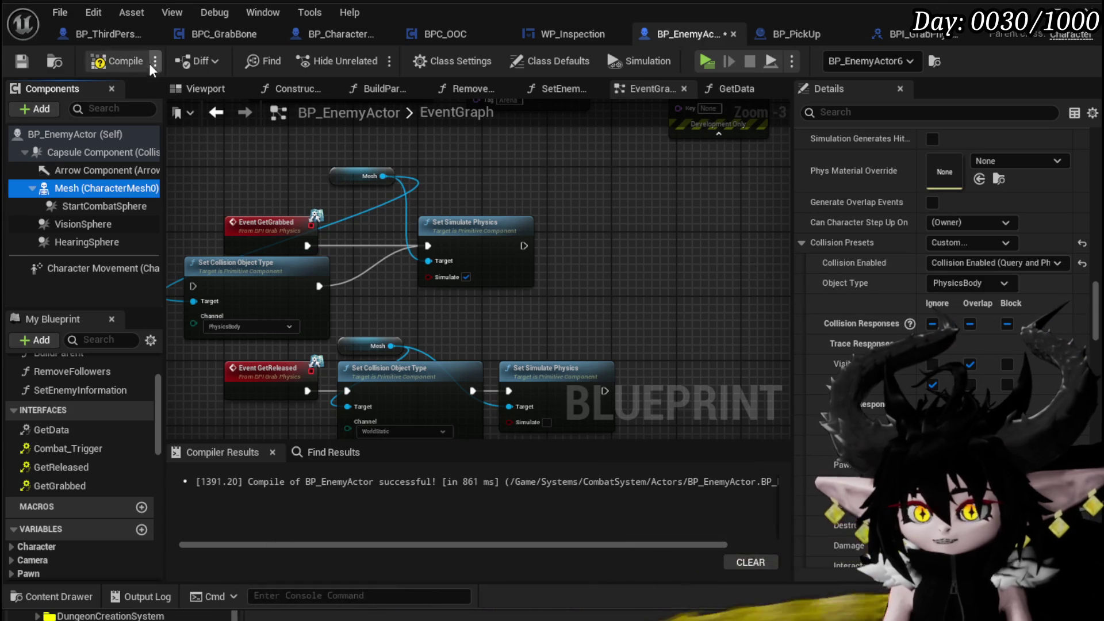
{"action": "left_click", "coordinate": [118, 61]}
{"action": "left_click", "coordinate": [16, 61]}
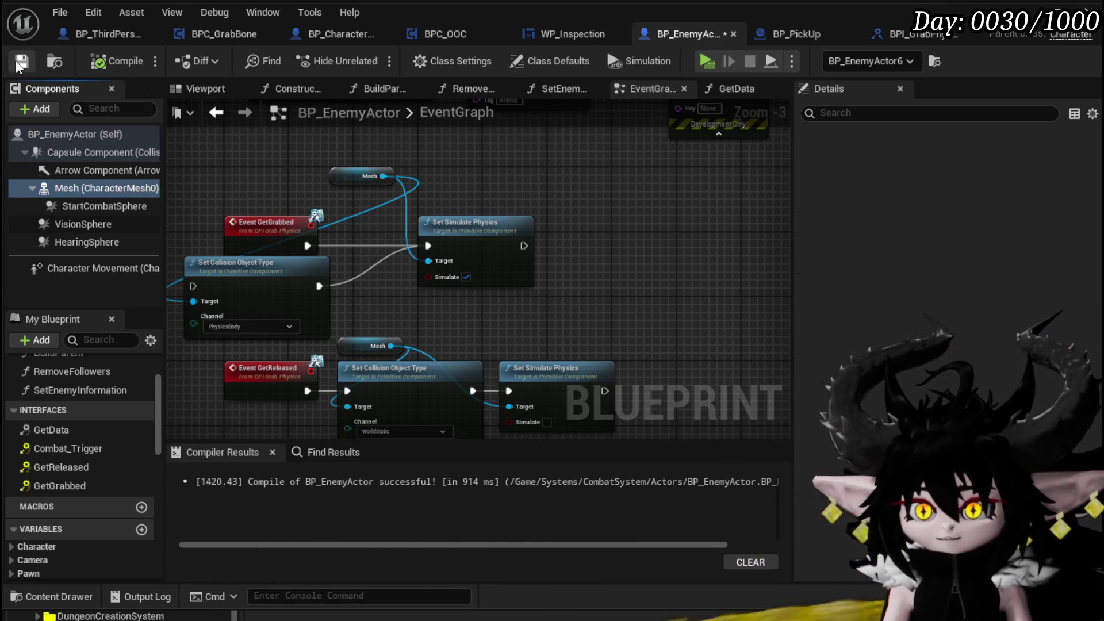
{"action": "left_click", "coordinate": [320, 34]}
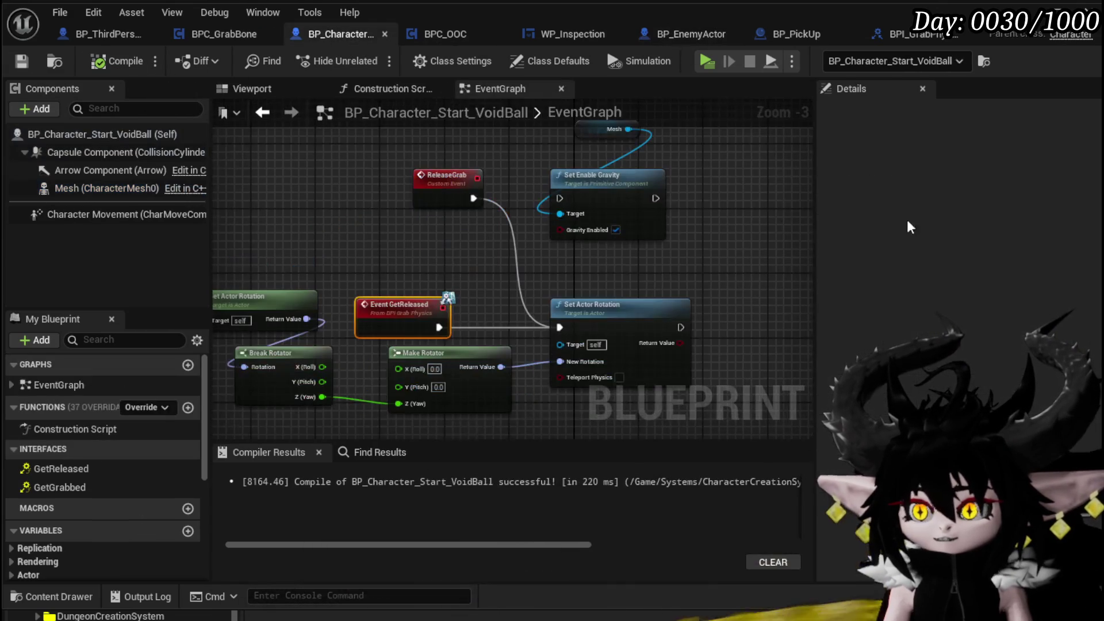
Review the VoidBall character's Mesh component properties
{"action": "left_click", "coordinate": [112, 185]}
{"action": "scroll", "coordinate": [978, 212], "scroll_direction": "down", "scroll_amount": 15}
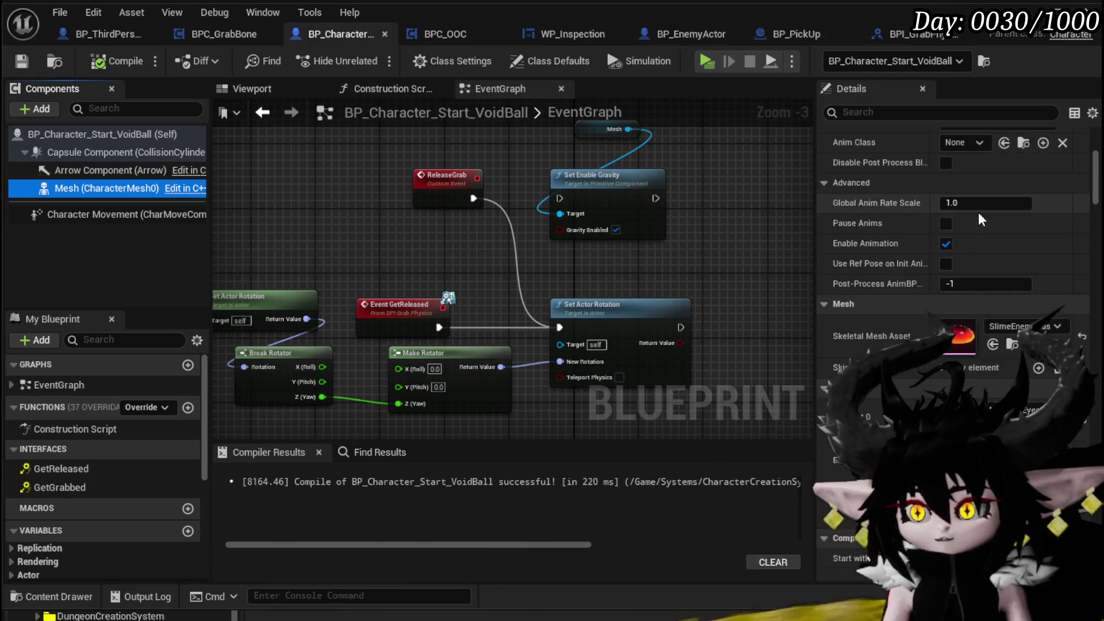
{"action": "scroll", "coordinate": [975, 211], "scroll_direction": "down", "scroll_amount": 15}
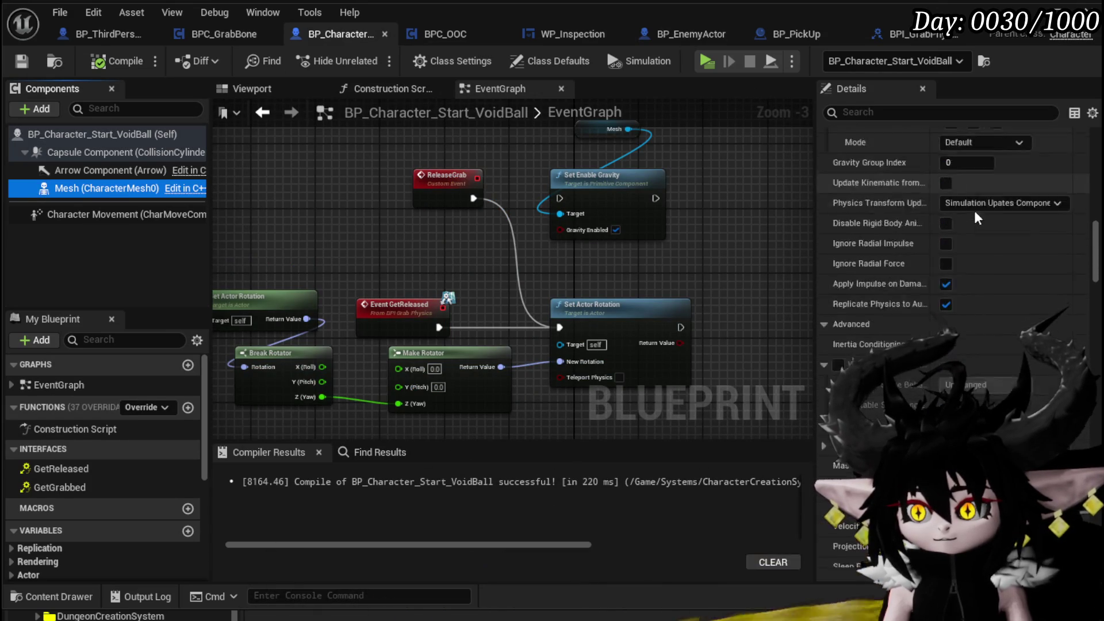
{"action": "scroll", "coordinate": [974, 210], "scroll_direction": "down", "scroll_amount": 5}
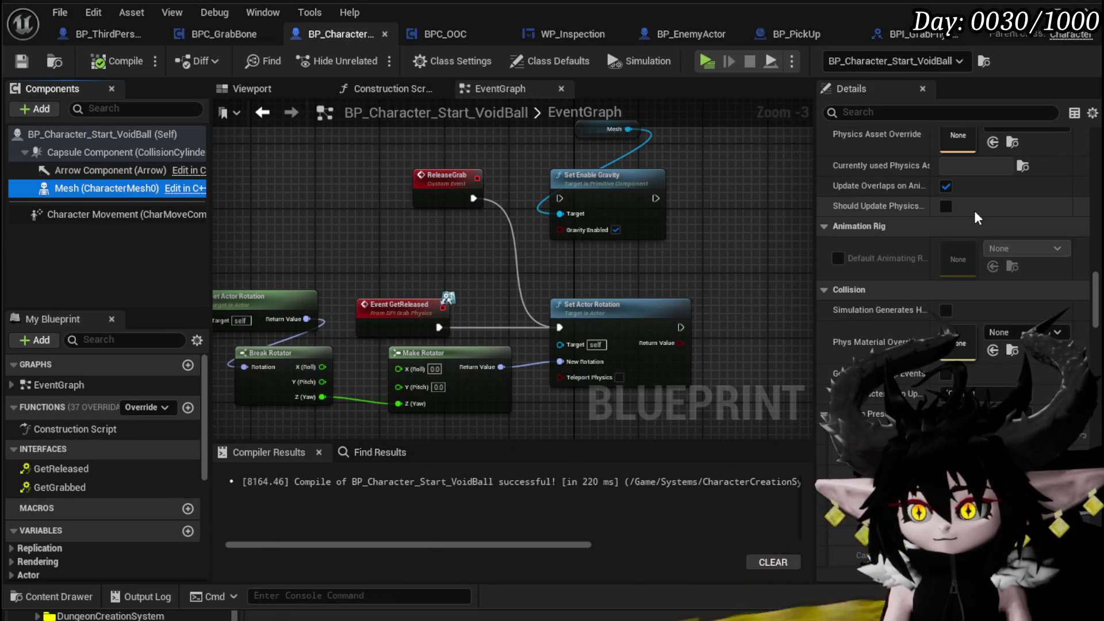
{"action": "scroll", "coordinate": [973, 210], "scroll_direction": "down", "scroll_amount": 4}
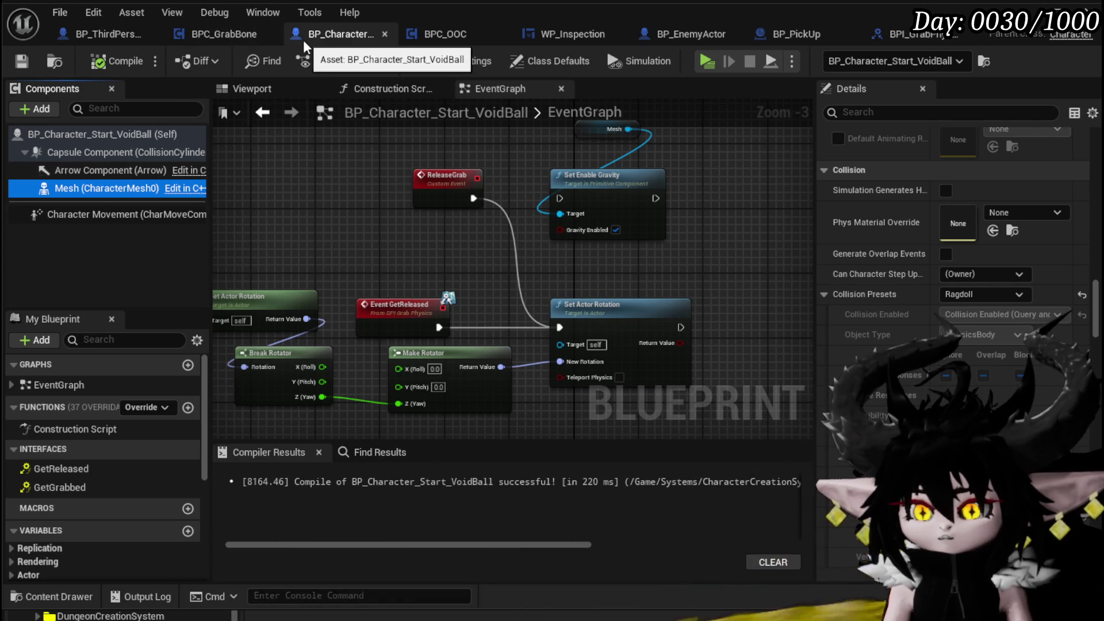
Compare the VoidBall Capsule Component with the Mesh, then return to the L_DungeonCreationTest level
{"action": "left_click", "coordinate": [117, 155]}
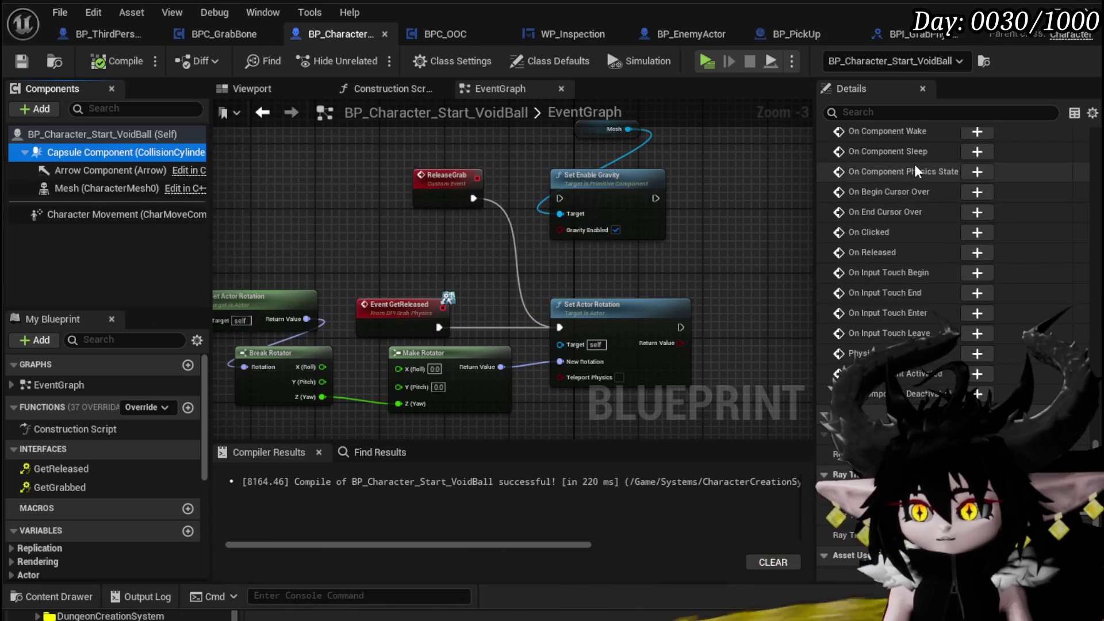
{"action": "scroll", "coordinate": [913, 163], "scroll_direction": "down", "scroll_amount": 15}
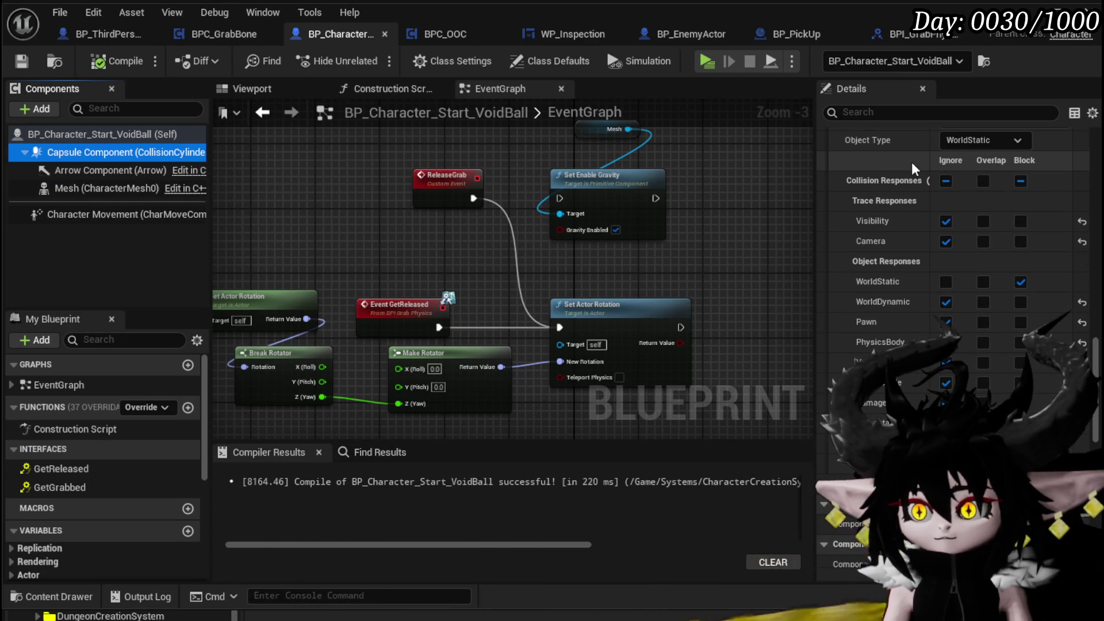
{"action": "scroll", "coordinate": [910, 161], "scroll_direction": "up", "scroll_amount": 3}
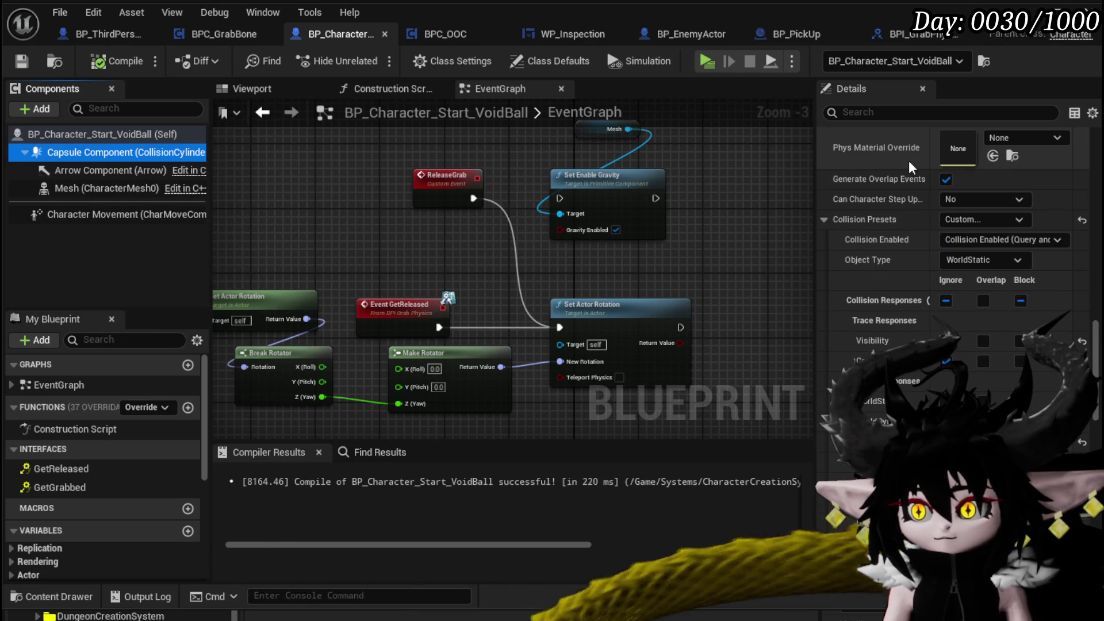
{"action": "left_click", "coordinate": [83, 190]}
{"action": "scroll", "coordinate": [937, 259], "scroll_direction": "down", "scroll_amount": 10}
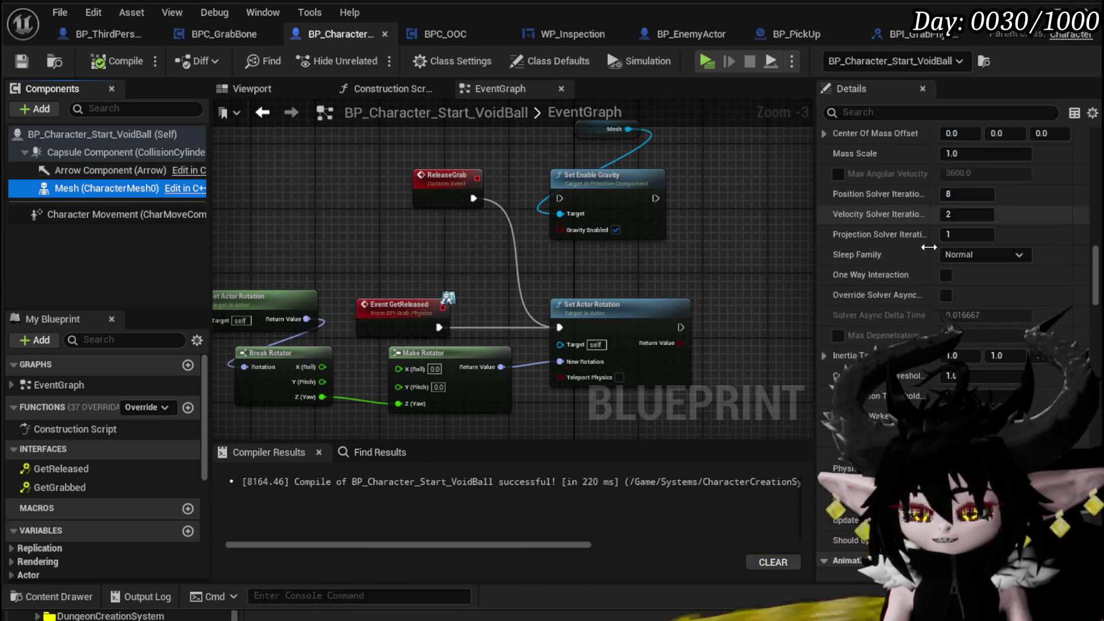
{"action": "scroll", "coordinate": [929, 247], "scroll_direction": "down", "scroll_amount": 5}
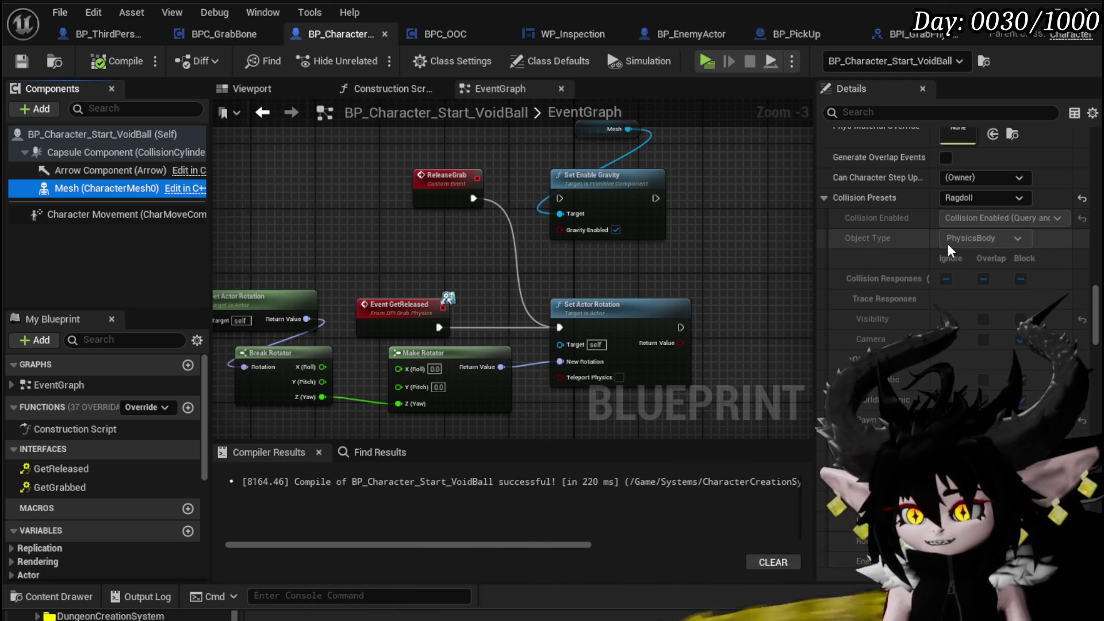
{"action": "scroll", "coordinate": [946, 244], "scroll_direction": "down", "scroll_amount": 1}
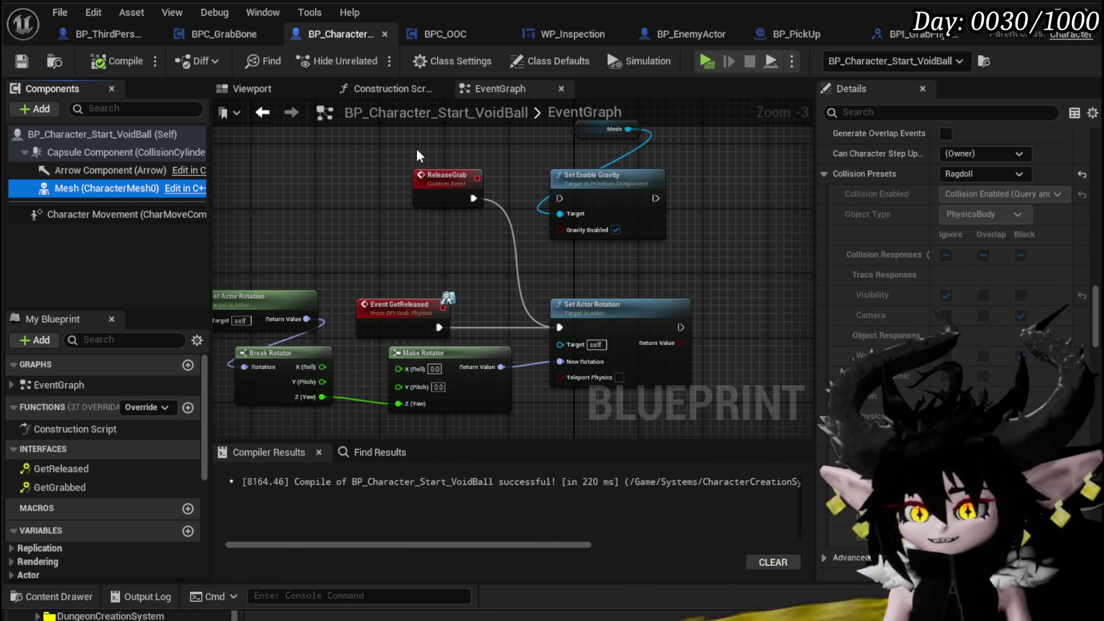
{"action": "left_click", "coordinate": [1026, 12]}
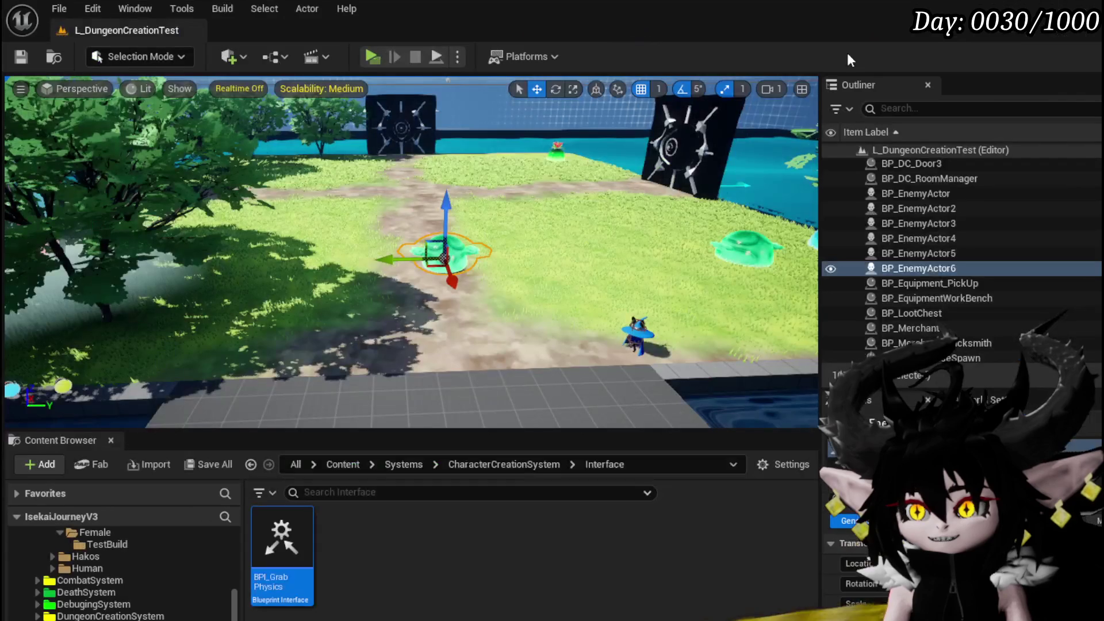
Play-test the level and whip the slime several times, knocking it airborne
{"action": "key", "text": "alt+p"}
{"action": "key", "text": "w"}
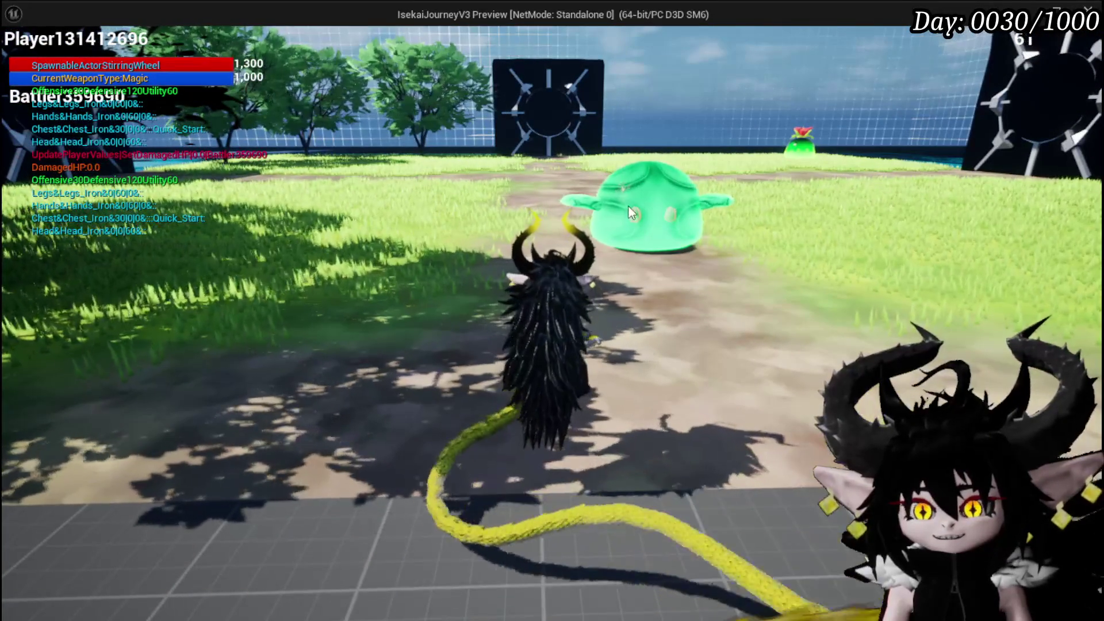
{"action": "left_click", "coordinate": [629, 206]}
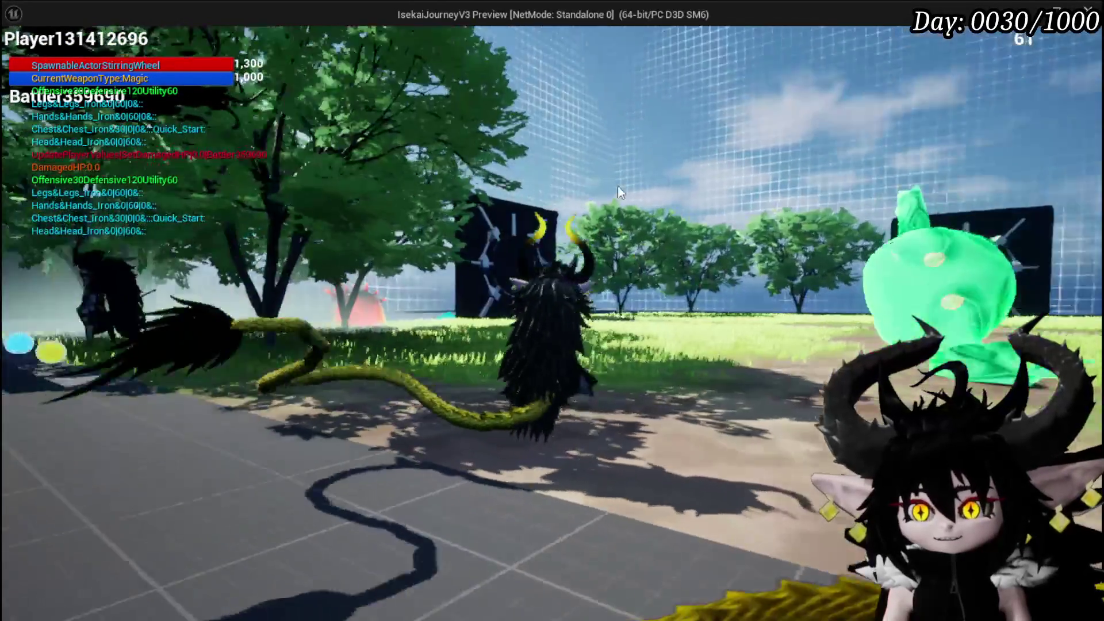
{"action": "left_click", "coordinate": [824, 239]}
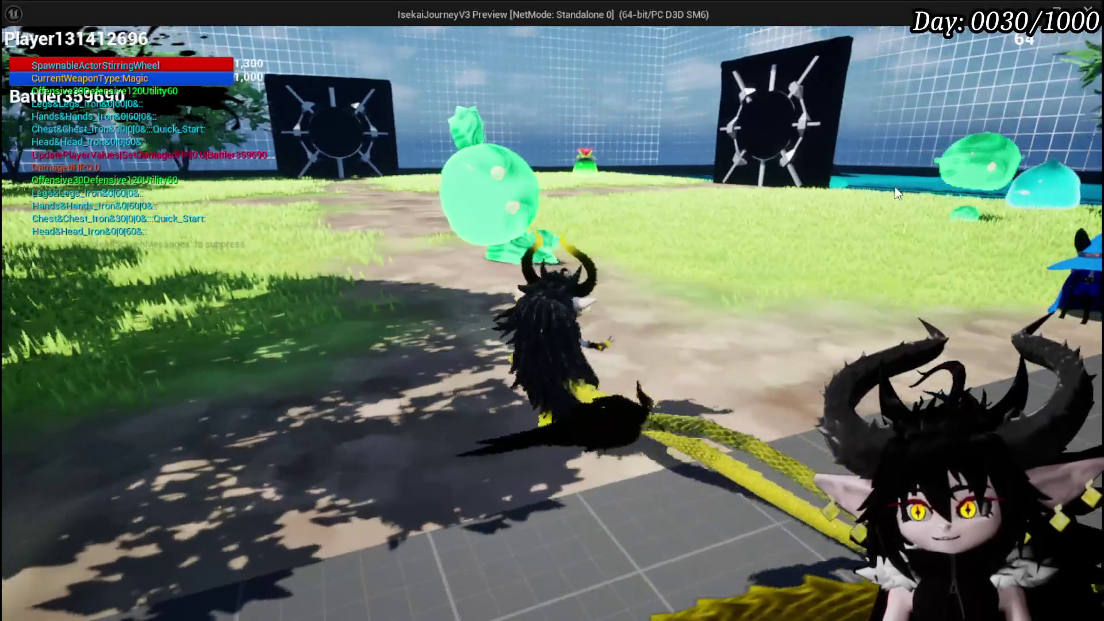
{"action": "left_click", "coordinate": [823, 206]}
{"action": "left_click", "coordinate": [922, 189]}
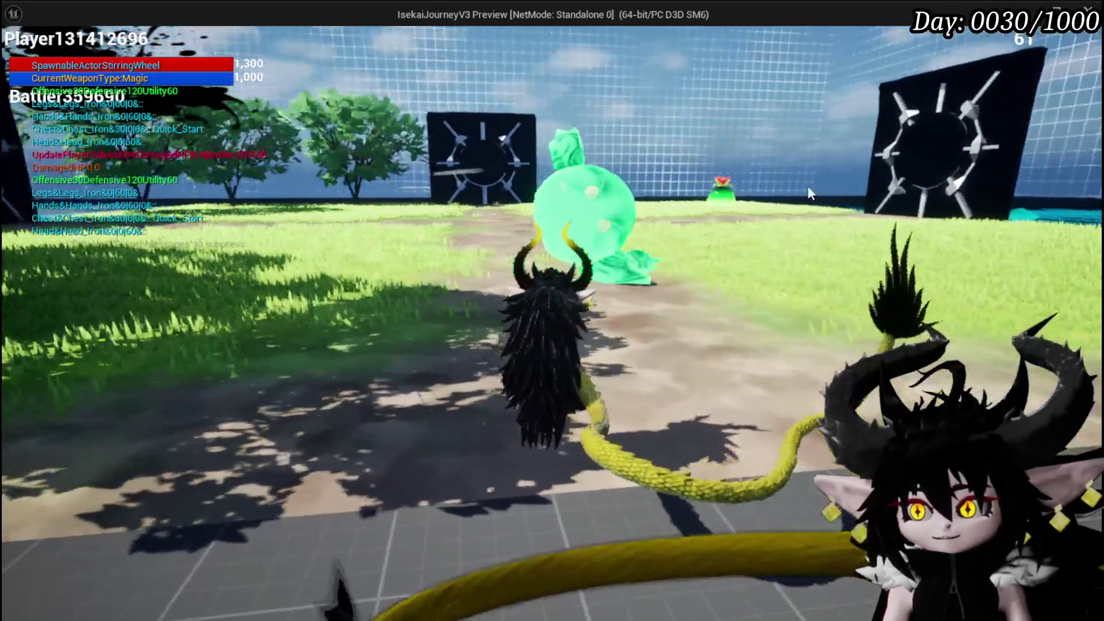
{"action": "left_click", "coordinate": [807, 186]}
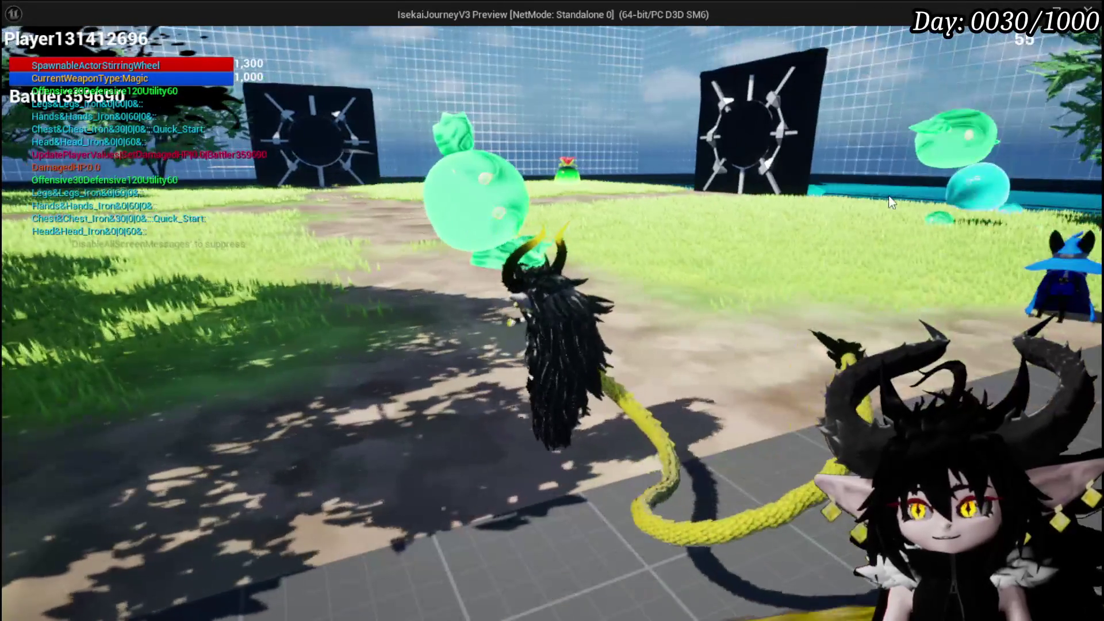
Stop the play test and bring back the BP_Character_Start_VoidBall blueprint
{"action": "key", "text": "alt+Tab"}
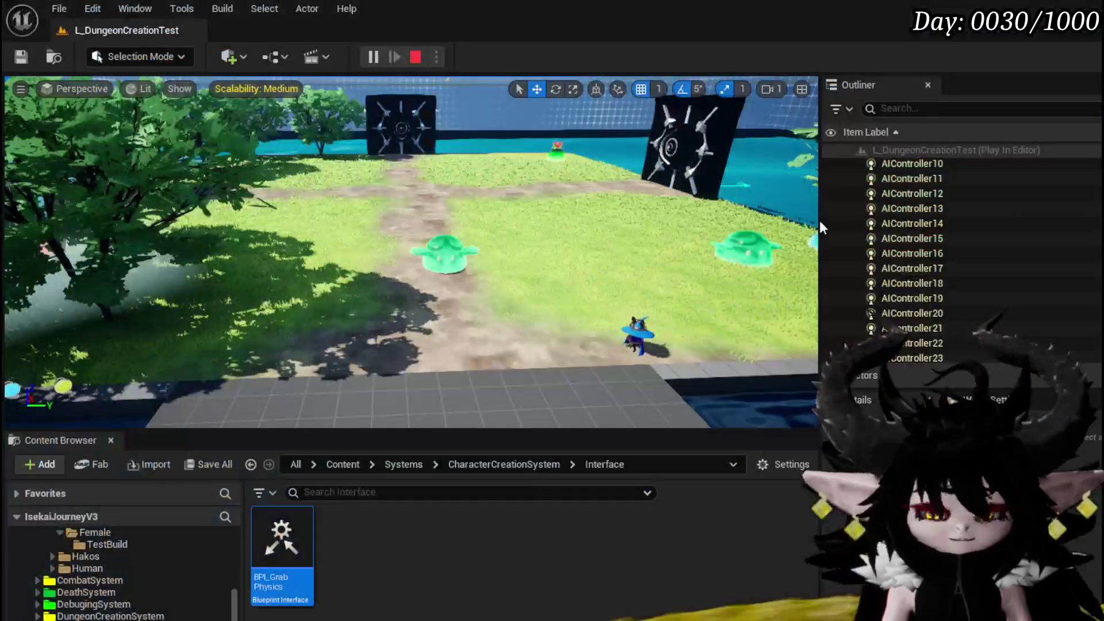
{"action": "key", "text": "Escape"}
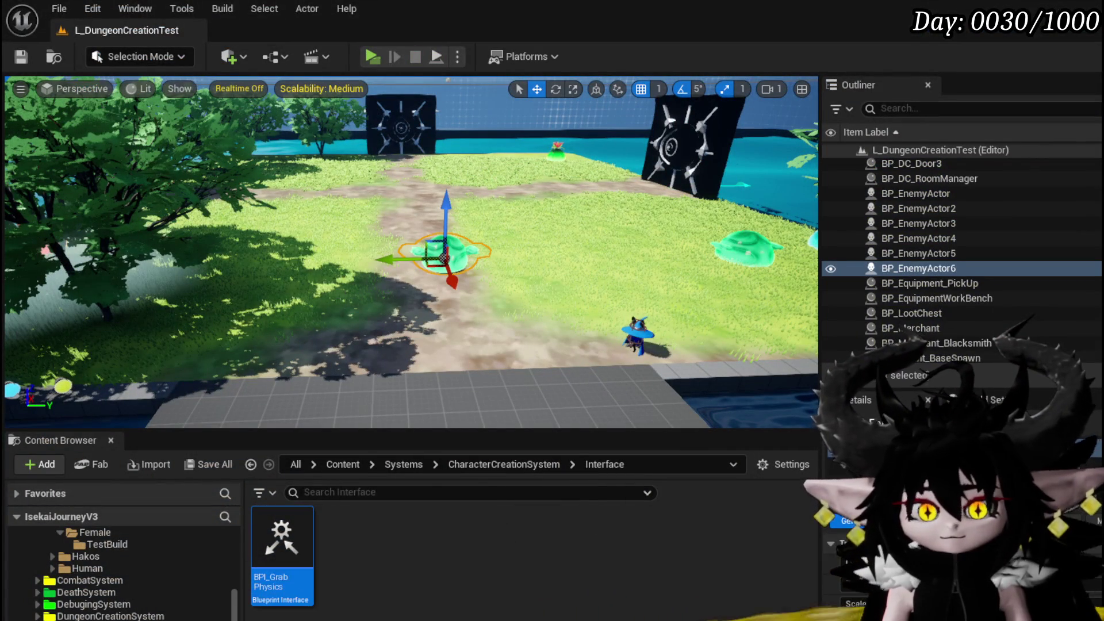
{"action": "key", "text": "alt+Tab"}
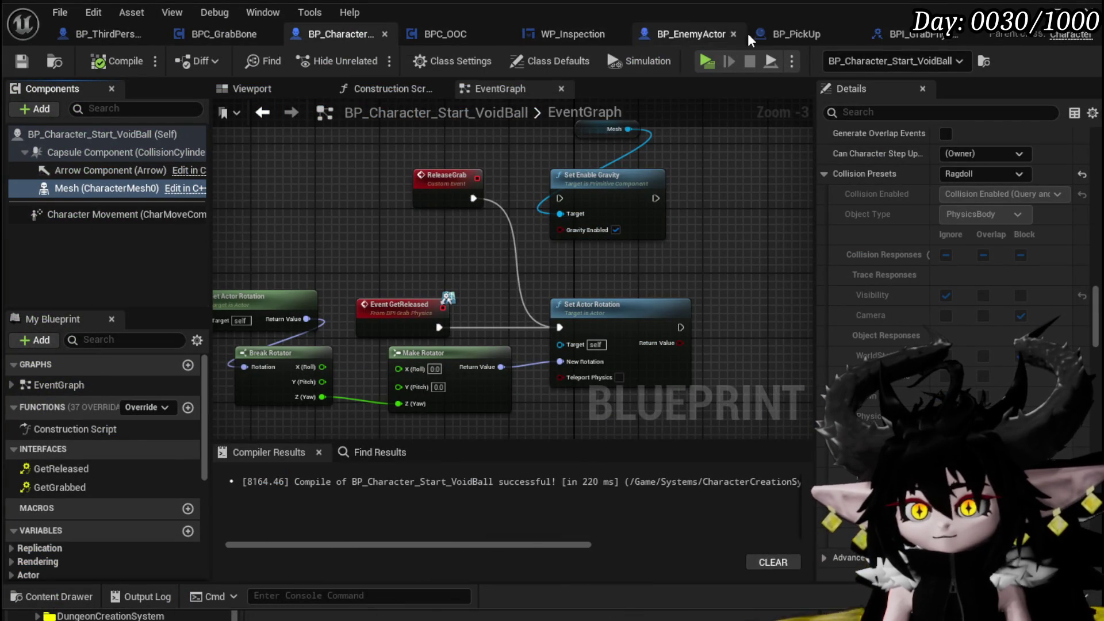
Switch BP_EnemyActor's Mesh collision preset to Ragdoll and start a new play test
{"action": "left_click", "coordinate": [688, 33]}
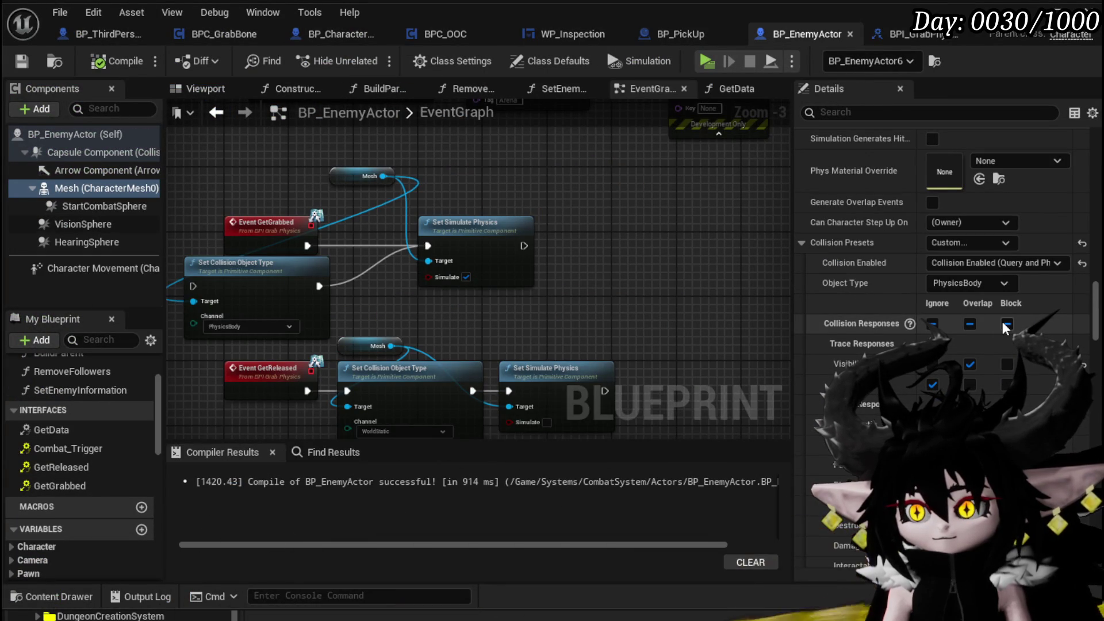
{"action": "left_click", "coordinate": [952, 282]}
{"action": "left_click", "coordinate": [951, 279]}
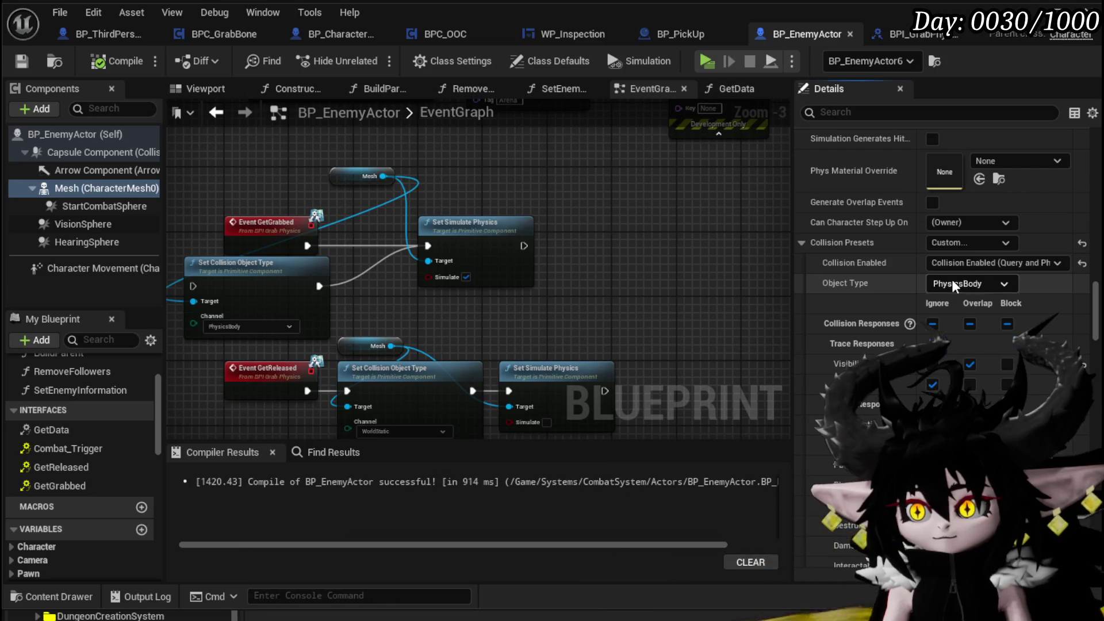
{"action": "left_click", "coordinate": [947, 245]}
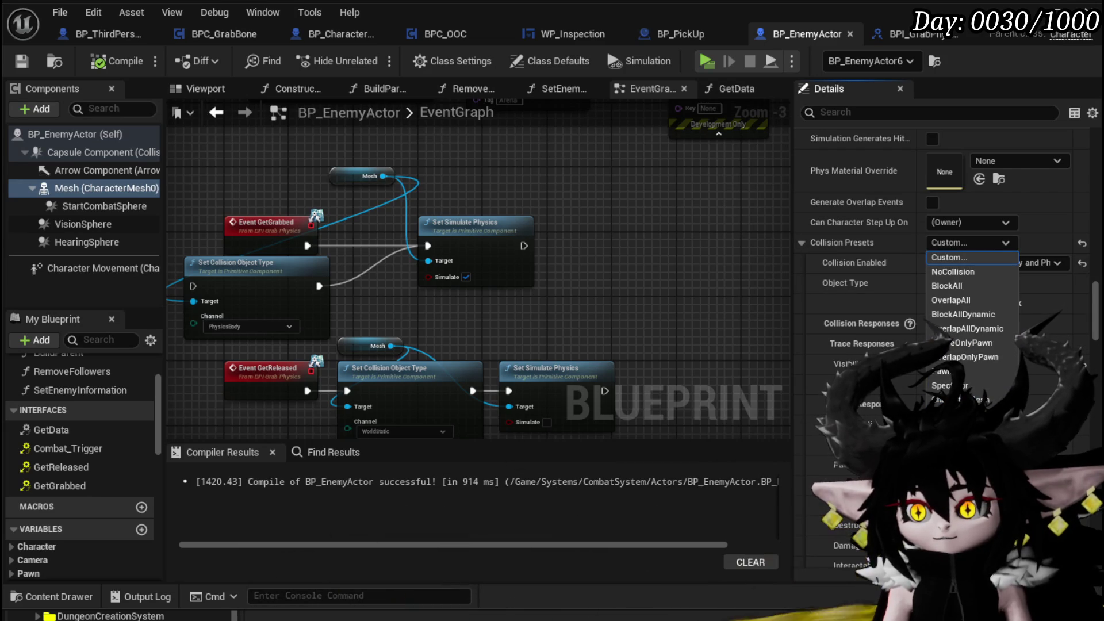
{"action": "left_click", "coordinate": [954, 486]}
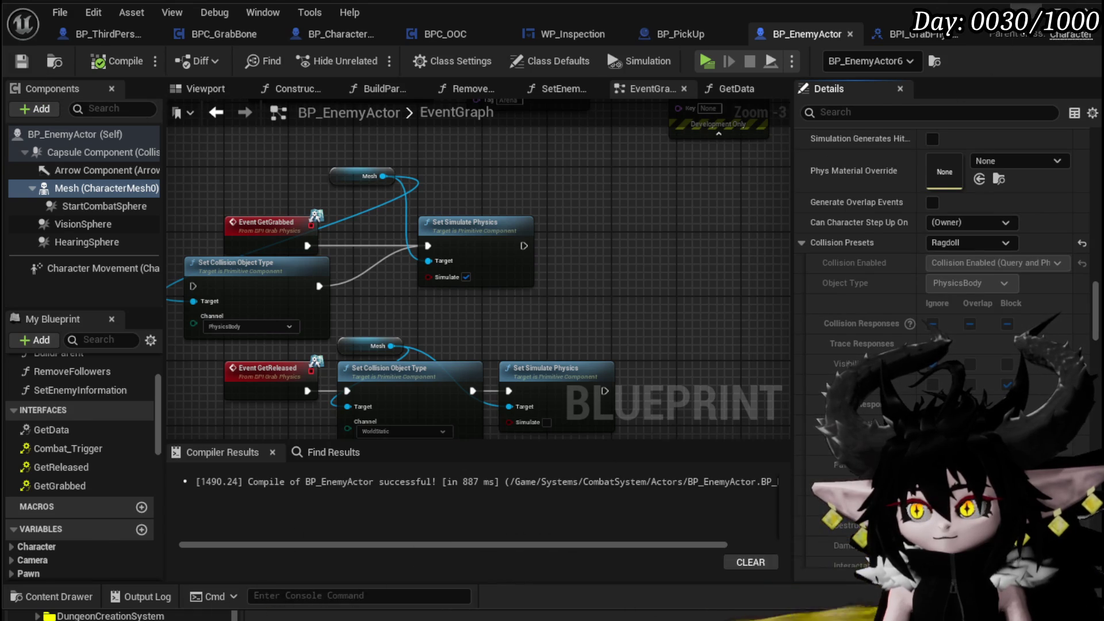
{"action": "key", "text": "alt+Tab"}
{"action": "left_click", "coordinate": [373, 57]}
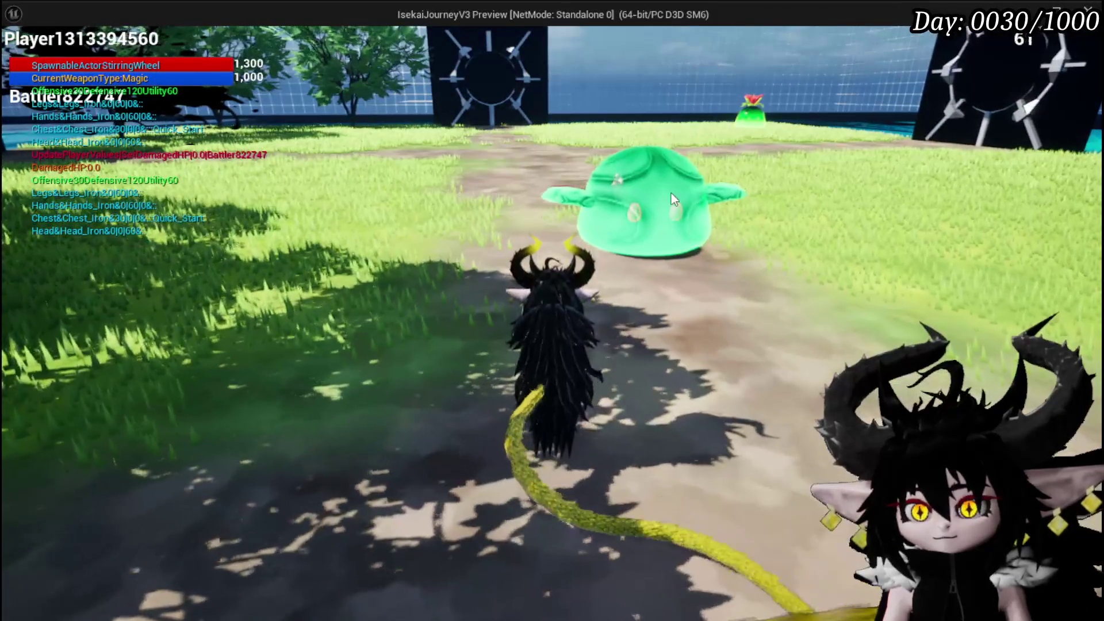
Whip the slime twice while walking toward it with W and D to see it tumble as a ragdoll
{"action": "left_click", "coordinate": [681, 188]}
{"action": "key", "text": "w"}
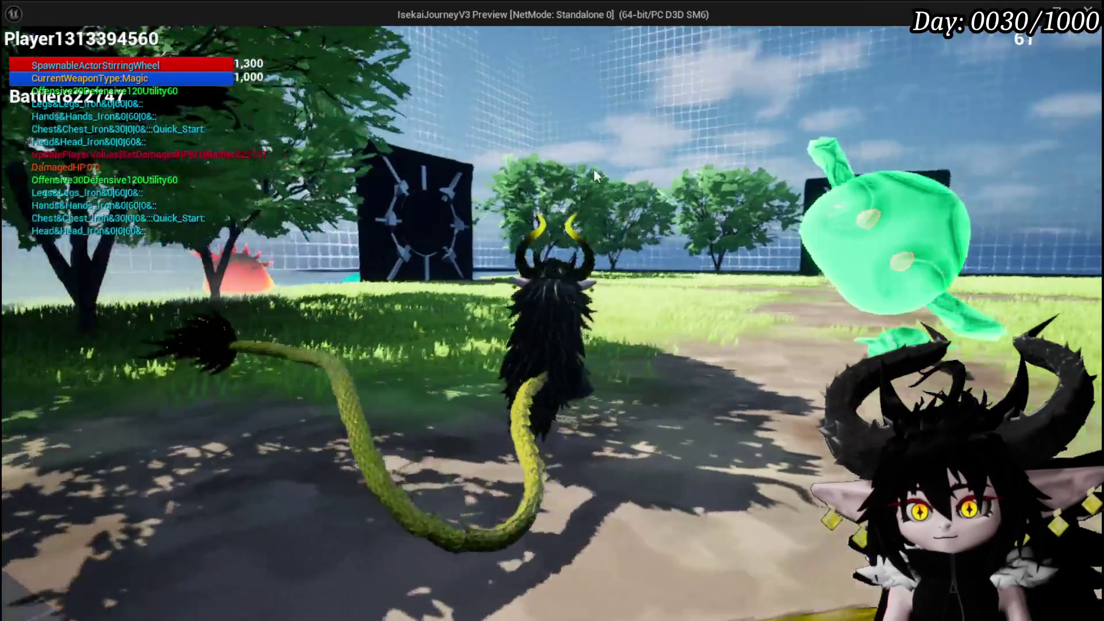
{"action": "key", "text": "d"}
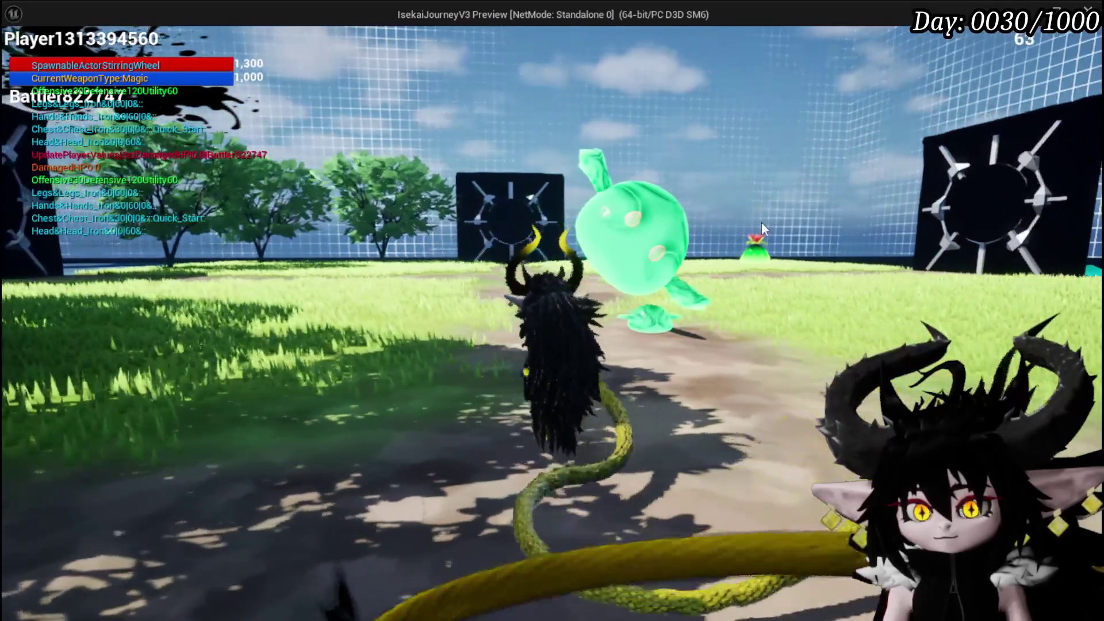
{"action": "left_click", "coordinate": [684, 230]}
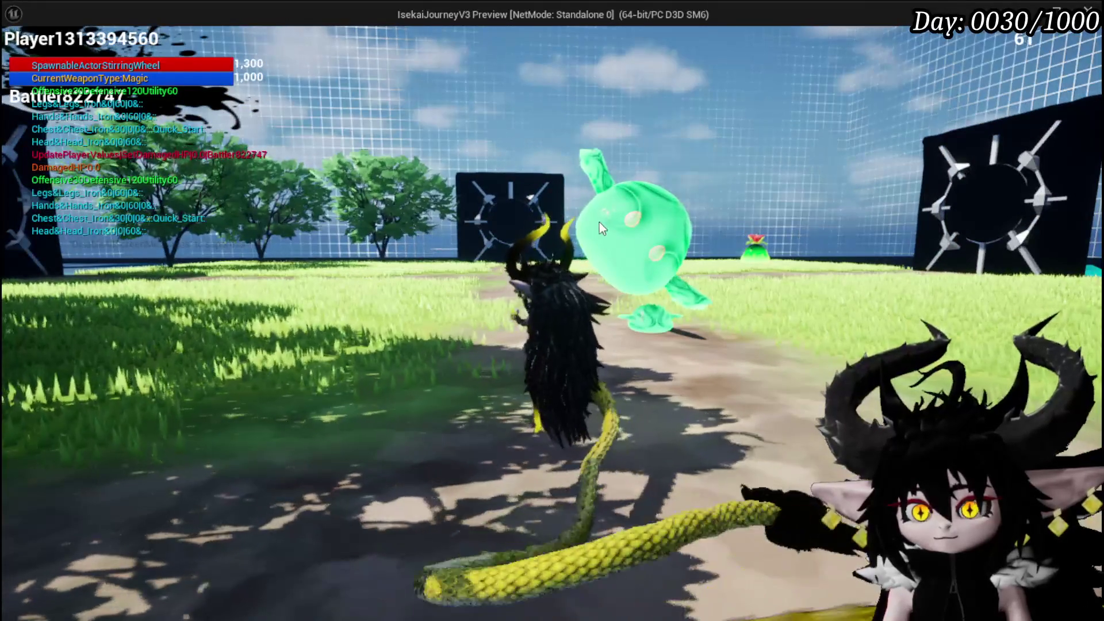
{"action": "key", "text": "alt+Tab"}
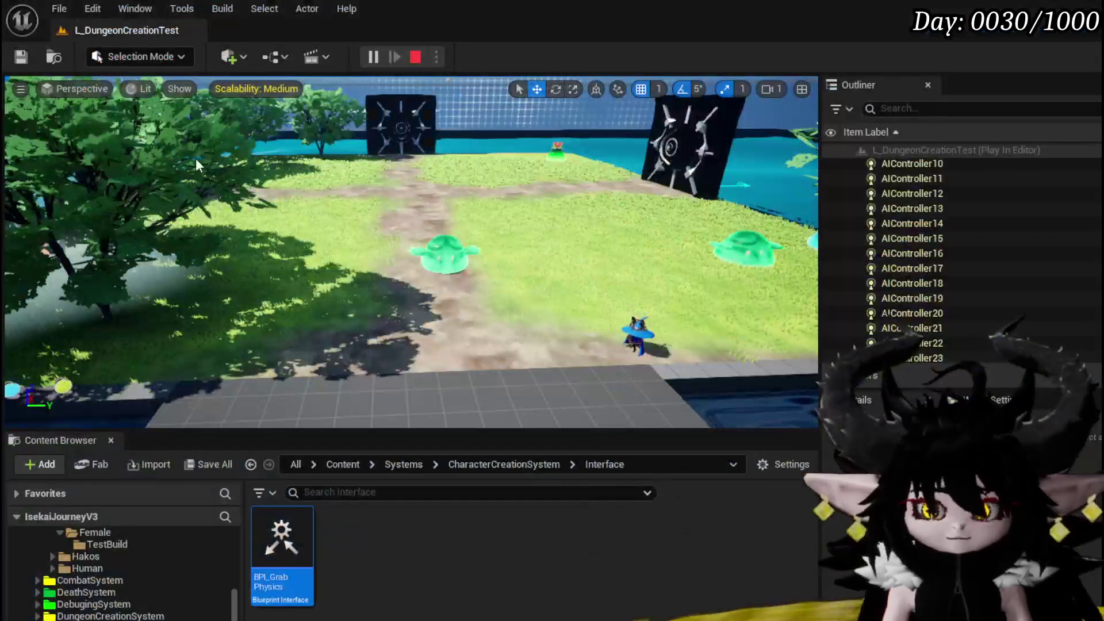
Stop the play test, select Event GetReleased in BP_EnemyActor, and save and recompile it
{"action": "key", "text": "Escape"}
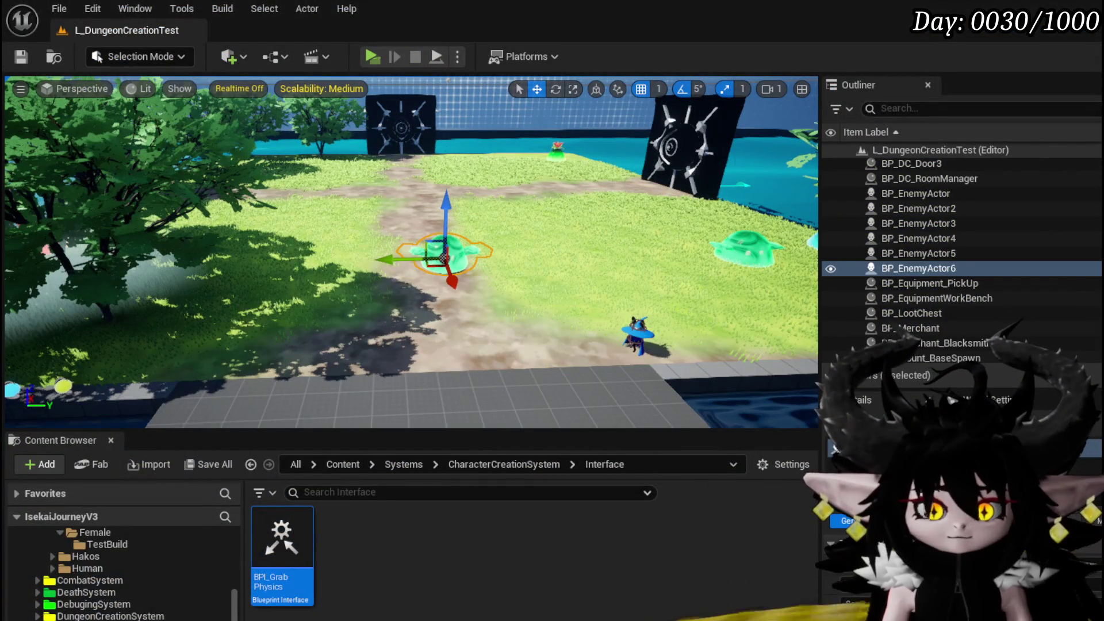
{"action": "key", "text": "alt+Tab"}
{"action": "left_click_drag", "start_coordinate": [319, 404], "coordinate": [315, 337]}
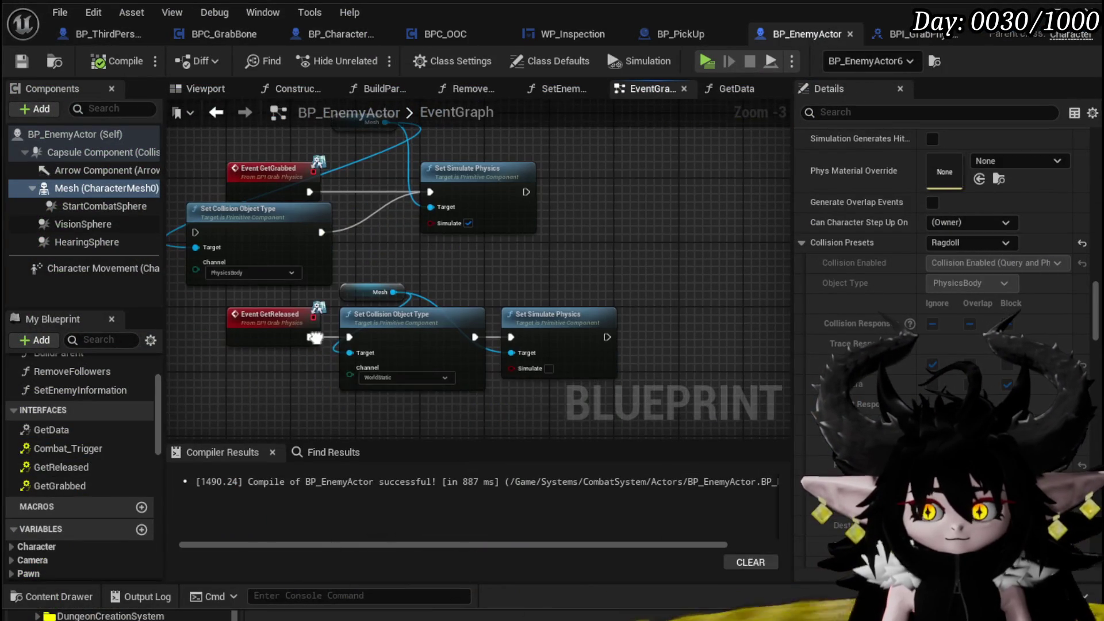
{"action": "left_click", "coordinate": [310, 331]}
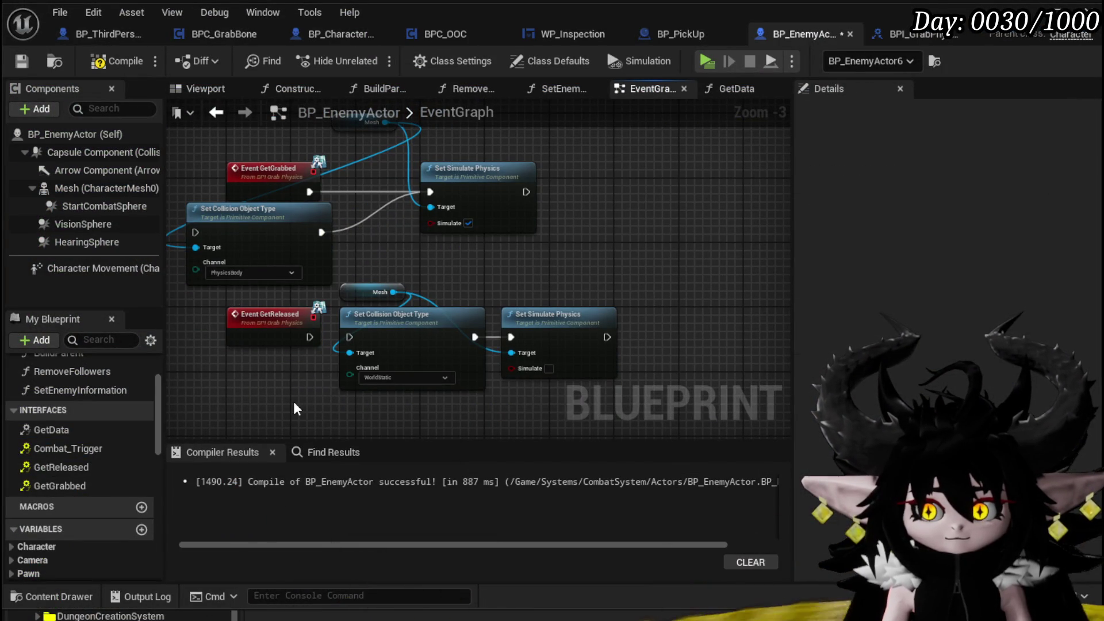
{"action": "left_click", "coordinate": [18, 63]}
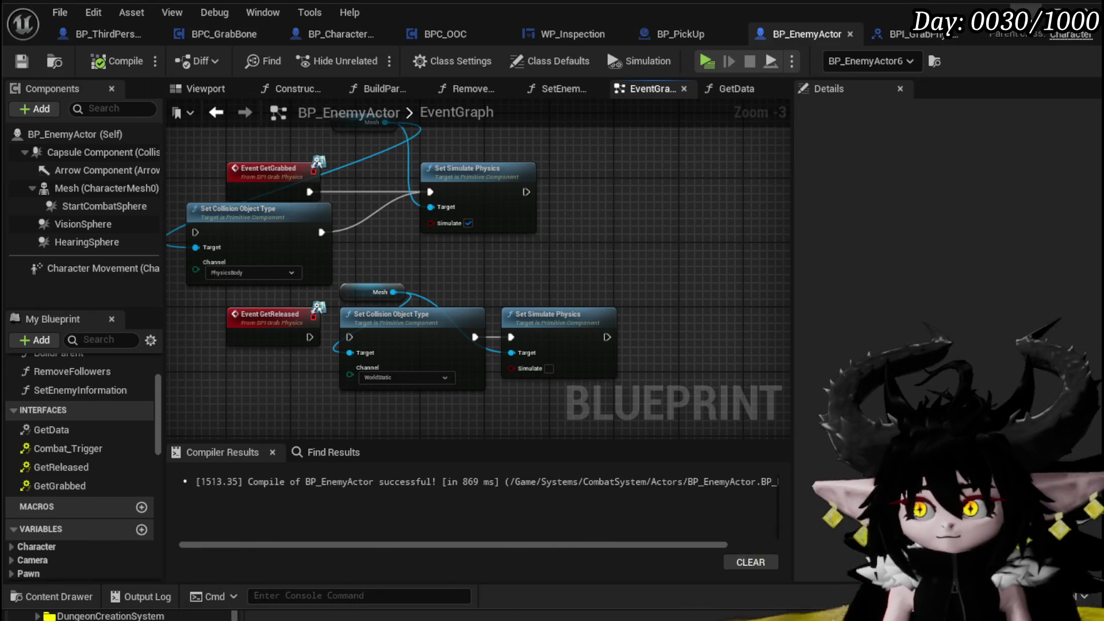
Run another play test of the grab, then stop it and return to BP_EnemyActor
{"action": "key", "text": "alt+Tab"}
{"action": "key", "text": "alt+Tab"}
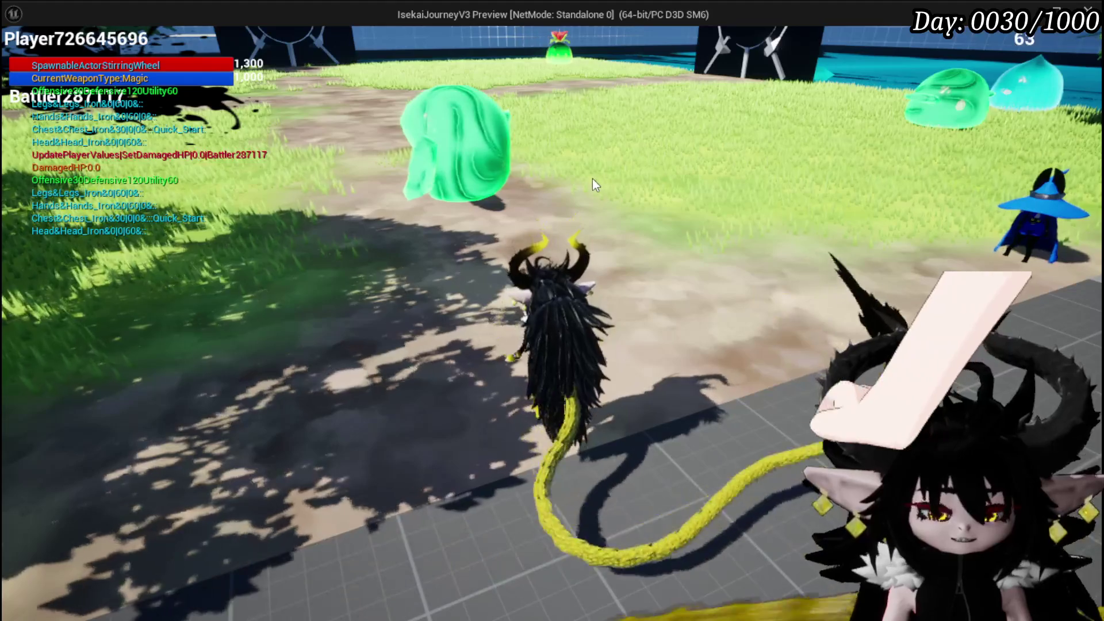
{"action": "key", "text": "alt+Tab"}
{"action": "key", "text": "Escape"}
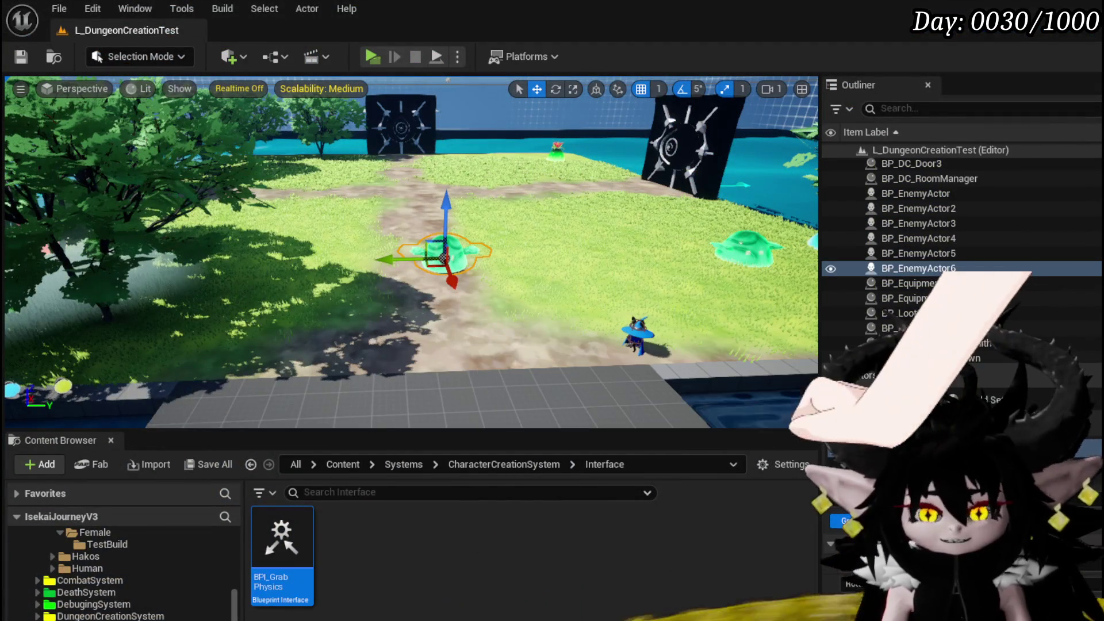
{"action": "key", "text": "alt+Tab"}
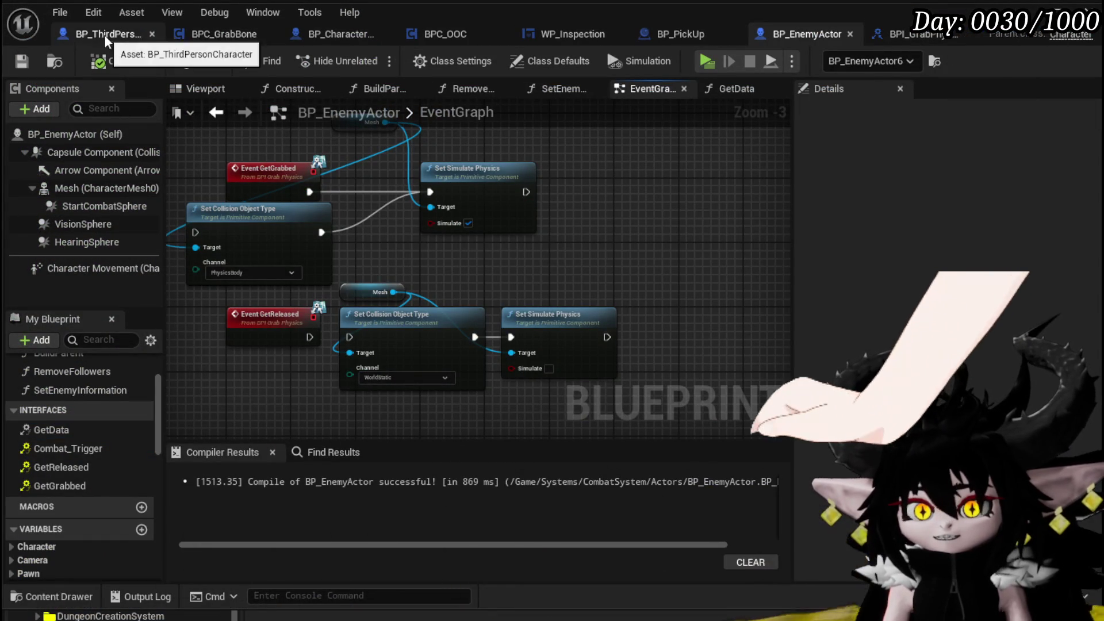
Look over the BPC_GrabBone EventGraph's grab logic, including Play Player Montage and the Get Grabbed call
{"action": "left_click", "coordinate": [247, 38]}
{"action": "scroll", "coordinate": [633, 247], "scroll_direction": "up", "scroll_amount": 5}
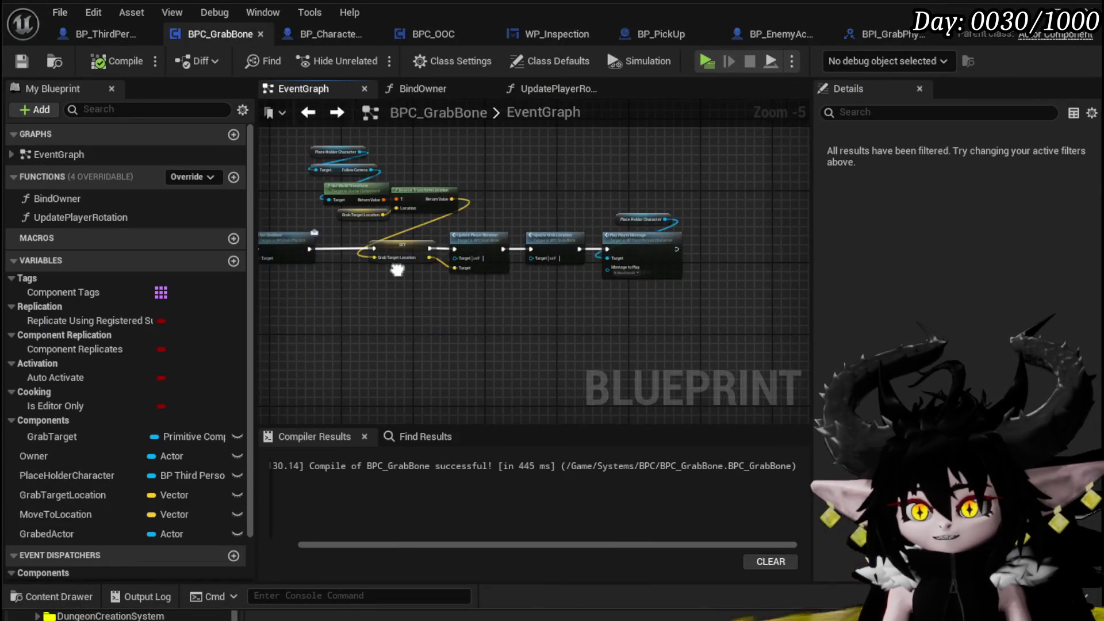
{"action": "left_click", "coordinate": [654, 258]}
{"action": "left_click", "coordinate": [539, 319]}
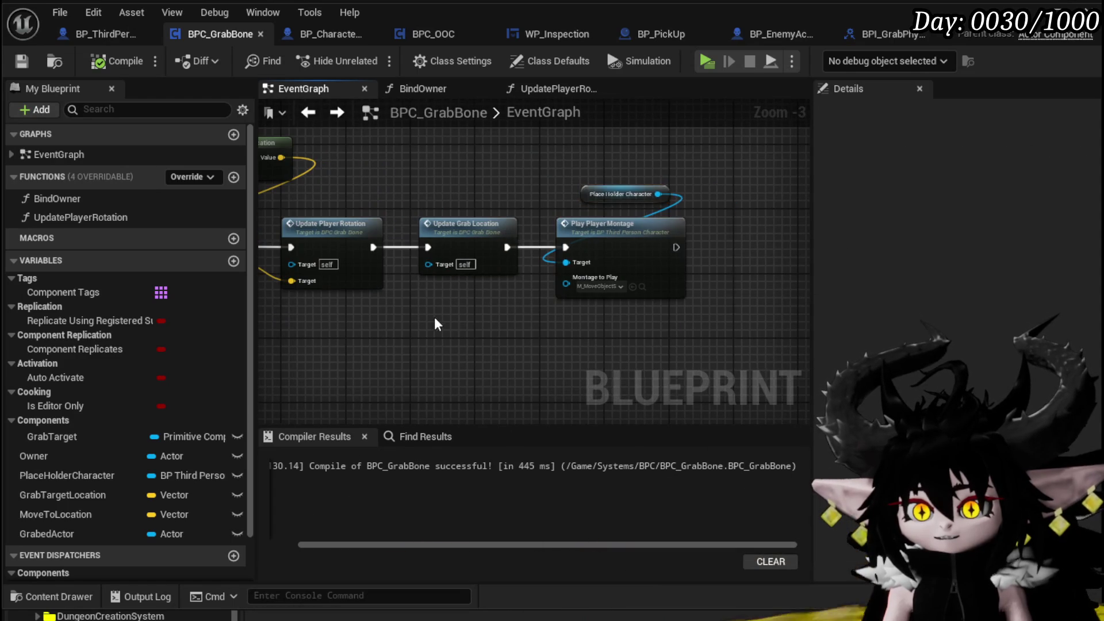
{"action": "scroll", "coordinate": [575, 281], "scroll_direction": "down", "scroll_amount": 4}
{"action": "scroll", "coordinate": [636, 240], "scroll_direction": "up", "scroll_amount": 4}
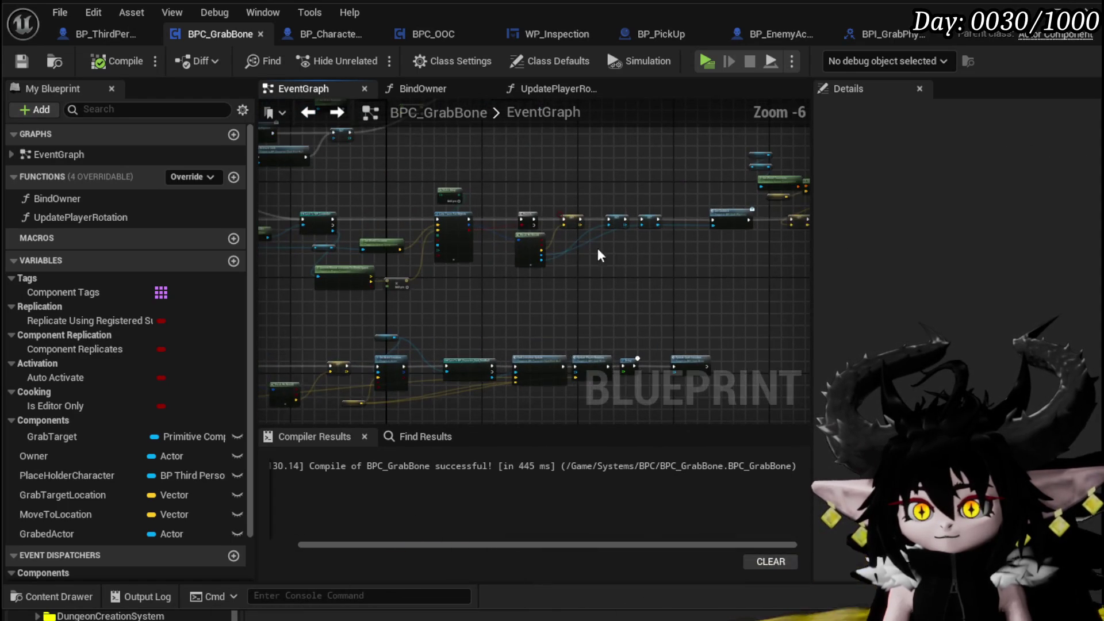
{"action": "mouse_move", "coordinate": [696, 250]}
{"action": "left_mouse_down"}
{"action": "mouse_move", "coordinate": [480, 307]}
{"action": "mouse_move", "coordinate": [794, 280]}
{"action": "mouse_move", "coordinate": [636, 296]}
{"action": "mouse_move", "coordinate": [395, 282]}
{"action": "mouse_move", "coordinate": [352, 321]}
{"action": "left_mouse_up"}
{"action": "scroll", "coordinate": [455, 280], "scroll_direction": "down", "scroll_amount": 1}
{"action": "left_click_drag", "start_coordinate": [454, 280], "coordinate": [615, 265]}
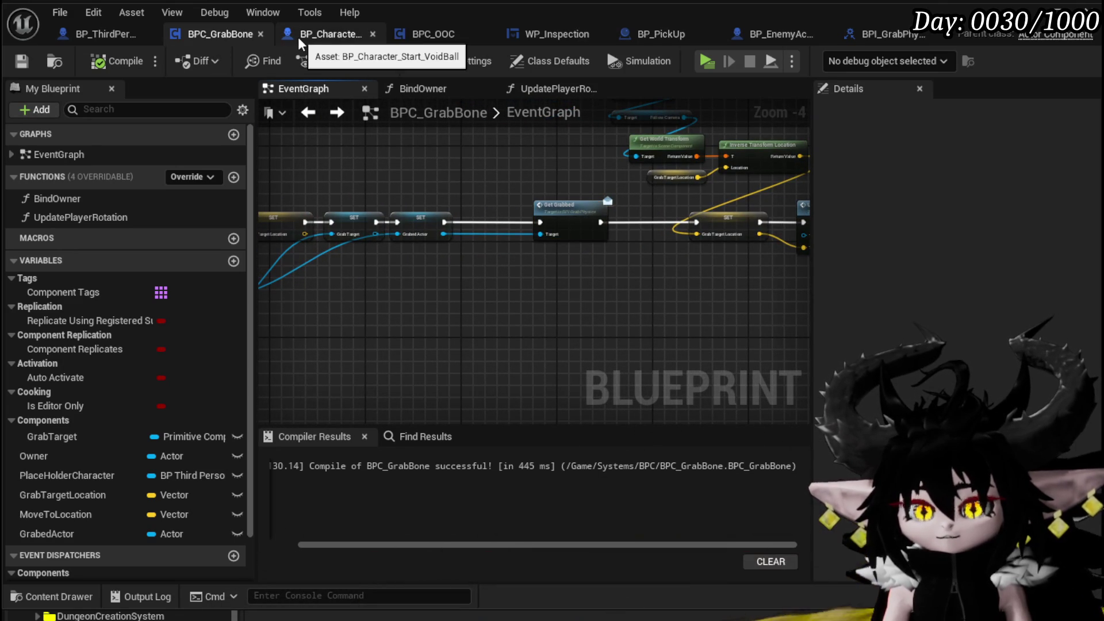
{"action": "left_click", "coordinate": [751, 34]}
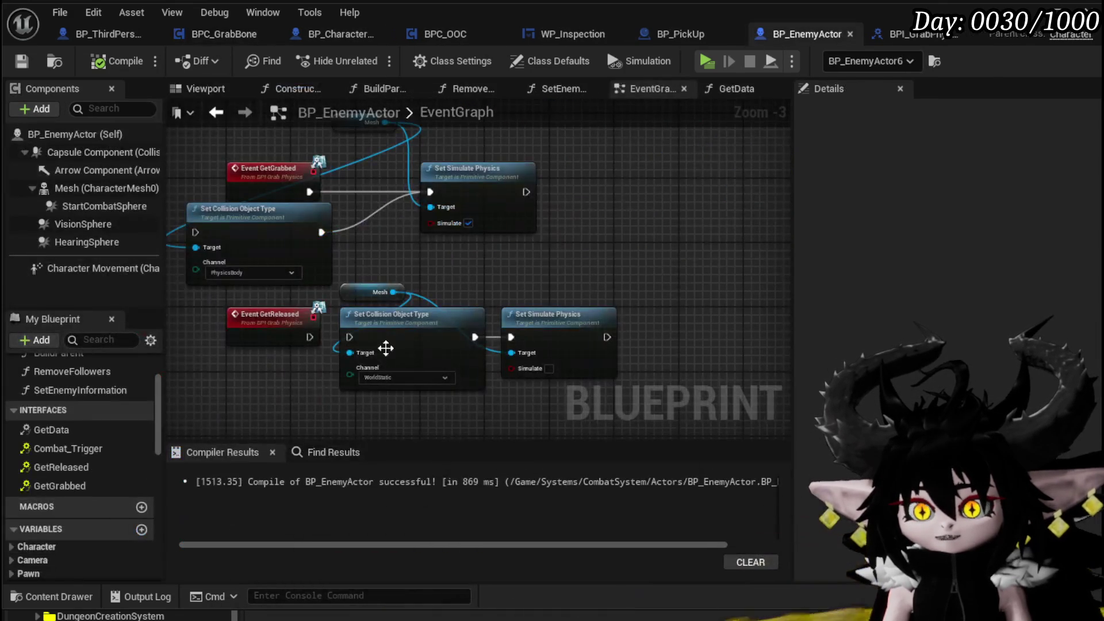
Move the upper Mesh node further left in the BP_EnemyActor graph
{"action": "left_click_drag", "start_coordinate": [557, 163], "coordinate": [636, 220]}
{"action": "mouse_move", "coordinate": [402, 180]}
{"action": "left_mouse_down"}
{"action": "mouse_move", "coordinate": [284, 186]}
{"action": "mouse_move", "coordinate": [292, 201]}
{"action": "left_mouse_up"}
{"action": "left_click", "coordinate": [443, 198]}
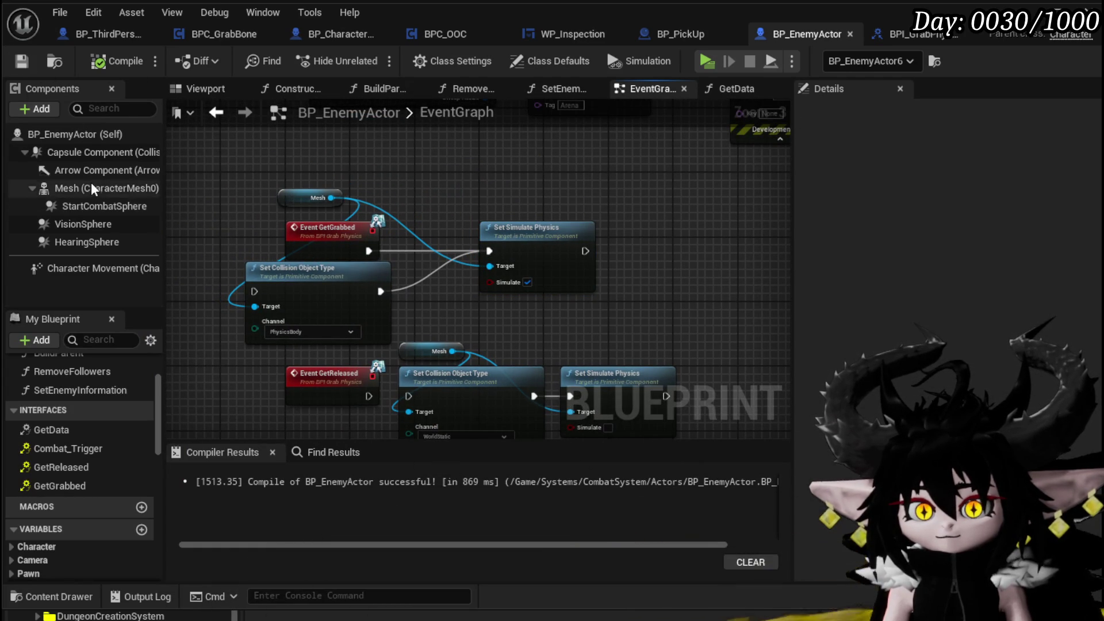
Compare StartCombatSphere, VisionSphere and Mesh collision settings, then set the Mesh preset to Custom
{"action": "left_click", "coordinate": [86, 205]}
{"action": "scroll", "coordinate": [968, 264], "scroll_direction": "down", "scroll_amount": 5}
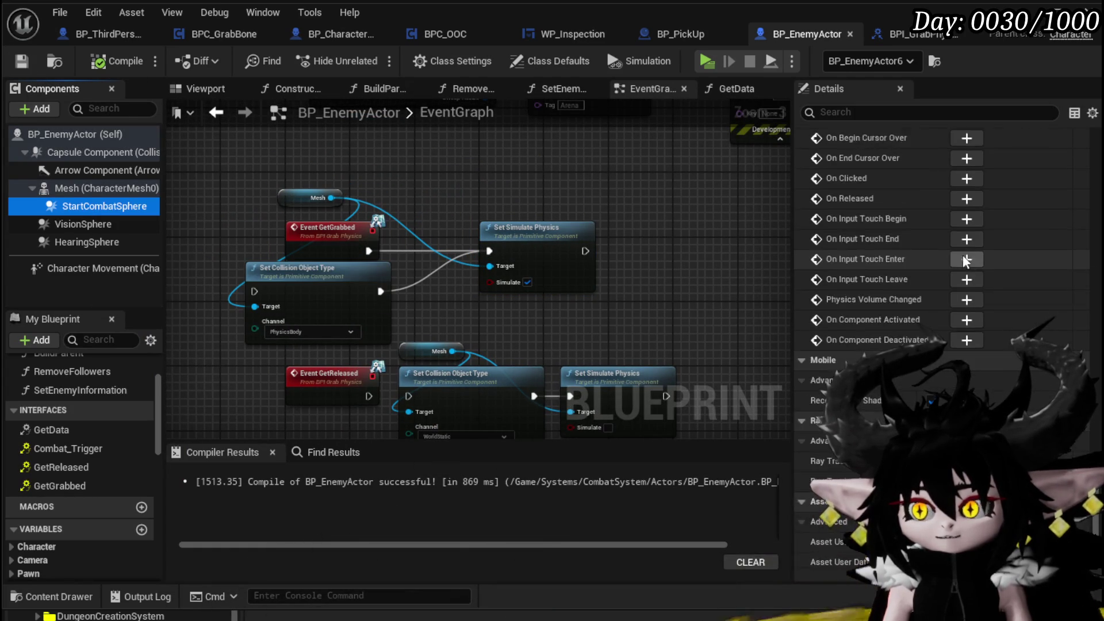
{"action": "scroll", "coordinate": [944, 248], "scroll_direction": "up", "scroll_amount": 10}
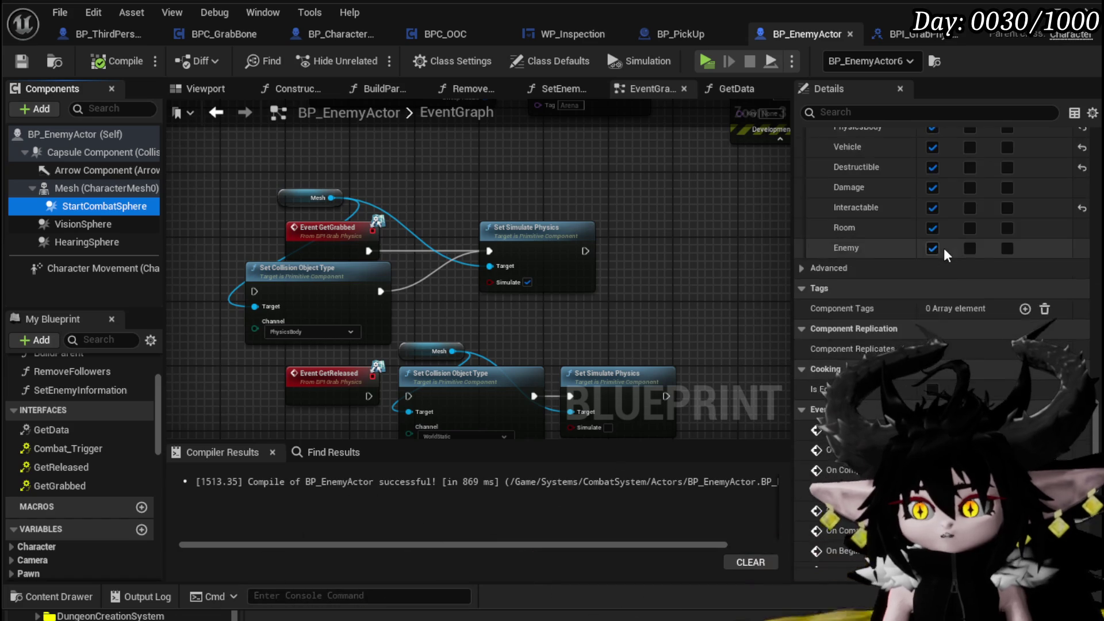
{"action": "scroll", "coordinate": [944, 248], "scroll_direction": "up", "scroll_amount": 4}
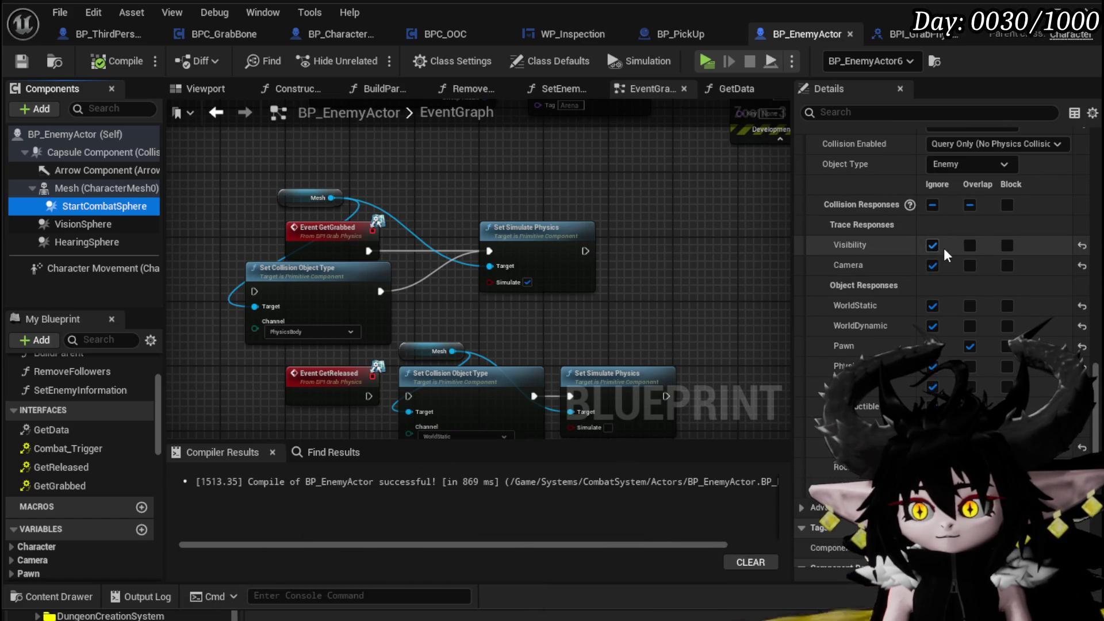
{"action": "left_click", "coordinate": [101, 223]}
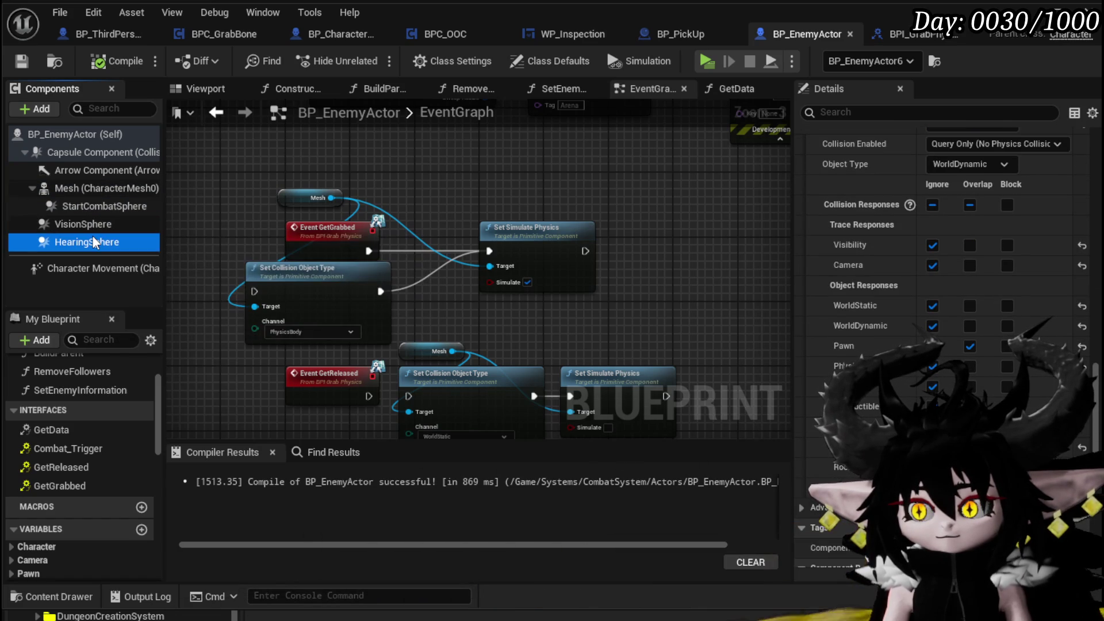
{"action": "left_click", "coordinate": [92, 206]}
{"action": "left_click", "coordinate": [89, 188]}
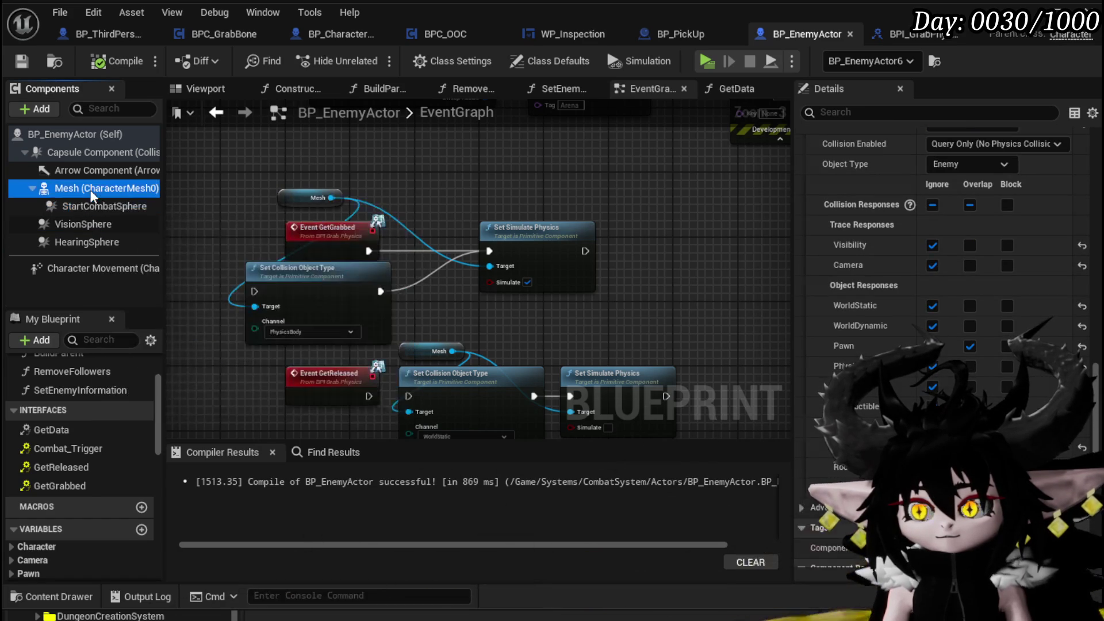
{"action": "scroll", "coordinate": [898, 343], "scroll_direction": "up", "scroll_amount": 5}
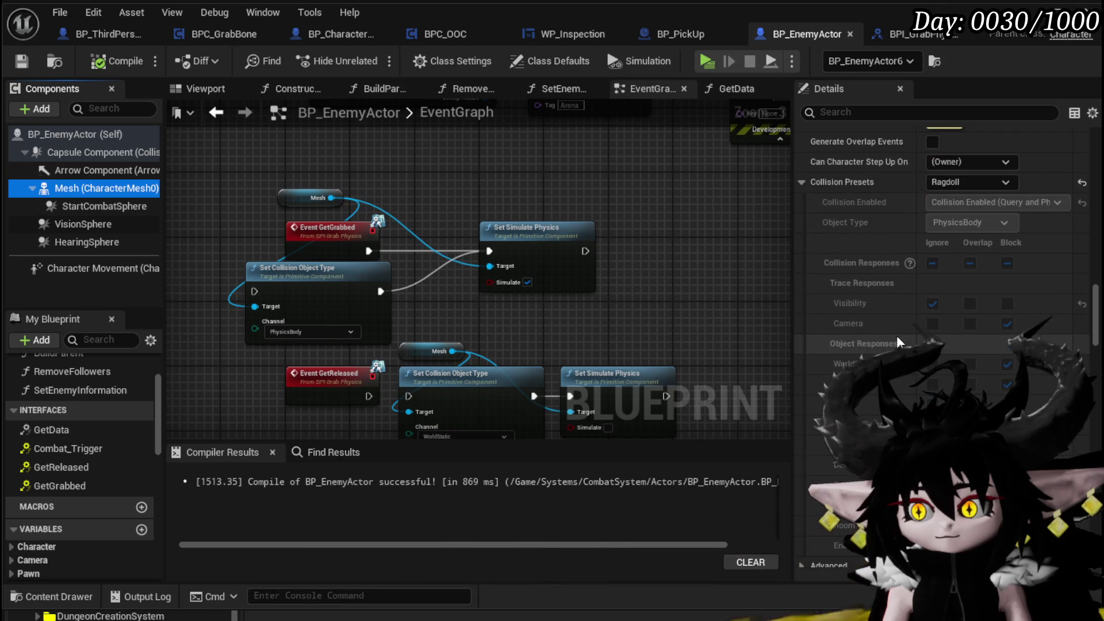
{"action": "left_click", "coordinate": [961, 182]}
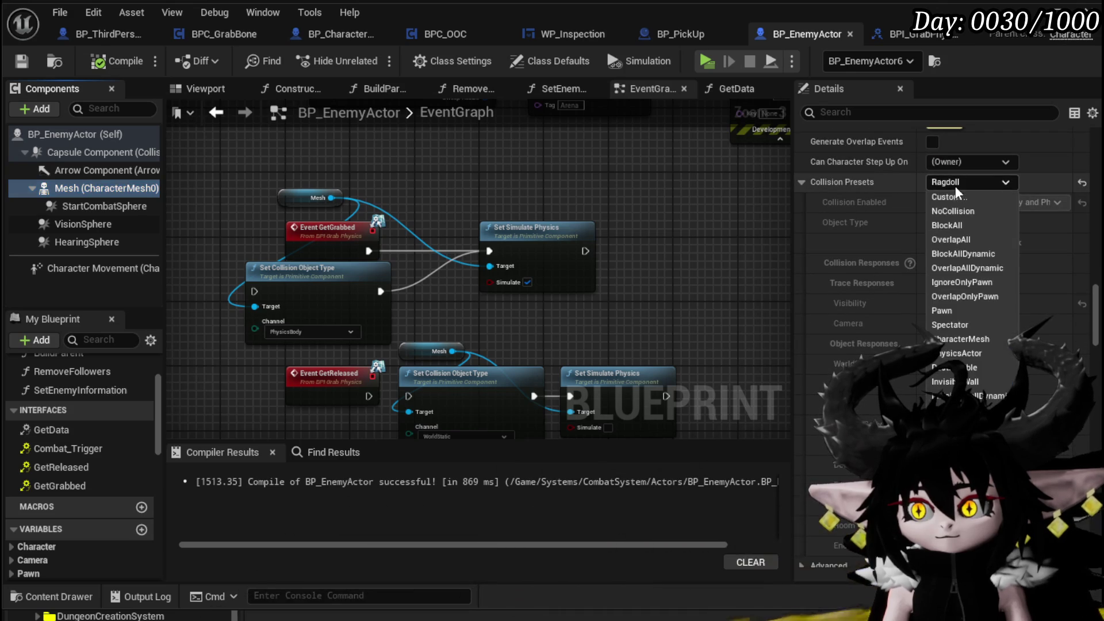
{"action": "left_click", "coordinate": [959, 197]}
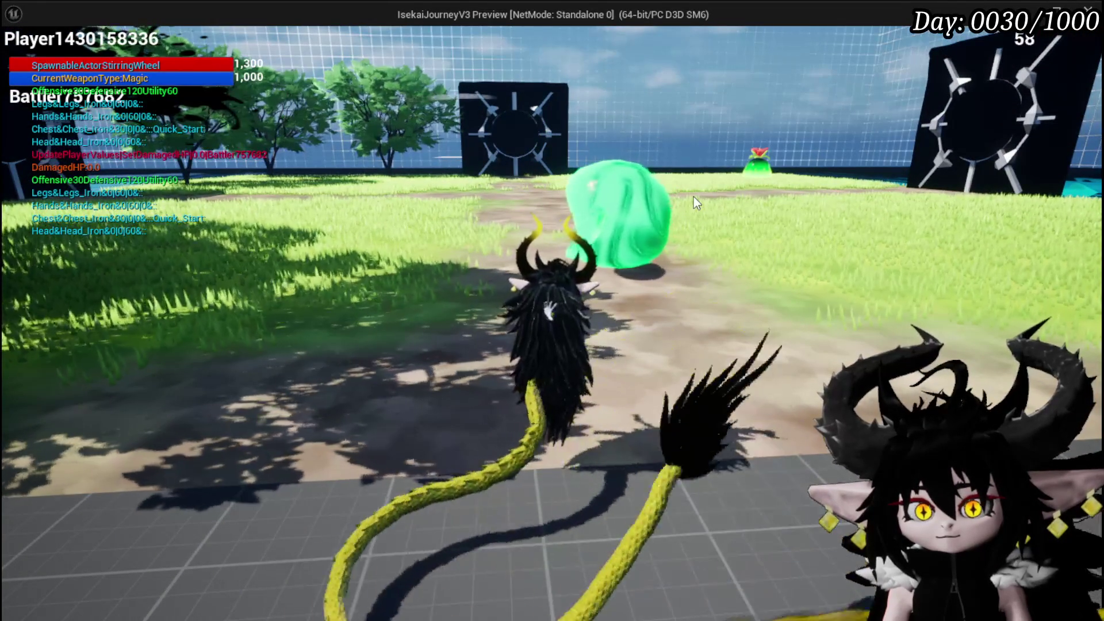
Exit the play test and return to the BP_EnemyActor Blueprint editor
{"action": "key", "text": "Escape"}
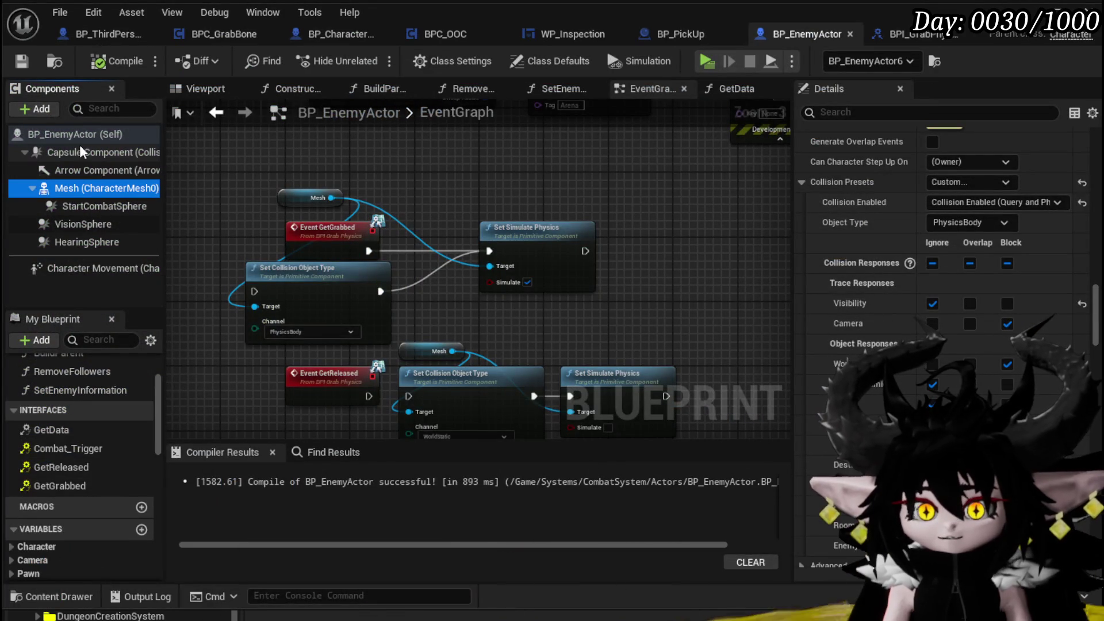
Turn on Simulate Physics for BP_EnemyActor's Mesh component and compile the blueprint
{"action": "scroll", "coordinate": [1017, 287], "scroll_direction": "up", "scroll_amount": 10}
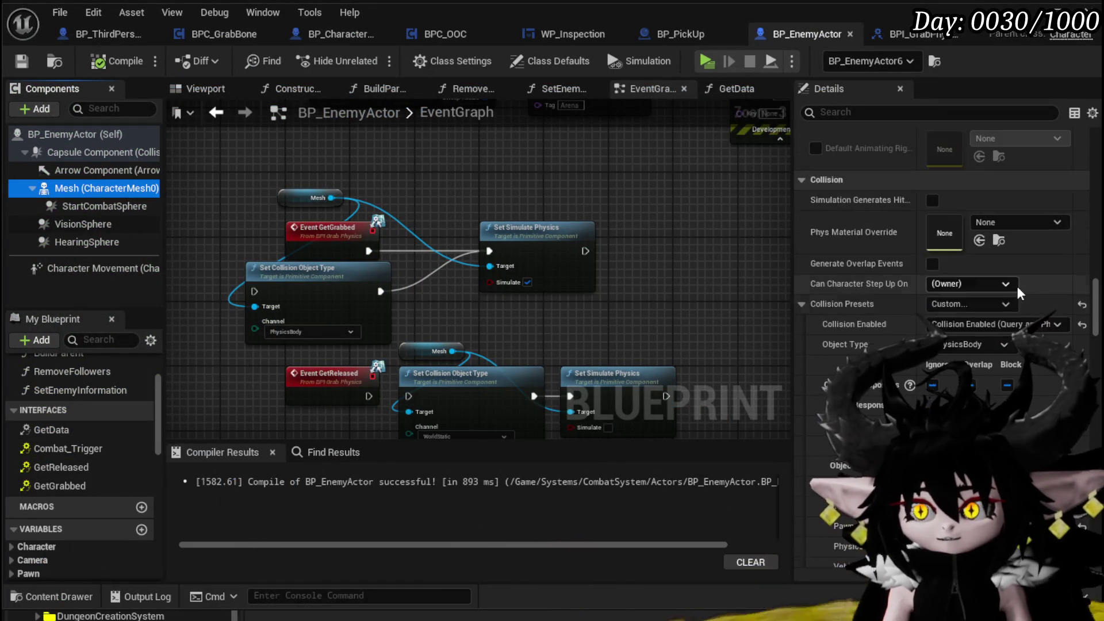
{"action": "scroll", "coordinate": [1017, 286], "scroll_direction": "up", "scroll_amount": 6}
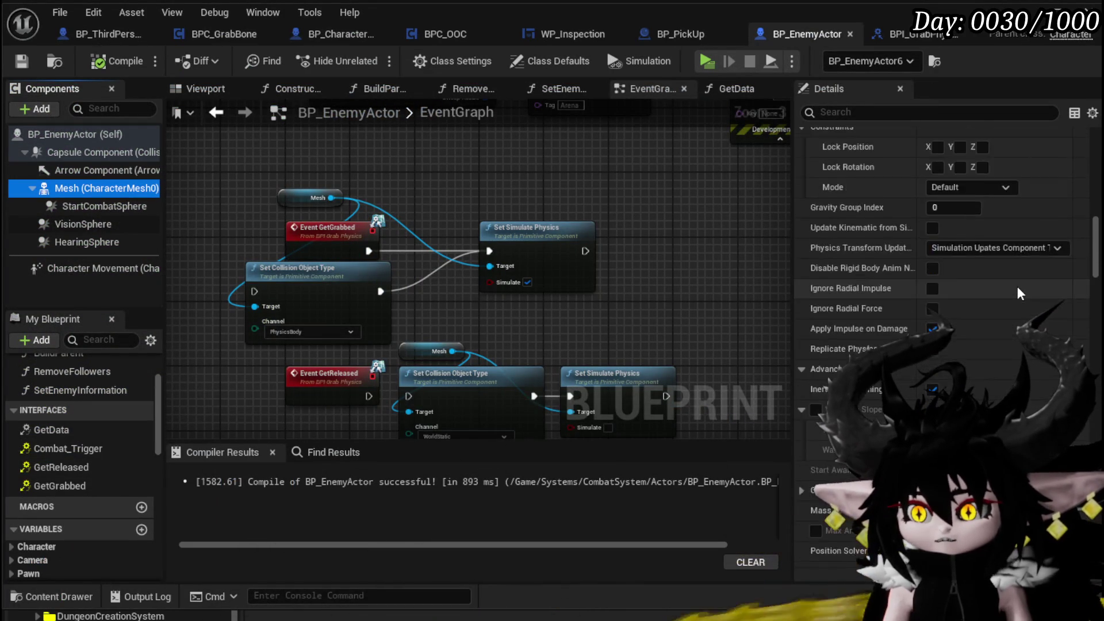
{"action": "left_click", "coordinate": [932, 237]}
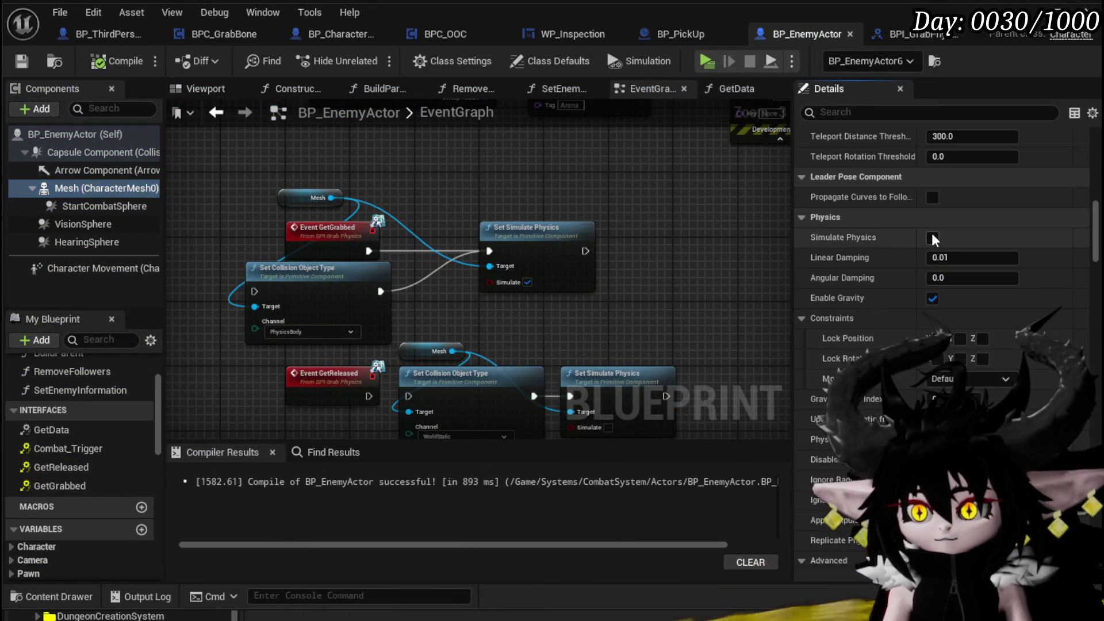
{"action": "left_click", "coordinate": [18, 61]}
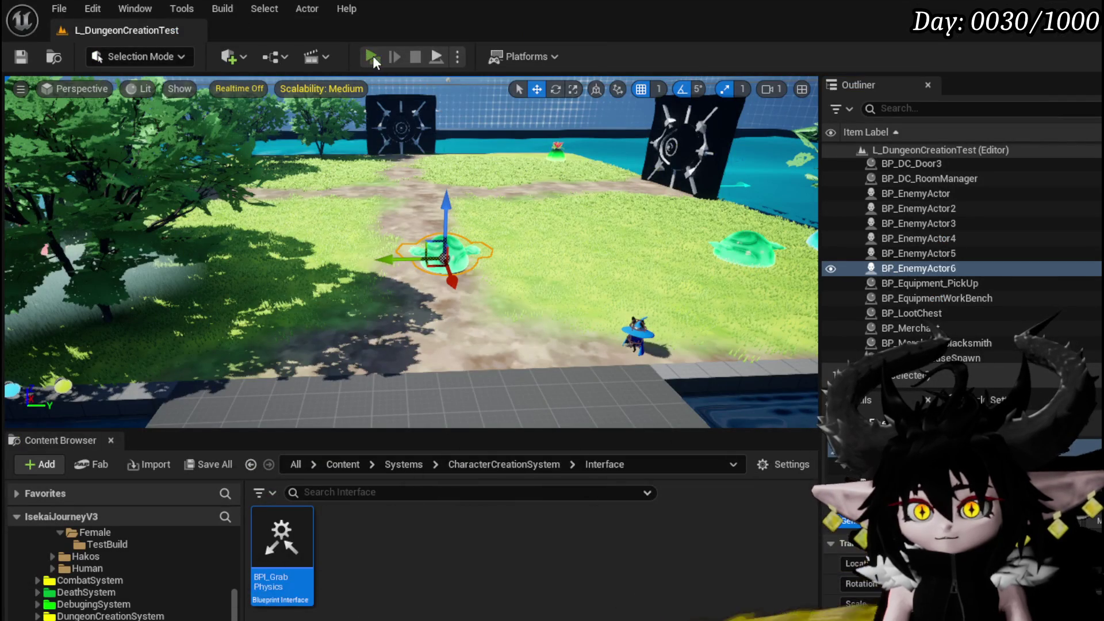
Play-test the dungeon level, walking the character forward with W, then leave the game window
{"action": "left_click", "coordinate": [371, 56]}
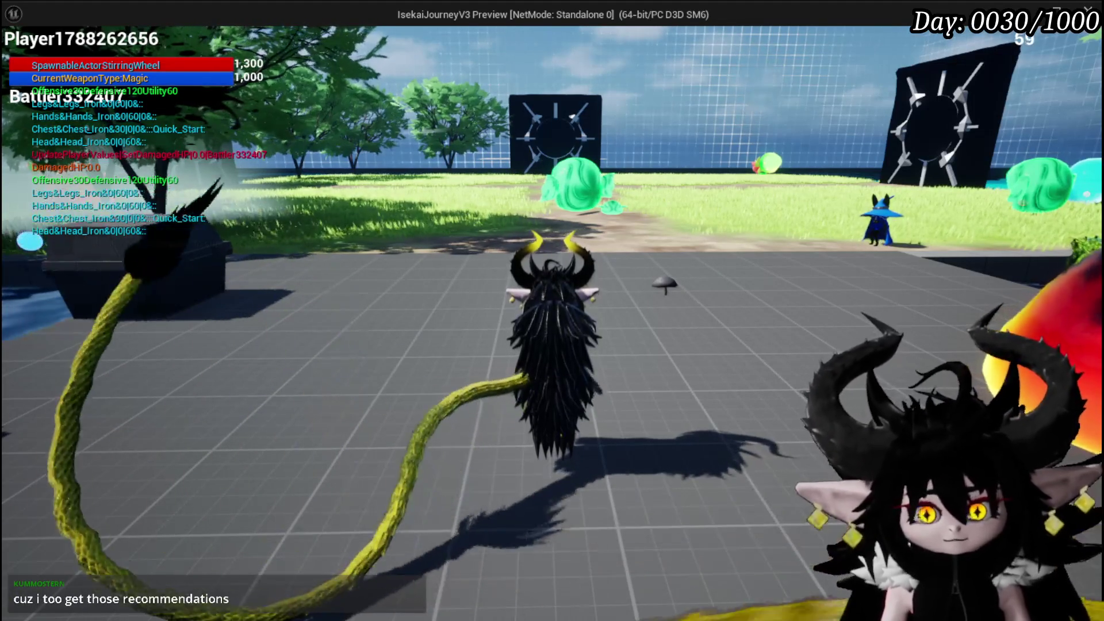
{"action": "key", "text": "w"}
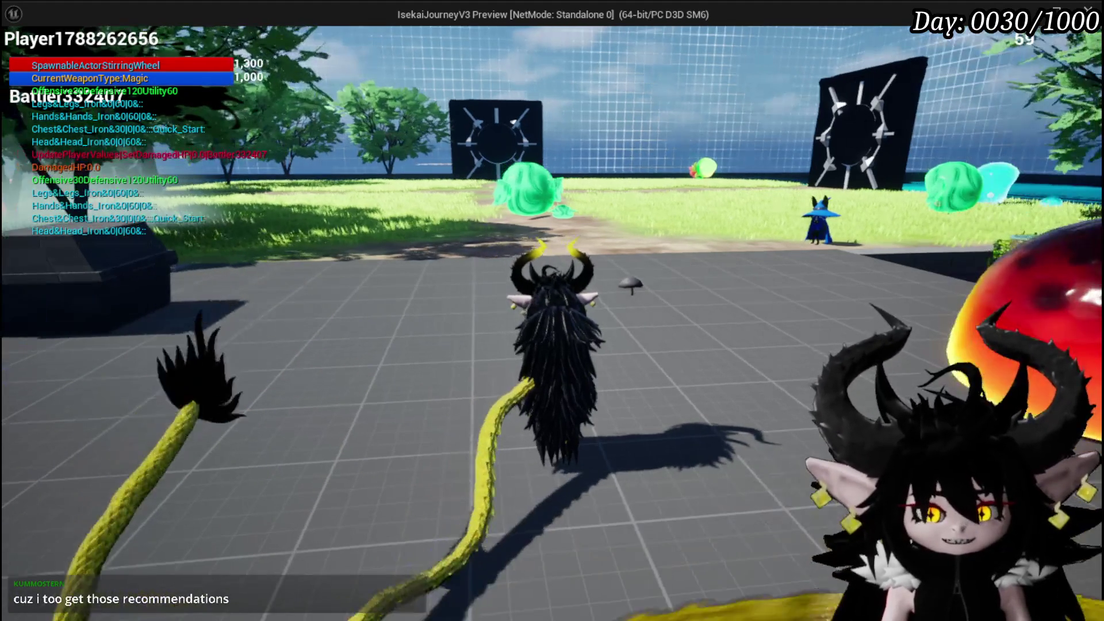
{"action": "key", "text": "alt+Tab"}
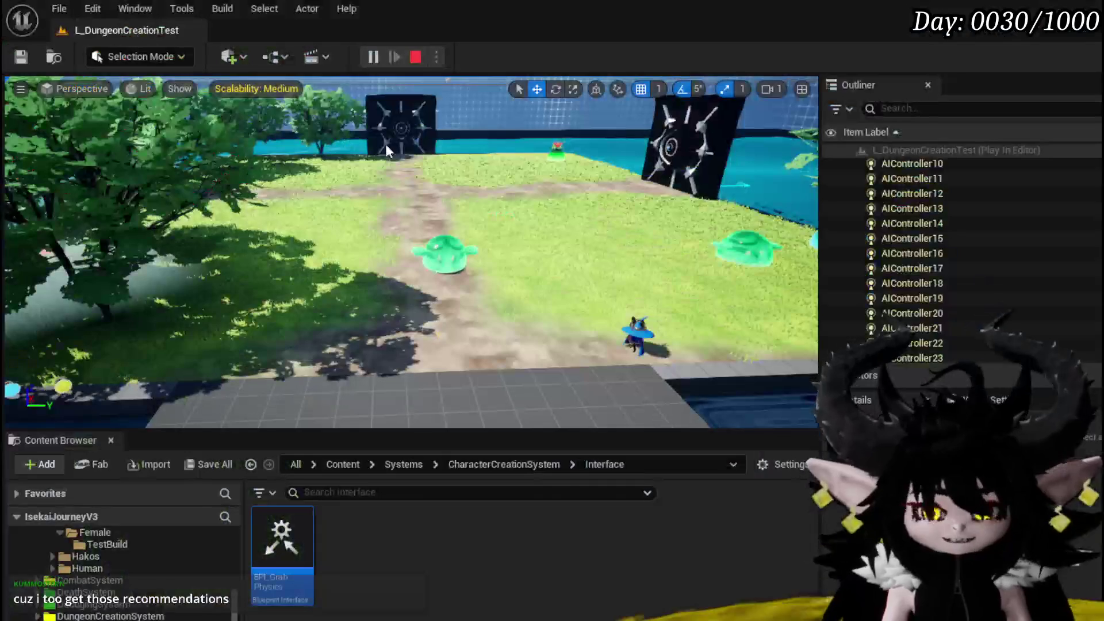
Stop the play session, save the level and assets, and pan the event graph
{"action": "key", "text": "Escape"}
{"action": "left_click", "coordinate": [22, 57]}
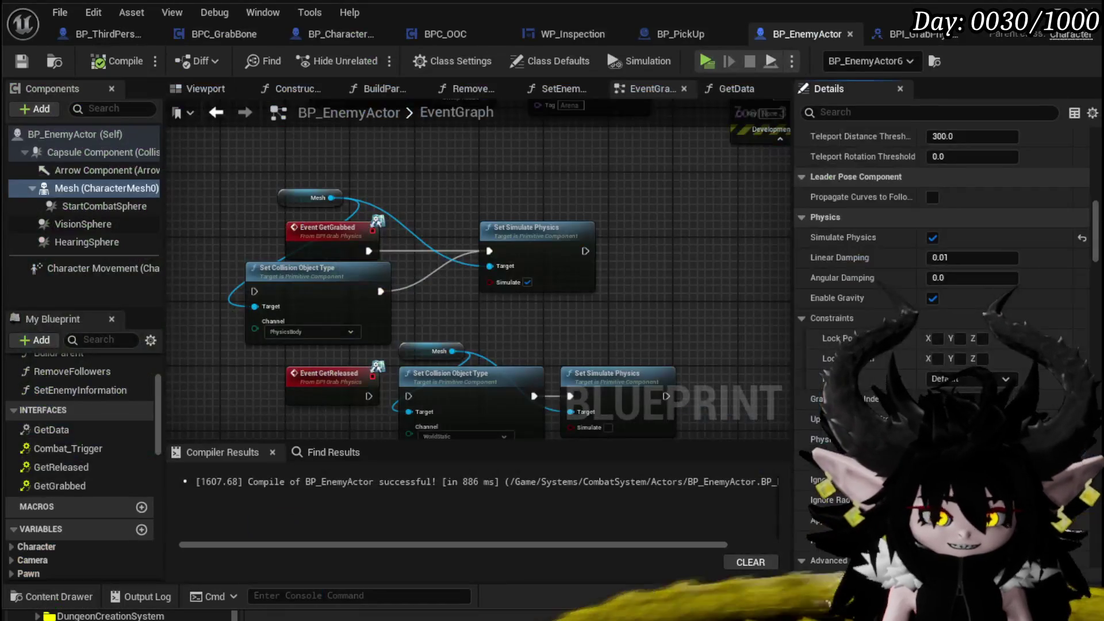
{"action": "left_click_drag", "start_coordinate": [711, 332], "coordinate": [592, 316]}
{"action": "left_click_drag", "start_coordinate": [519, 332], "coordinate": [472, 350]}
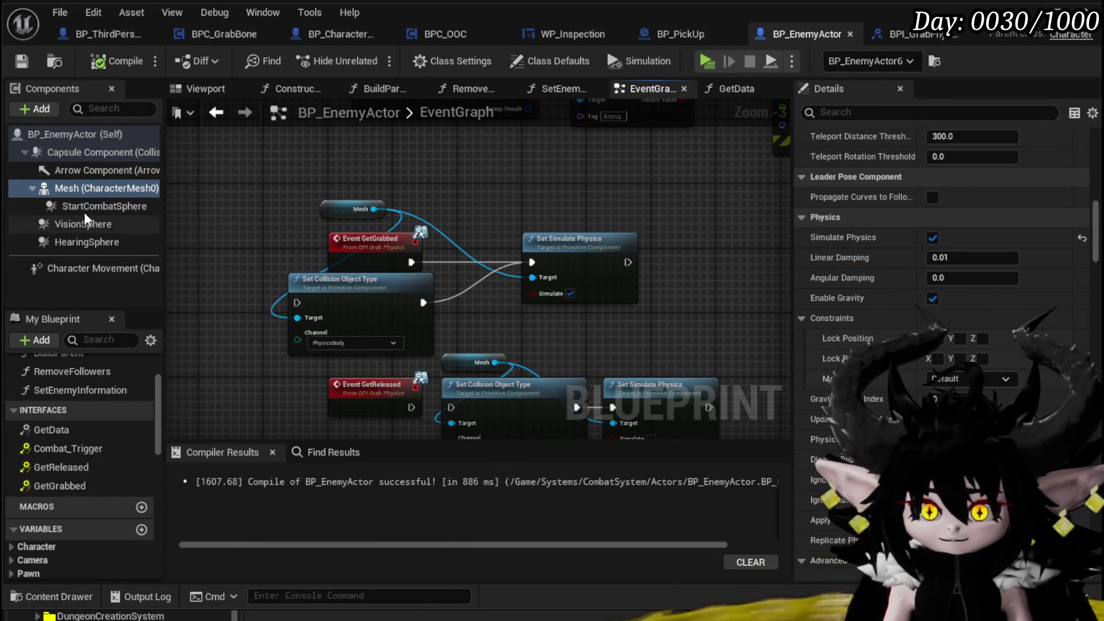
Switch off Simulate Physics on the Mesh and recompile and save BP_EnemyActor
{"action": "left_click", "coordinate": [107, 136]}
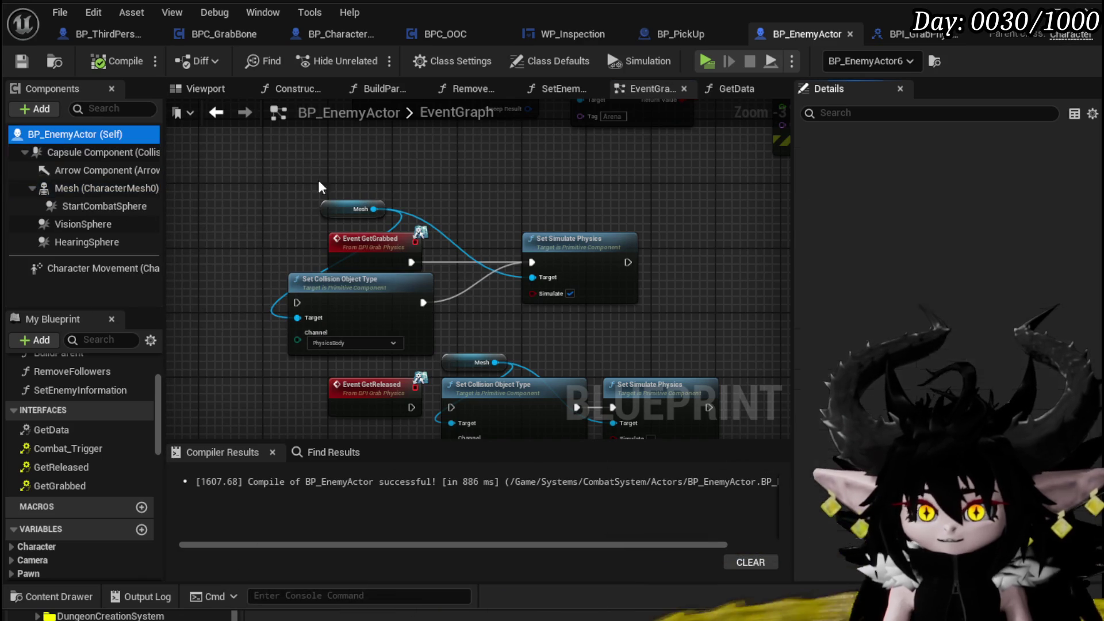
{"action": "scroll", "coordinate": [880, 227], "scroll_direction": "up", "scroll_amount": 1}
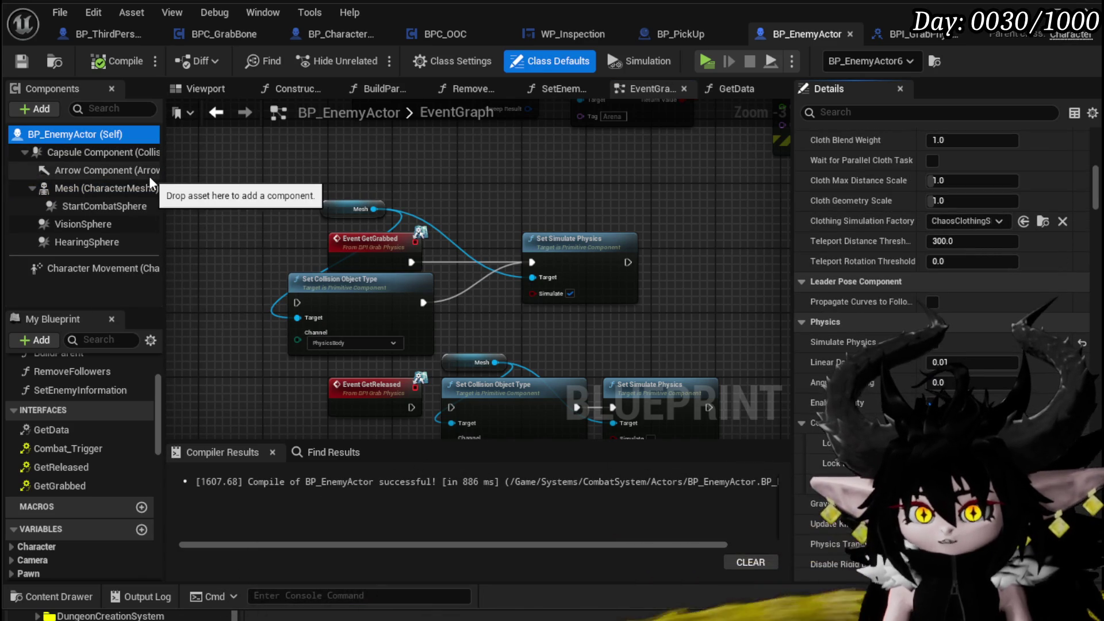
{"action": "left_click", "coordinate": [88, 190]}
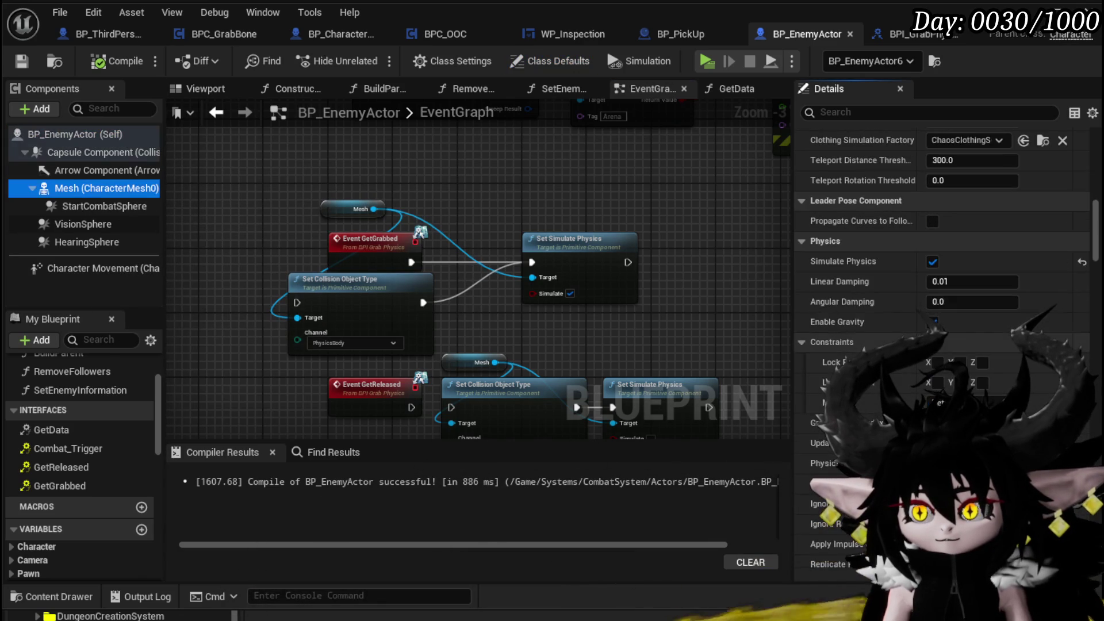
{"action": "left_click", "coordinate": [932, 262]}
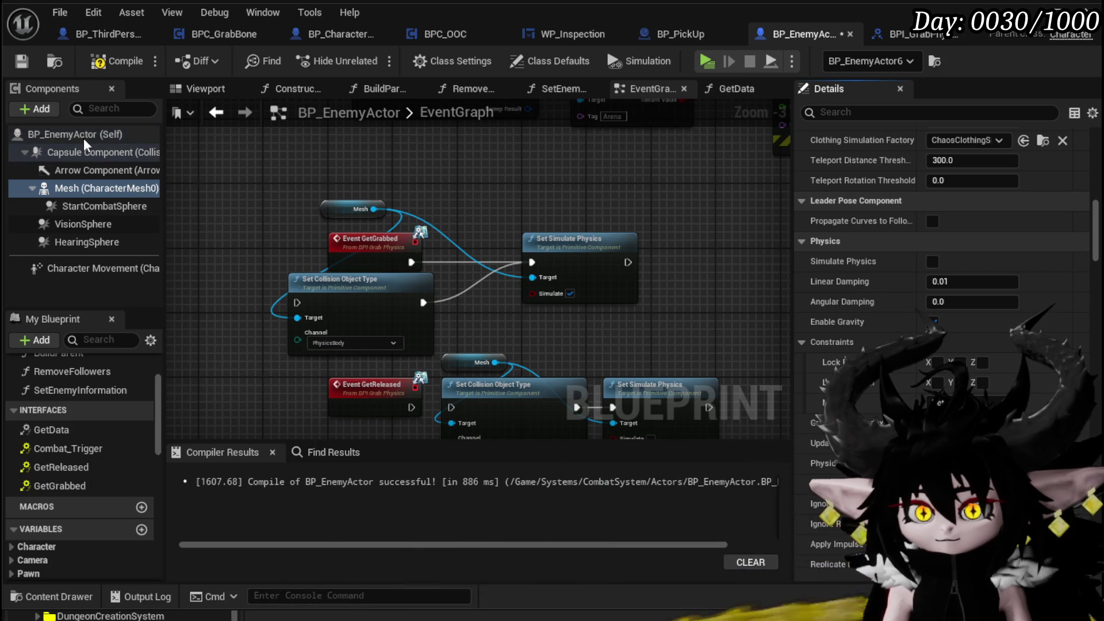
{"action": "left_click", "coordinate": [84, 138]}
{"action": "left_click", "coordinate": [405, 209]}
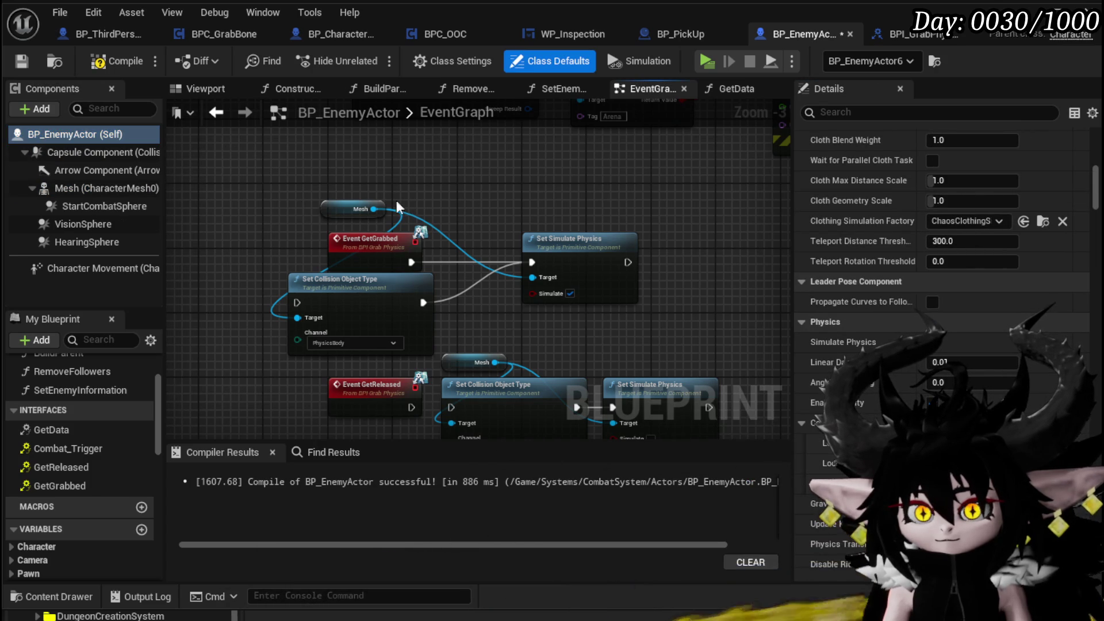
{"action": "left_click", "coordinate": [17, 65]}
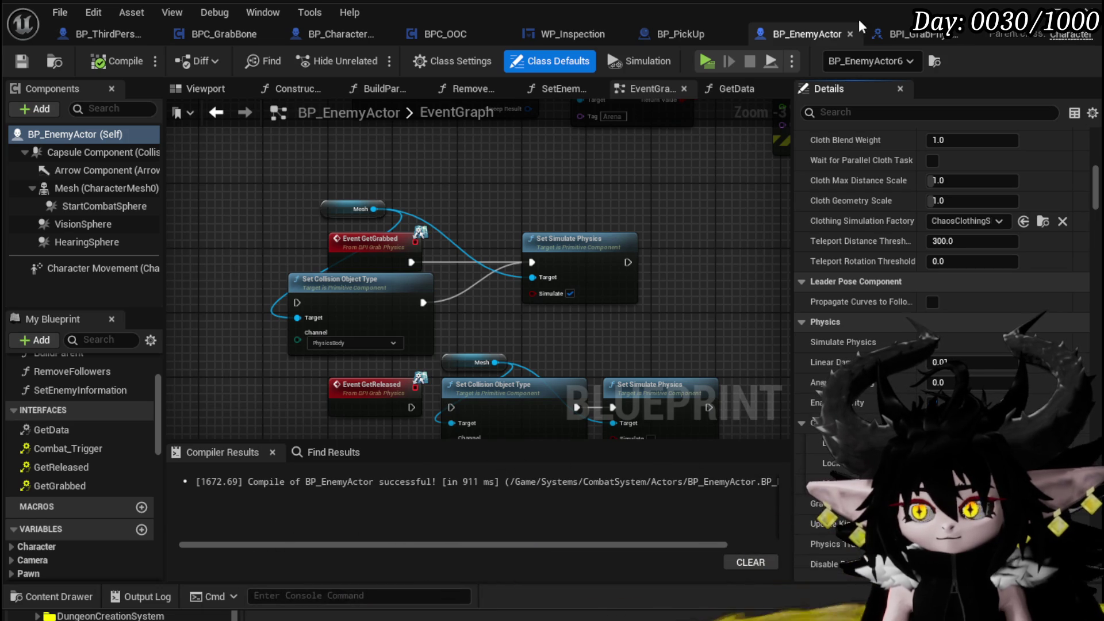
{"action": "key", "text": "alt+Tab"}
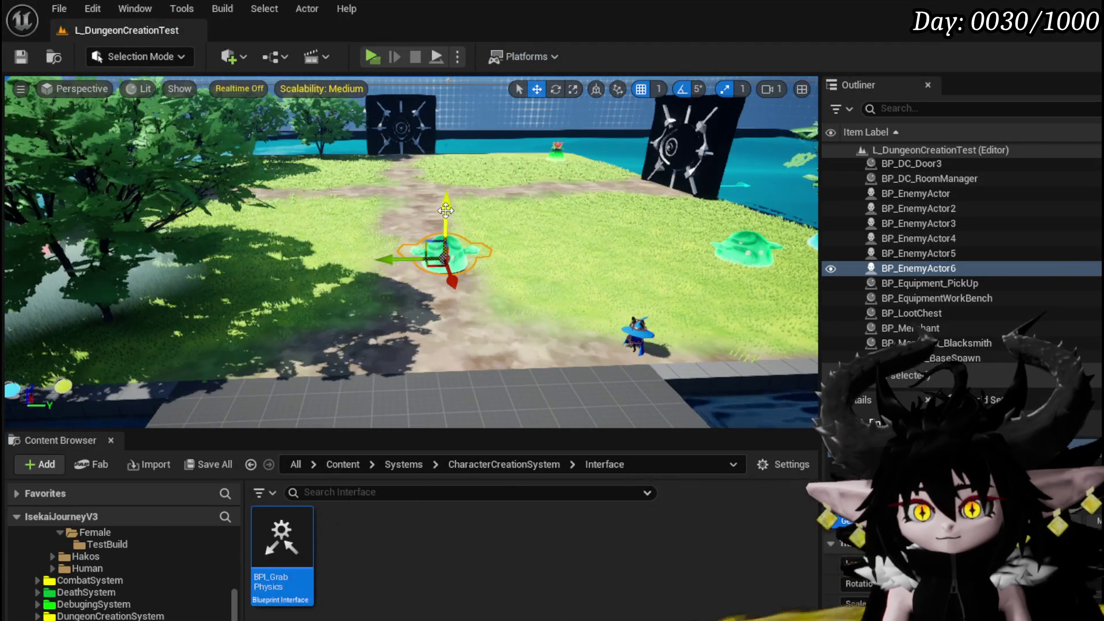
Save the level, start a play test, and walk the character toward the slimes in dragon form
{"action": "left_click", "coordinate": [24, 59]}
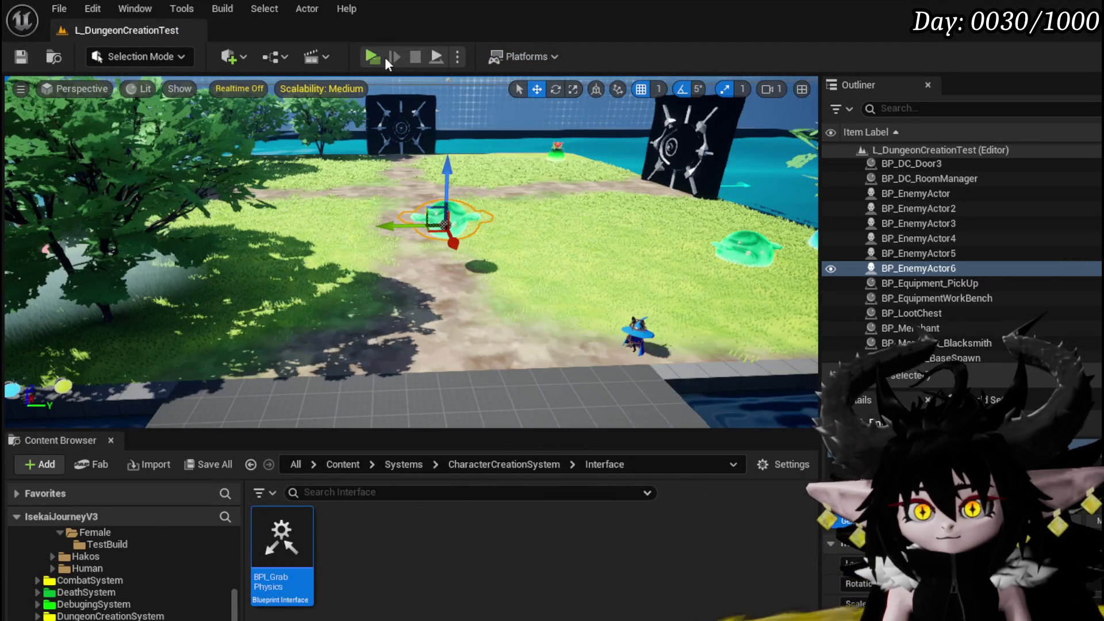
{"action": "left_click", "coordinate": [372, 57]}
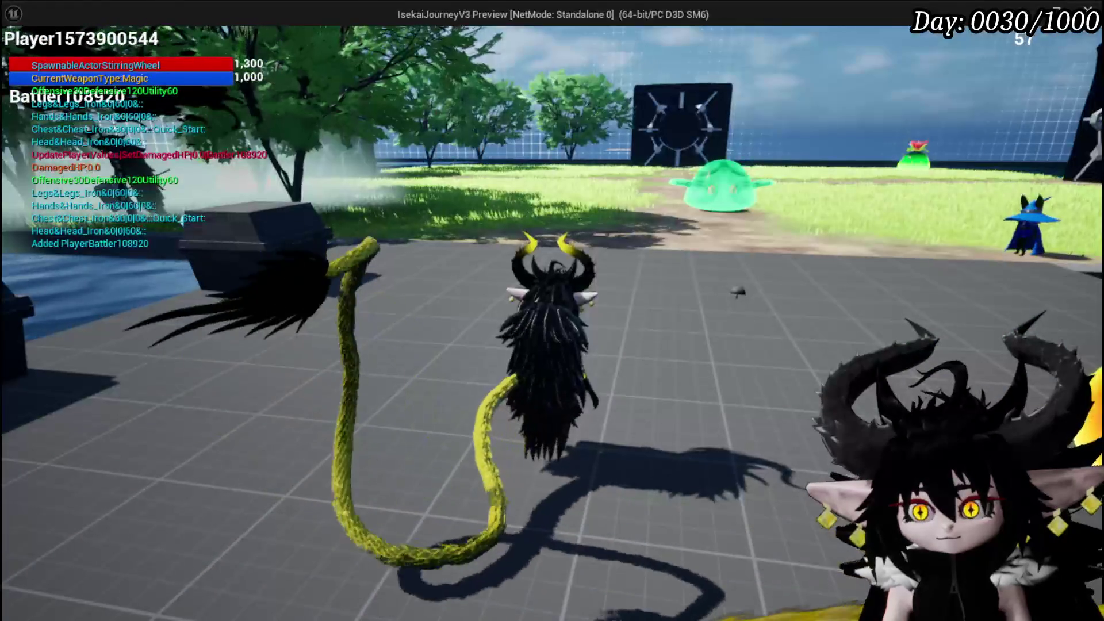
{"action": "key", "text": "w"}
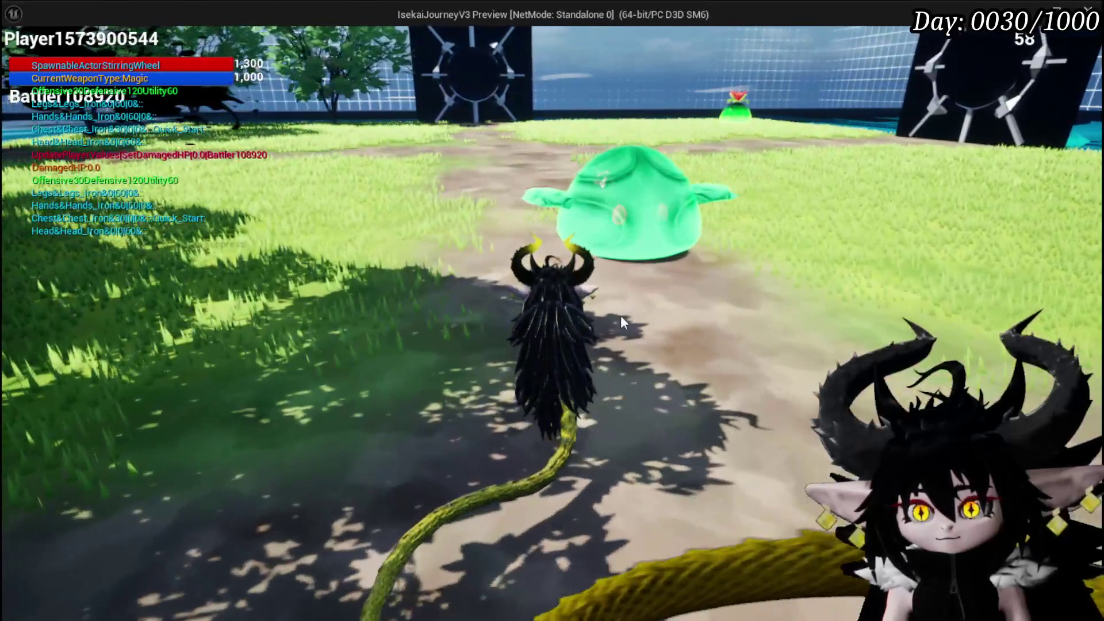
{"action": "right_click", "coordinate": [640, 187]}
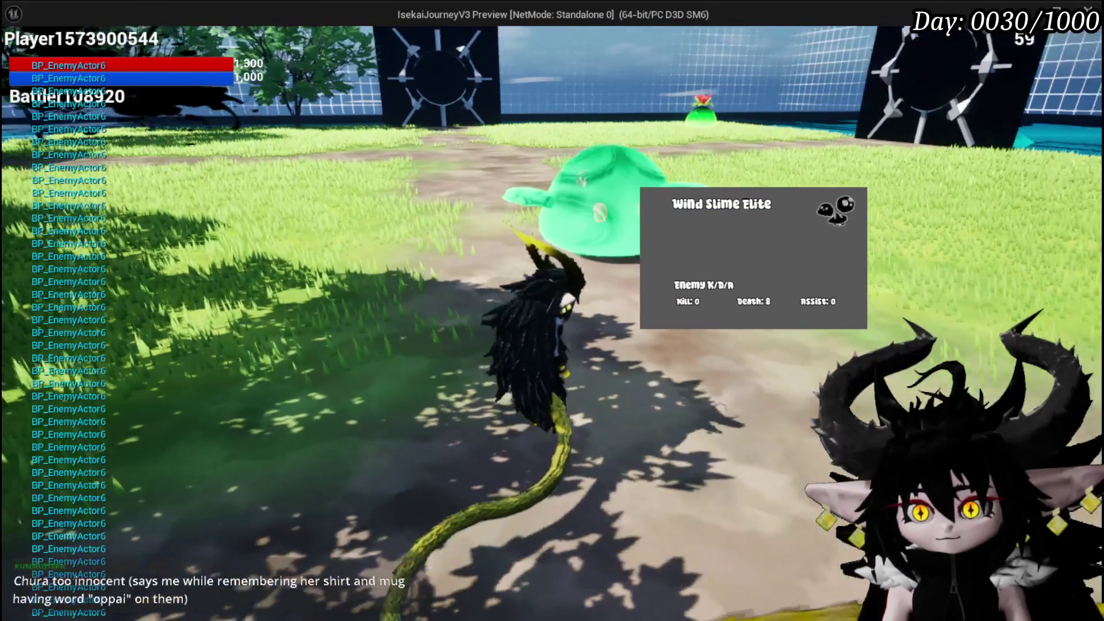
{"action": "key", "text": "a"}
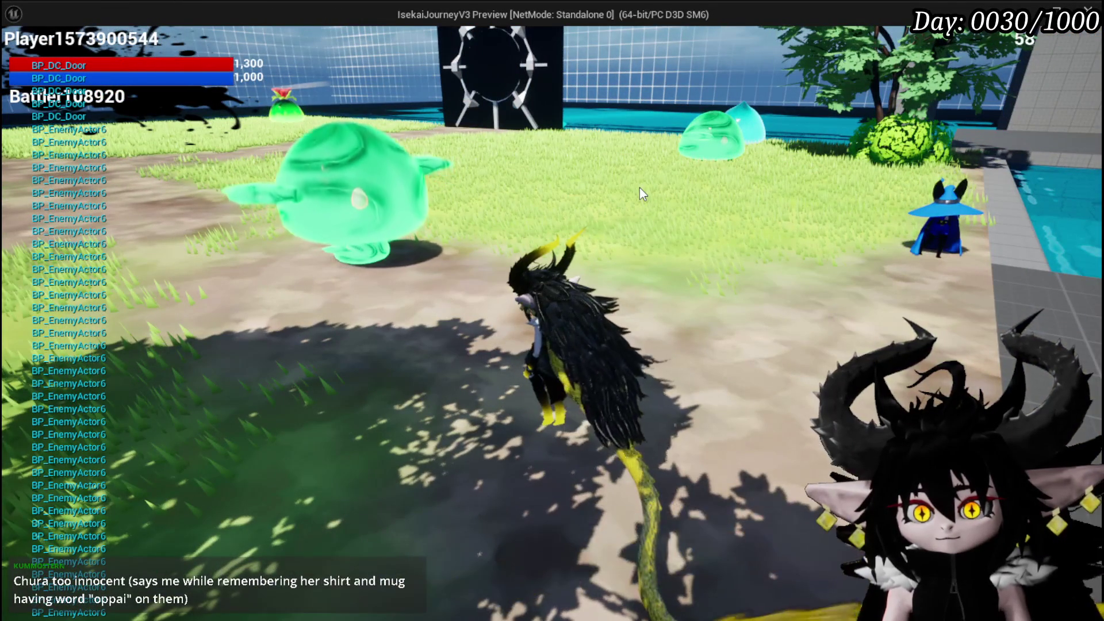
{"action": "left_click", "coordinate": [640, 188]}
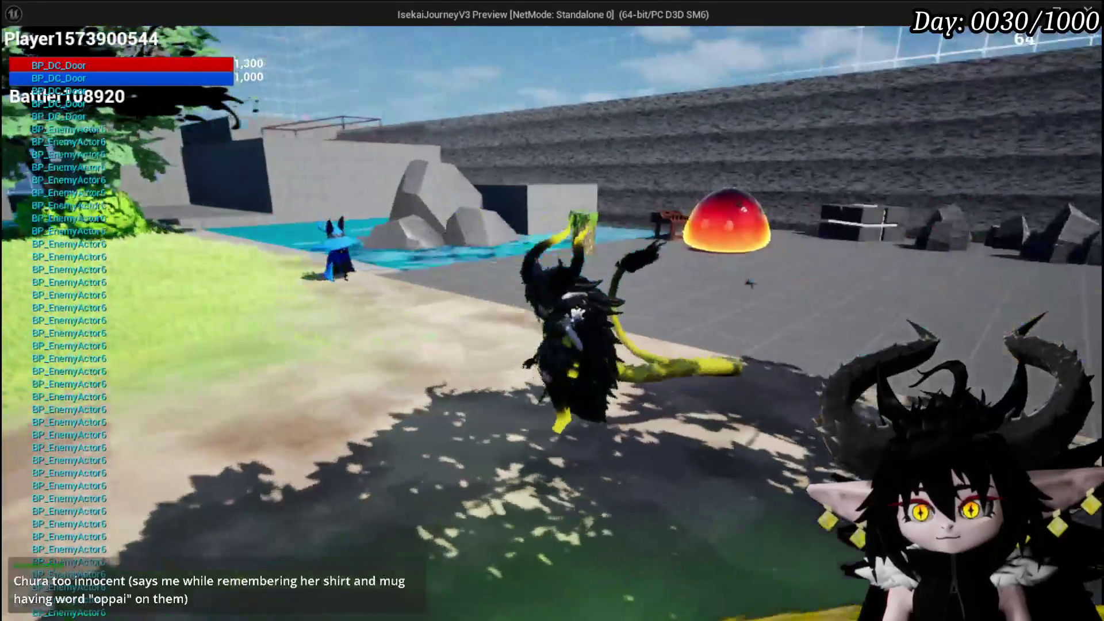
{"action": "key", "text": "w"}
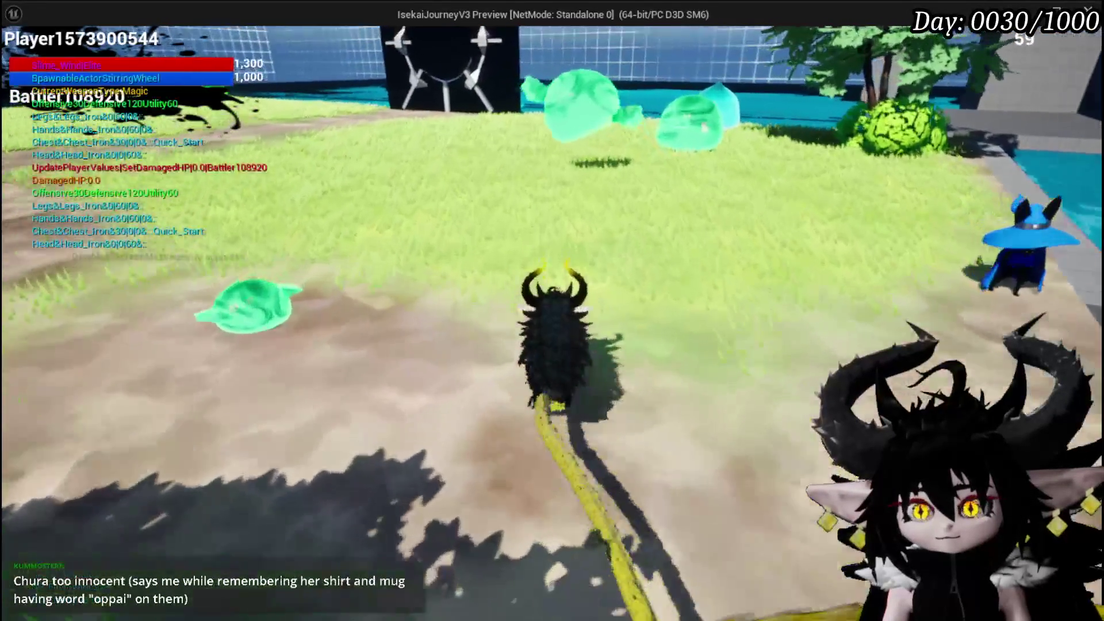
{"action": "key", "text": "a"}
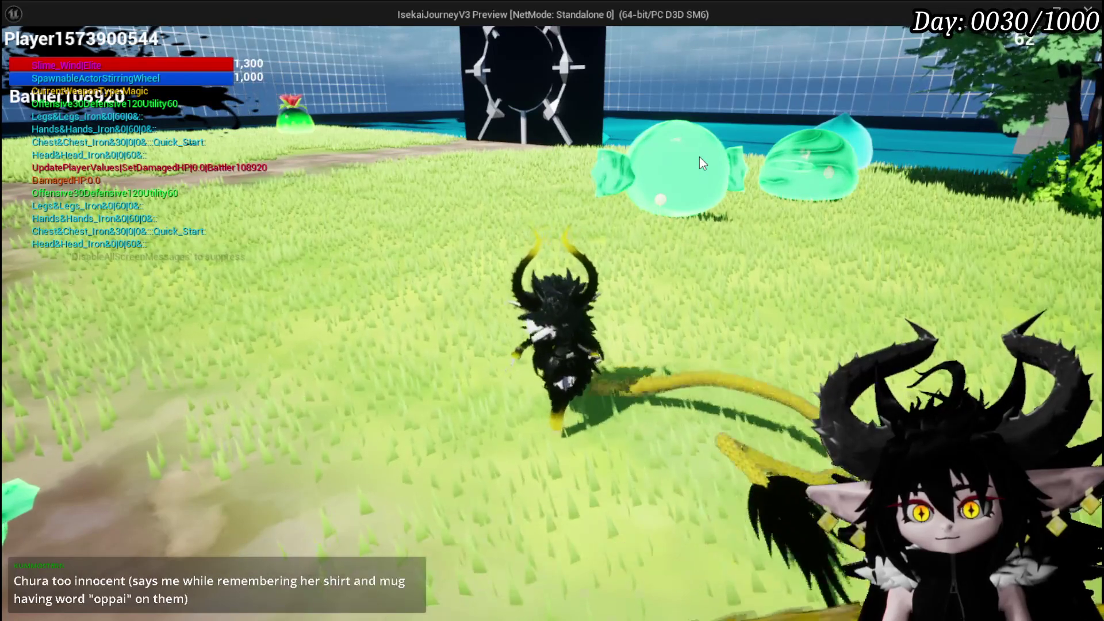
Swing the camera around the arena, walk by the pool, then stop the play test
{"action": "left_click_drag", "start_coordinate": [699, 157], "coordinate": [166, 234]}
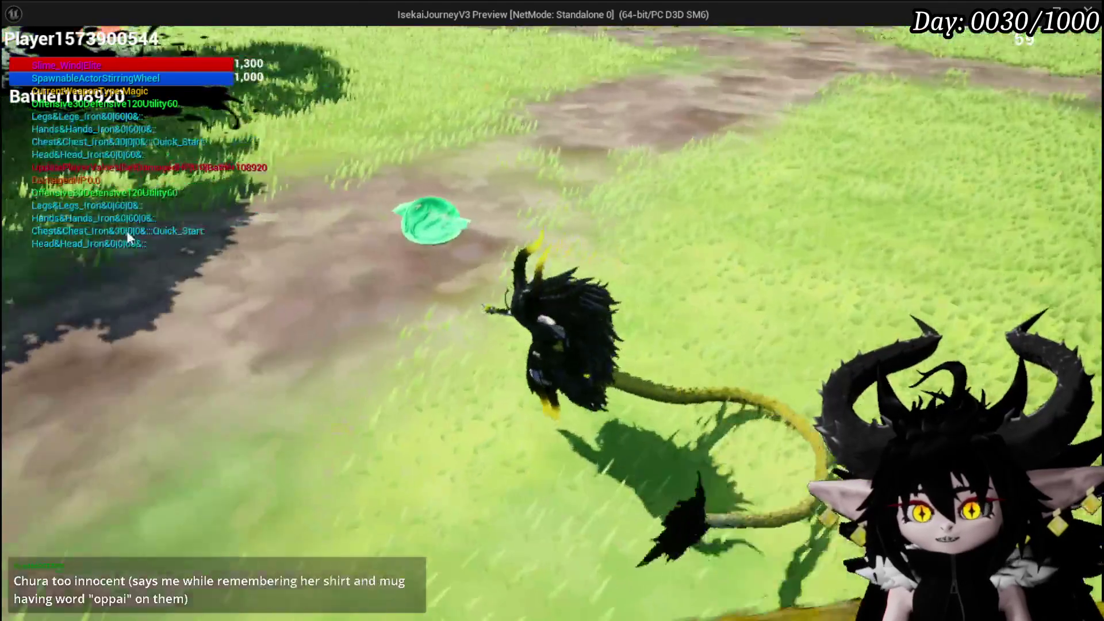
{"action": "key", "text": "d"}
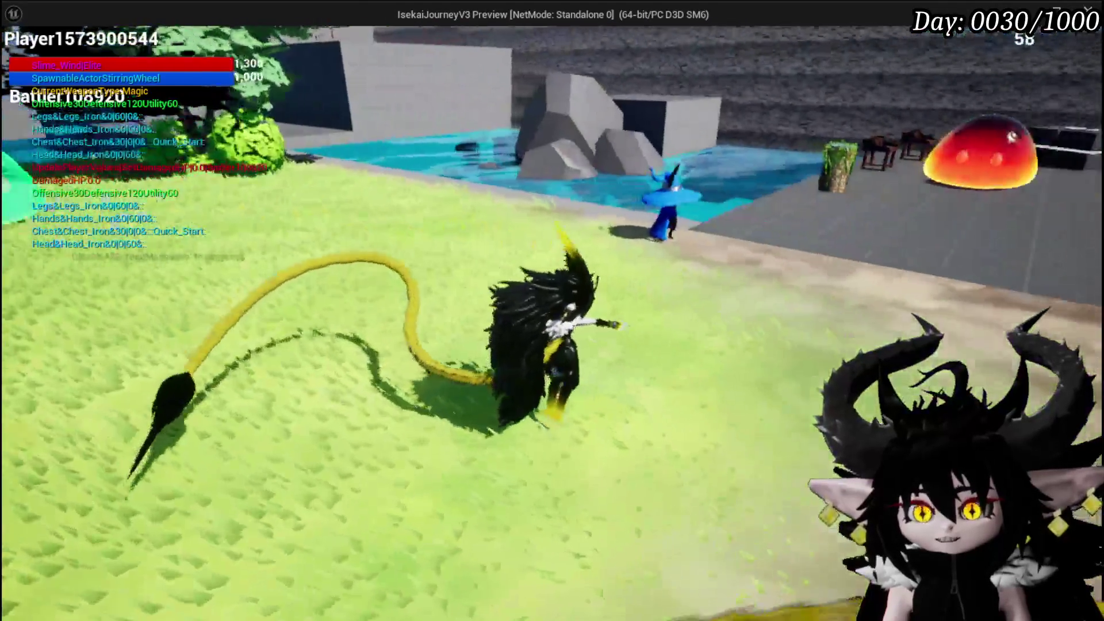
{"action": "key", "text": "a"}
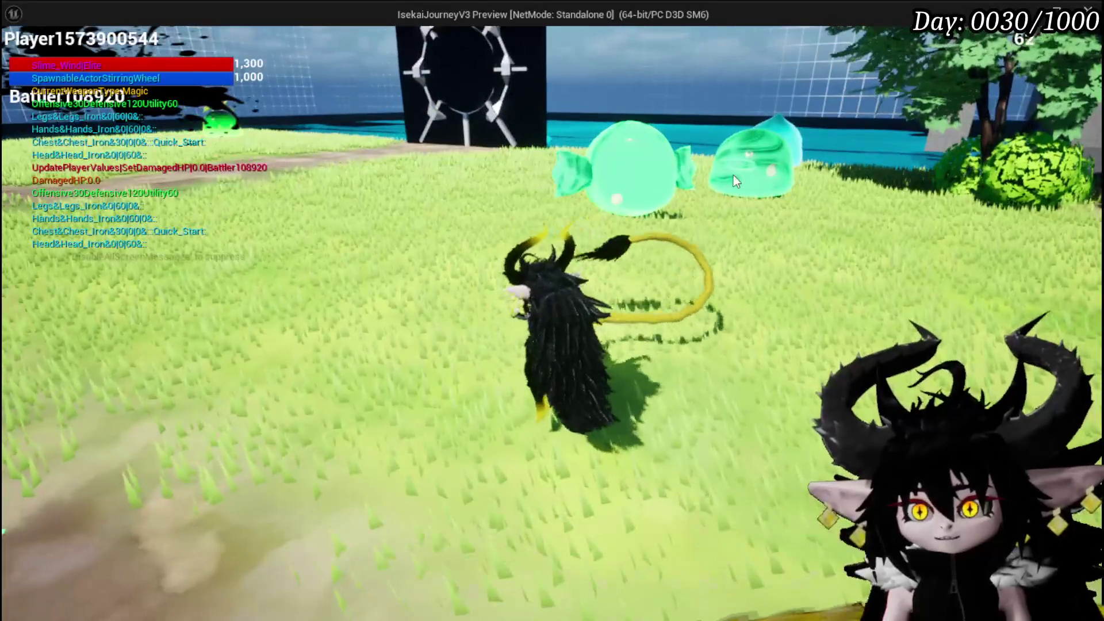
{"action": "mouse_move", "coordinate": [746, 173]}
{"action": "left_mouse_down"}
{"action": "mouse_move", "coordinate": [904, 148]}
{"action": "mouse_move", "coordinate": [468, 177]}
{"action": "left_mouse_up"}
{"action": "key", "text": "w"}
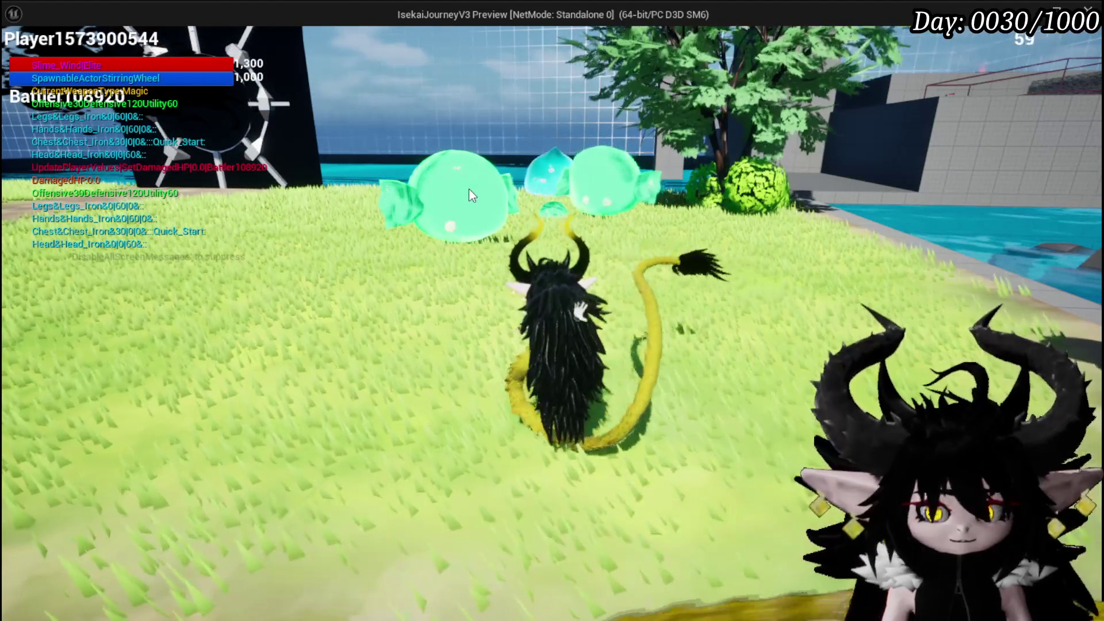
{"action": "key", "text": "s"}
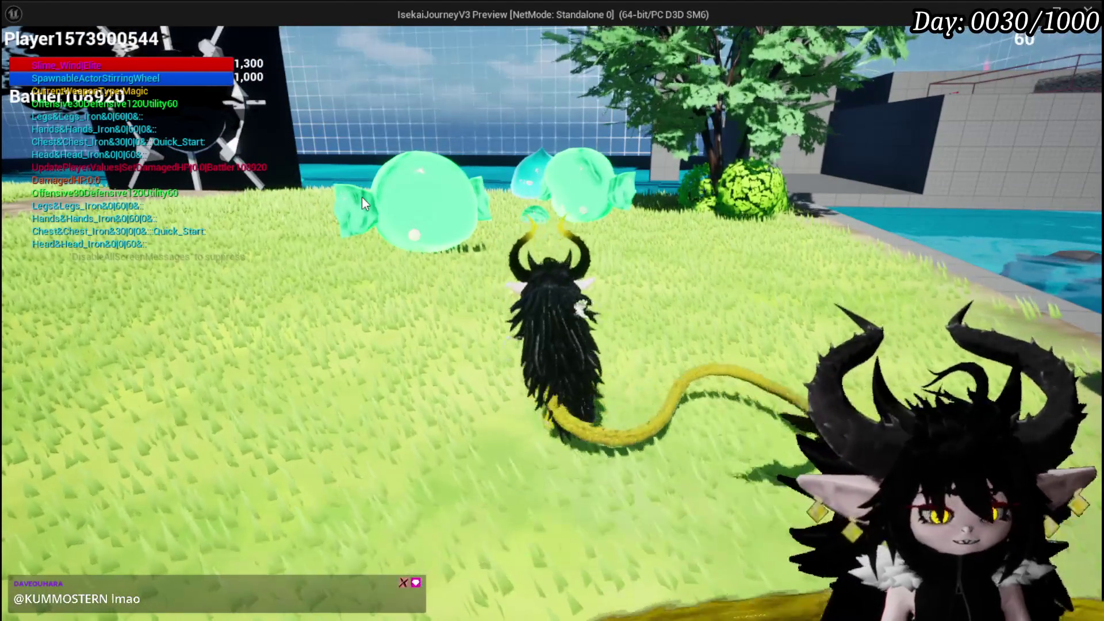
{"action": "key", "text": "alt+Tab"}
{"action": "key", "text": "Escape"}
{"action": "left_click", "coordinate": [21, 57]}
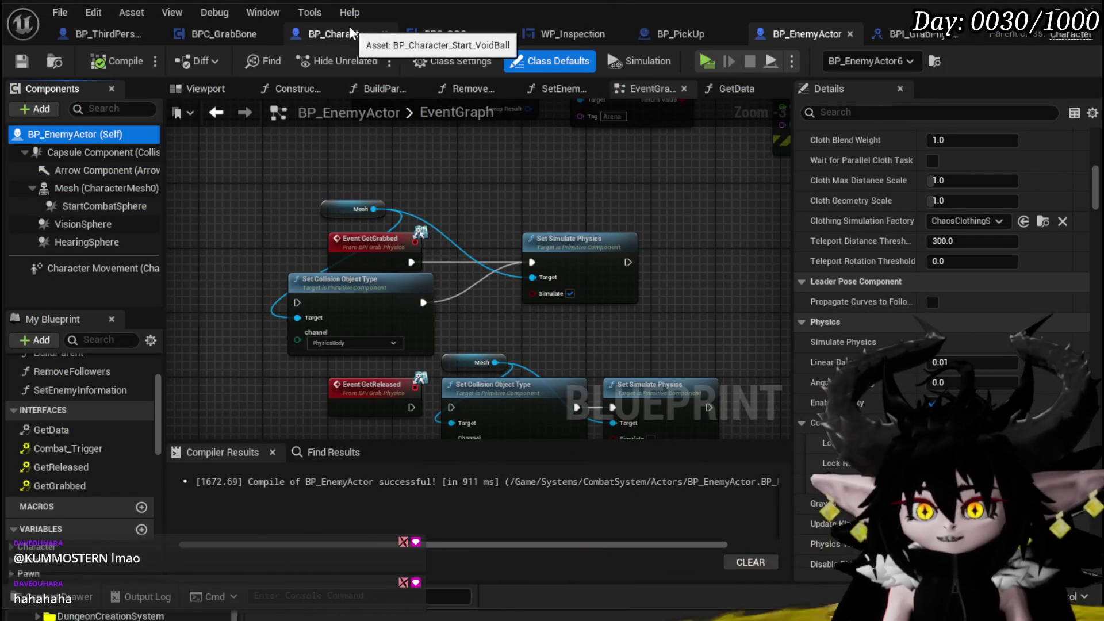
In BPC_GrabBone, set the line trace's Draw Debug Type to For Duration and save
{"action": "left_click", "coordinate": [218, 34]}
{"action": "scroll", "coordinate": [453, 224], "scroll_direction": "up", "scroll_amount": 5}
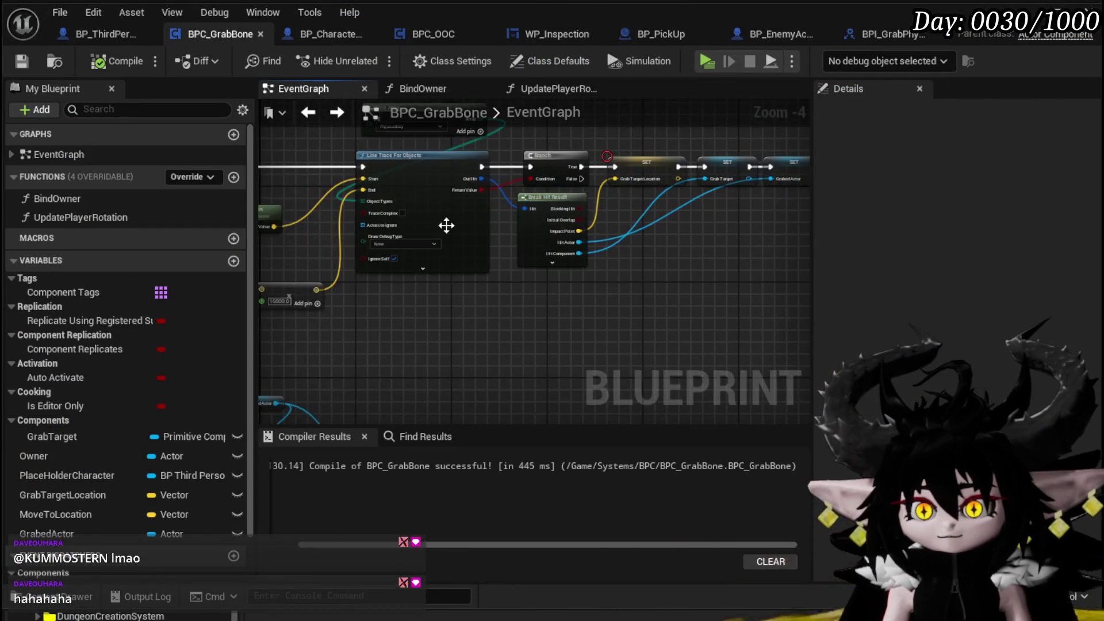
{"action": "left_click", "coordinate": [380, 249]}
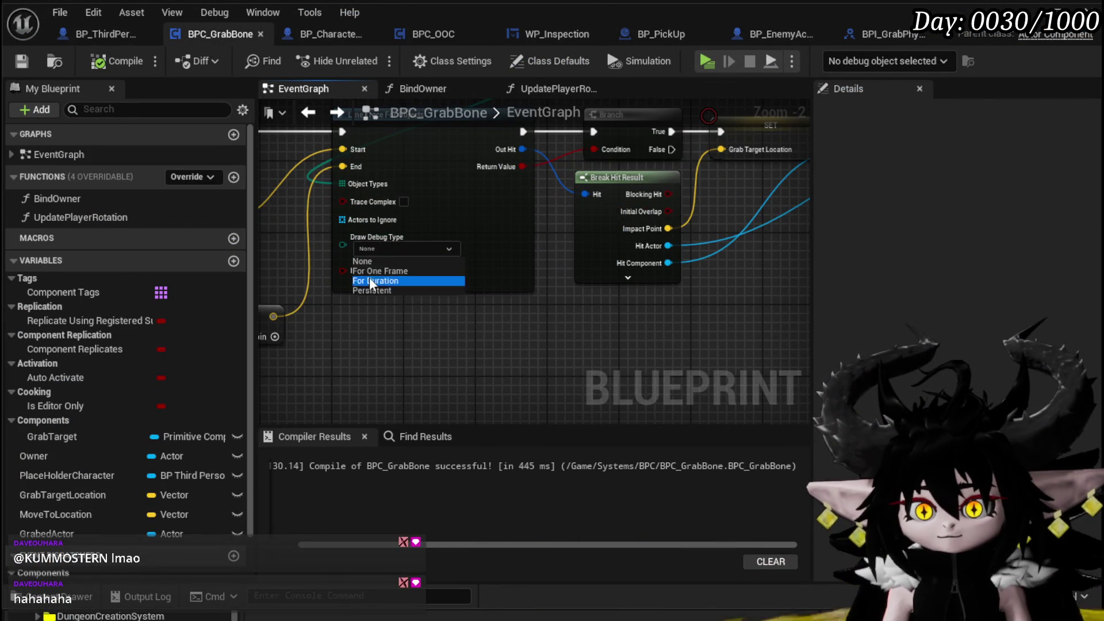
{"action": "left_click", "coordinate": [27, 58]}
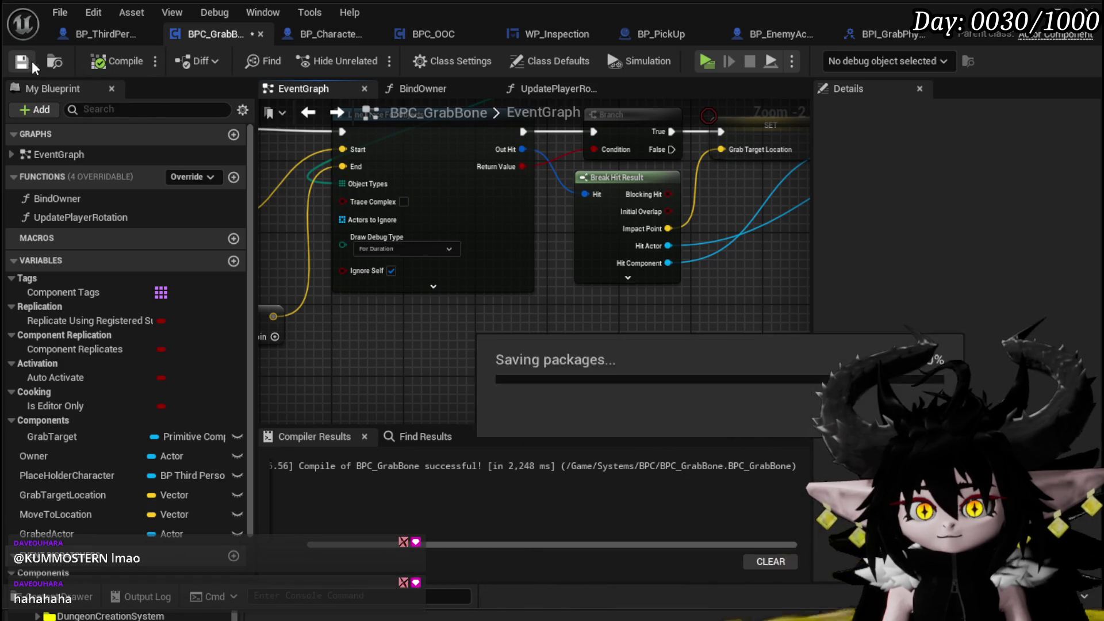
Compile BPC_GrabBone, start a play test, and run the character onto the dirt
{"action": "scroll", "coordinate": [523, 311], "scroll_direction": "down", "scroll_amount": 3}
{"action": "scroll", "coordinate": [523, 309], "scroll_direction": "up", "scroll_amount": 2}
{"action": "scroll", "coordinate": [522, 309], "scroll_direction": "up", "scroll_amount": 1}
{"action": "mouse_move", "coordinate": [523, 310]}
{"action": "left_mouse_down"}
{"action": "mouse_move", "coordinate": [600, 332]}
{"action": "mouse_move", "coordinate": [345, 322]}
{"action": "mouse_move", "coordinate": [599, 320]}
{"action": "left_mouse_up"}
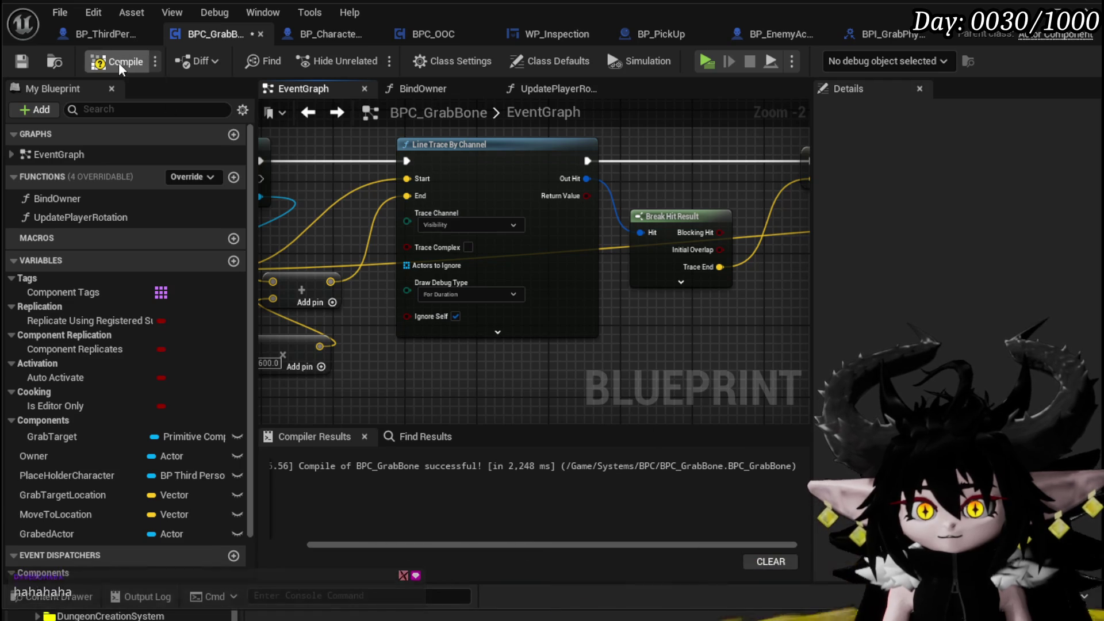
{"action": "left_click", "coordinate": [26, 63]}
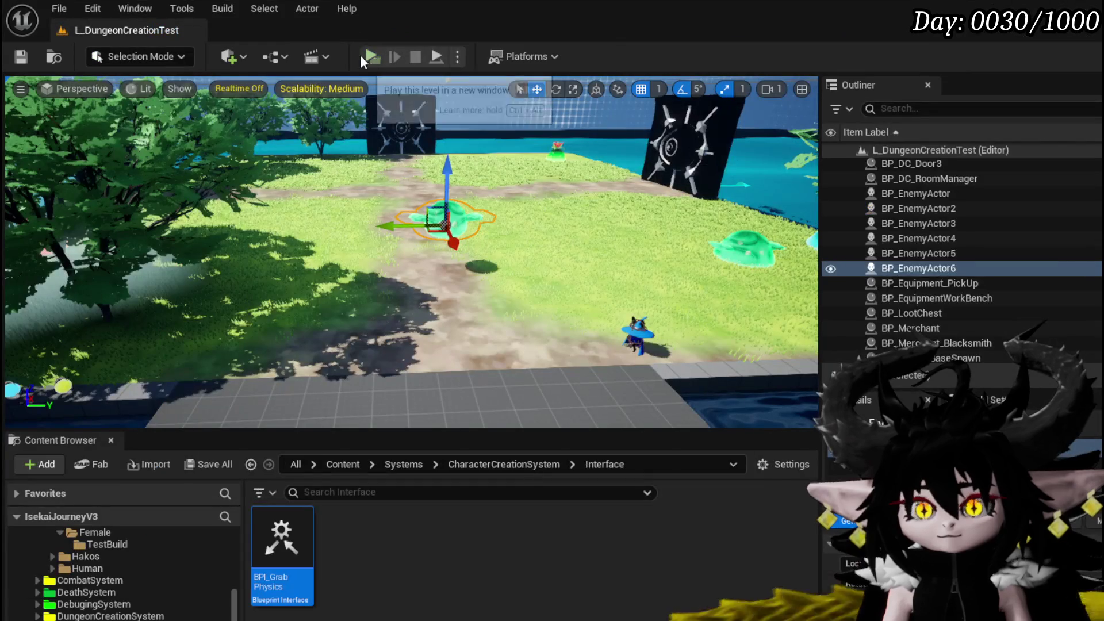
{"action": "left_click", "coordinate": [360, 54]}
{"action": "key", "text": "w"}
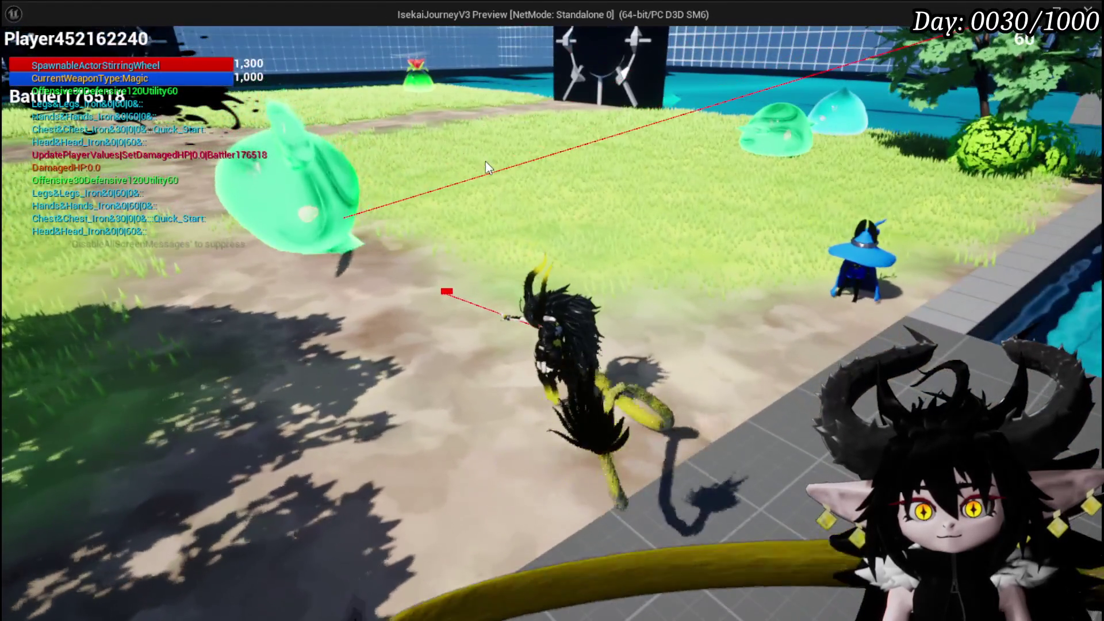
Fire two grab traces at the slime, then stop the play test and save
{"action": "left_click", "coordinate": [673, 187]}
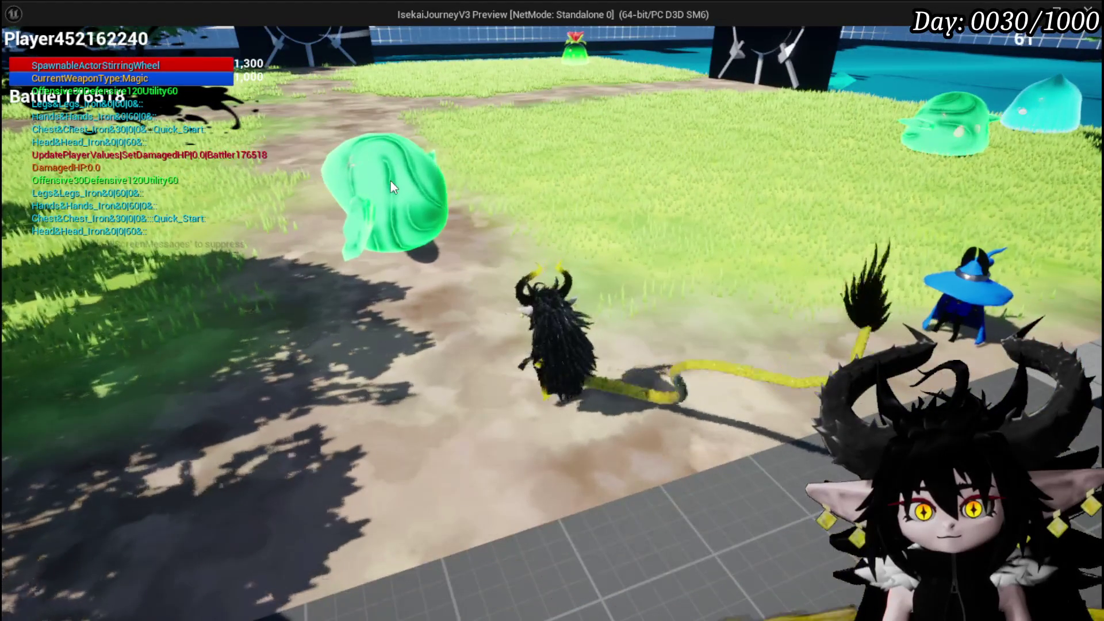
{"action": "left_click", "coordinate": [391, 180]}
{"action": "key", "text": "Escape"}
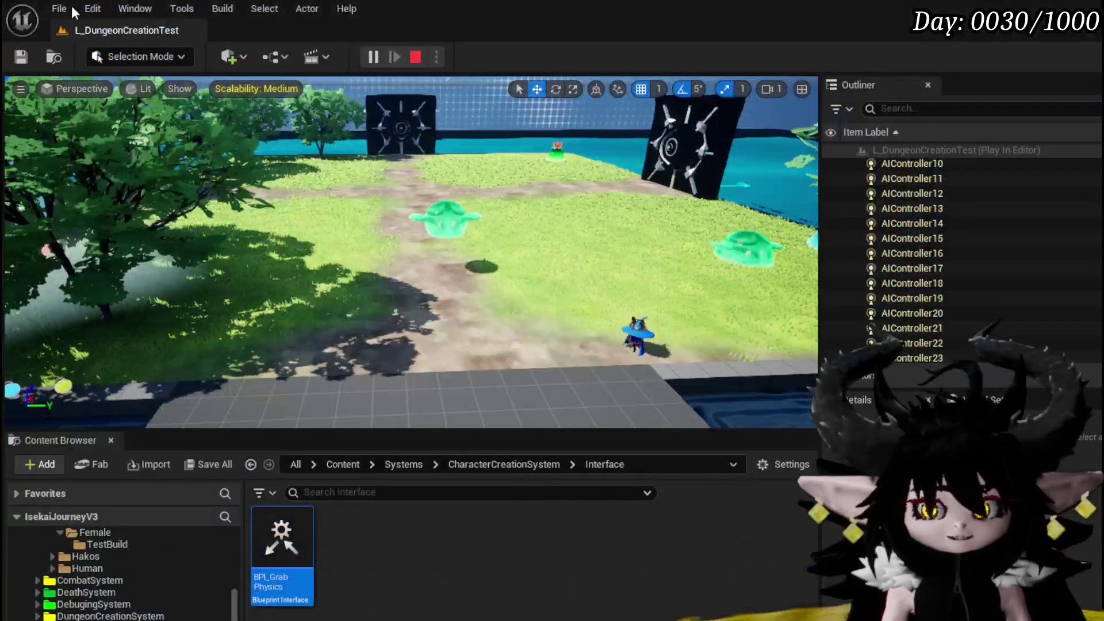
{"action": "key", "text": "ctrl+s"}
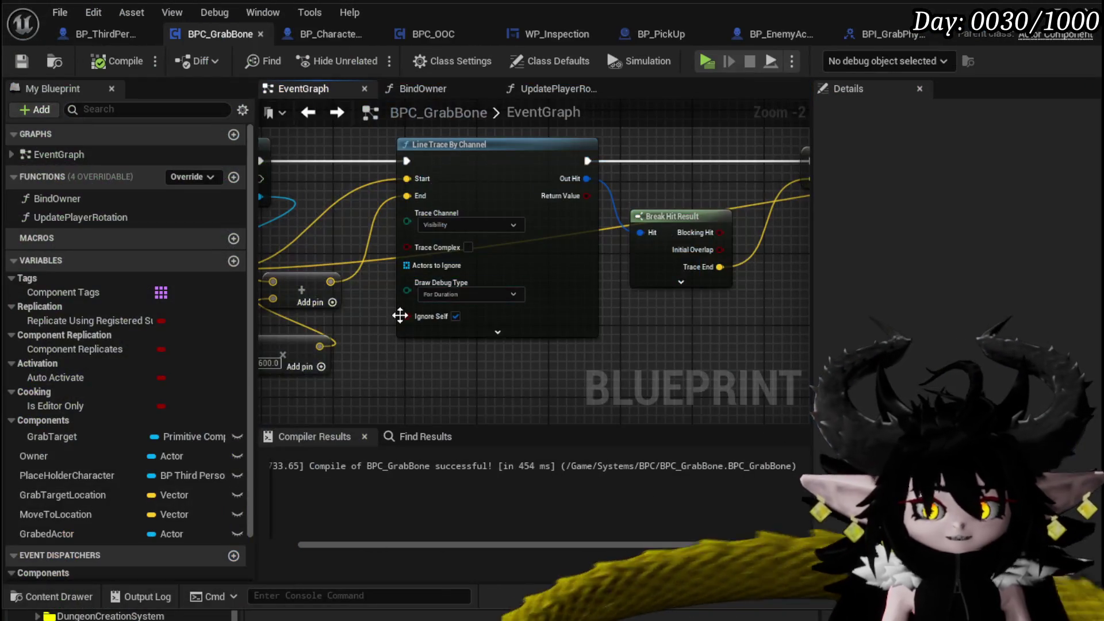
Pan BPC_GrabBone's graph to the GrabedActor getter and its Is Valid check
{"action": "scroll", "coordinate": [648, 165], "scroll_direction": "down", "scroll_amount": 4}
{"action": "mouse_move", "coordinate": [732, 197]}
{"action": "left_mouse_down"}
{"action": "mouse_move", "coordinate": [407, 363]}
{"action": "mouse_move", "coordinate": [417, 378]}
{"action": "left_mouse_up"}
{"action": "scroll", "coordinate": [459, 263], "scroll_direction": "up", "scroll_amount": 4}
{"action": "left_click_drag", "start_coordinate": [442, 255], "coordinate": [442, 298]}
{"action": "left_click", "coordinate": [320, 254]}
{"action": "left_click_drag", "start_coordinate": [592, 201], "coordinate": [507, 281]}
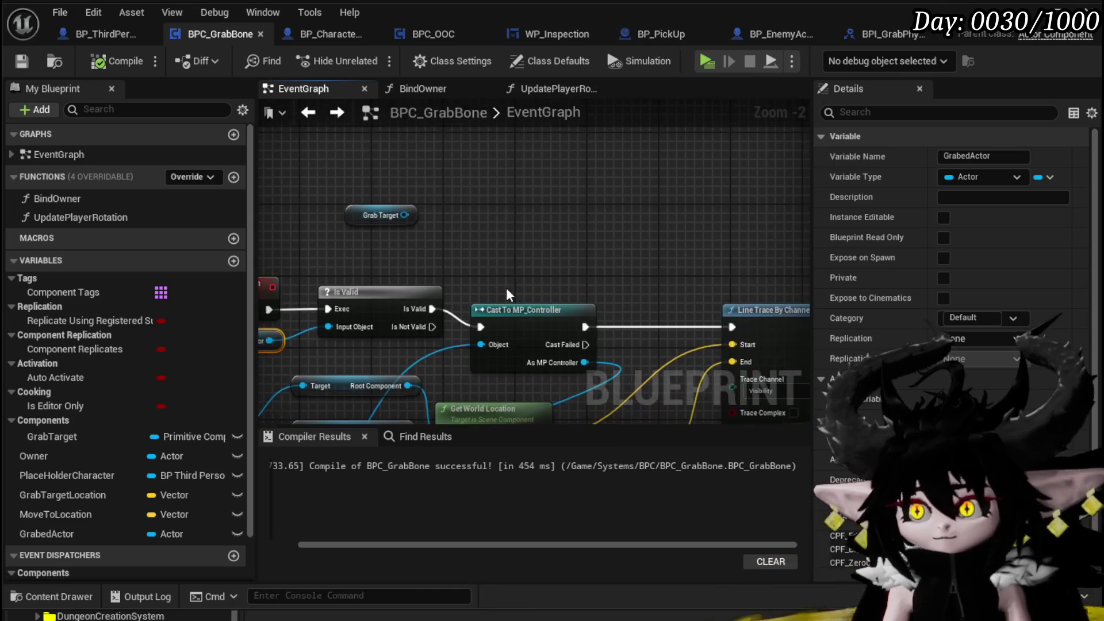
Attach a Print String node (Hello) to Is Valid's Is Not Valid pin, then compile and save
{"action": "left_click_drag", "start_coordinate": [433, 327], "coordinate": [533, 225]}
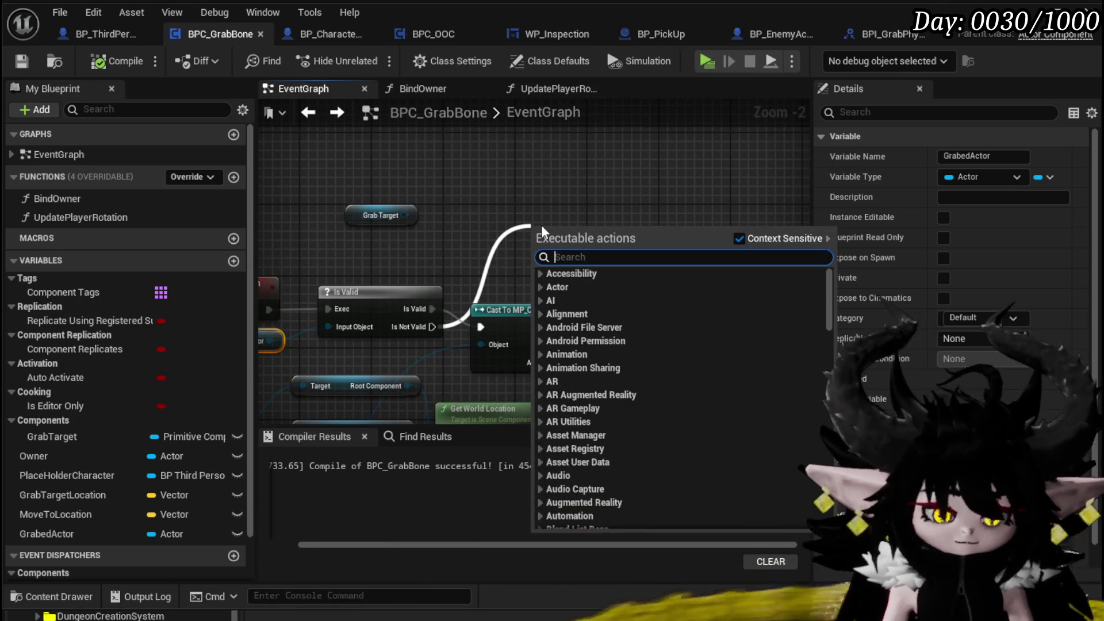
{"action": "type", "text": "Print Stirn"}
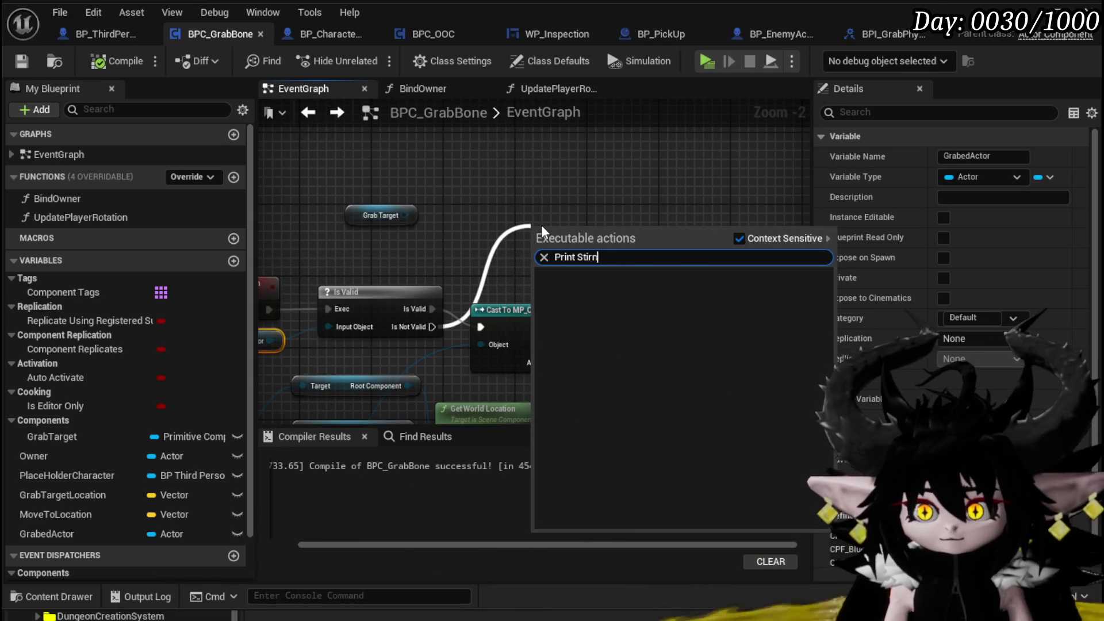
{"action": "key", "text": "BackSpace"}
{"action": "key", "text": "BackSpace"}
{"action": "key", "text": "BackSpace"}
{"action": "key", "text": "Return"}
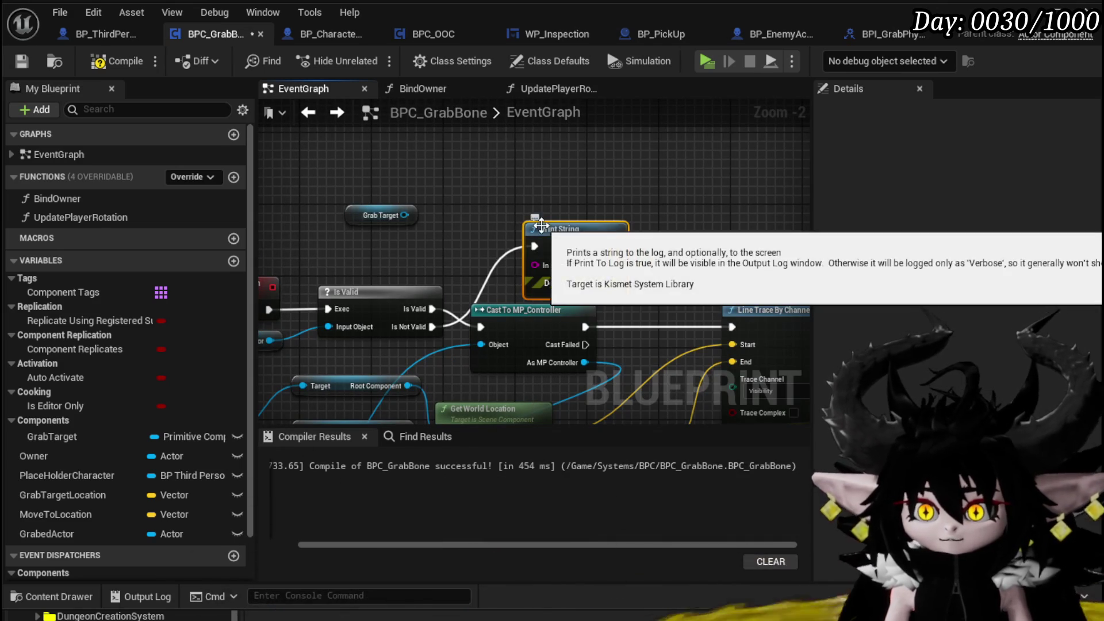
{"action": "left_click_drag", "start_coordinate": [577, 231], "coordinate": [541, 160]}
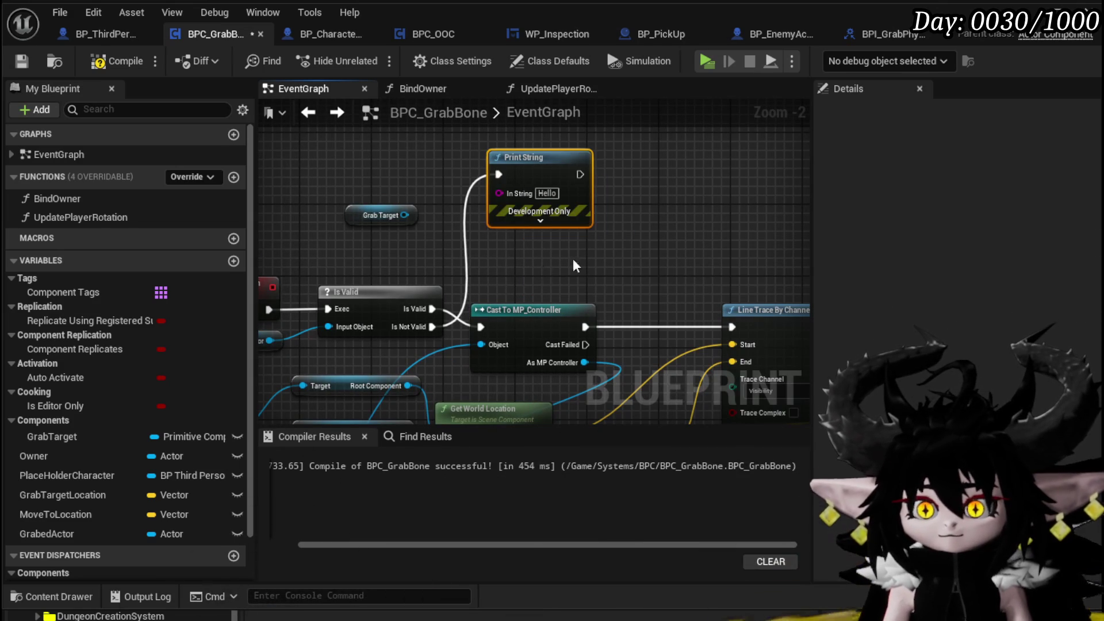
{"action": "scroll", "coordinate": [571, 242], "scroll_direction": "down", "scroll_amount": 4}
{"action": "scroll", "coordinate": [519, 243], "scroll_direction": "up", "scroll_amount": 4}
{"action": "mouse_move", "coordinate": [519, 242]}
{"action": "left_mouse_down"}
{"action": "mouse_move", "coordinate": [532, 229]}
{"action": "mouse_move", "coordinate": [788, 195]}
{"action": "mouse_move", "coordinate": [378, 257]}
{"action": "left_mouse_up"}
{"action": "left_click_drag", "start_coordinate": [526, 322], "coordinate": [526, 322]}
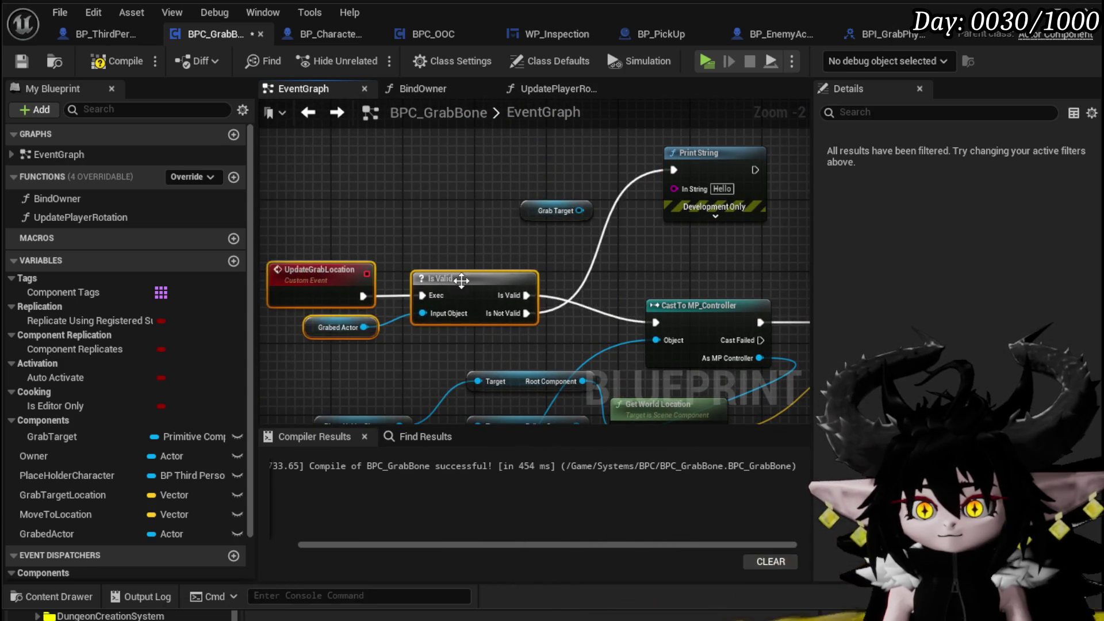
{"action": "scroll", "coordinate": [463, 240], "scroll_direction": "down", "scroll_amount": 4}
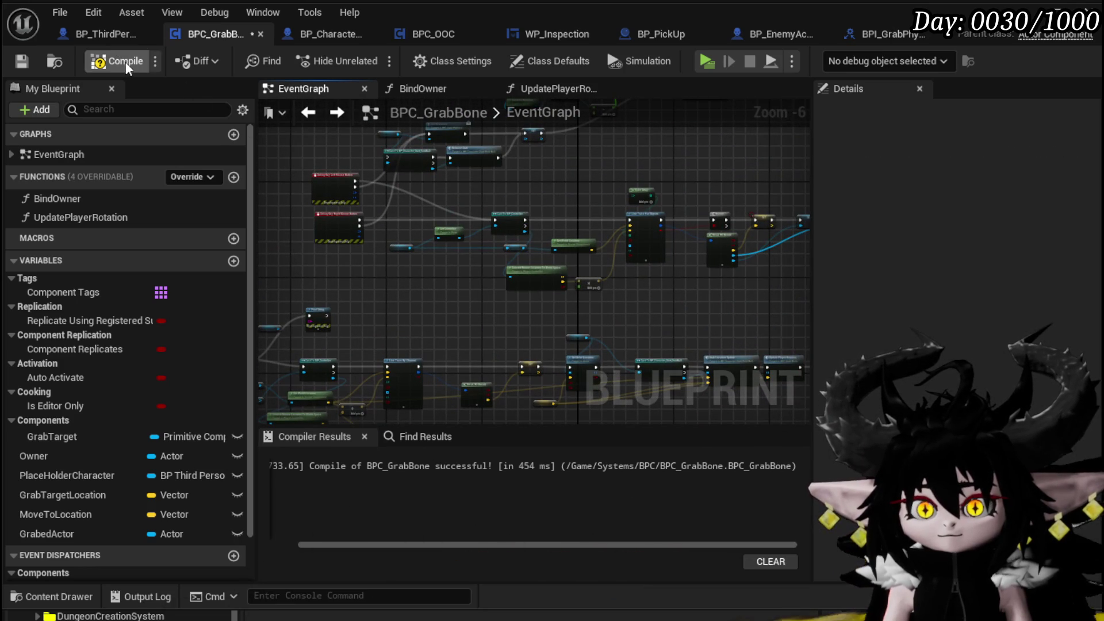
{"action": "left_click", "coordinate": [23, 63]}
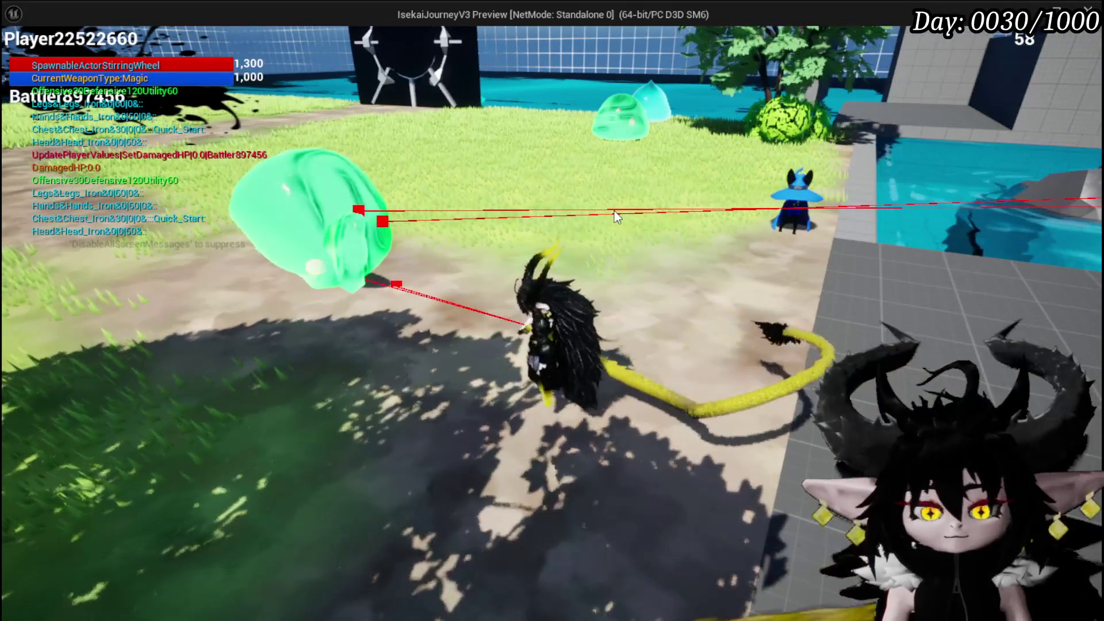
{"action": "key", "text": "Escape"}
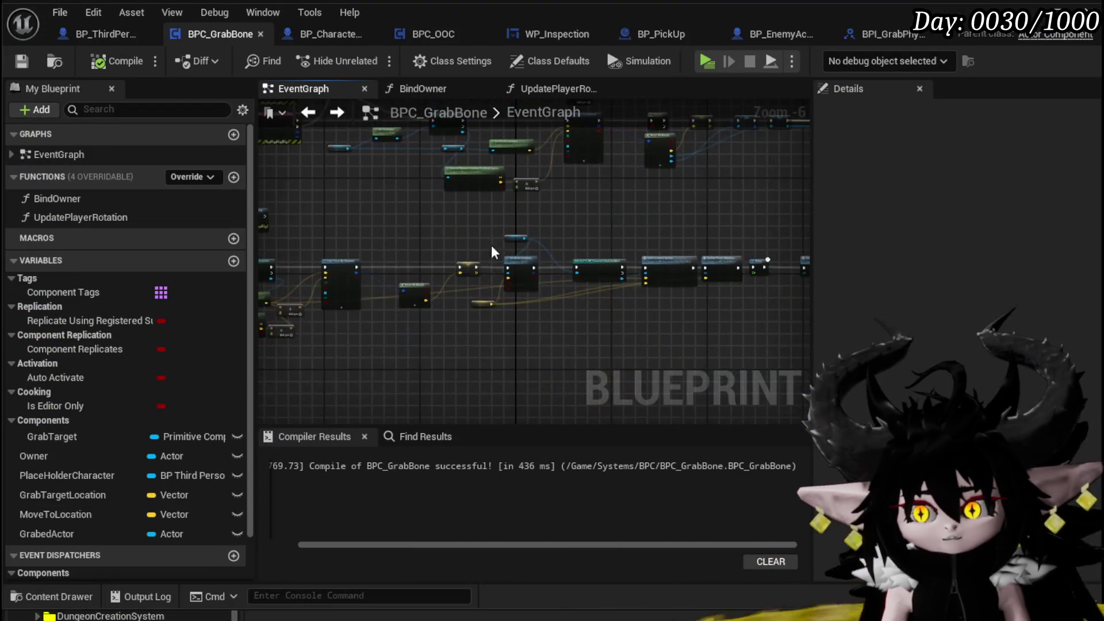
{"action": "scroll", "coordinate": [449, 233], "scroll_direction": "up", "scroll_amount": 4}
{"action": "mouse_move", "coordinate": [654, 248]}
{"action": "left_mouse_down"}
{"action": "mouse_move", "coordinate": [520, 231]}
{"action": "mouse_move", "coordinate": [476, 202]}
{"action": "left_mouse_up"}
{"action": "left_click", "coordinate": [506, 245]}
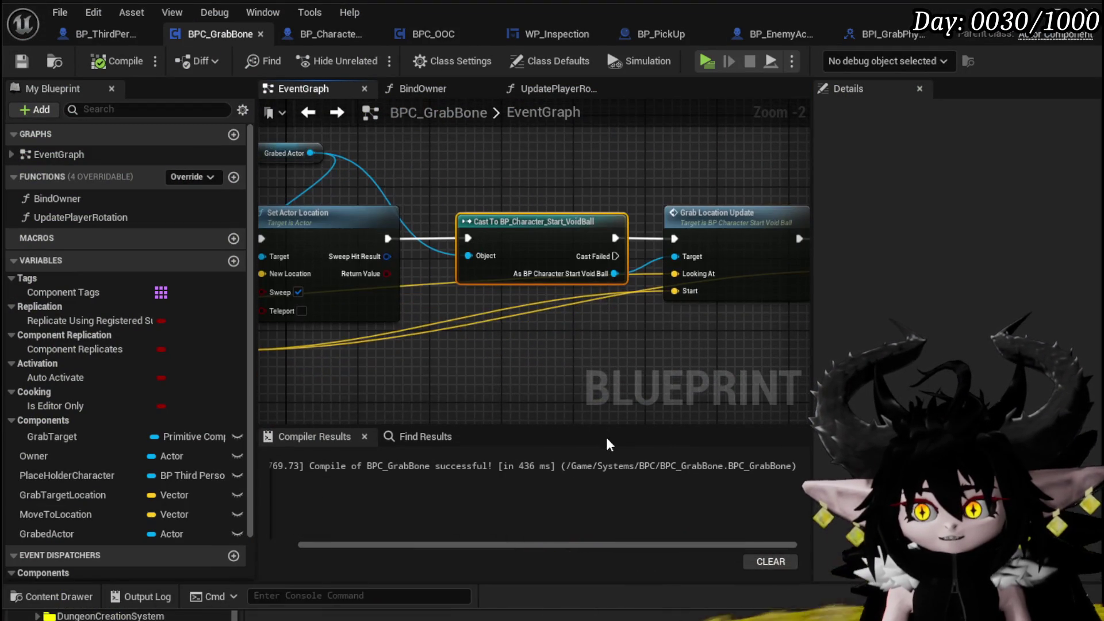
{"action": "scroll", "coordinate": [557, 382], "scroll_direction": "down", "scroll_amount": 1}
{"action": "mouse_move", "coordinate": [557, 378]}
{"action": "left_mouse_down"}
{"action": "mouse_move", "coordinate": [433, 372]}
{"action": "mouse_move", "coordinate": [609, 416]}
{"action": "mouse_move", "coordinate": [466, 370]}
{"action": "left_mouse_up"}
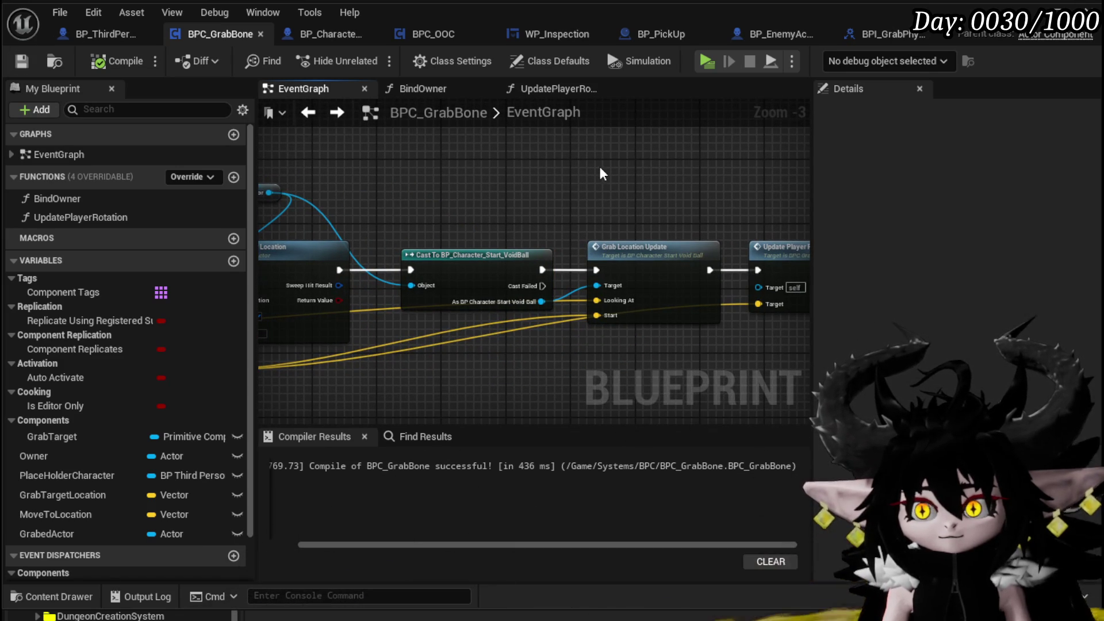
{"action": "left_click_drag", "start_coordinate": [600, 168], "coordinate": [500, 155]}
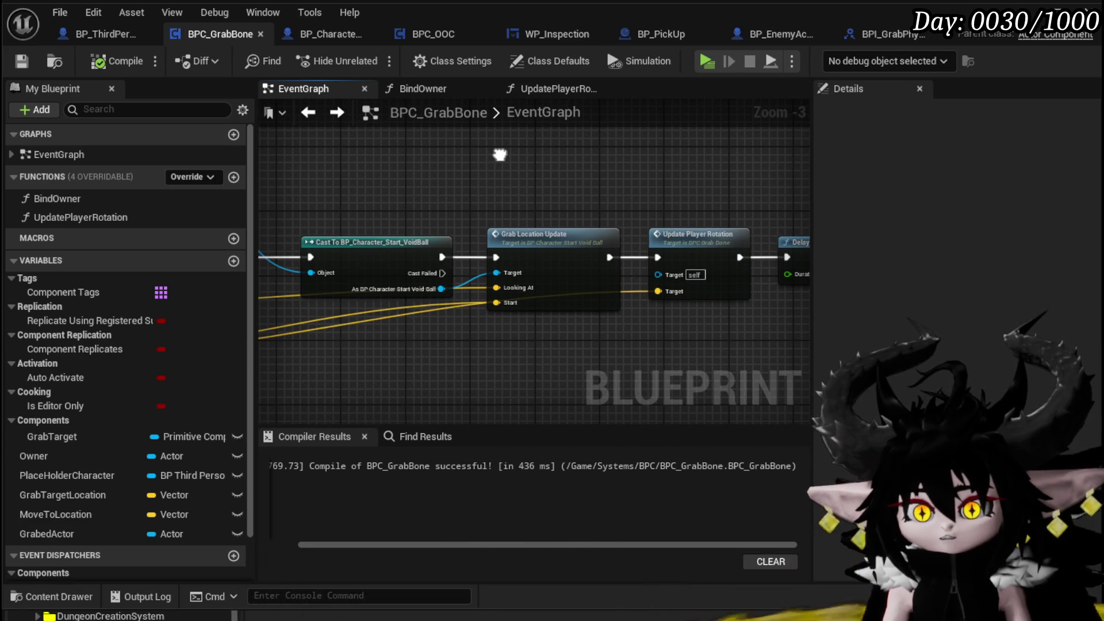
{"action": "mouse_move", "coordinate": [527, 196]}
{"action": "left_mouse_down"}
{"action": "mouse_move", "coordinate": [458, 185]}
{"action": "mouse_move", "coordinate": [546, 226]}
{"action": "left_mouse_up"}
{"action": "left_click", "coordinate": [525, 274]}
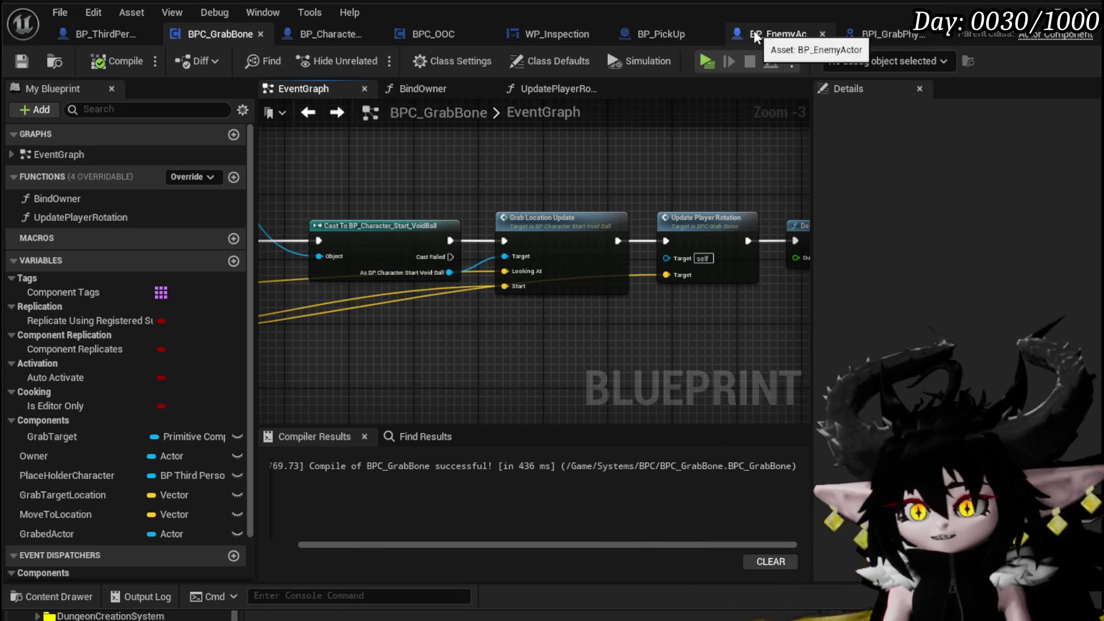
Add a new function named GrabUpdate to the BPI_GrabPhysics interface
{"action": "left_click", "coordinate": [872, 31]}
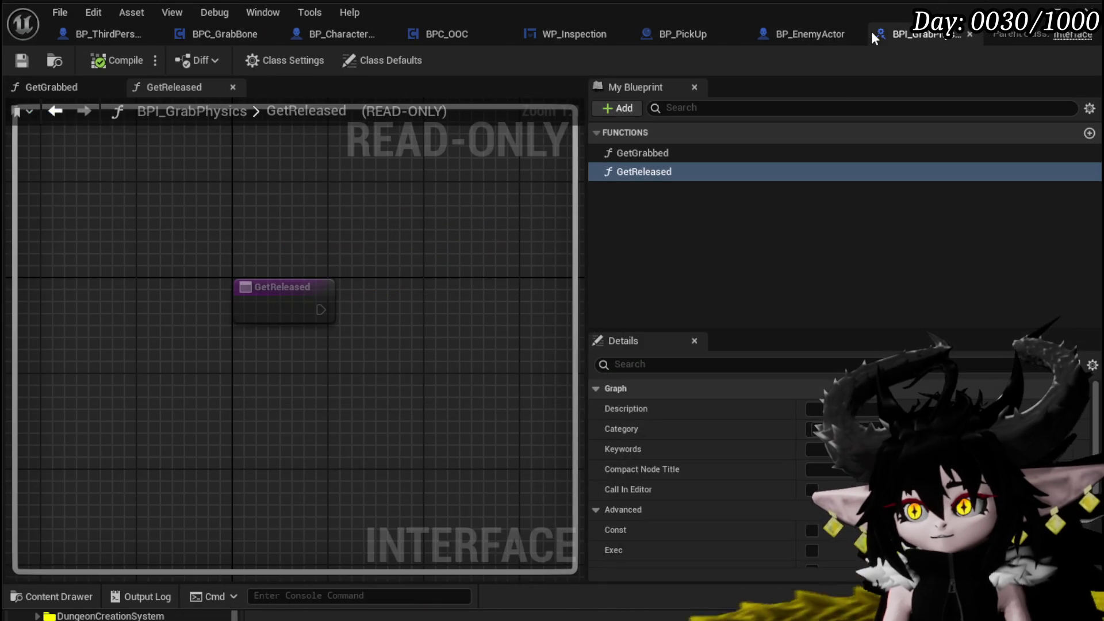
{"action": "left_click", "coordinate": [1089, 134]}
{"action": "type", "text": "B"}
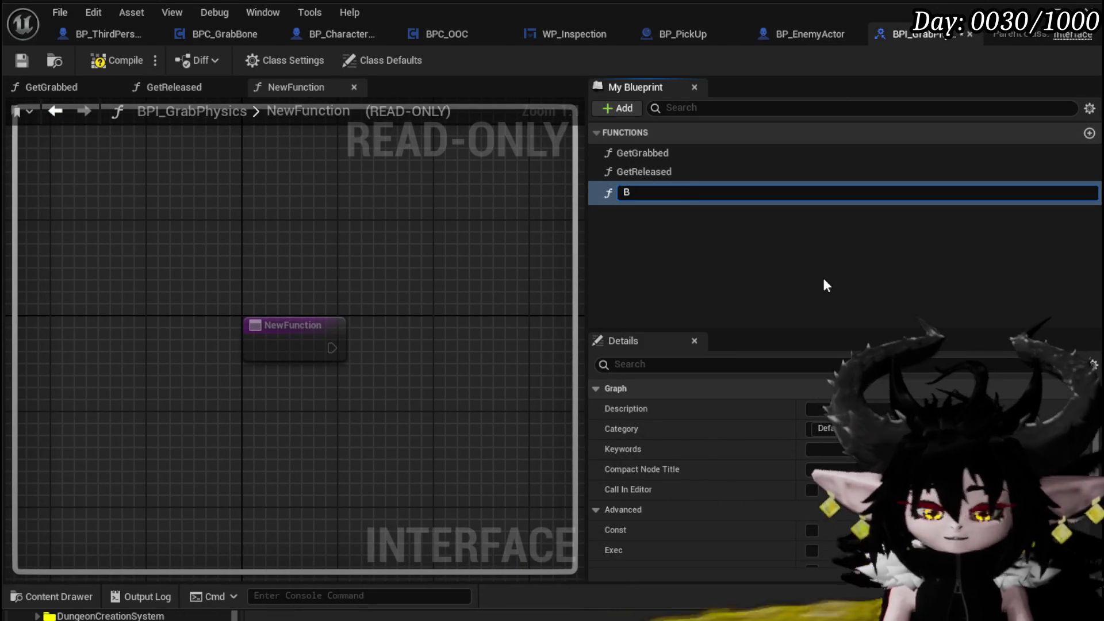
{"action": "key", "text": "BackSpace"}
{"action": "type", "text": "Gra"}
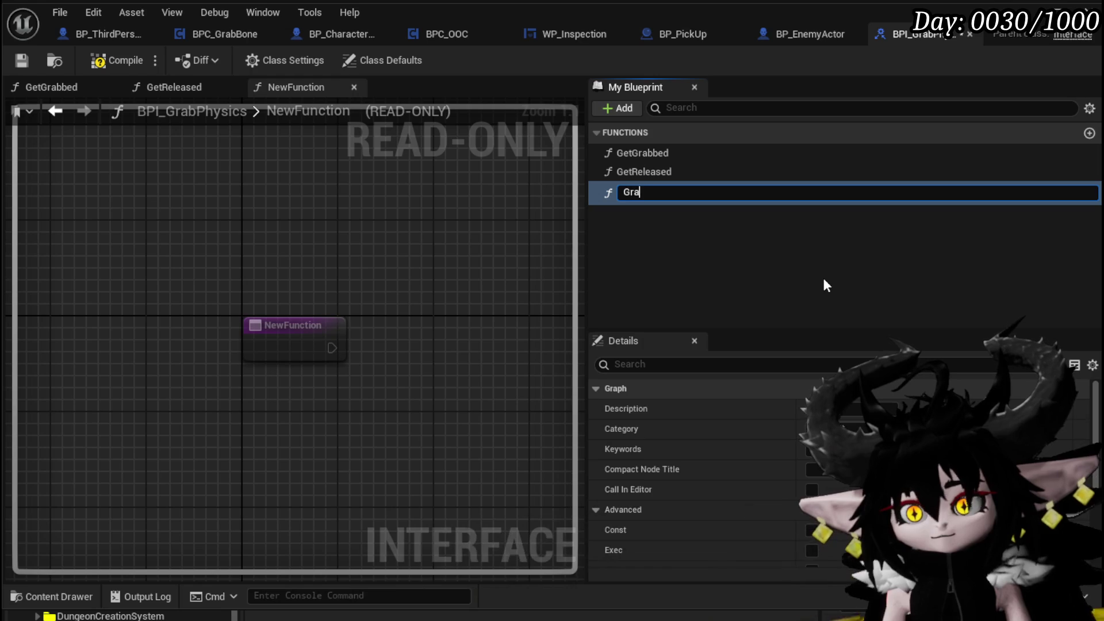
{"action": "type", "text": "bUpdate"}
{"action": "key", "text": "Return"}
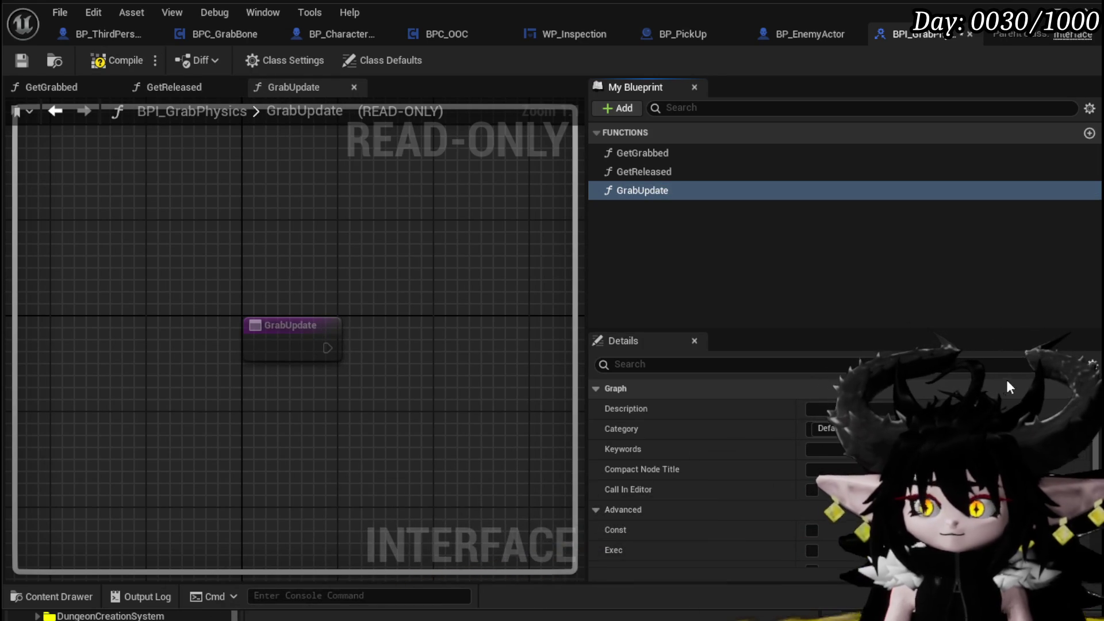
Give GrabUpdate two inputs named Start and End
{"action": "scroll", "coordinate": [1024, 397], "scroll_direction": "down", "scroll_amount": 3}
{"action": "scroll", "coordinate": [1042, 408], "scroll_direction": "down", "scroll_amount": 2}
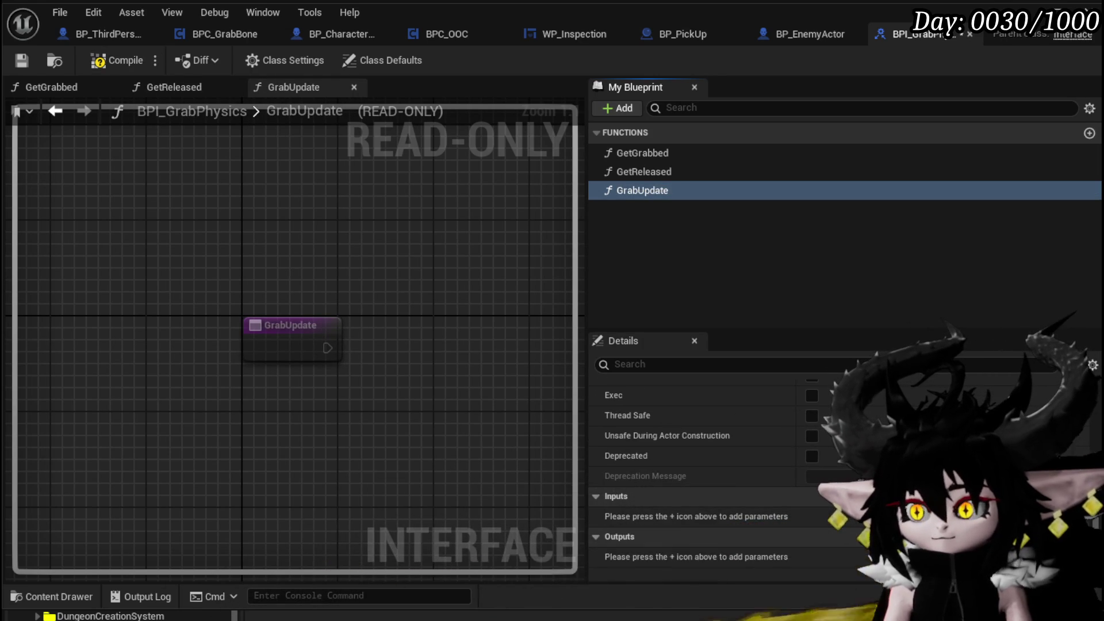
{"action": "left_click", "coordinate": [1089, 495]}
{"action": "left_click", "coordinate": [1088, 495]}
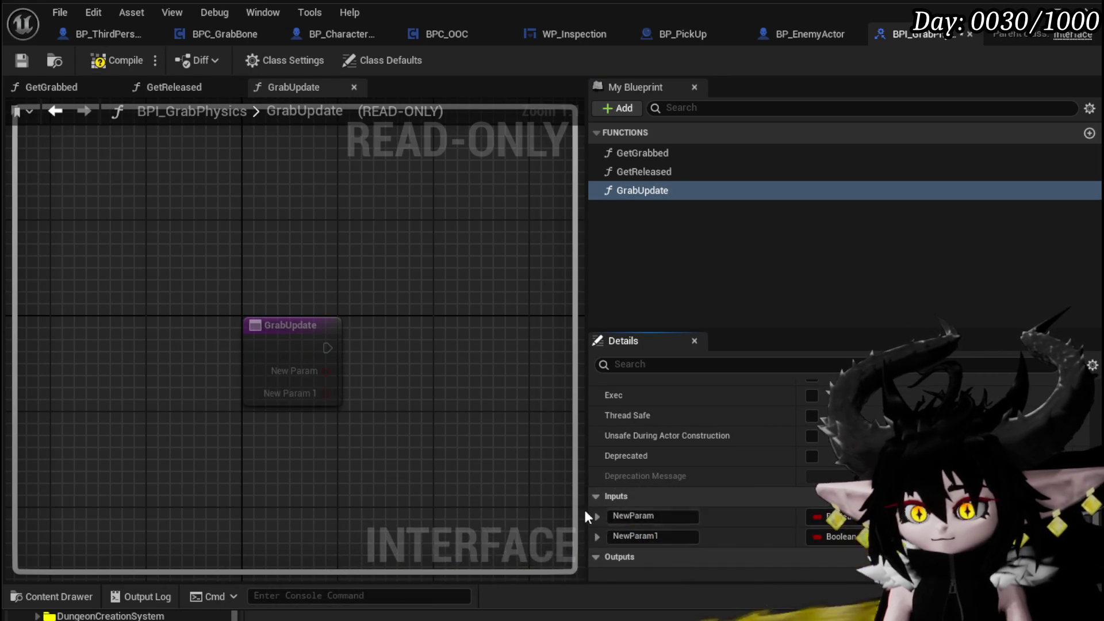
{"action": "left_click", "coordinate": [680, 519]}
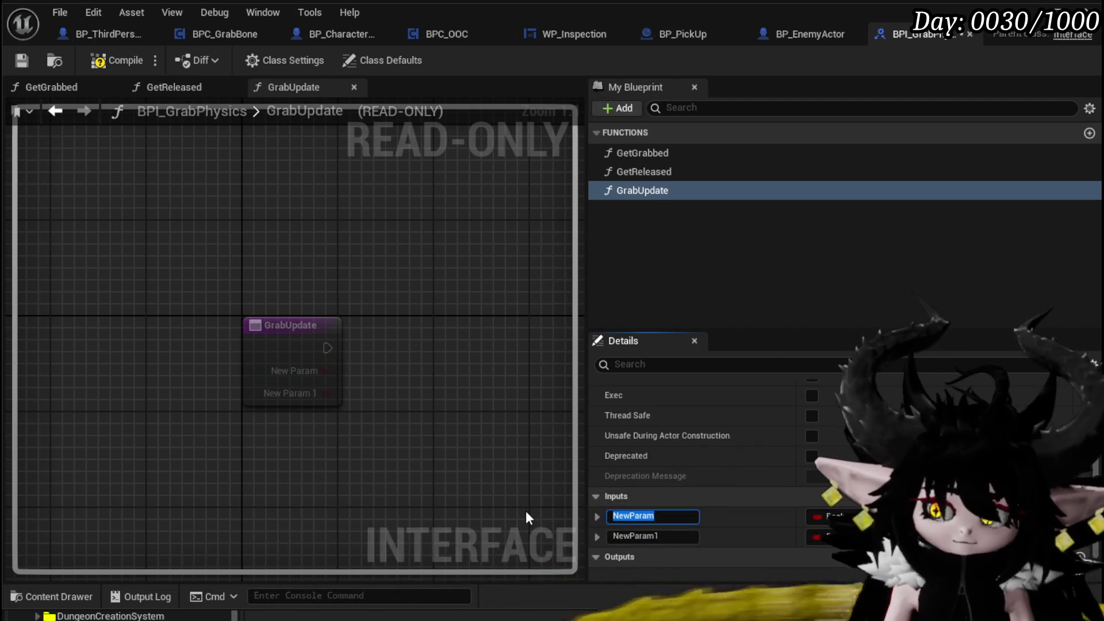
{"action": "type", "text": "Ac"}
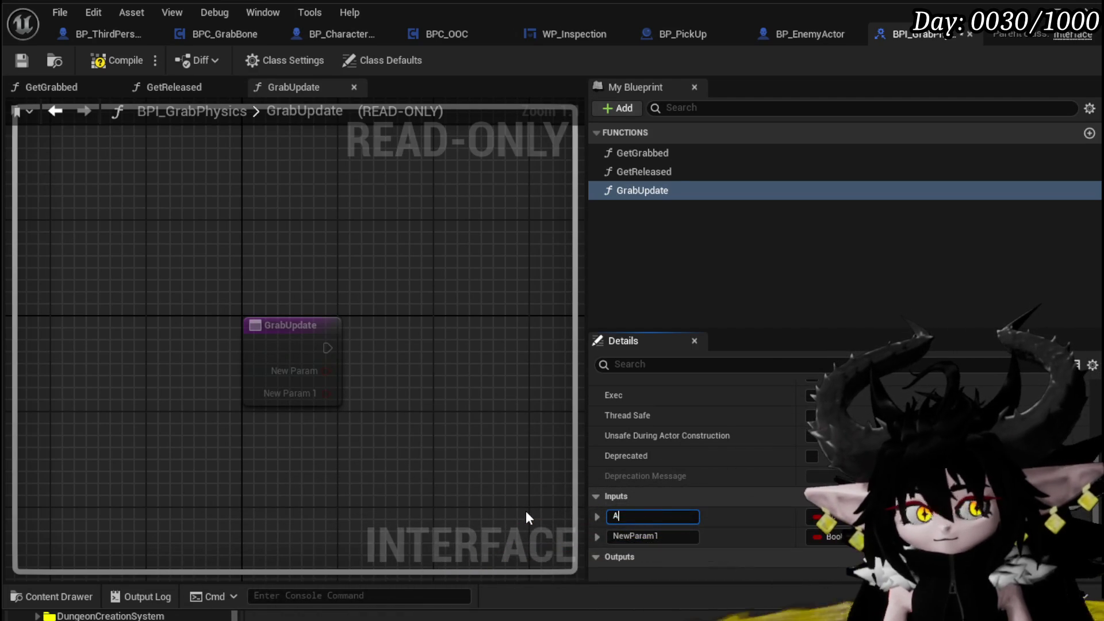
{"action": "key", "text": "BackSpace"}
{"action": "key", "text": "BackSpace"}
{"action": "type", "text": "Start"}
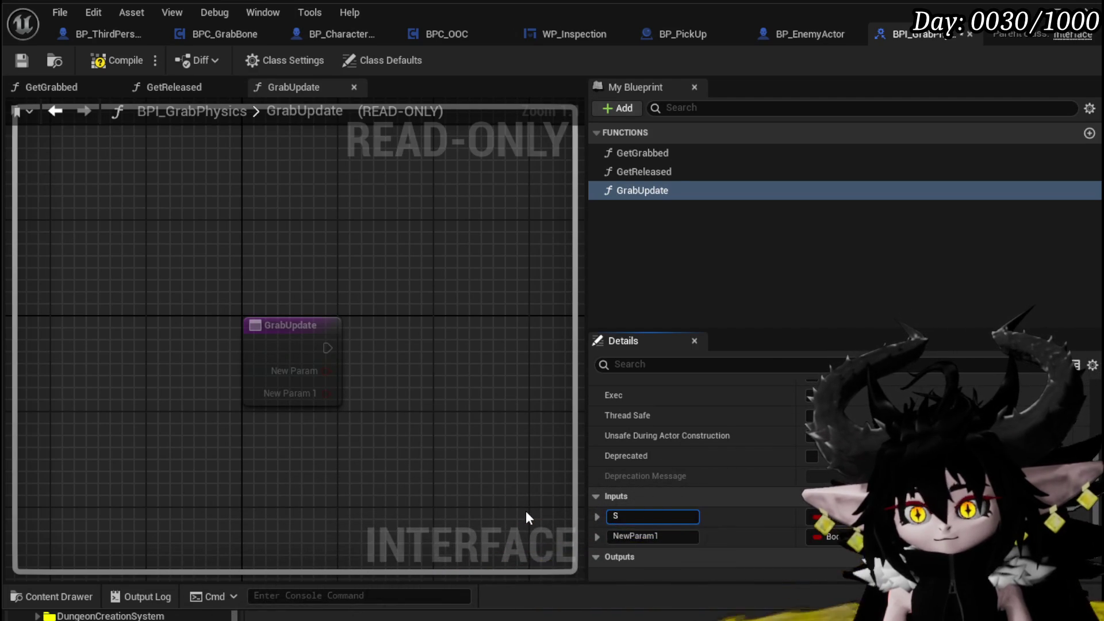
{"action": "key", "text": "Return"}
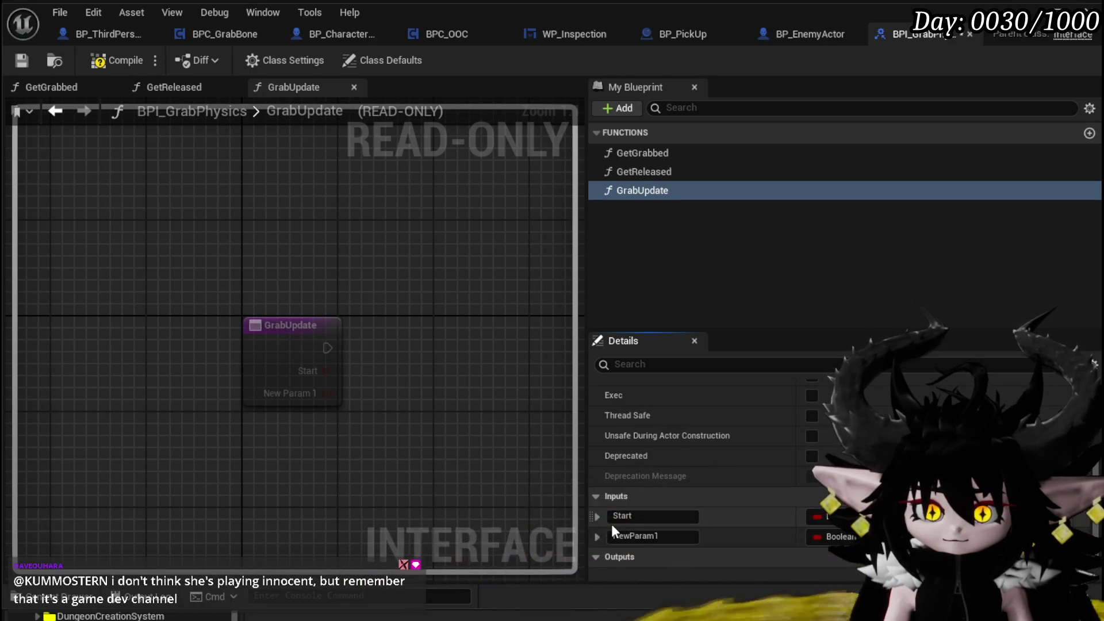
{"action": "left_click", "coordinate": [656, 537]}
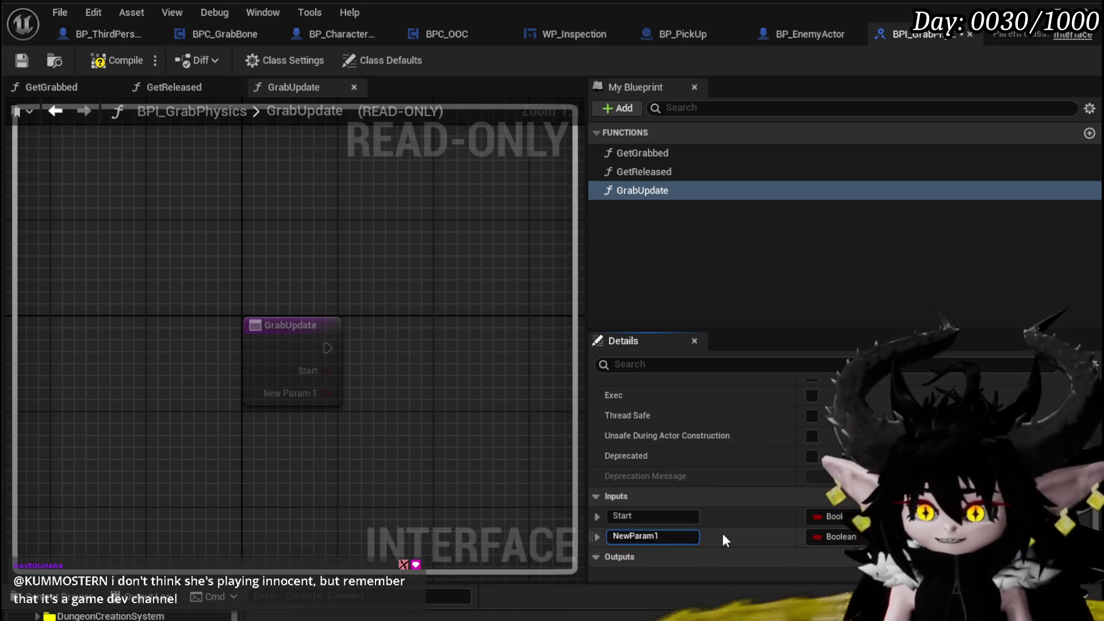
{"action": "key", "text": "ctrl+a"}
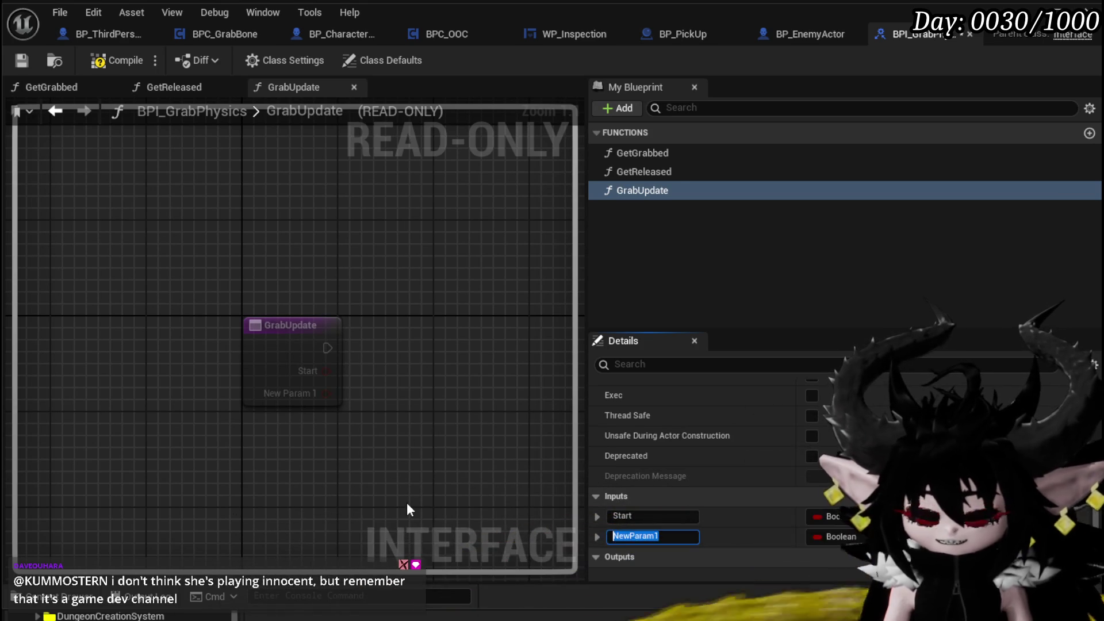
{"action": "type", "text": "End"}
{"action": "key", "text": "Return"}
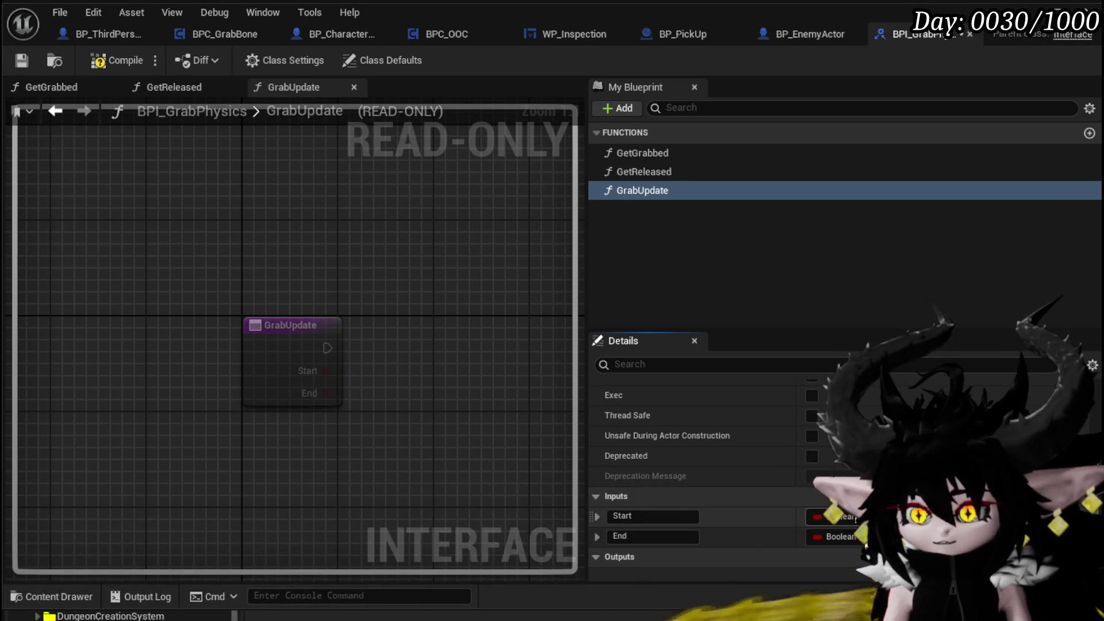
Set both Start and End inputs to Vector and compile BPI_GrabPhysics
{"action": "left_click", "coordinate": [834, 516]}
{"action": "left_click", "coordinate": [848, 354]}
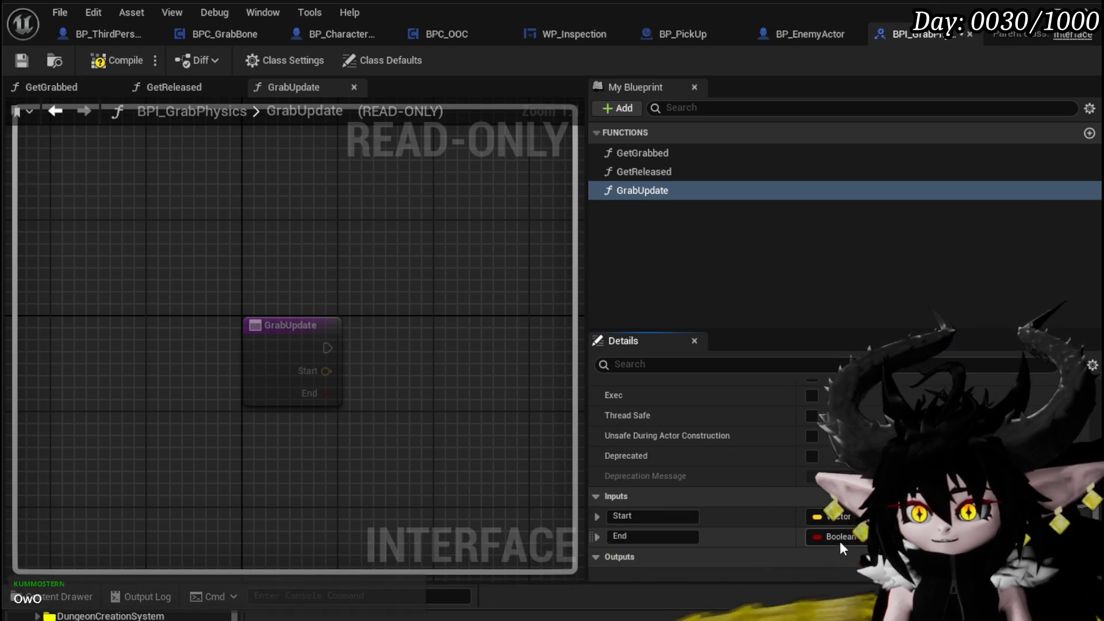
{"action": "left_click", "coordinate": [839, 536]}
{"action": "left_click", "coordinate": [845, 373]}
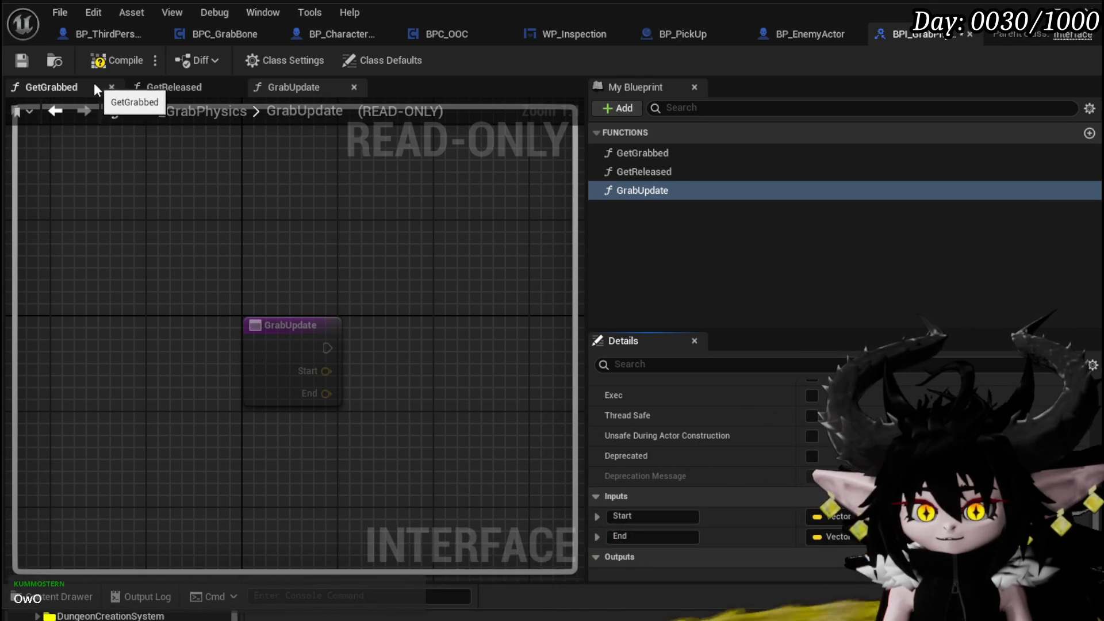
{"action": "left_click", "coordinate": [111, 60]}
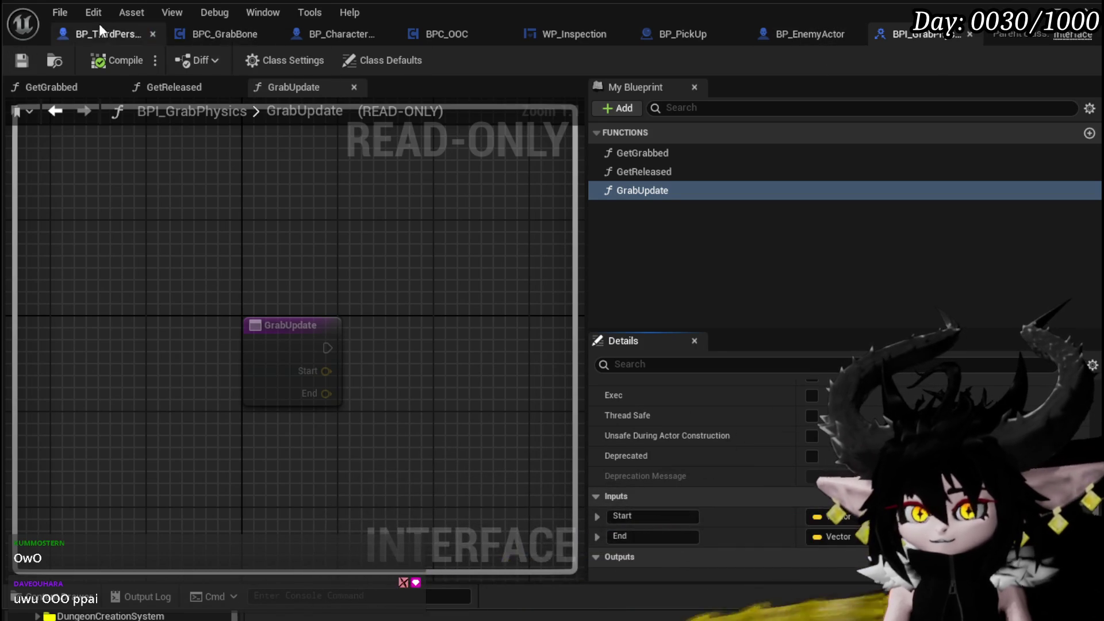
{"action": "left_click", "coordinate": [793, 35]}
{"action": "mouse_move", "coordinate": [575, 299]}
{"action": "left_mouse_down"}
{"action": "mouse_move", "coordinate": [552, 202]}
{"action": "mouse_move", "coordinate": [562, 279]}
{"action": "mouse_move", "coordinate": [537, 271]}
{"action": "mouse_move", "coordinate": [601, 198]}
{"action": "mouse_move", "coordinate": [410, 269]}
{"action": "left_mouse_up"}
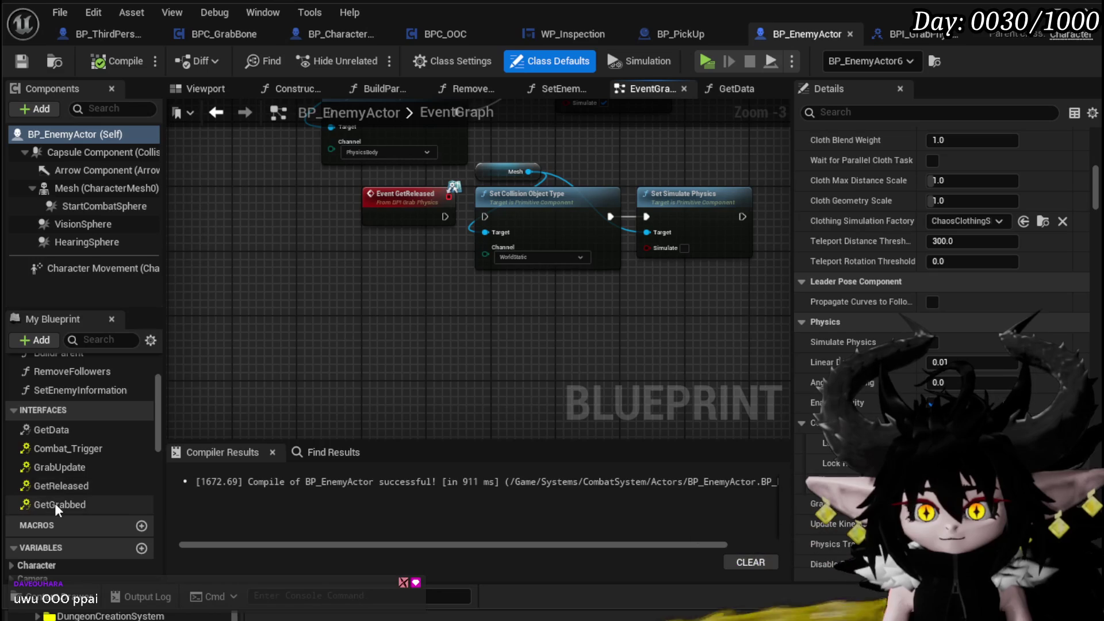
Add an Event GrabUpdate node in both BP_EnemyActor and BP_Character_Start_VoidBall
{"action": "left_click", "coordinate": [56, 475]}
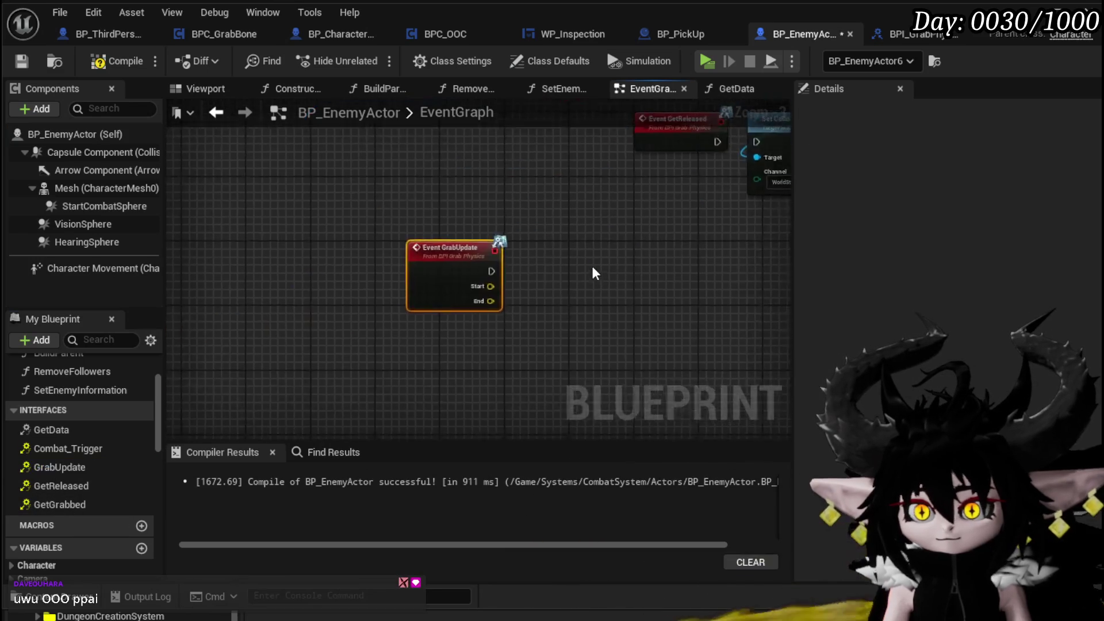
{"action": "left_click", "coordinate": [592, 334]}
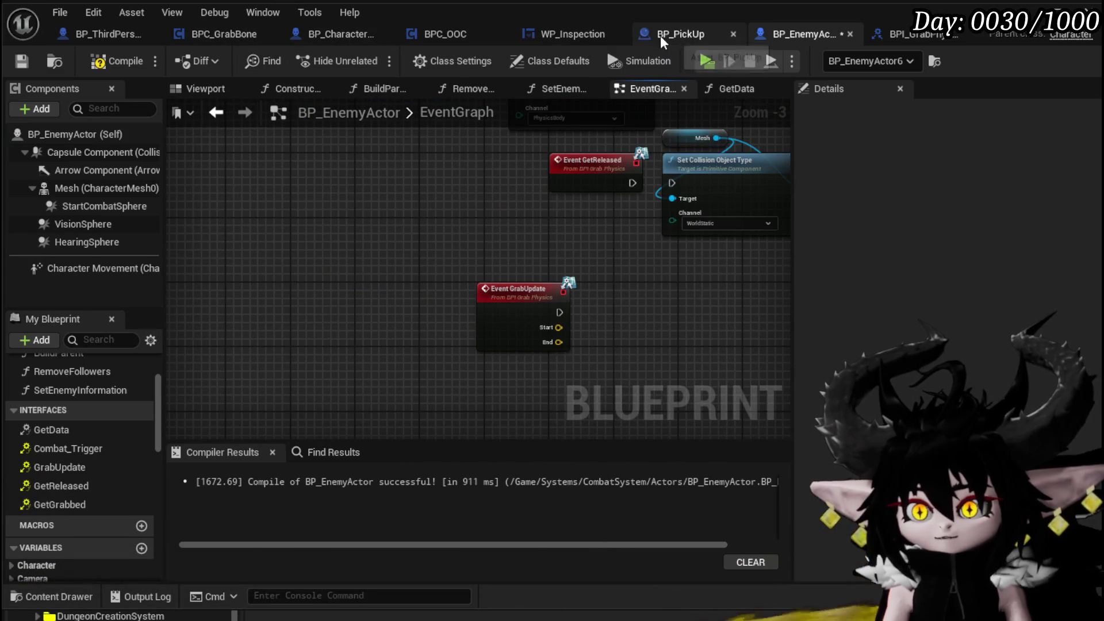
{"action": "left_click", "coordinate": [314, 35]}
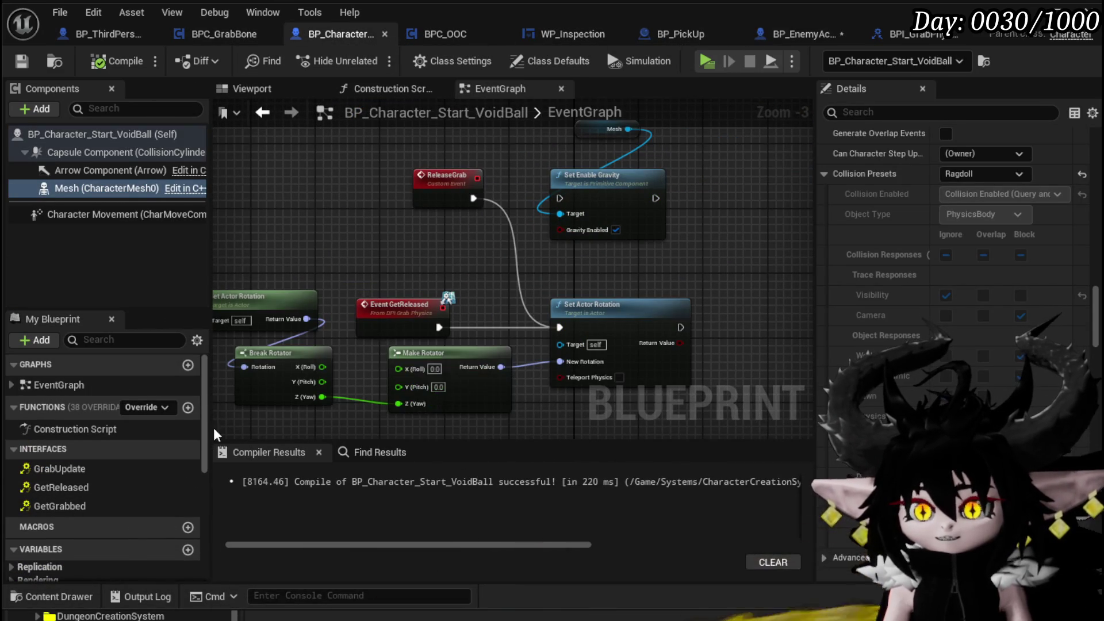
{"action": "double_click", "coordinate": [103, 471]}
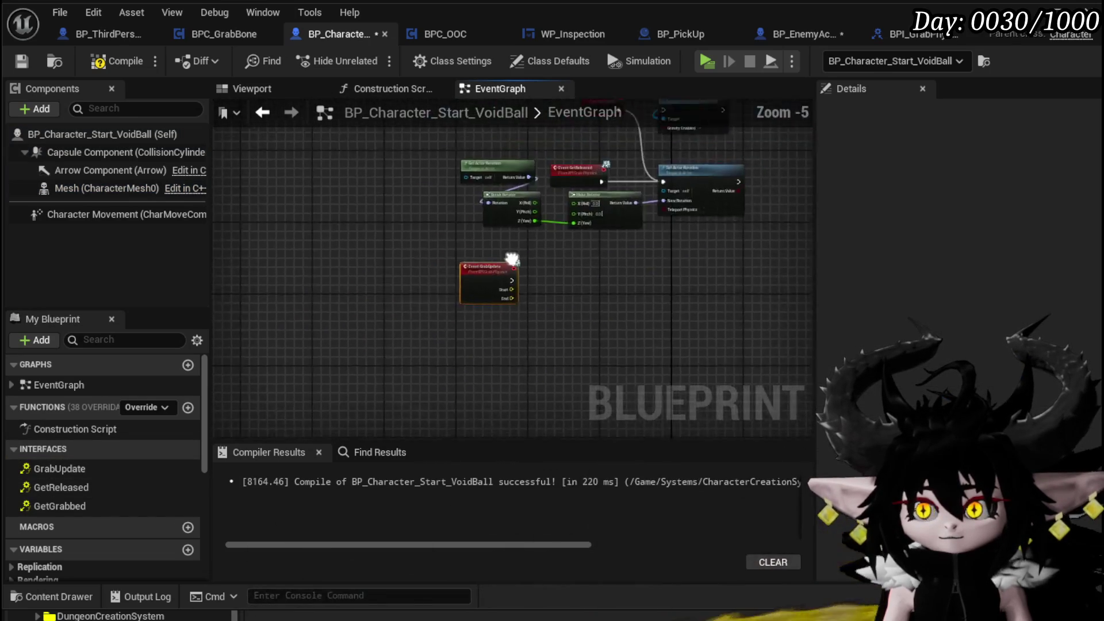
{"action": "mouse_move", "coordinate": [351, 384]}
{"action": "left_mouse_down"}
{"action": "mouse_move", "coordinate": [345, 322]}
{"action": "mouse_move", "coordinate": [235, 279]}
{"action": "left_mouse_up"}
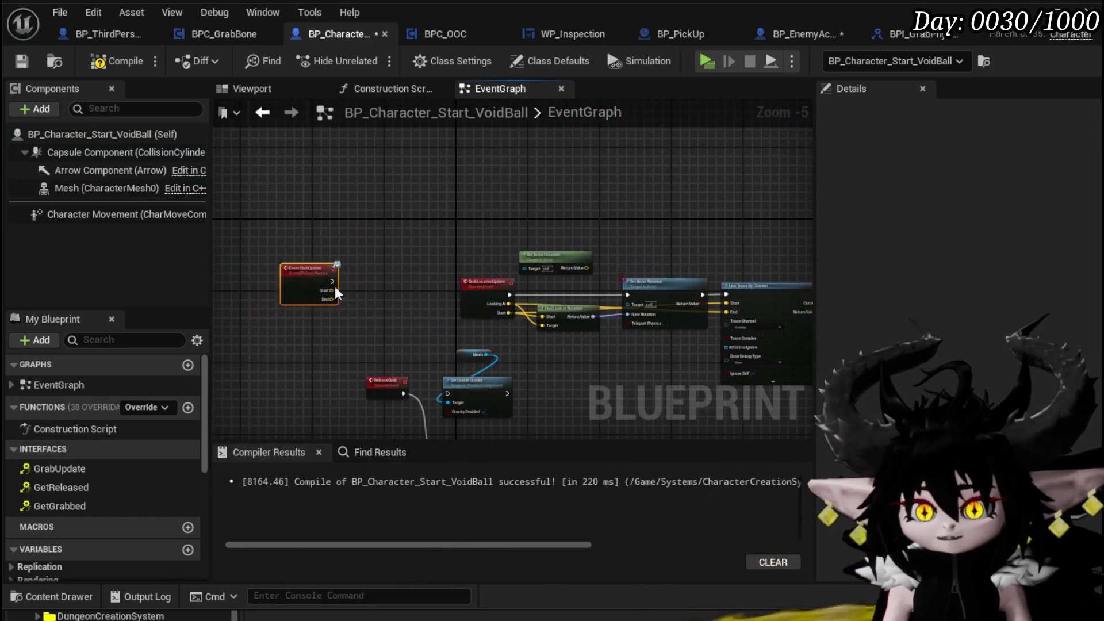
Wire VoidBall's GrabUpdate Start and End into Find Look at Rotation, then save
{"action": "scroll", "coordinate": [459, 295], "scroll_direction": "up", "scroll_amount": 3}
{"action": "left_click_drag", "start_coordinate": [487, 274], "coordinate": [404, 284]}
{"action": "left_click_drag", "start_coordinate": [298, 265], "coordinate": [488, 197]}
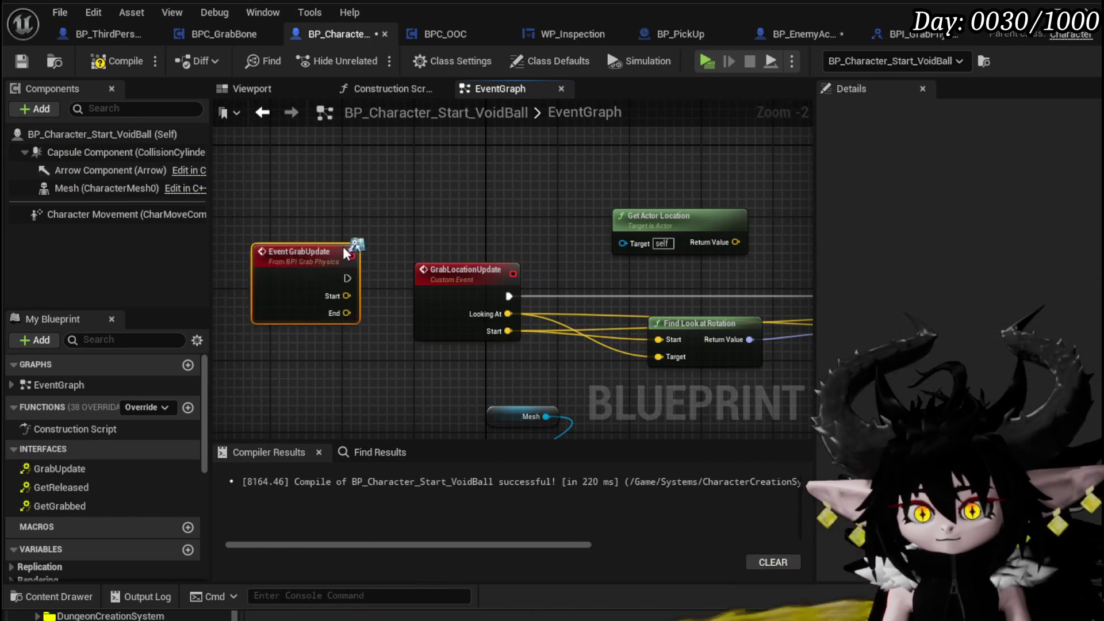
{"action": "mouse_move", "coordinate": [564, 243]}
{"action": "left_mouse_down"}
{"action": "mouse_move", "coordinate": [340, 230]}
{"action": "mouse_move", "coordinate": [620, 302]}
{"action": "left_mouse_up"}
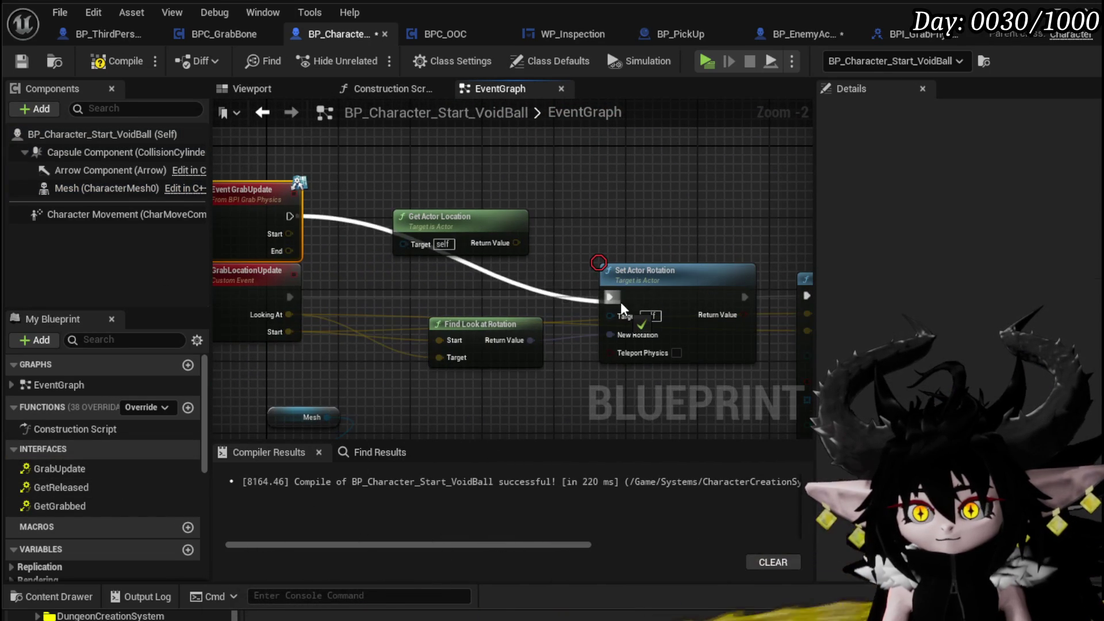
{"action": "left_click_drag", "start_coordinate": [439, 339], "coordinate": [290, 234]}
{"action": "left_click_drag", "start_coordinate": [460, 359], "coordinate": [292, 251]}
{"action": "scroll", "coordinate": [380, 265], "scroll_direction": "down", "scroll_amount": 2}
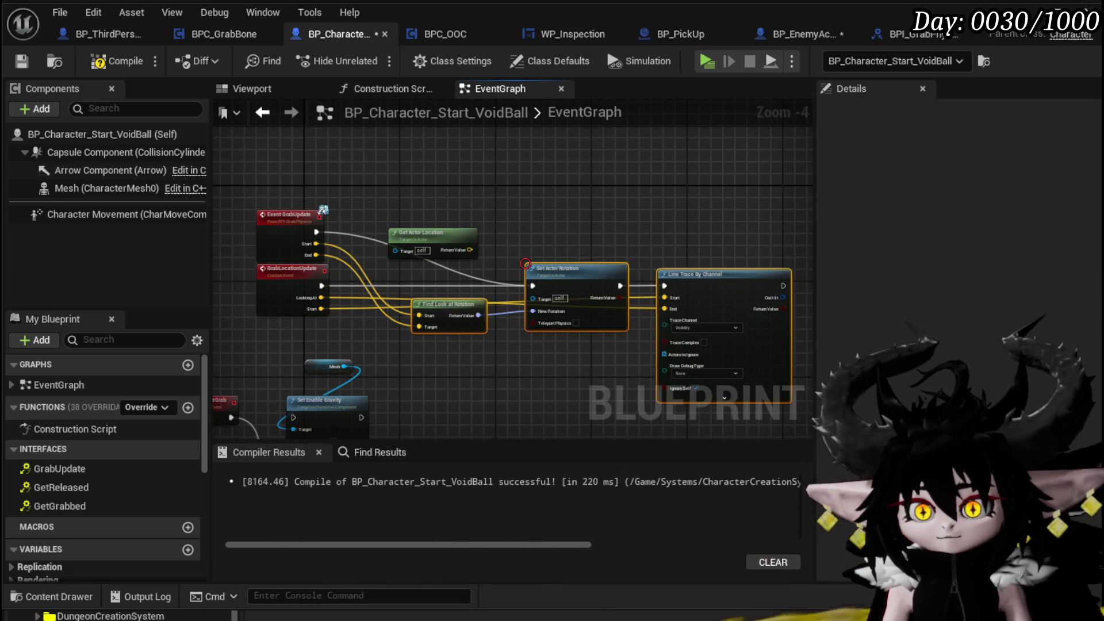
{"action": "left_click", "coordinate": [22, 62]}
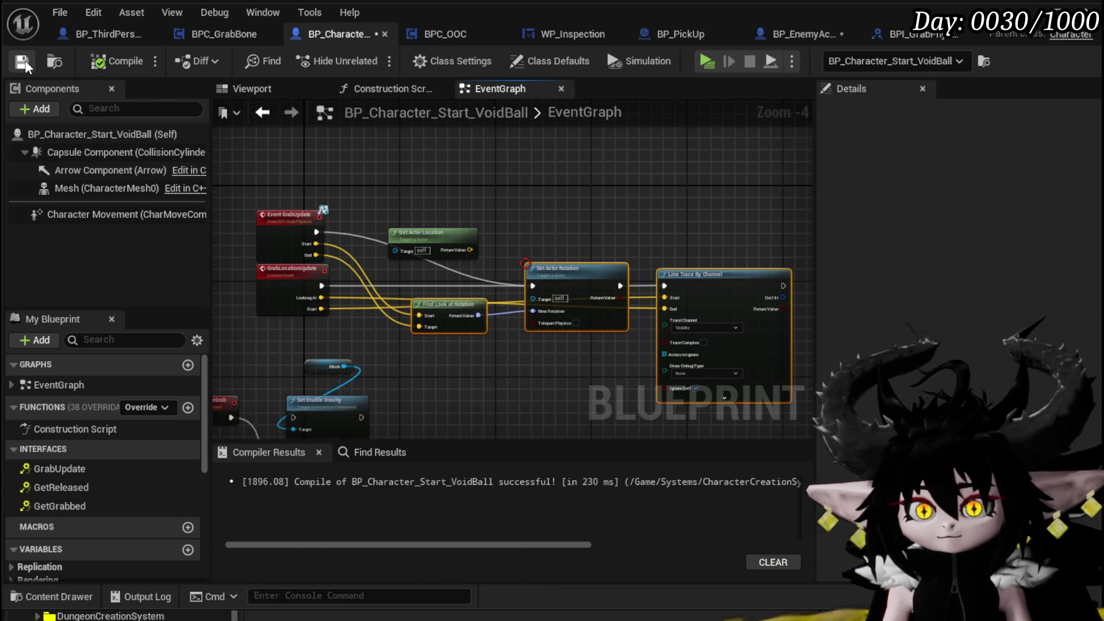
{"action": "left_click", "coordinate": [798, 36]}
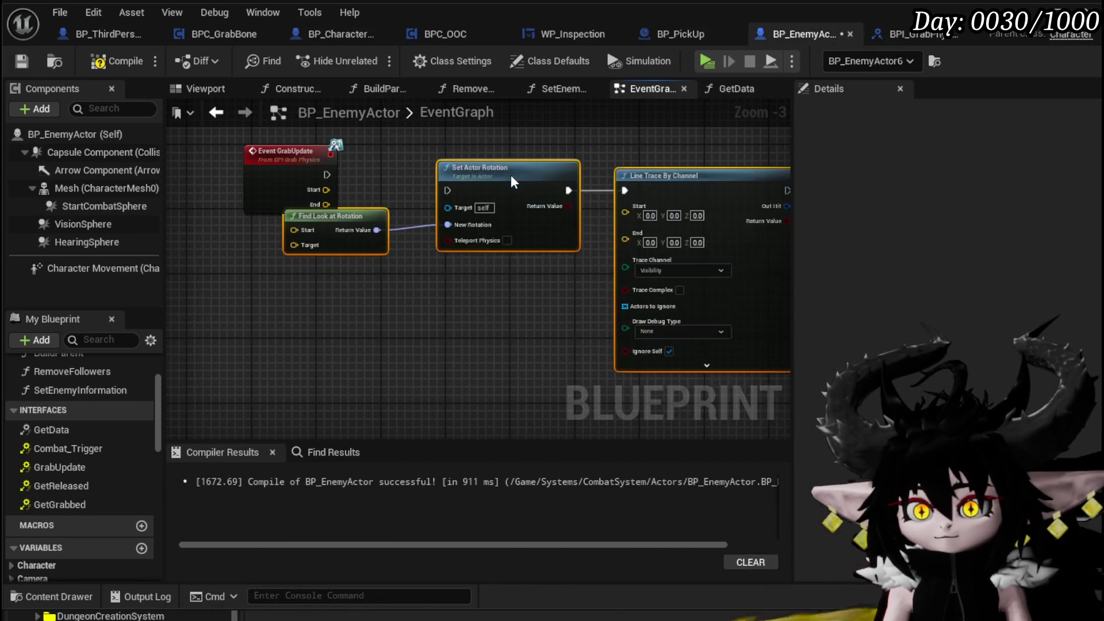
Move Event GrabUpdate beside the rotation nodes and wire it into Set Actor Rotation
{"action": "right_click", "coordinate": [426, 165]}
{"action": "mouse_move", "coordinate": [486, 162]}
{"action": "left_mouse_down"}
{"action": "mouse_move", "coordinate": [371, 214]}
{"action": "mouse_move", "coordinate": [371, 192]}
{"action": "mouse_move", "coordinate": [595, 193]}
{"action": "mouse_move", "coordinate": [573, 190]}
{"action": "left_mouse_up"}
{"action": "mouse_move", "coordinate": [357, 189]}
{"action": "left_mouse_down"}
{"action": "mouse_move", "coordinate": [357, 206]}
{"action": "mouse_move", "coordinate": [422, 240]}
{"action": "left_mouse_up"}
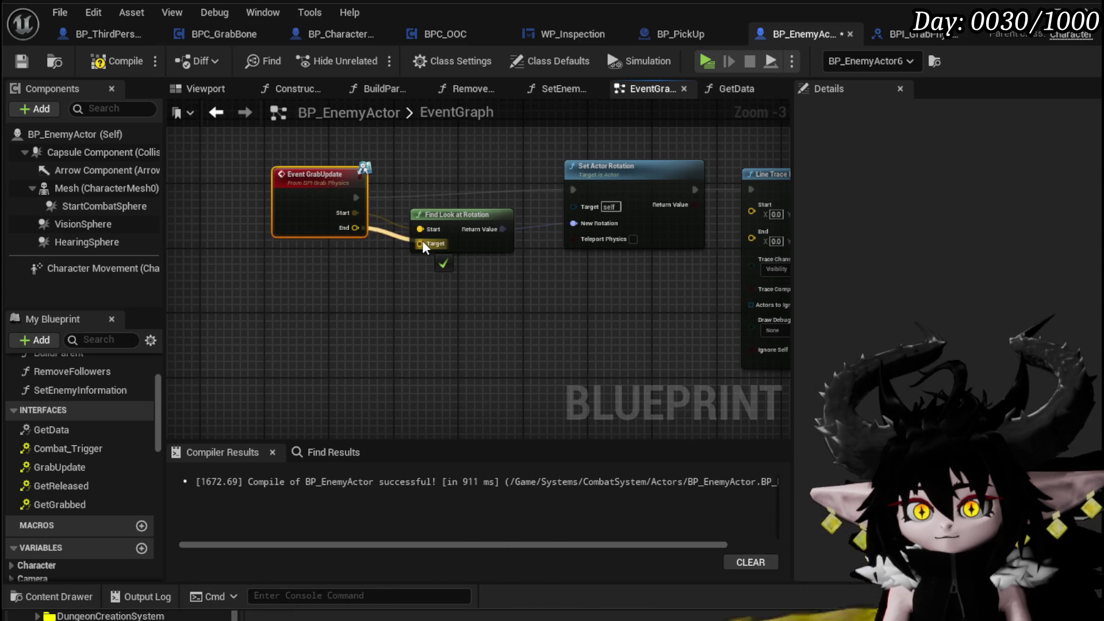
{"action": "left_click", "coordinate": [534, 150]}
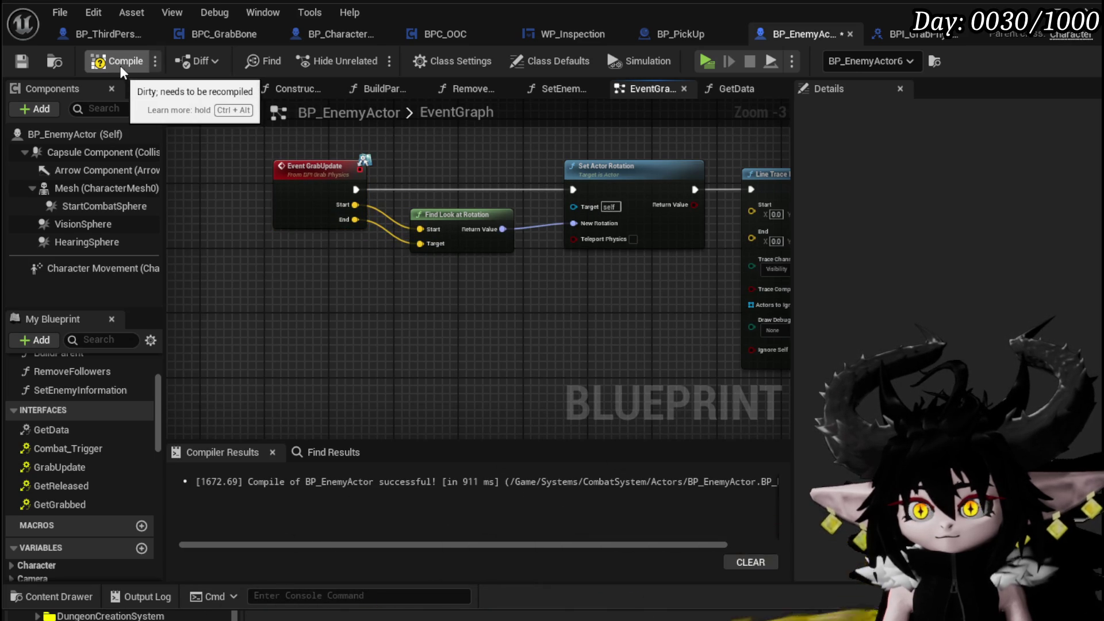
Compile and save BP_EnemyActor, then pan along its graph toward the Line Trace By Channel node
{"action": "left_click", "coordinate": [23, 62]}
{"action": "left_click_drag", "start_coordinate": [446, 238], "coordinate": [315, 239]}
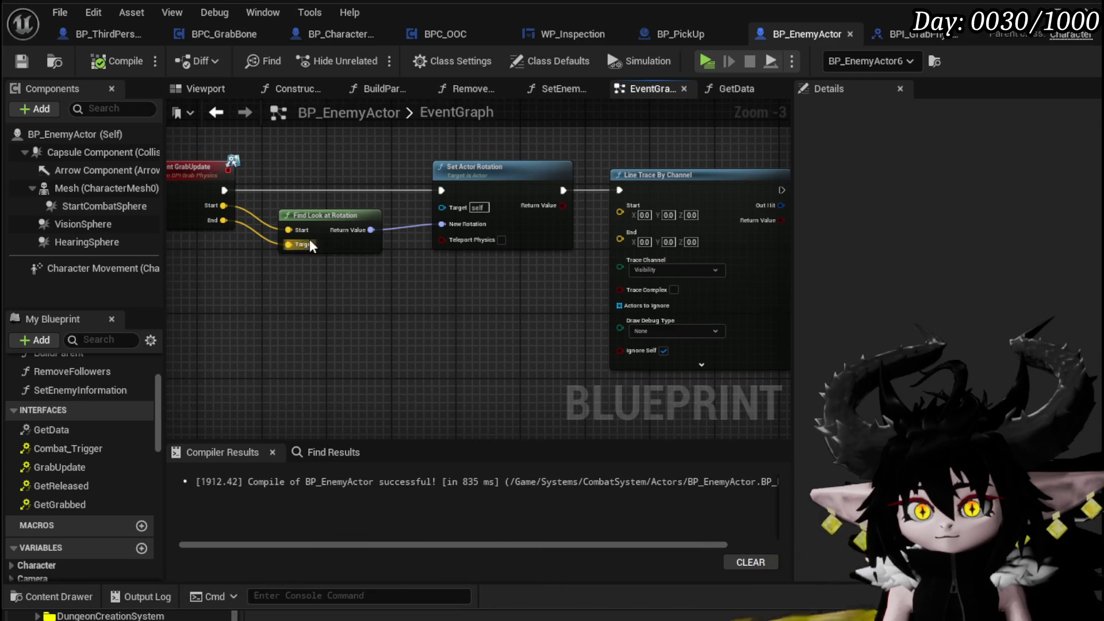
{"action": "left_click_drag", "start_coordinate": [440, 162], "coordinate": [332, 166]}
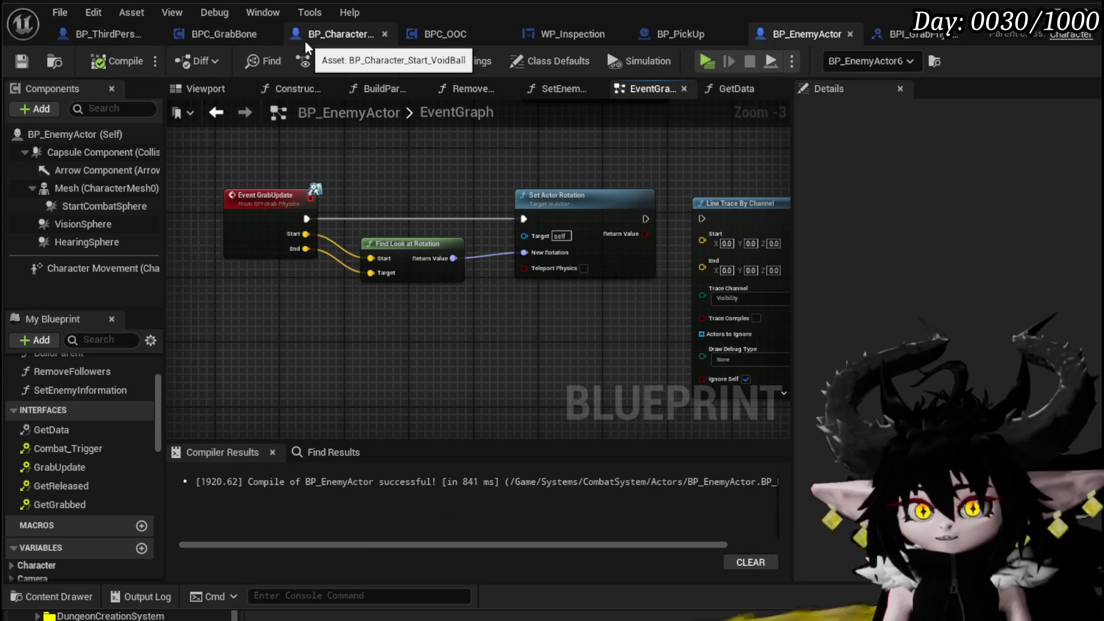
{"action": "left_click", "coordinate": [230, 36]}
Add a Grab Update message on the grabbed actor and feed it the start and end locations
{"action": "mouse_move", "coordinate": [494, 161]}
{"action": "left_mouse_down"}
{"action": "mouse_move", "coordinate": [324, 170]}
{"action": "mouse_move", "coordinate": [281, 206]}
{"action": "mouse_move", "coordinate": [485, 185]}
{"action": "left_mouse_up"}
{"action": "type", "text": "GrabUp"}
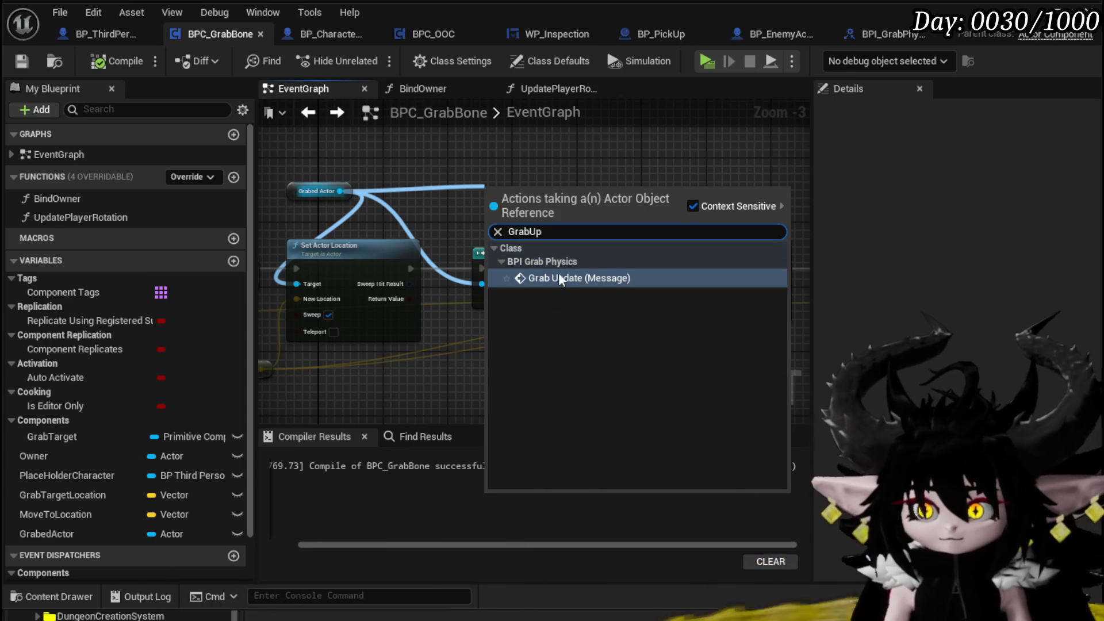
{"action": "left_click", "coordinate": [550, 274]}
{"action": "left_click_drag", "start_coordinate": [550, 271], "coordinate": [620, 177]}
{"action": "left_click_drag", "start_coordinate": [455, 346], "coordinate": [602, 270]}
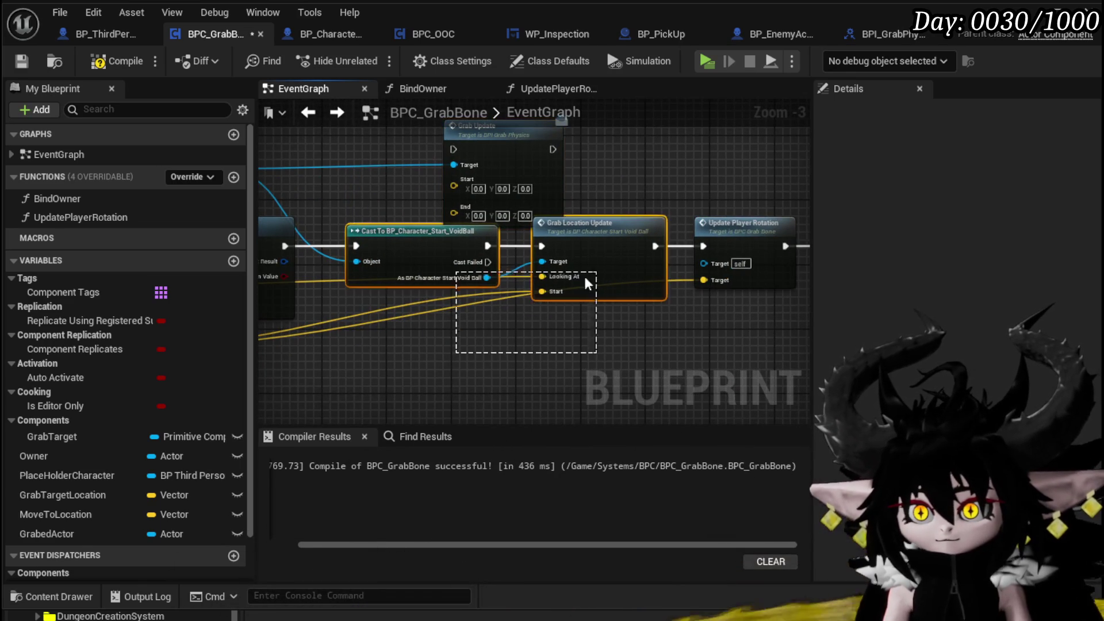
{"action": "left_click_drag", "start_coordinate": [452, 305], "coordinate": [456, 295]}
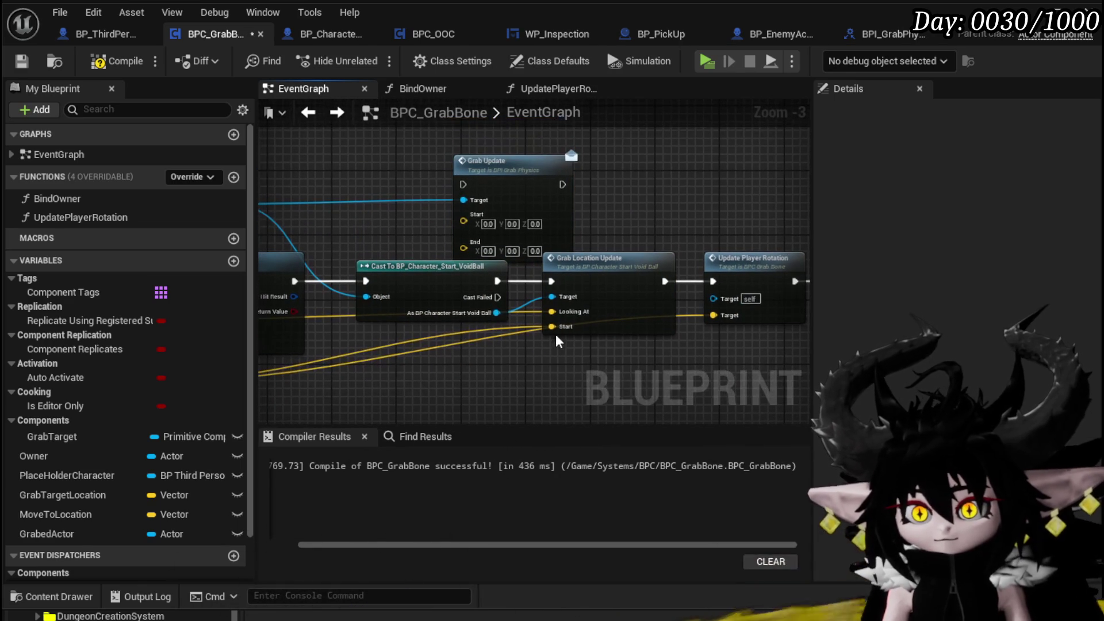
{"action": "left_click_drag", "start_coordinate": [557, 328], "coordinate": [464, 220]}
{"action": "left_click_drag", "start_coordinate": [552, 327], "coordinate": [480, 241]}
Delete the Cast and Grab Location Update nodes, route exec through Grab Update to Update Player Rotation, and play-test
{"action": "key", "text": "Delete"}
{"action": "mouse_move", "coordinate": [513, 174]}
{"action": "left_mouse_down"}
{"action": "mouse_move", "coordinate": [529, 255]}
{"action": "mouse_move", "coordinate": [482, 268]}
{"action": "mouse_move", "coordinate": [526, 281]}
{"action": "left_mouse_up"}
{"action": "left_click_drag", "start_coordinate": [716, 280], "coordinate": [716, 280]}
{"action": "scroll", "coordinate": [614, 226], "scroll_direction": "down", "scroll_amount": 2}
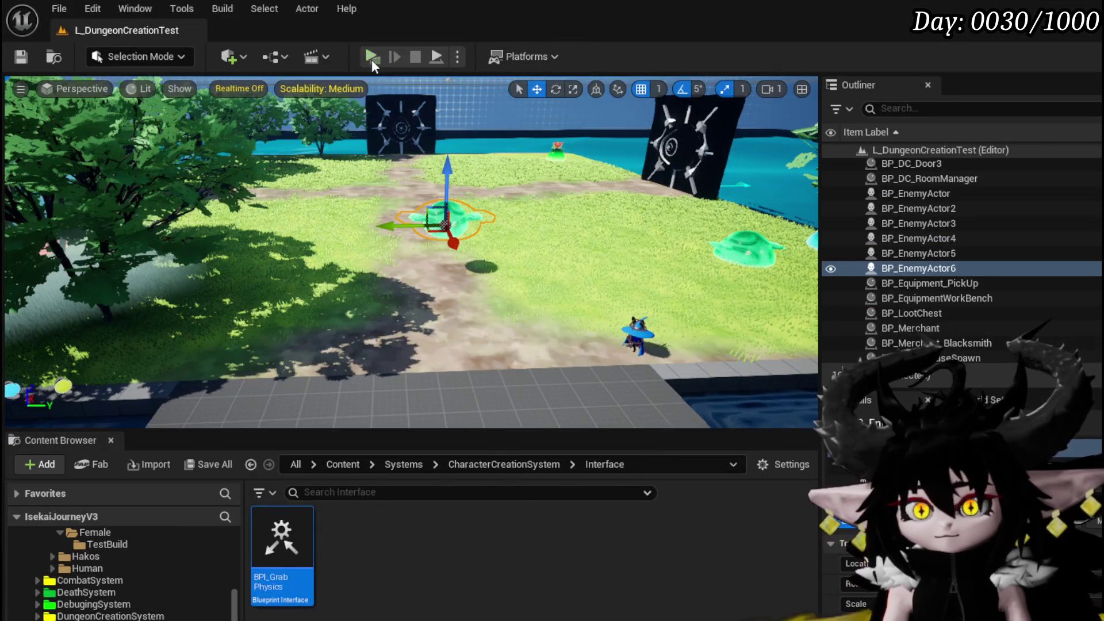
{"action": "left_click", "coordinate": [372, 60]}
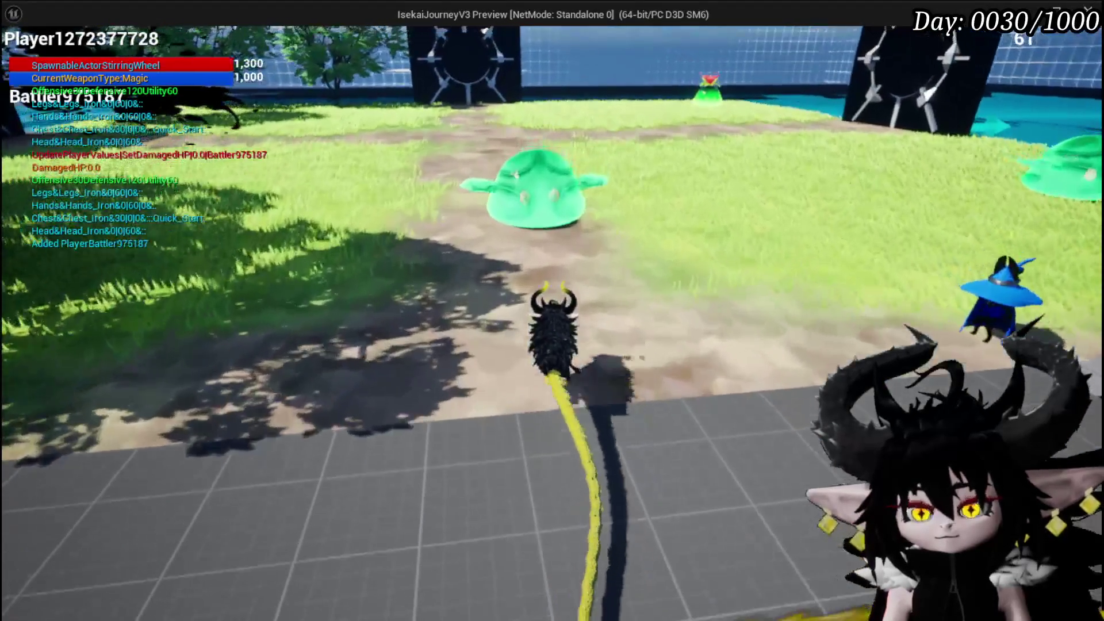
Walk the VoidBall character around the green slime with WASD and attempt grabs toward it
{"action": "key", "text": "w"}
{"action": "left_click", "coordinate": [518, 224]}
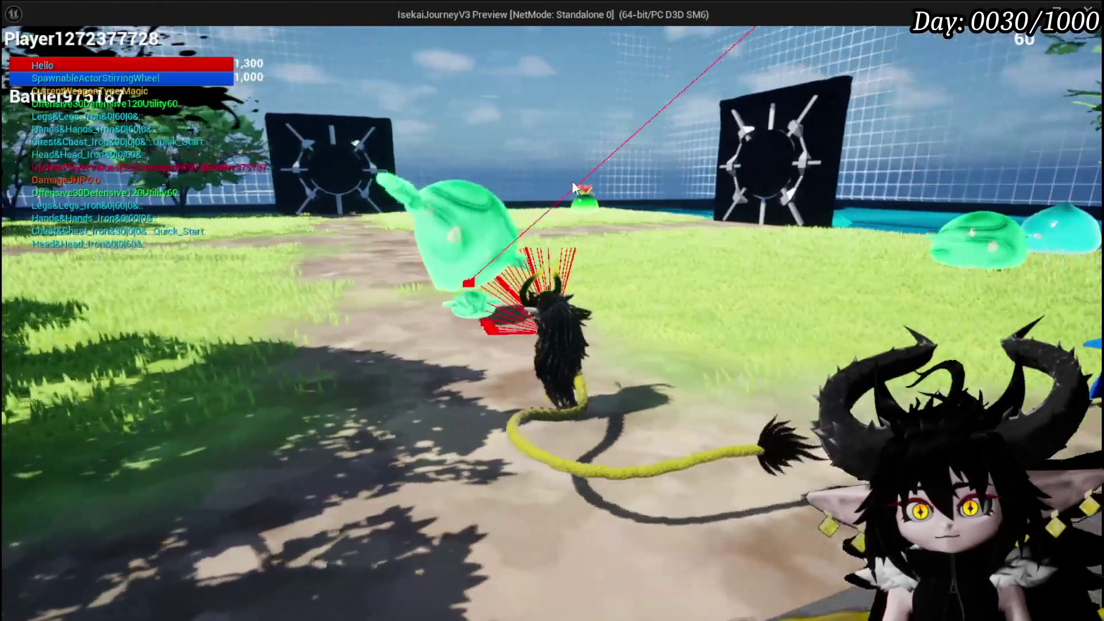
{"action": "key", "text": "a"}
{"action": "key", "text": "a"}
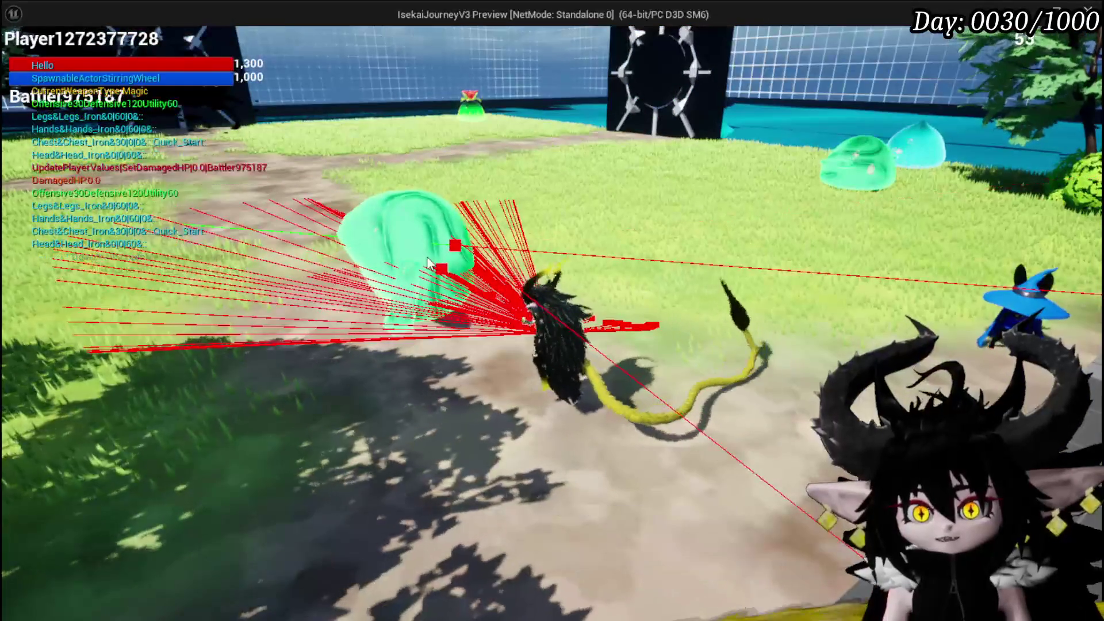
{"action": "key", "text": "a"}
{"action": "key", "text": "a"}
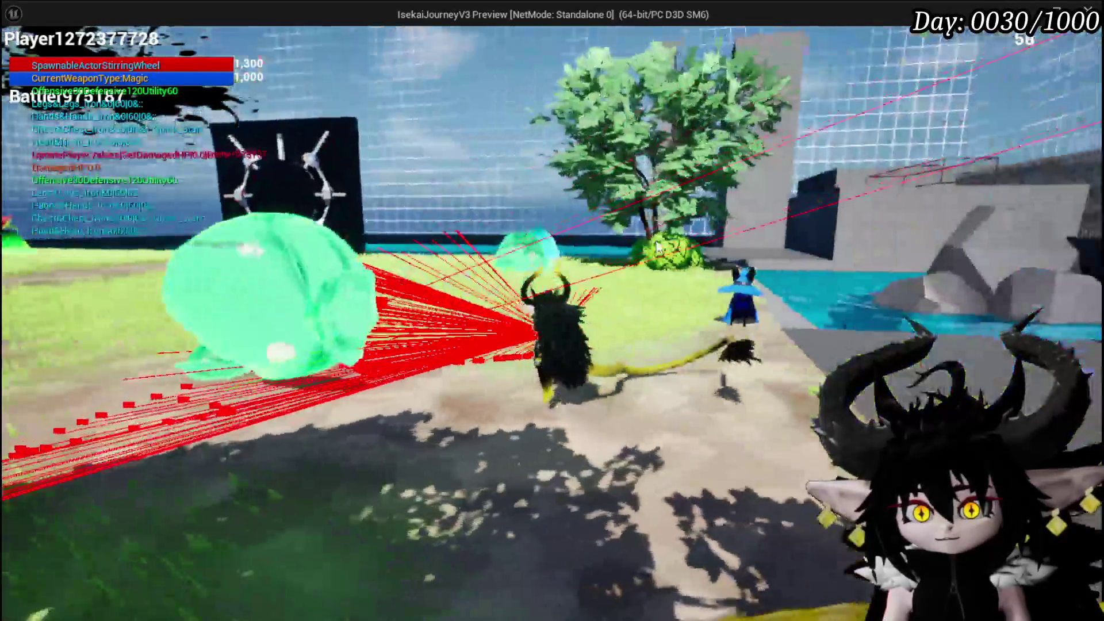
{"action": "key", "text": "a"}
{"action": "key", "text": "a"}
{"action": "key", "text": "a"}
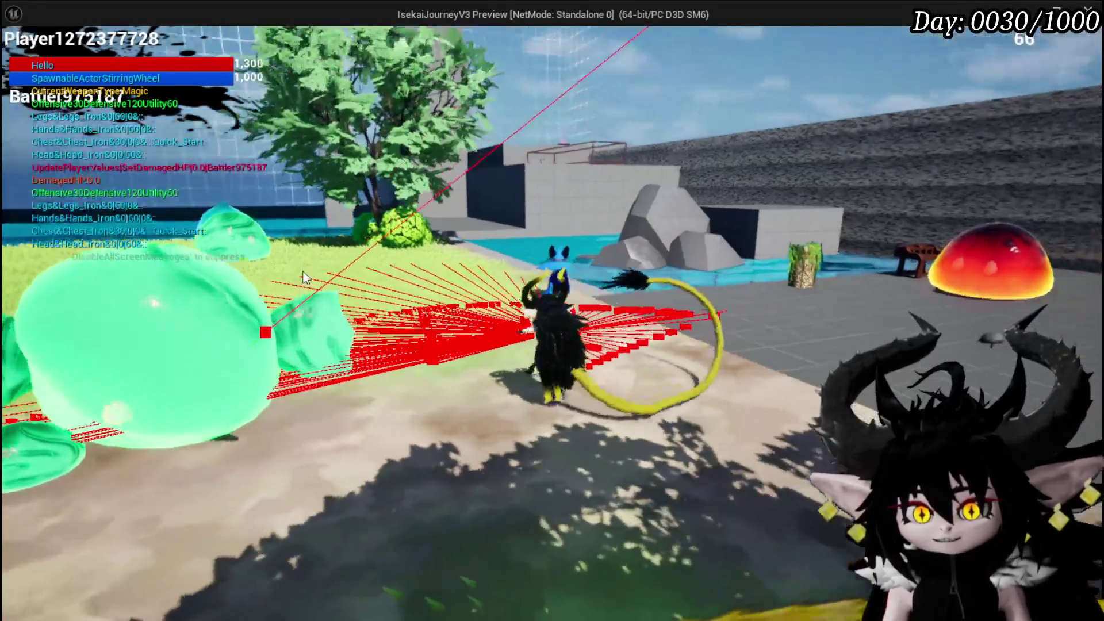
{"action": "key", "text": "a"}
{"action": "key", "text": "a"}
{"action": "key", "text": "a"}
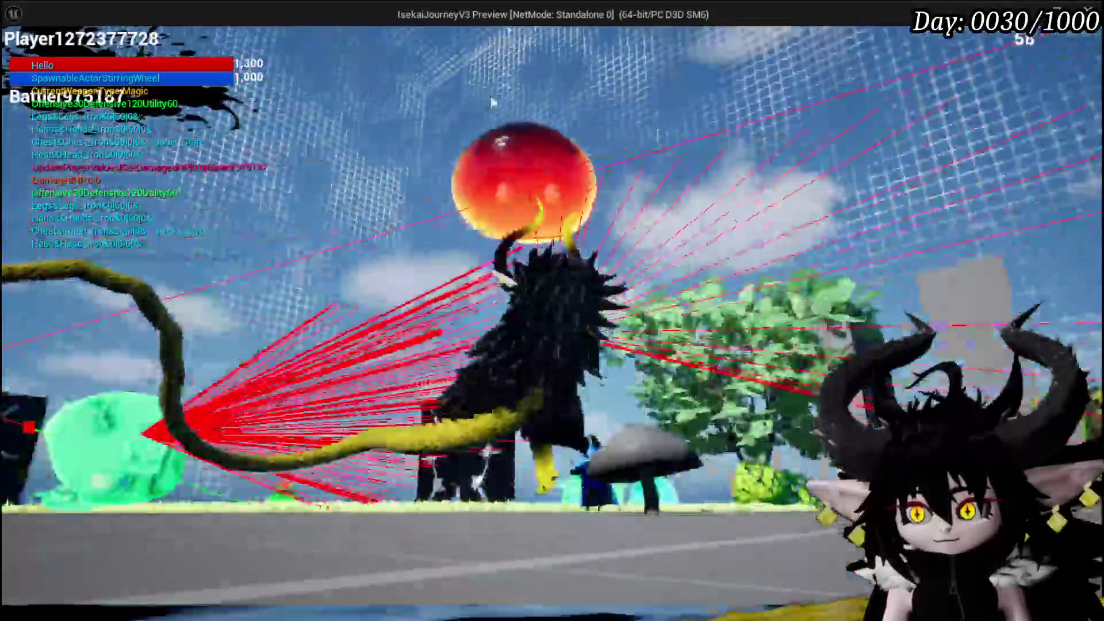
{"action": "key", "text": "a"}
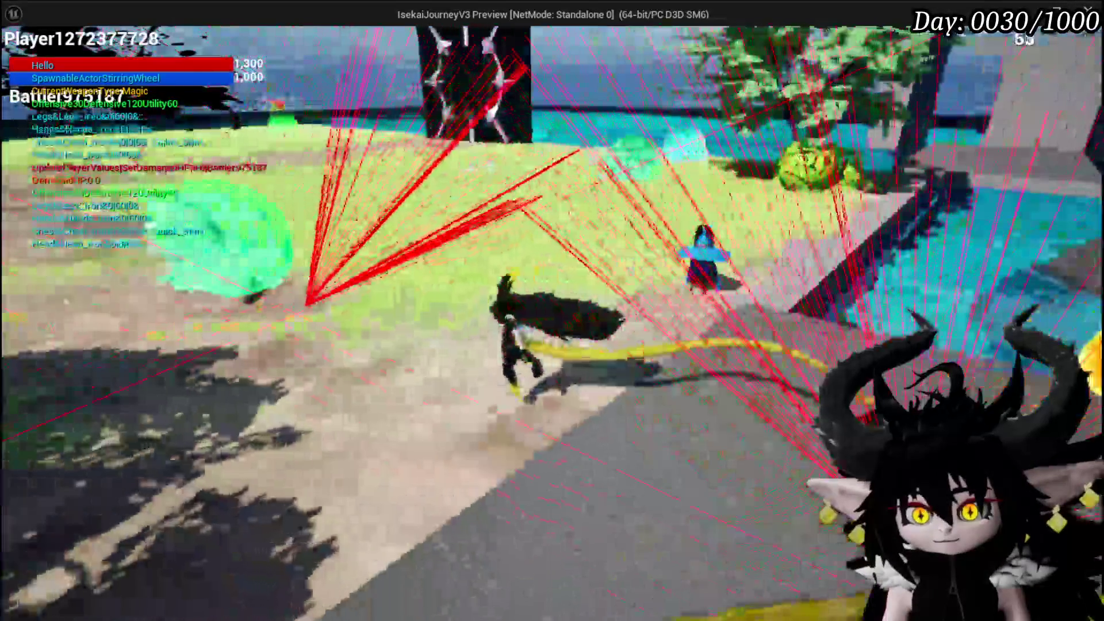
{"action": "key", "text": "w"}
{"action": "key", "text": "s"}
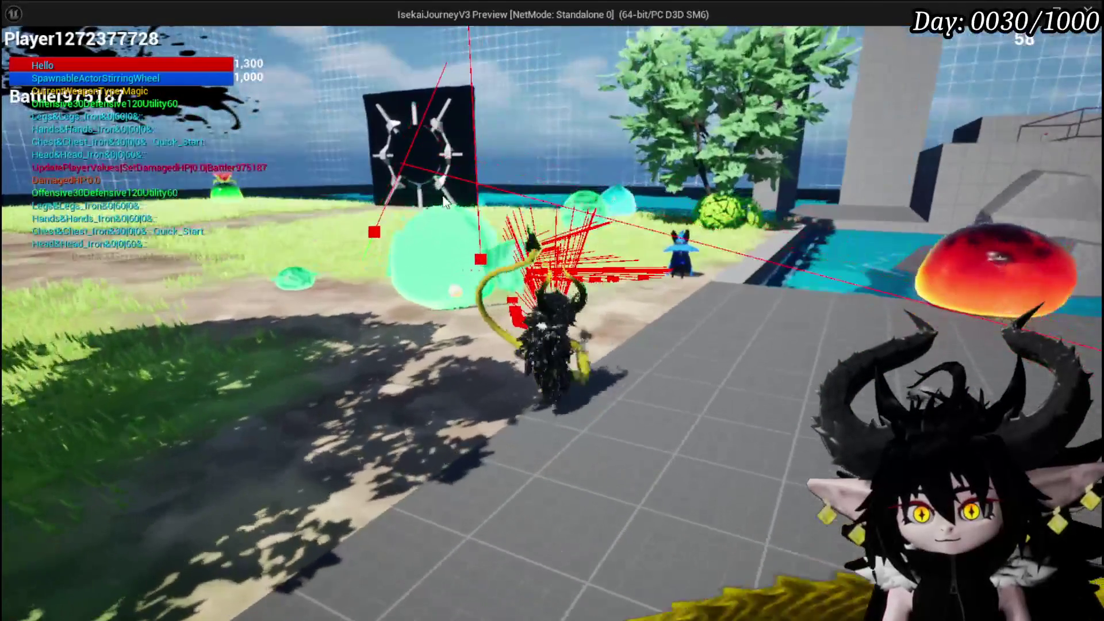
{"action": "left_click", "coordinate": [496, 163]}
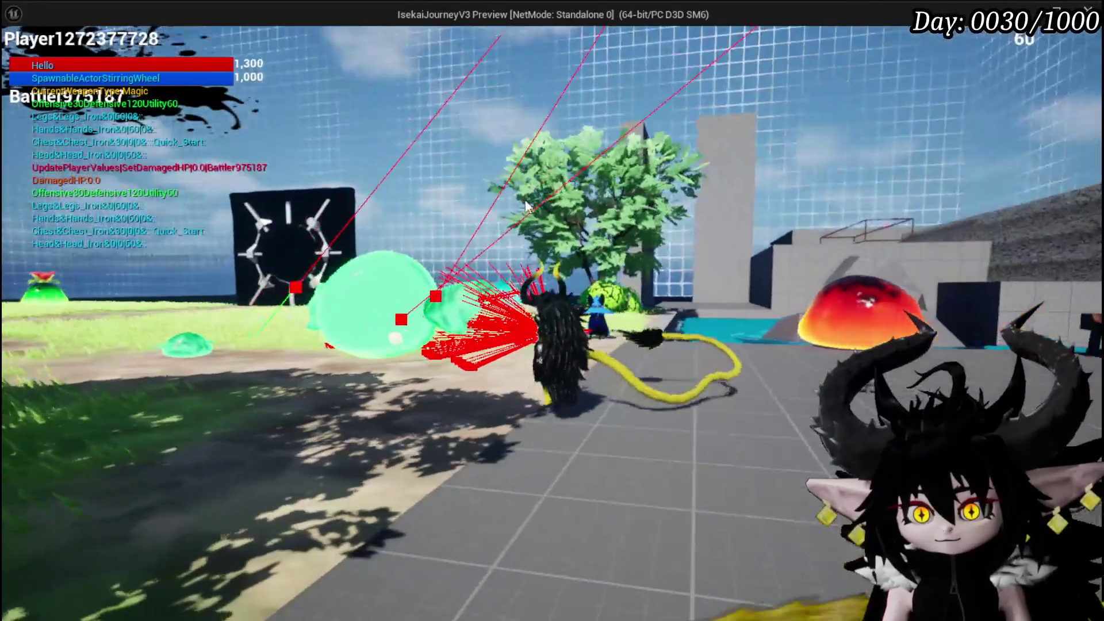
Turn the camera back toward the black board, then leave the game, save all assets and stop the play test
{"action": "mouse_move", "coordinate": [527, 206]}
{"action": "left_mouse_down"}
{"action": "mouse_move", "coordinate": [690, 205]}
{"action": "mouse_move", "coordinate": [374, 255]}
{"action": "mouse_move", "coordinate": [661, 336]}
{"action": "mouse_move", "coordinate": [298, 303]}
{"action": "mouse_move", "coordinate": [260, 216]}
{"action": "mouse_move", "coordinate": [260, 166]}
{"action": "mouse_move", "coordinate": [278, 258]}
{"action": "mouse_move", "coordinate": [268, 262]}
{"action": "mouse_move", "coordinate": [265, 154]}
{"action": "mouse_move", "coordinate": [294, 290]}
{"action": "mouse_move", "coordinate": [237, 278]}
{"action": "mouse_move", "coordinate": [250, 168]}
{"action": "mouse_move", "coordinate": [253, 230]}
{"action": "mouse_move", "coordinate": [265, 240]}
{"action": "mouse_move", "coordinate": [380, 254]}
{"action": "mouse_move", "coordinate": [356, 272]}
{"action": "mouse_move", "coordinate": [337, 234]}
{"action": "left_mouse_up"}
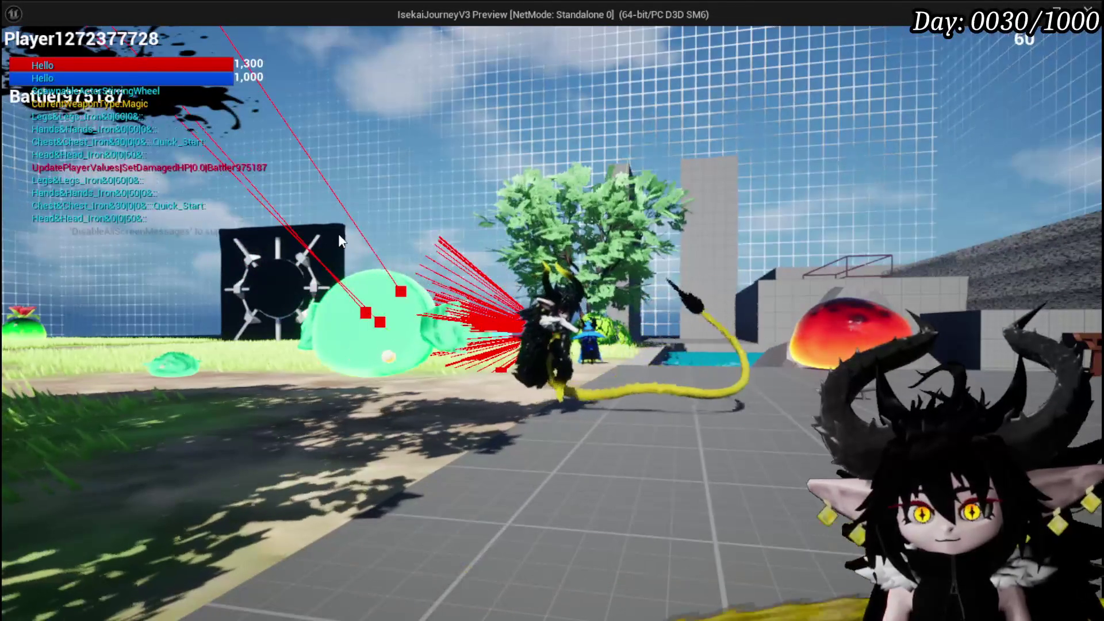
{"action": "key", "text": "alt+Tab"}
{"action": "key", "text": "Escape"}
{"action": "left_click", "coordinate": [213, 465]}
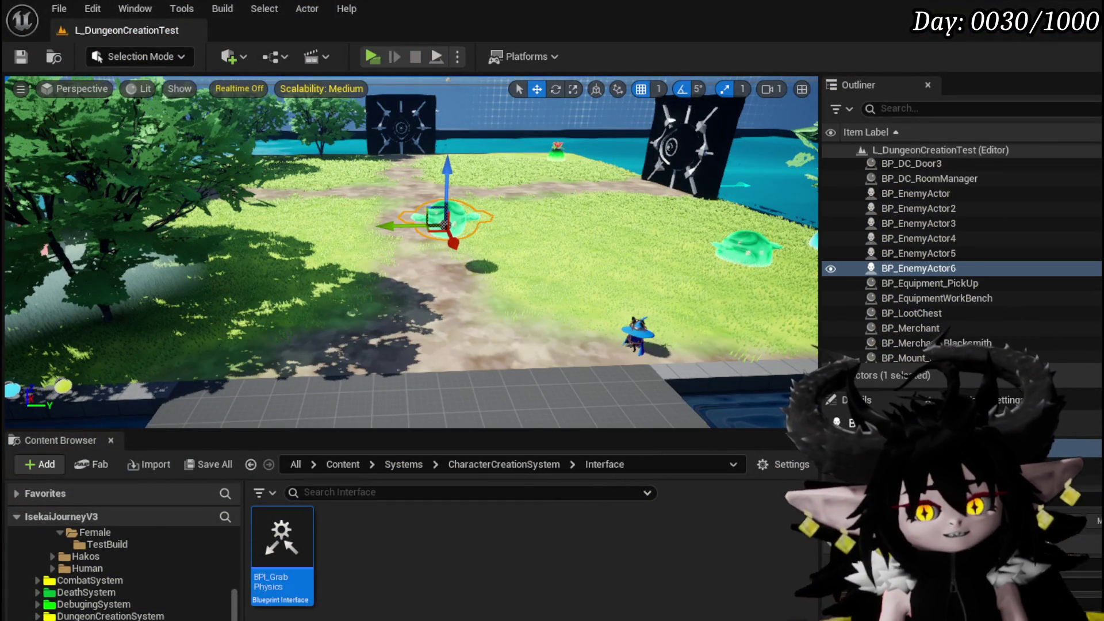
Jump to BPC_GrabBone's UpdateGrabLocation event and review its Set Actor Location, Grab Update, Update Player Rotation and Delay nodes
{"action": "key", "text": "alt+Tab"}
{"action": "mouse_move", "coordinate": [643, 329]}
{"action": "left_mouse_down"}
{"action": "mouse_move", "coordinate": [449, 327]}
{"action": "mouse_move", "coordinate": [506, 301]}
{"action": "mouse_move", "coordinate": [257, 333]}
{"action": "left_mouse_up"}
{"action": "left_click_drag", "start_coordinate": [506, 336], "coordinate": [439, 332]}
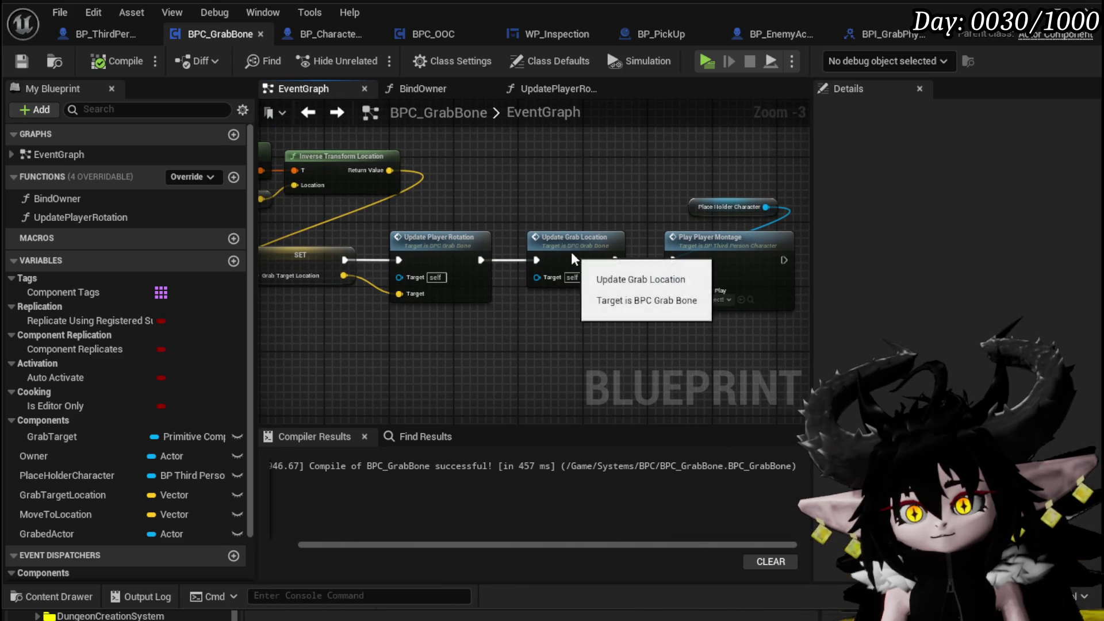
{"action": "double_click", "coordinate": [566, 248]}
{"action": "left_click_drag", "start_coordinate": [456, 234], "coordinate": [308, 269]}
{"action": "left_click_drag", "start_coordinate": [715, 192], "coordinate": [282, 177]}
{"action": "left_click_drag", "start_coordinate": [484, 261], "coordinate": [317, 306]}
{"action": "left_click_drag", "start_coordinate": [667, 303], "coordinate": [314, 298]}
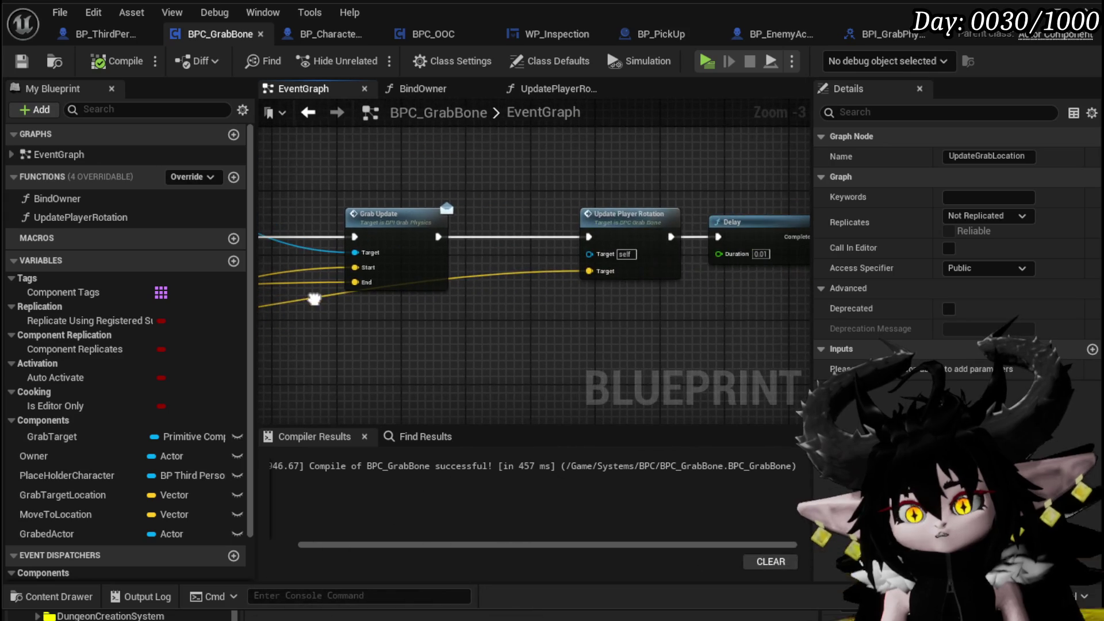
{"action": "mouse_move", "coordinate": [524, 330]}
{"action": "left_mouse_down"}
{"action": "mouse_move", "coordinate": [353, 315]}
{"action": "mouse_move", "coordinate": [400, 308]}
{"action": "left_mouse_up"}
{"action": "left_click", "coordinate": [467, 318]}
{"action": "scroll", "coordinate": [467, 316], "scroll_direction": "down", "scroll_amount": 2}
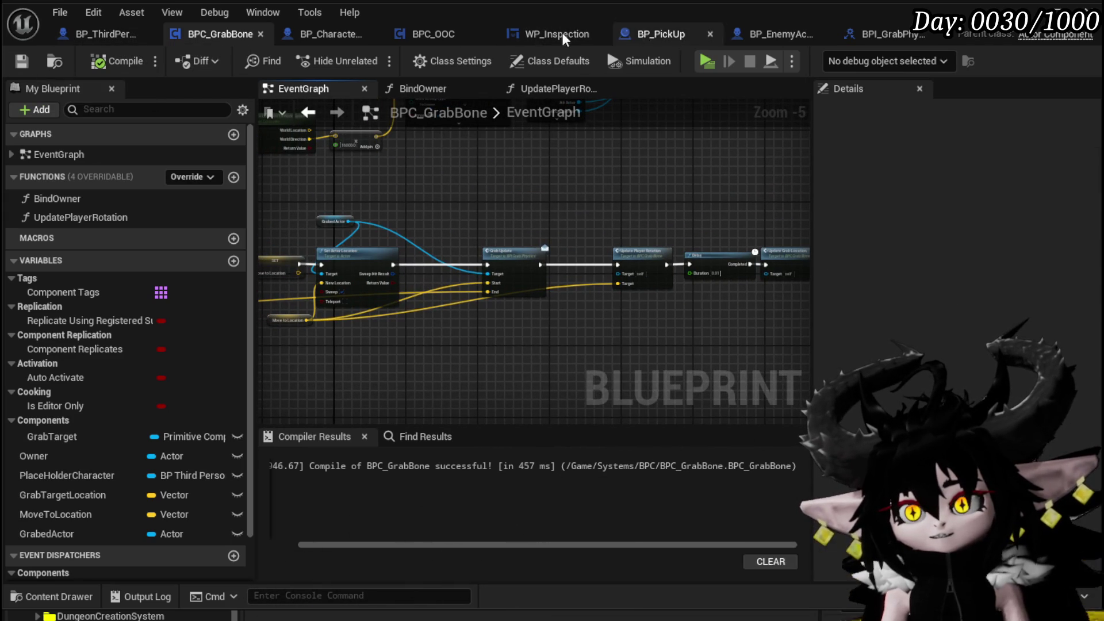
Reorder the blueprint tabs with VoidBall first and BP_EnemyActor last, and inspect the VoidBall character's details
{"action": "left_click", "coordinate": [306, 36]}
{"action": "left_click_drag", "start_coordinate": [317, 34], "coordinate": [67, 32]}
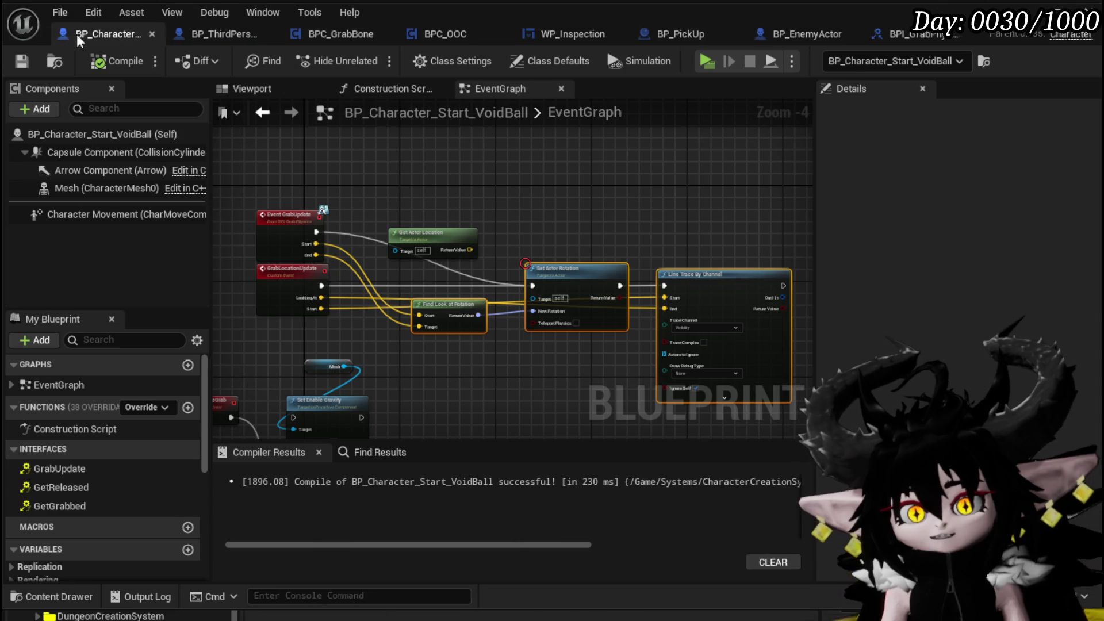
{"action": "left_click", "coordinate": [795, 32]}
{"action": "left_click_drag", "start_coordinate": [794, 32], "coordinate": [903, 33]}
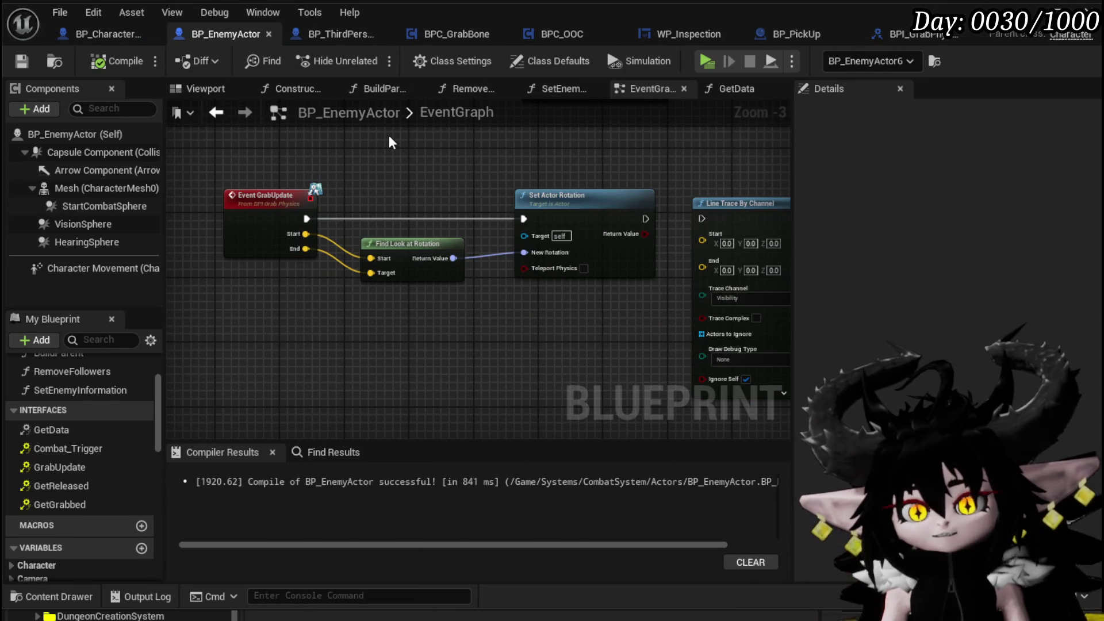
{"action": "left_click", "coordinate": [99, 25]}
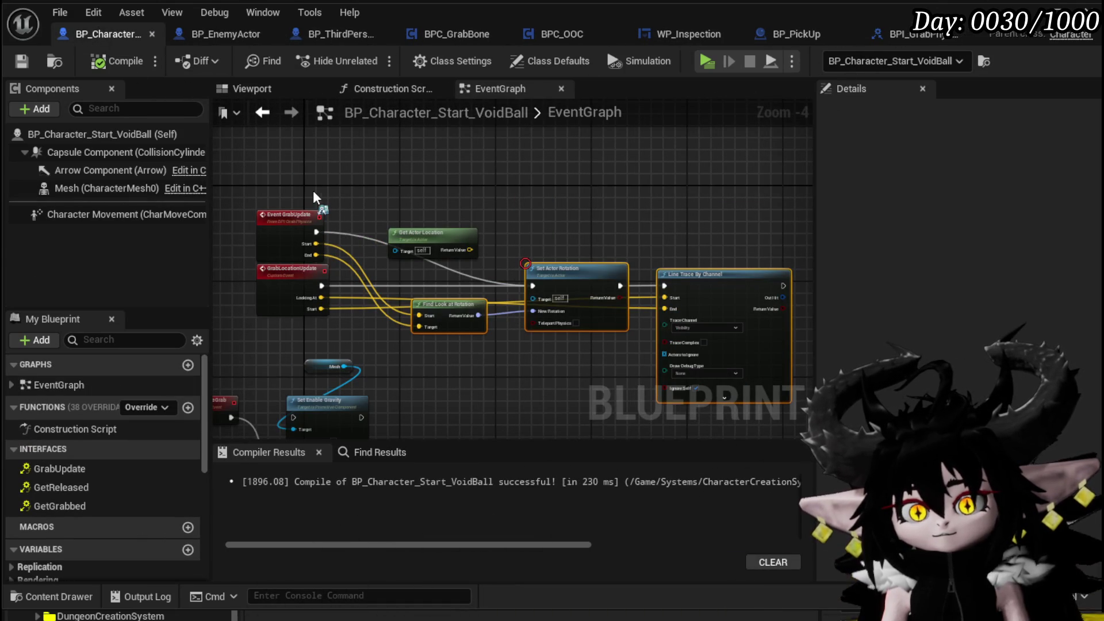
{"action": "left_click", "coordinate": [184, 36]}
{"action": "left_click", "coordinate": [106, 37]}
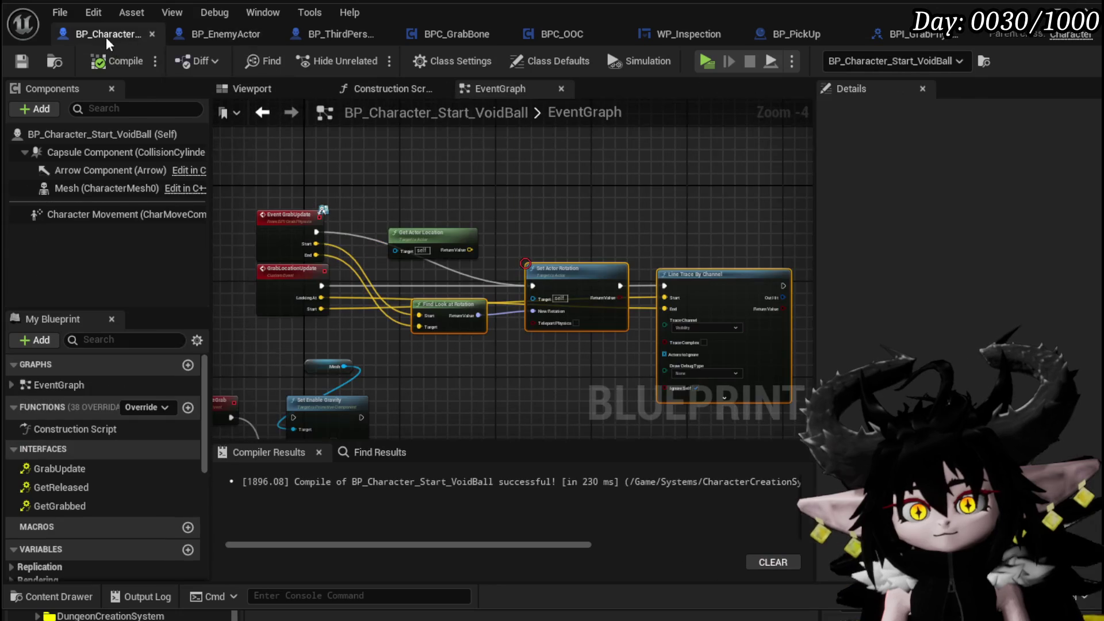
{"action": "left_click", "coordinate": [109, 139]}
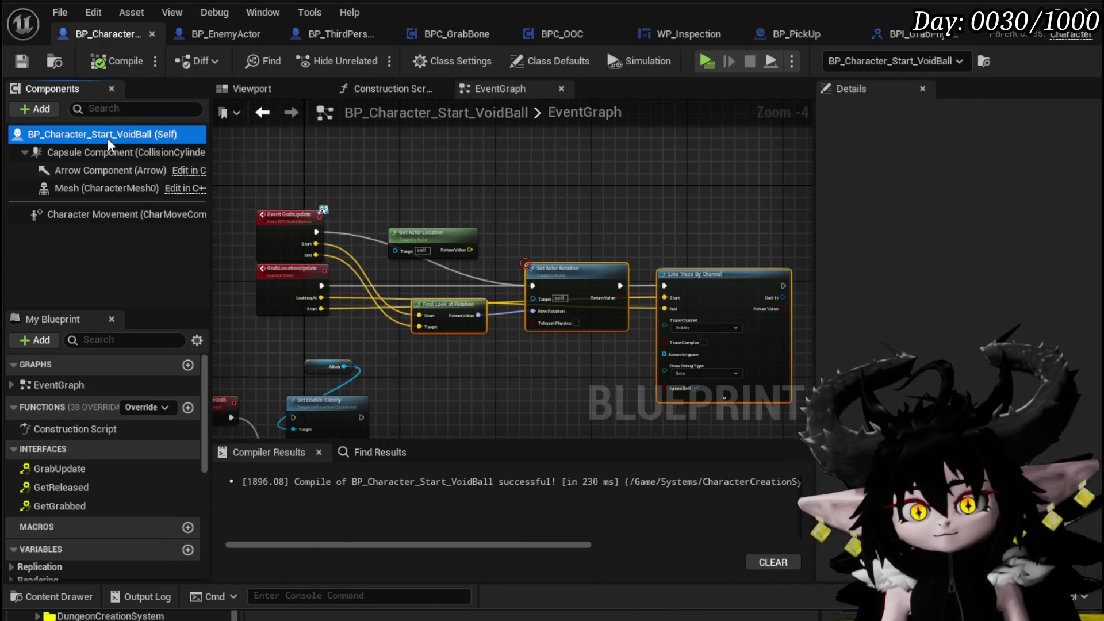
{"action": "scroll", "coordinate": [934, 220], "scroll_direction": "down", "scroll_amount": 10}
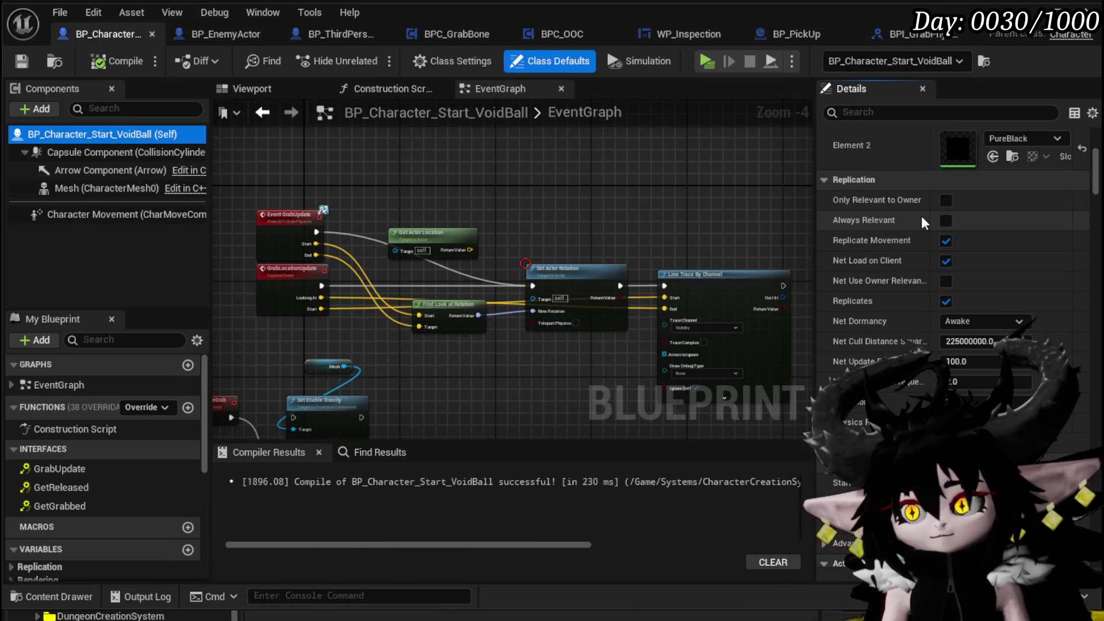
{"action": "scroll", "coordinate": [921, 218], "scroll_direction": "down", "scroll_amount": 10}
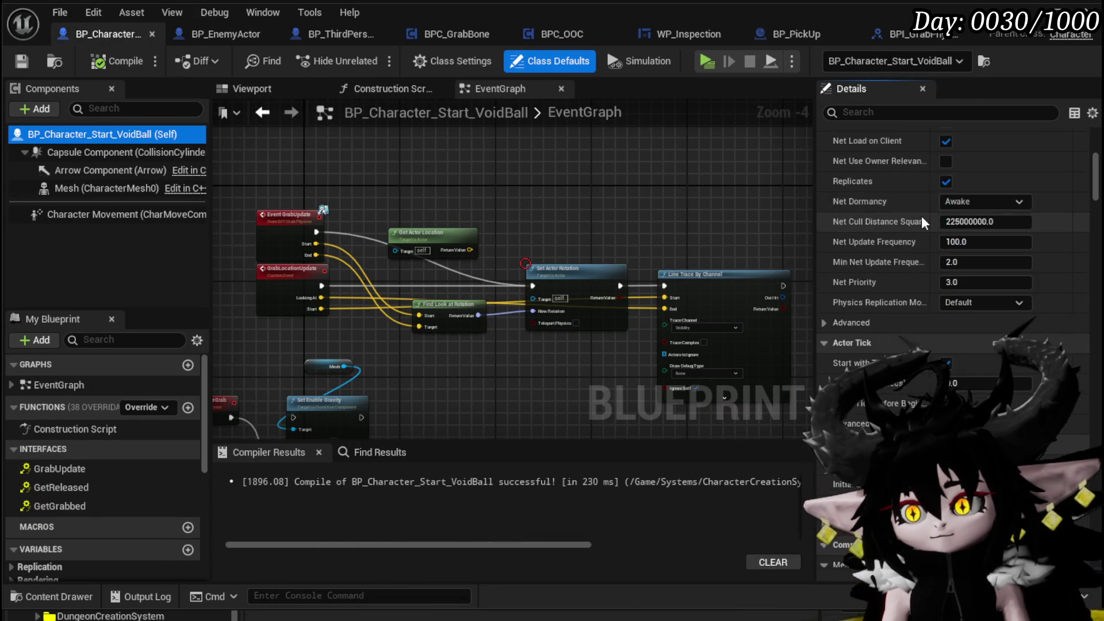
{"action": "scroll", "coordinate": [922, 222], "scroll_direction": "down", "scroll_amount": 10}
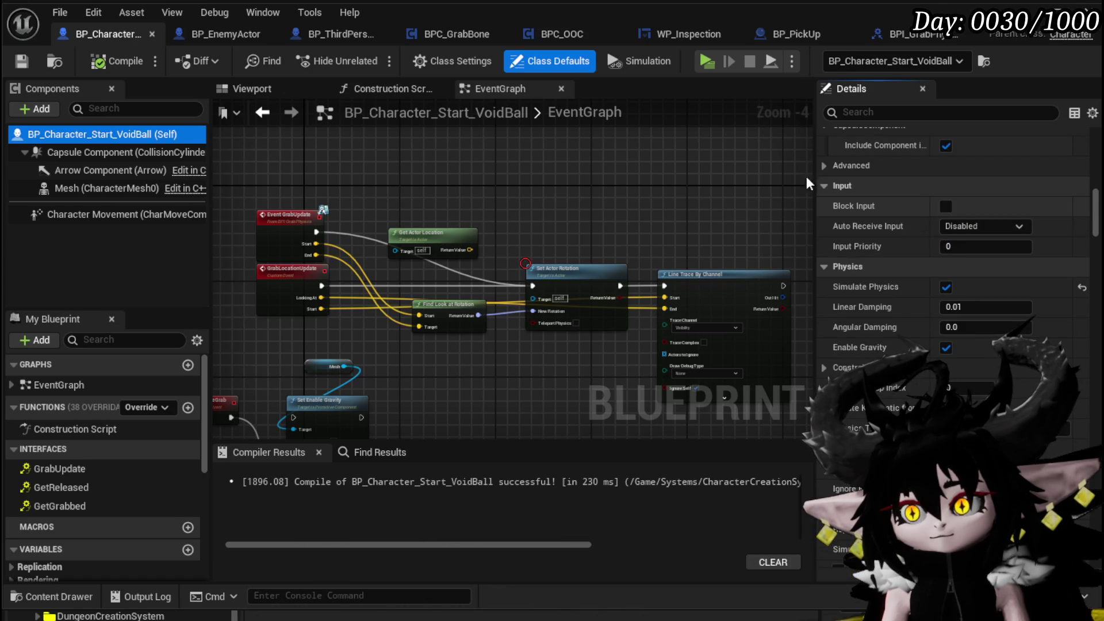
Enable Simulate Physics in BP_EnemyActor's class defaults, then check the VoidBall capsule's collision settings
{"action": "left_click", "coordinate": [225, 34]}
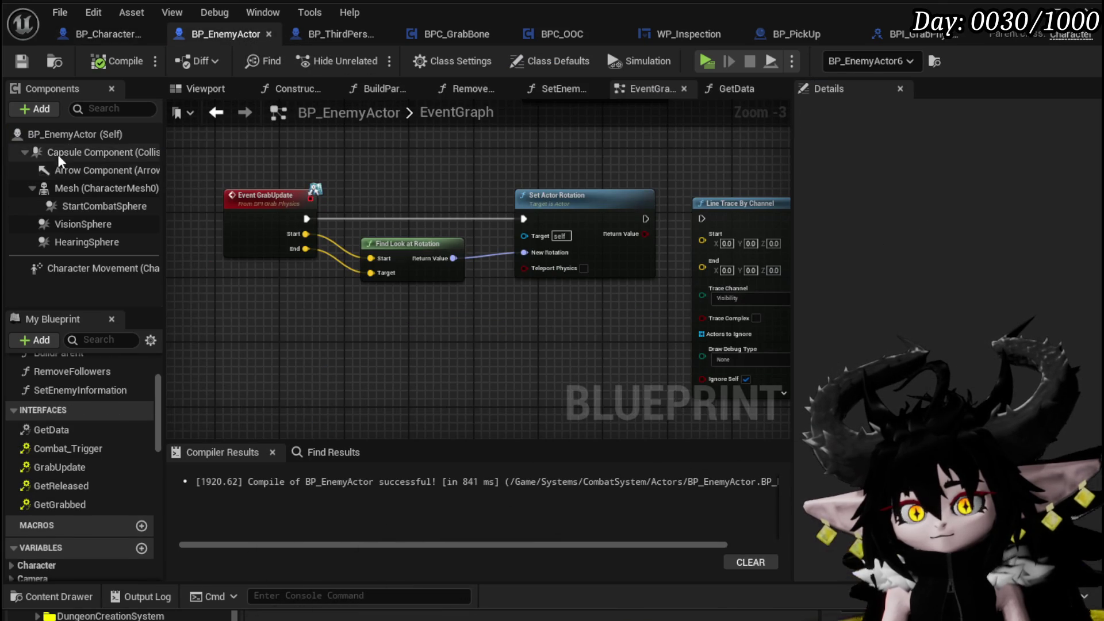
{"action": "left_click", "coordinate": [549, 60]}
{"action": "scroll", "coordinate": [868, 240], "scroll_direction": "down", "scroll_amount": 10}
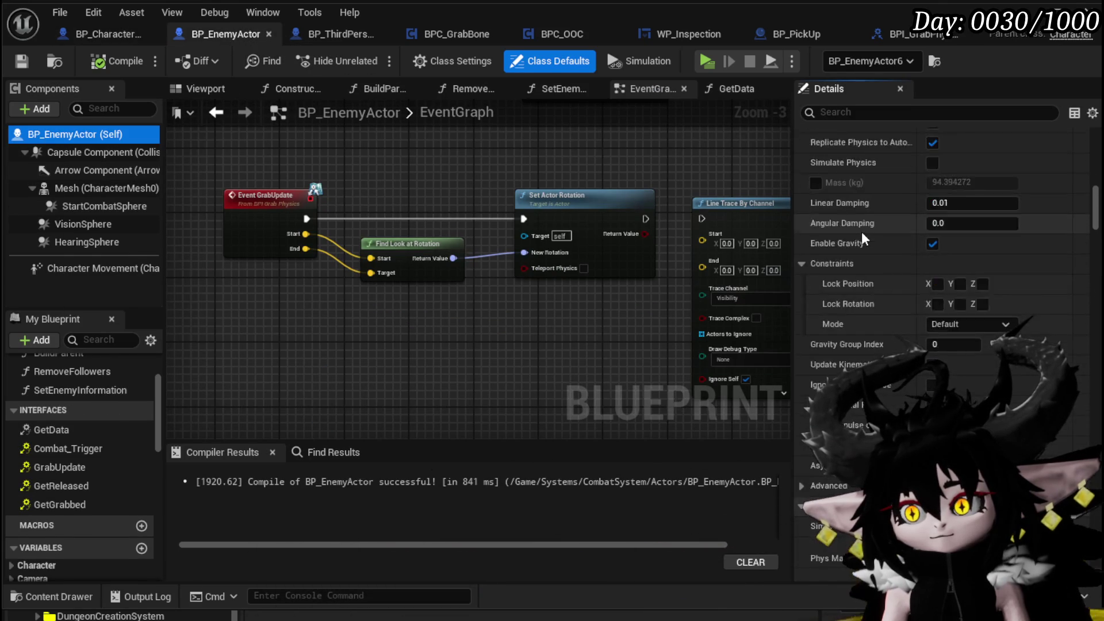
{"action": "scroll", "coordinate": [862, 232], "scroll_direction": "down", "scroll_amount": 4}
{"action": "scroll", "coordinate": [861, 232], "scroll_direction": "up", "scroll_amount": 4}
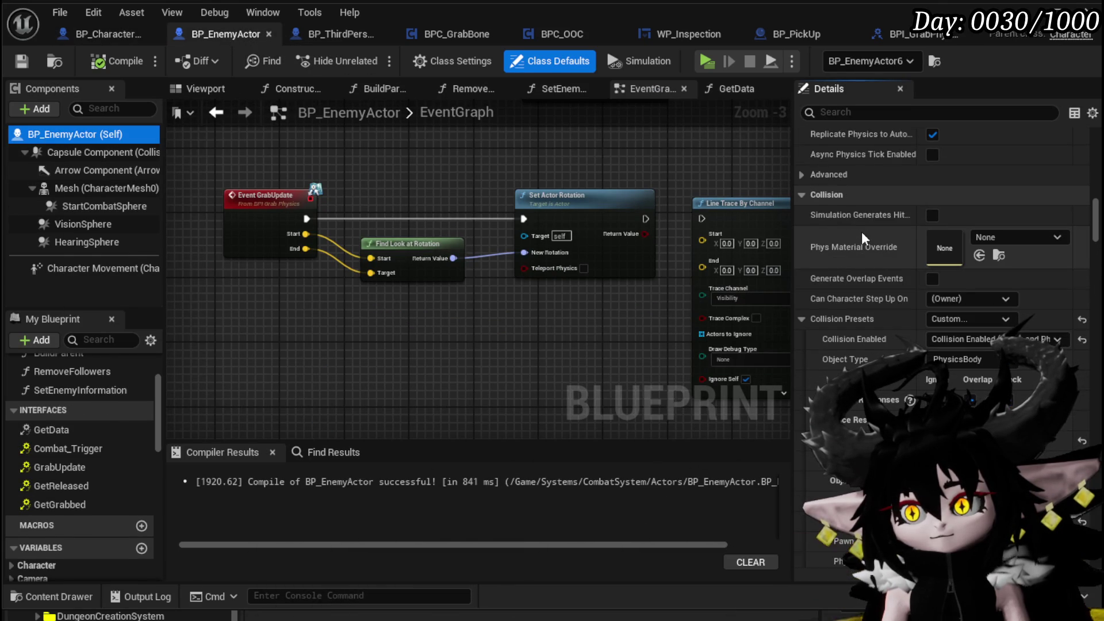
{"action": "scroll", "coordinate": [861, 232], "scroll_direction": "up", "scroll_amount": 4}
{"action": "scroll", "coordinate": [861, 233], "scroll_direction": "up", "scroll_amount": 5}
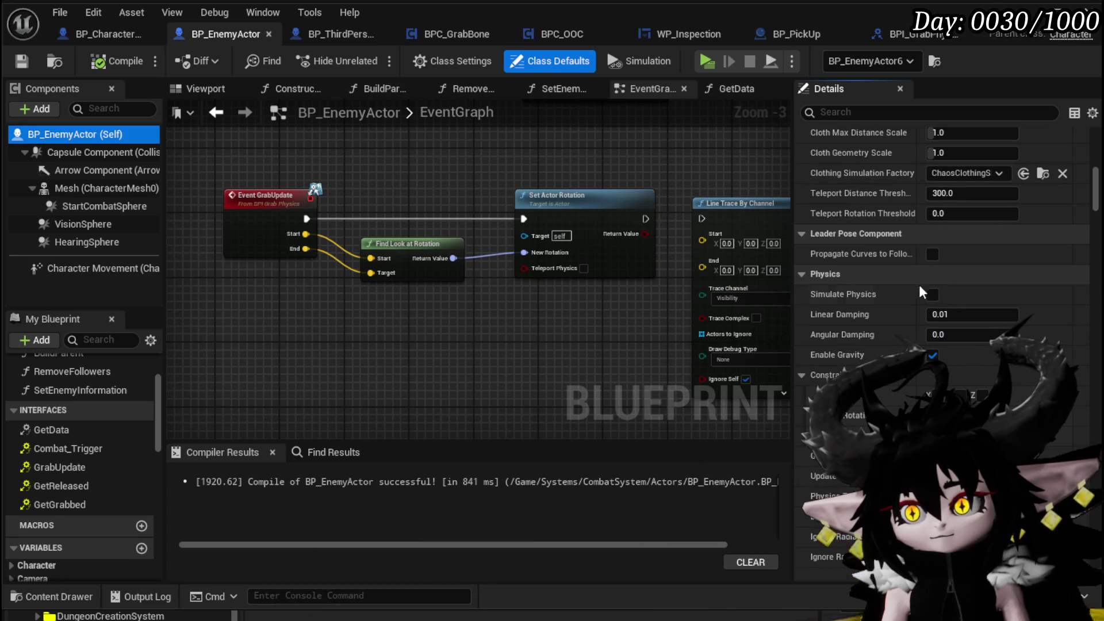
{"action": "left_click", "coordinate": [932, 295]}
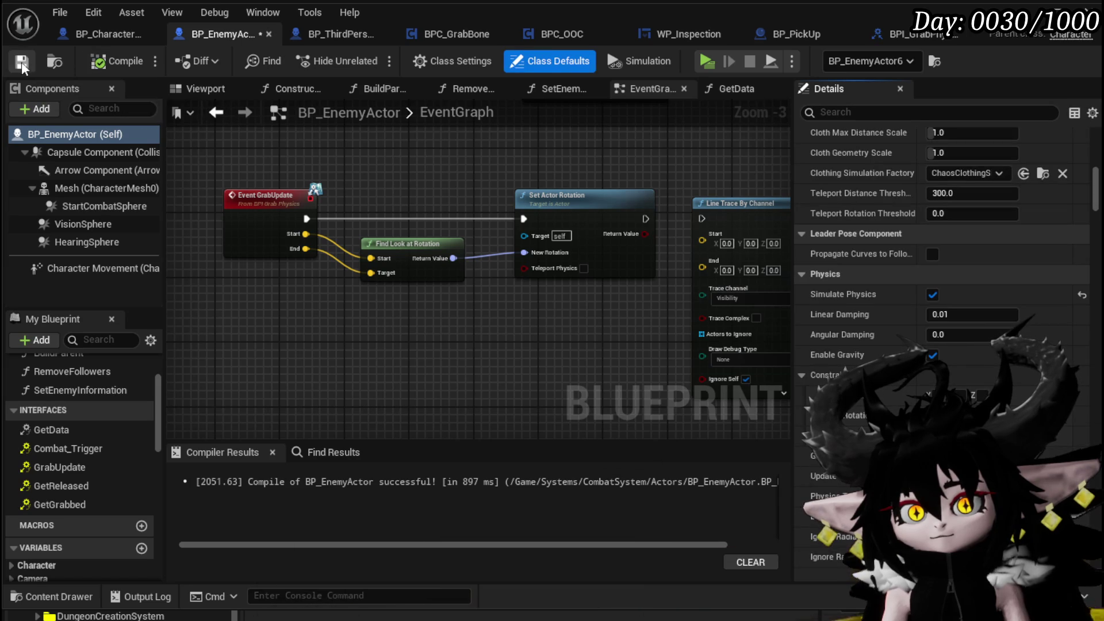
{"action": "left_click", "coordinate": [79, 37]}
{"action": "left_click", "coordinate": [97, 149]}
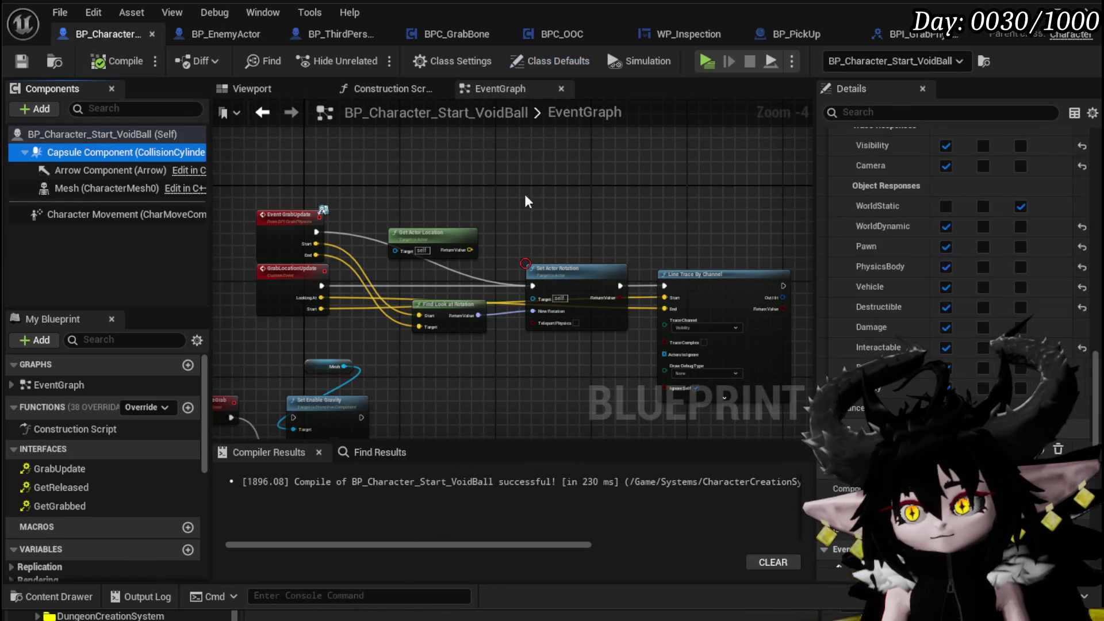
Set BP_EnemyActor's capsule collision responses to Ignore with Visibility on Overlap, save it, and play-test
{"action": "scroll", "coordinate": [954, 185], "scroll_direction": "up", "scroll_amount": 5}
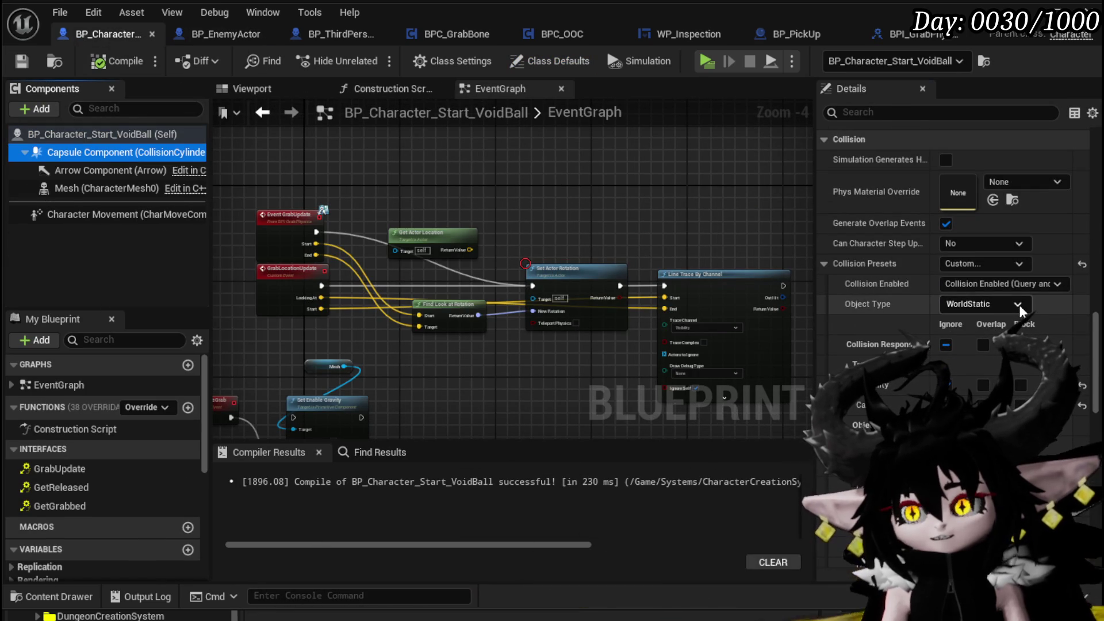
{"action": "left_click", "coordinate": [205, 37]}
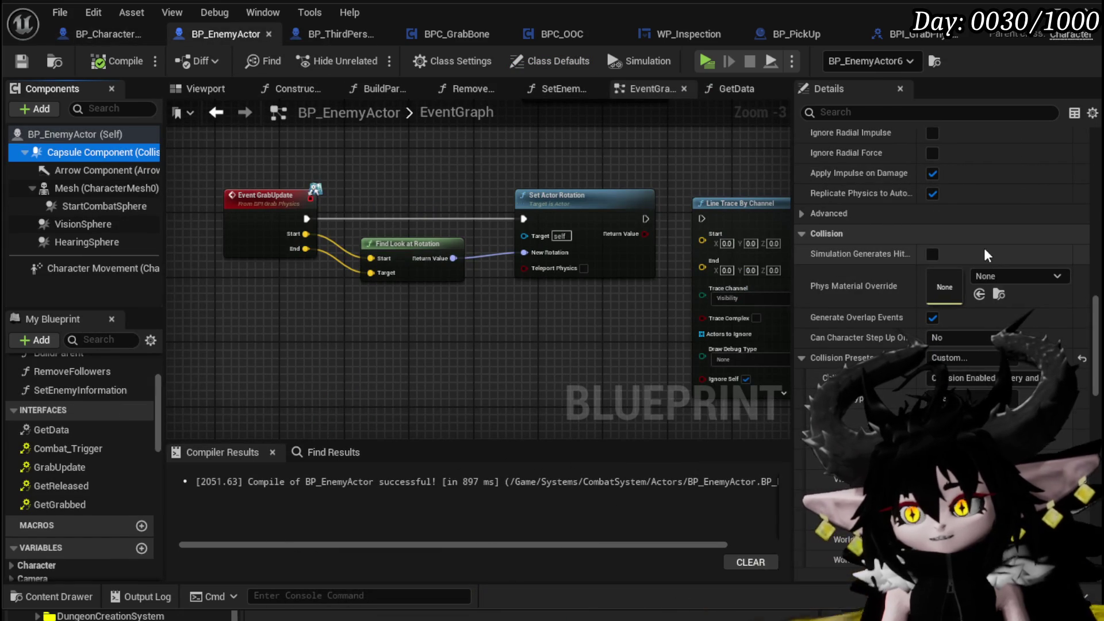
{"action": "scroll", "coordinate": [984, 353], "scroll_direction": "down", "scroll_amount": 3}
{"action": "scroll", "coordinate": [984, 351], "scroll_direction": "down", "scroll_amount": 3}
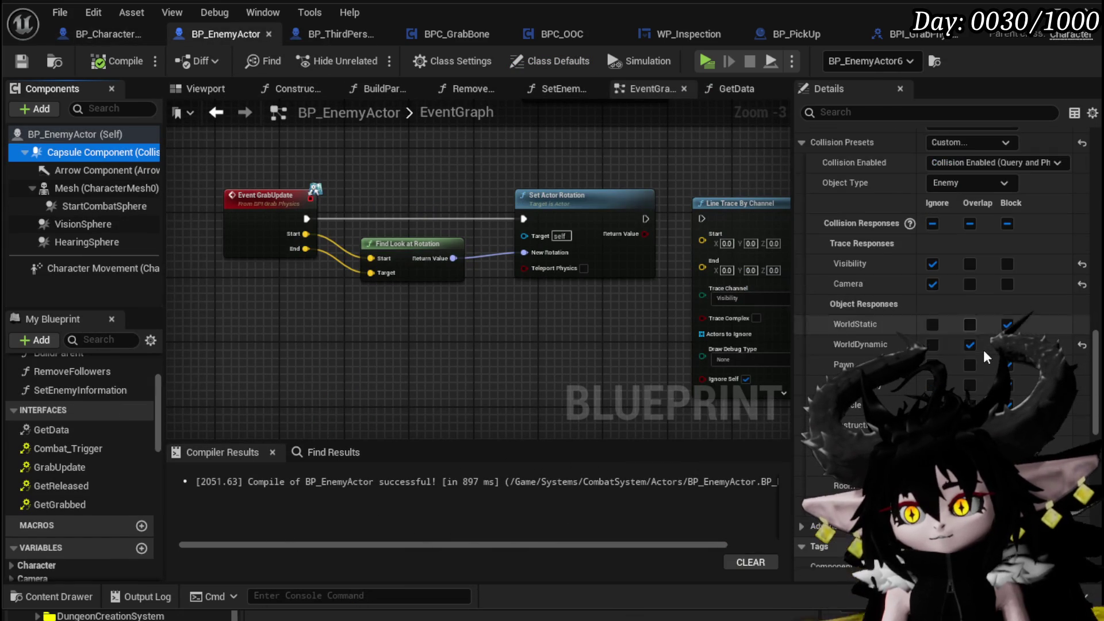
{"action": "left_click", "coordinate": [931, 225]}
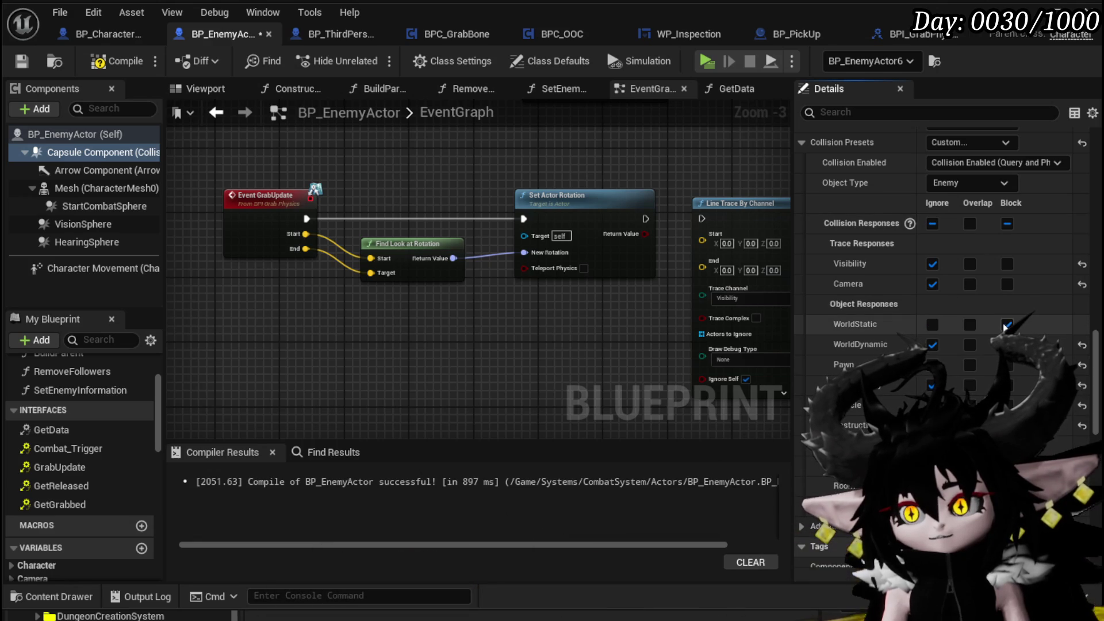
{"action": "left_click", "coordinate": [970, 264]}
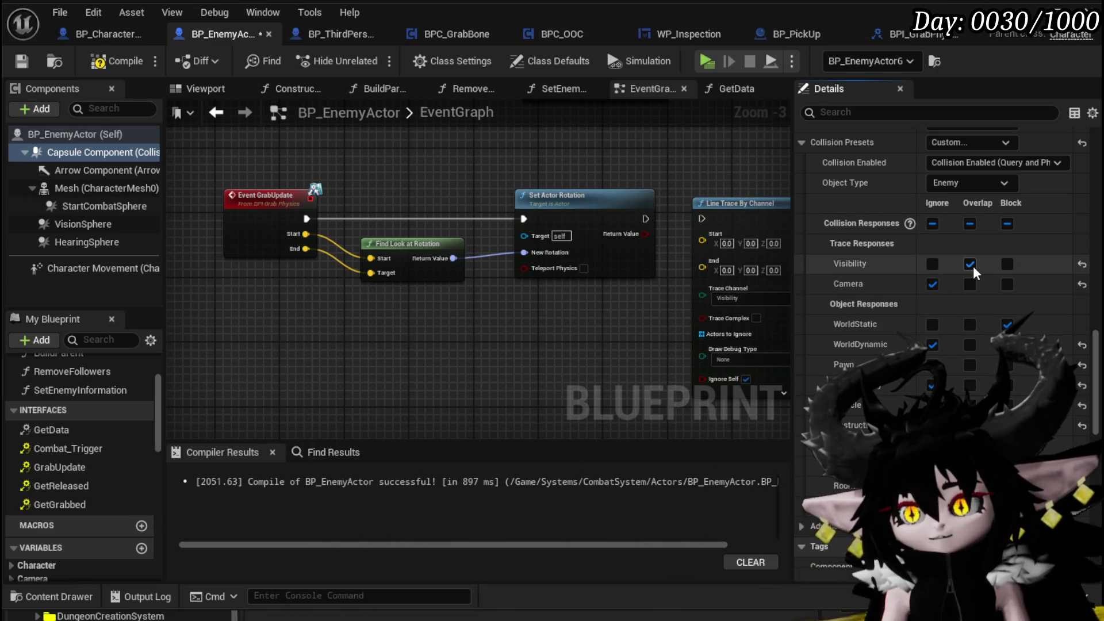
{"action": "left_click", "coordinate": [19, 61]}
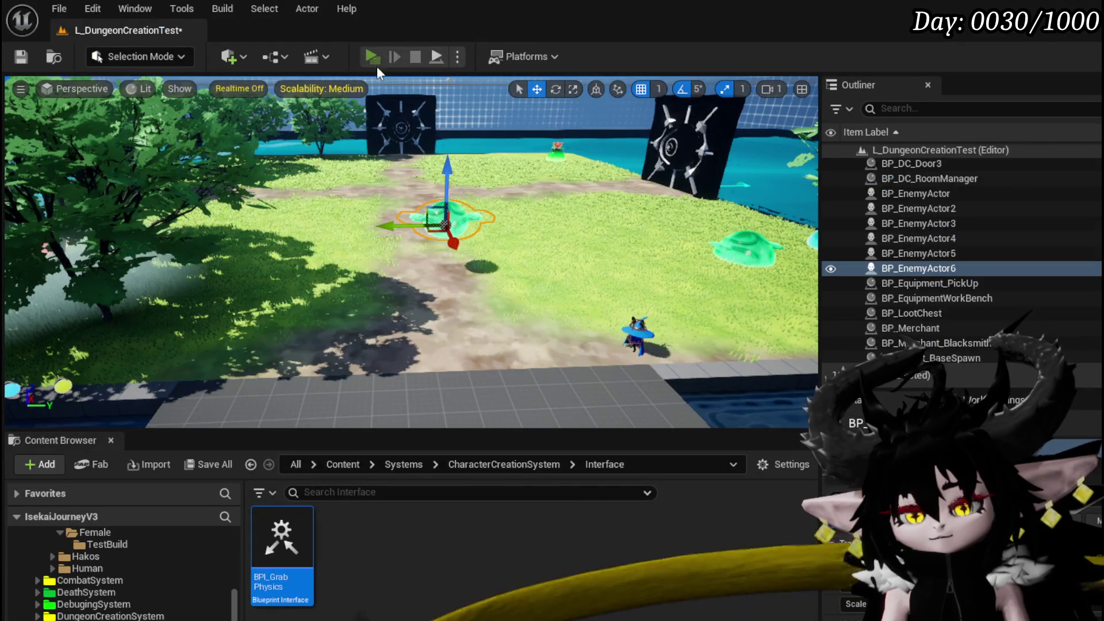
{"action": "left_click", "coordinate": [374, 60]}
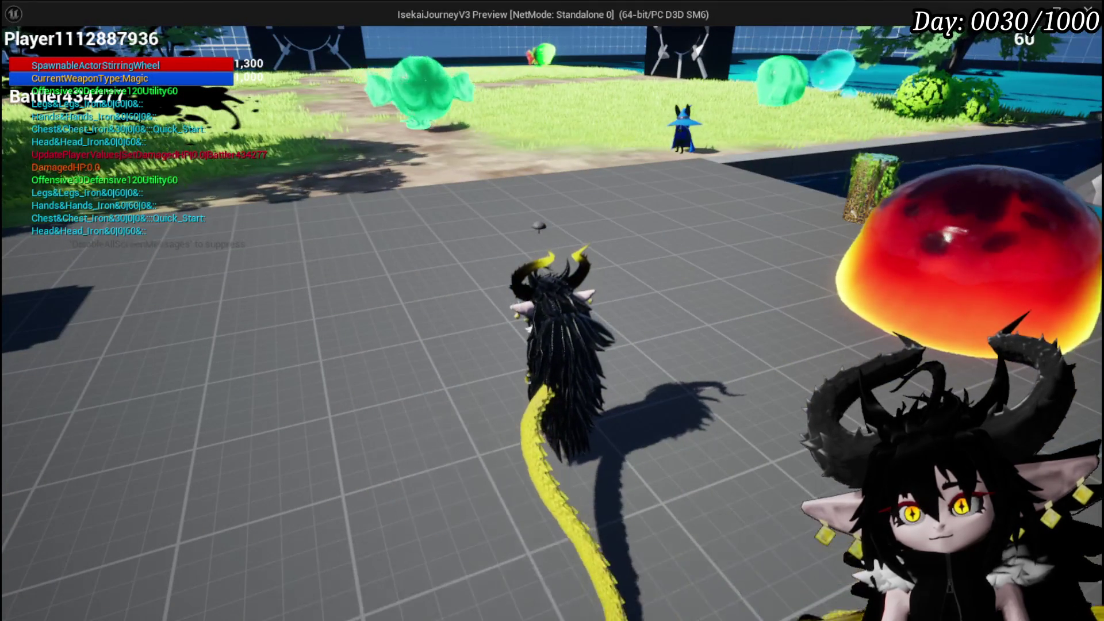
Run the character toward the grass, attempt a grab while turning the camera, then exit with Esc
{"action": "key", "text": "w"}
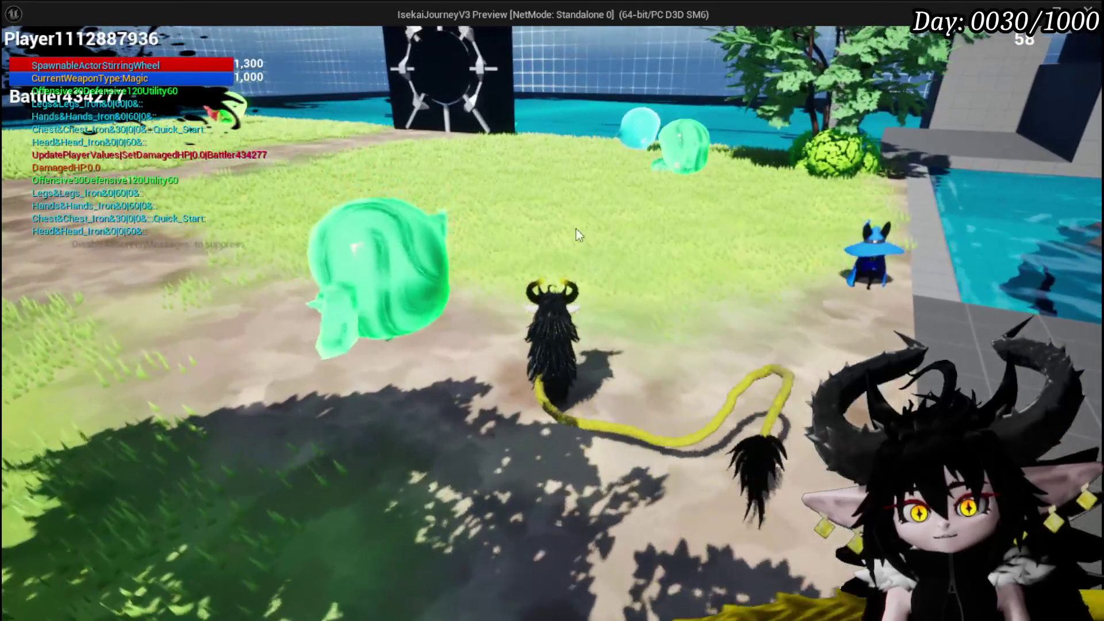
{"action": "left_click", "coordinate": [354, 246]}
{"action": "mouse_move", "coordinate": [353, 246]}
{"action": "left_mouse_down"}
{"action": "mouse_move", "coordinate": [112, 328]}
{"action": "mouse_move", "coordinate": [157, 337]}
{"action": "mouse_move", "coordinate": [113, 348]}
{"action": "mouse_move", "coordinate": [119, 358]}
{"action": "mouse_move", "coordinate": [300, 368]}
{"action": "mouse_move", "coordinate": [333, 277]}
{"action": "mouse_move", "coordinate": [385, 219]}
{"action": "mouse_move", "coordinate": [388, 228]}
{"action": "left_mouse_up"}
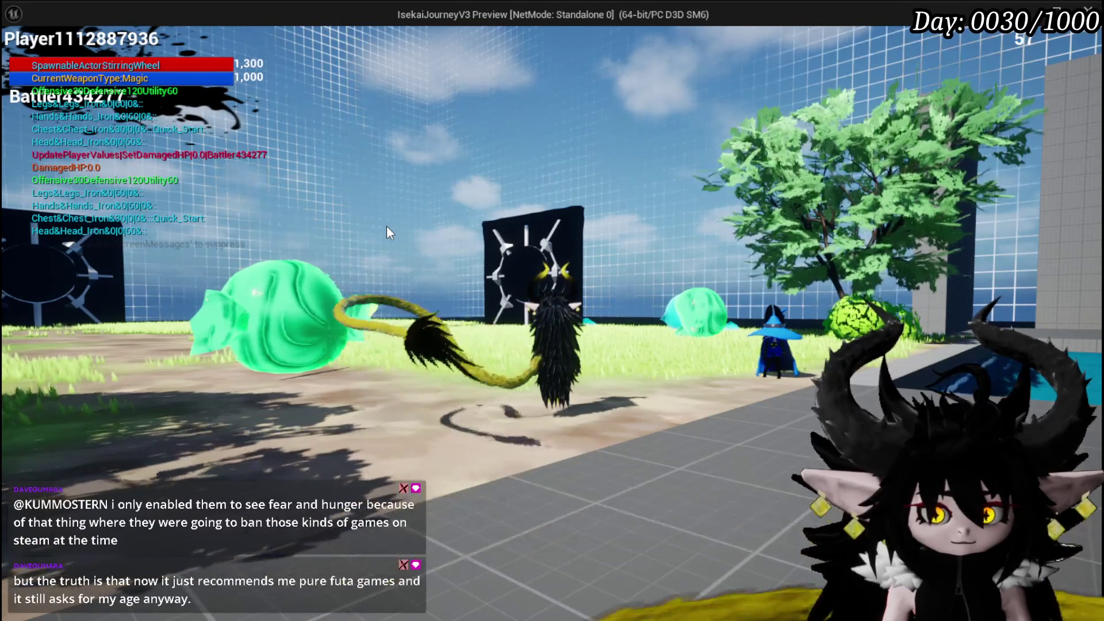
{"action": "key", "text": "Escape"}
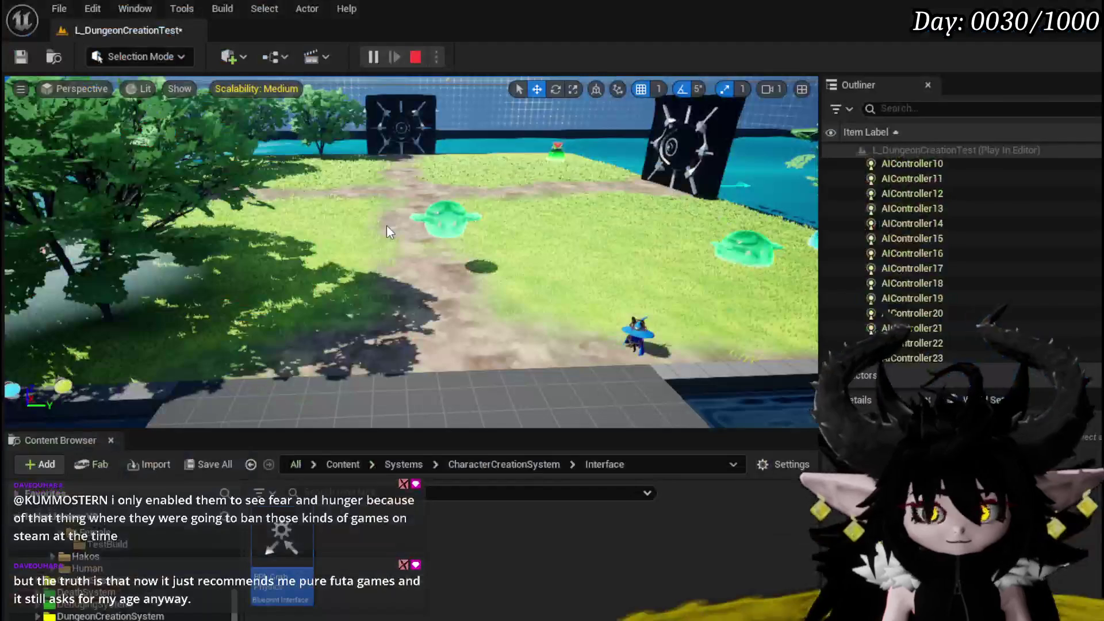
Save L_DungeonCreationTest, then select the GrabUpdate rotation nodes together in BP_EnemyActor's graph
{"action": "left_click", "coordinate": [26, 64]}
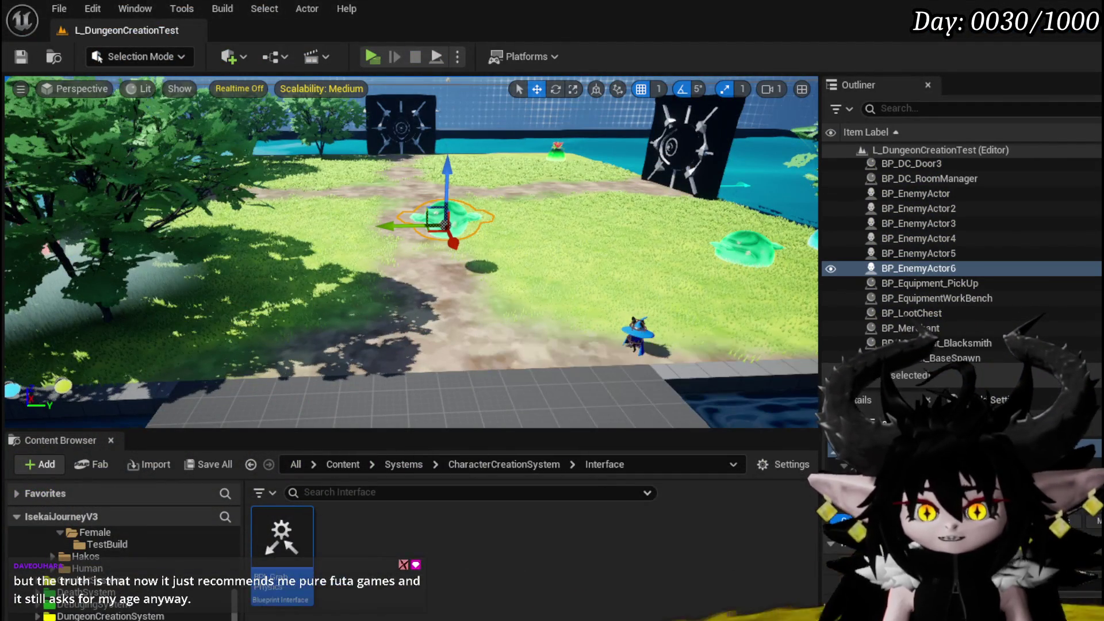
{"action": "key", "text": "alt+Tab"}
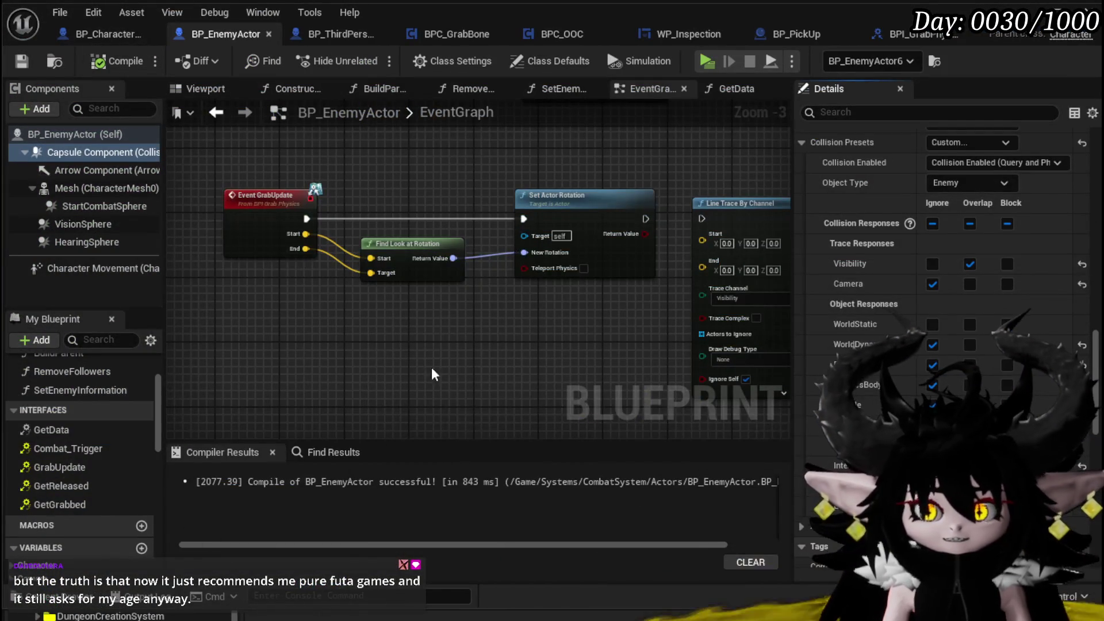
{"action": "scroll", "coordinate": [402, 345], "scroll_direction": "up", "scroll_amount": 2}
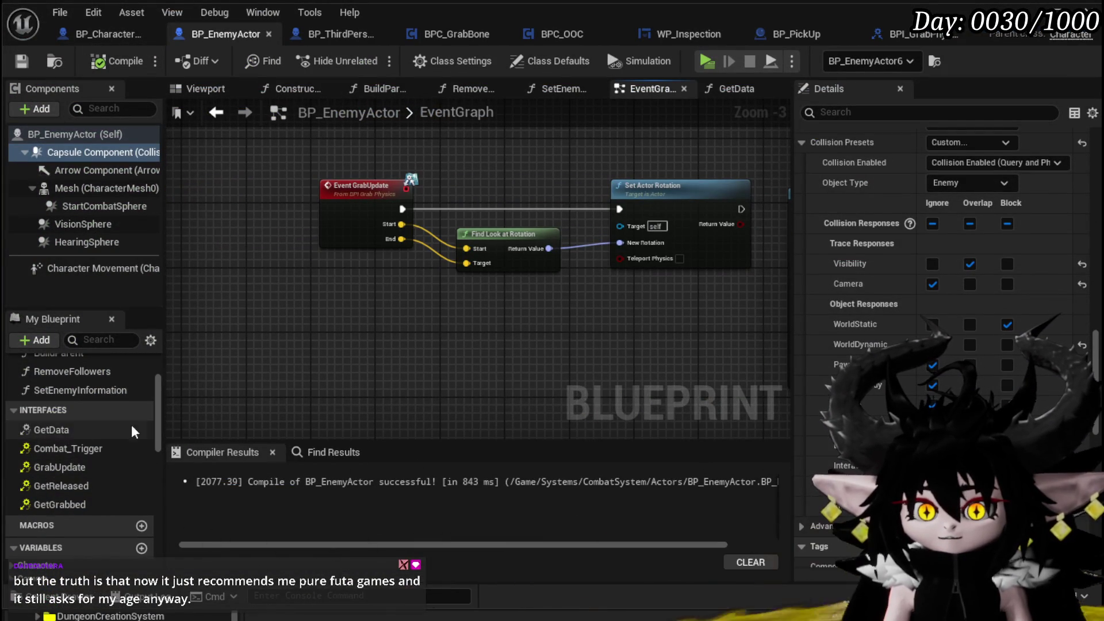
{"action": "scroll", "coordinate": [322, 171], "scroll_direction": "down", "scroll_amount": 1}
{"action": "mouse_move", "coordinate": [253, 180]}
{"action": "left_mouse_down"}
{"action": "mouse_move", "coordinate": [571, 316]}
{"action": "mouse_move", "coordinate": [378, 267]}
{"action": "mouse_move", "coordinate": [426, 184]}
{"action": "left_mouse_up"}
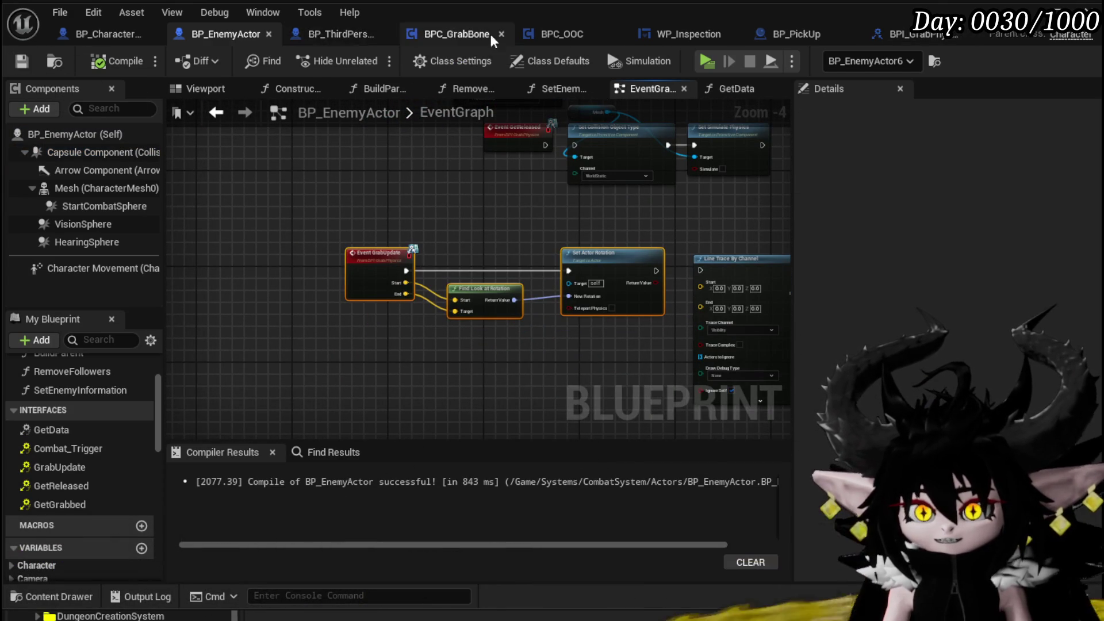
{"action": "left_click", "coordinate": [428, 34]}
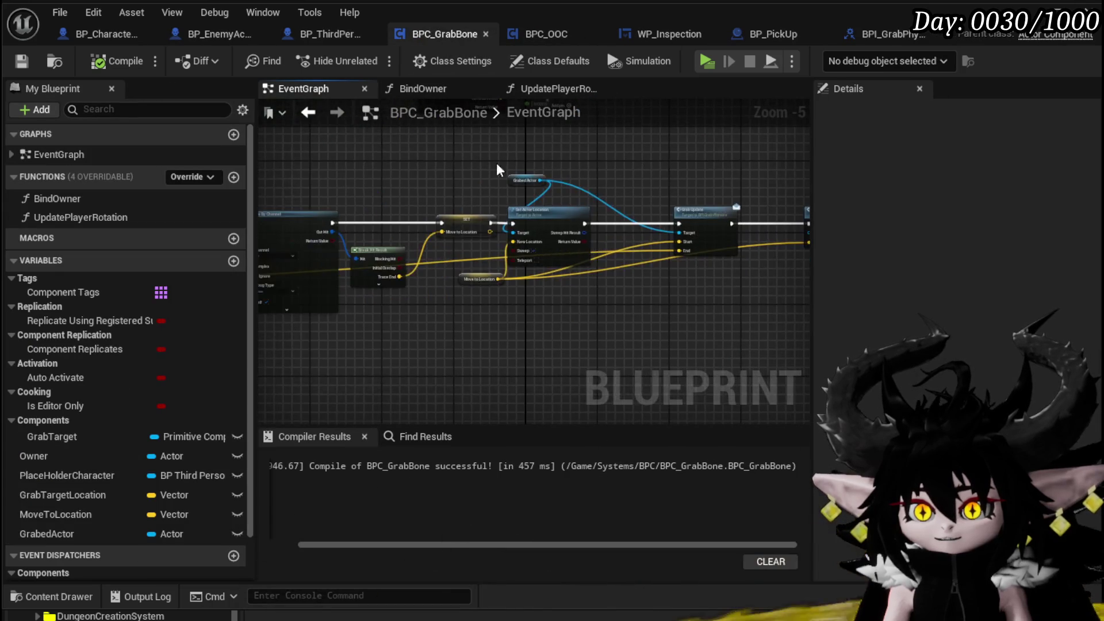
Pan and zoom around BPC_GrabBone's Update Player Rotation, Update Grab Location and Play Player Montage nodes
{"action": "scroll", "coordinate": [573, 162], "scroll_direction": "up", "scroll_amount": 2}
{"action": "scroll", "coordinate": [601, 197], "scroll_direction": "down", "scroll_amount": 2}
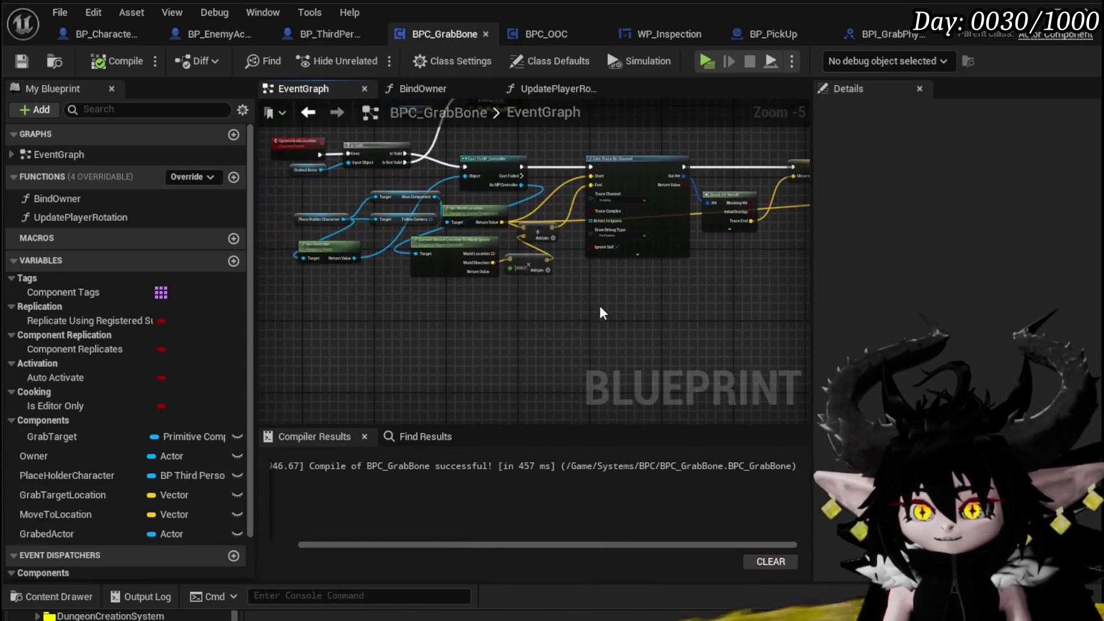
{"action": "scroll", "coordinate": [482, 253], "scroll_direction": "down", "scroll_amount": 2}
{"action": "scroll", "coordinate": [568, 246], "scroll_direction": "up", "scroll_amount": 2}
{"action": "scroll", "coordinate": [568, 246], "scroll_direction": "down", "scroll_amount": 2}
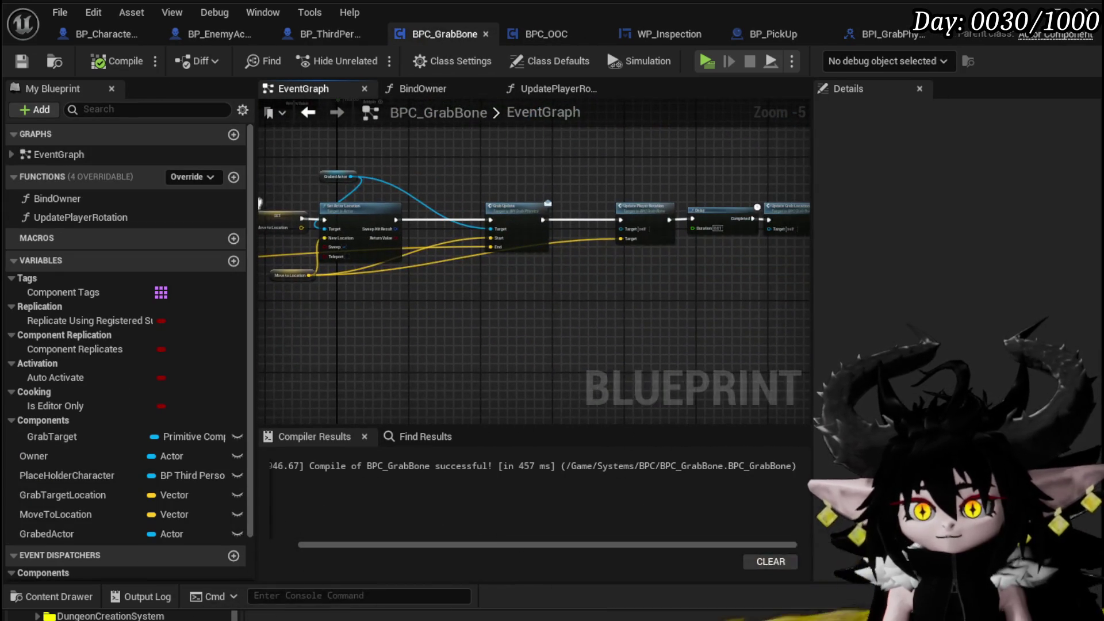
{"action": "scroll", "coordinate": [578, 227], "scroll_direction": "up", "scroll_amount": 2}
{"action": "mouse_move", "coordinate": [578, 227]}
{"action": "left_mouse_down"}
{"action": "mouse_move", "coordinate": [302, 322]}
{"action": "mouse_move", "coordinate": [350, 364]}
{"action": "left_mouse_up"}
{"action": "scroll", "coordinate": [398, 289], "scroll_direction": "up", "scroll_amount": 3}
{"action": "left_click_drag", "start_coordinate": [398, 288], "coordinate": [259, 253]}
{"action": "left_click_drag", "start_coordinate": [518, 299], "coordinate": [302, 268]}
{"action": "mouse_move", "coordinate": [449, 339]}
{"action": "left_mouse_down"}
{"action": "mouse_move", "coordinate": [442, 320]}
{"action": "mouse_move", "coordinate": [578, 296]}
{"action": "left_mouse_up"}
{"action": "scroll", "coordinate": [431, 328], "scroll_direction": "down", "scroll_amount": 2}
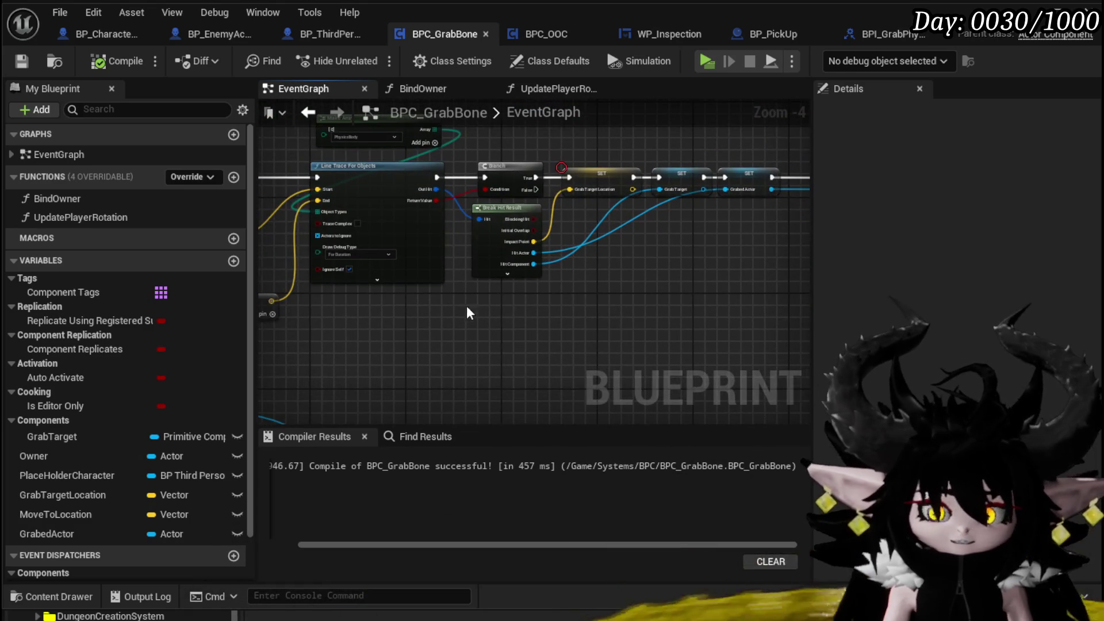
{"action": "scroll", "coordinate": [484, 299], "scroll_direction": "down", "scroll_amount": 2}
Zoom out over the whole grab graph, then focus on Grab Update, Update Player Rotation and Delay
{"action": "mouse_move", "coordinate": [484, 299]}
{"action": "left_mouse_down"}
{"action": "mouse_move", "coordinate": [568, 277]}
{"action": "mouse_move", "coordinate": [518, 217]}
{"action": "left_mouse_up"}
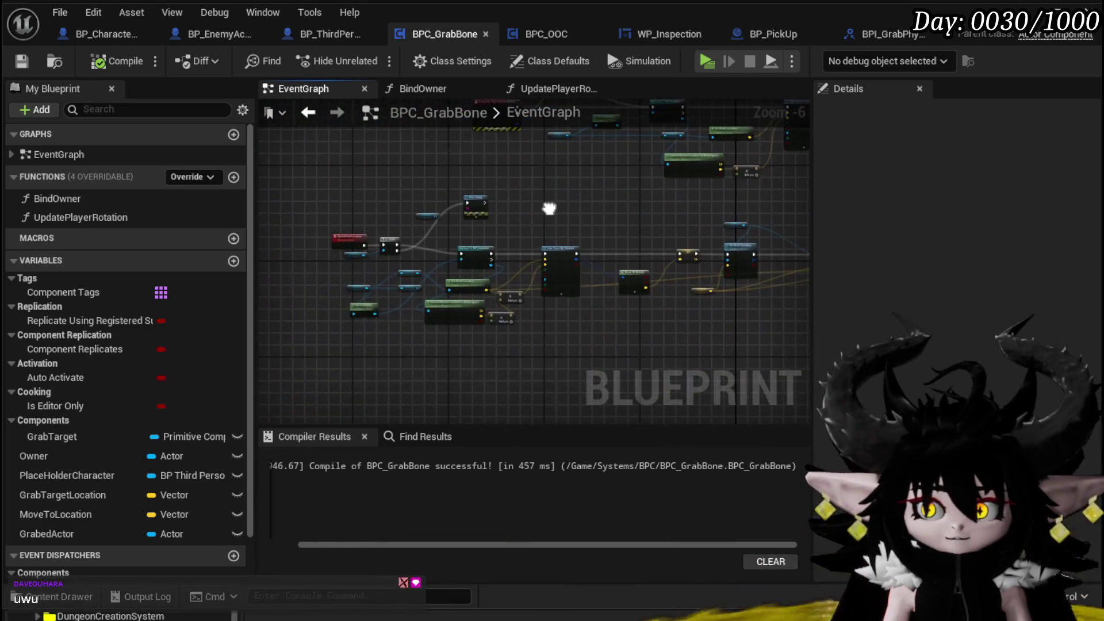
{"action": "scroll", "coordinate": [506, 214], "scroll_direction": "up", "scroll_amount": 3}
{"action": "scroll", "coordinate": [661, 236], "scroll_direction": "down", "scroll_amount": 2}
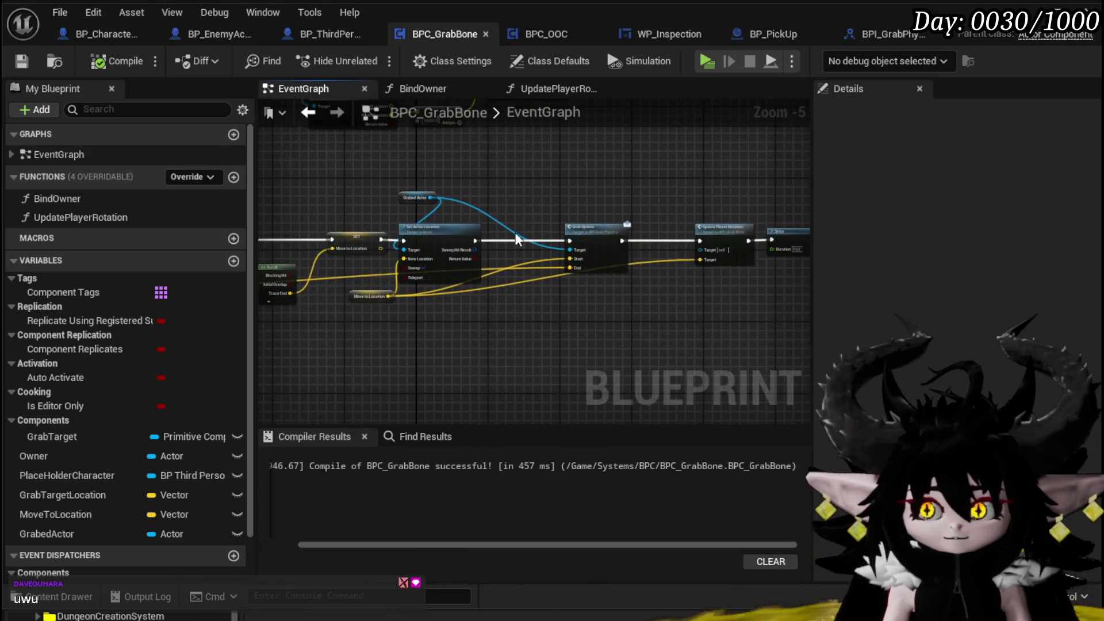
{"action": "scroll", "coordinate": [506, 226], "scroll_direction": "up", "scroll_amount": 2}
{"action": "mouse_move", "coordinate": [588, 296]}
{"action": "left_mouse_down"}
{"action": "mouse_move", "coordinate": [417, 309]}
{"action": "mouse_move", "coordinate": [425, 305]}
{"action": "mouse_move", "coordinate": [416, 299]}
{"action": "mouse_move", "coordinate": [587, 263]}
{"action": "left_mouse_up"}
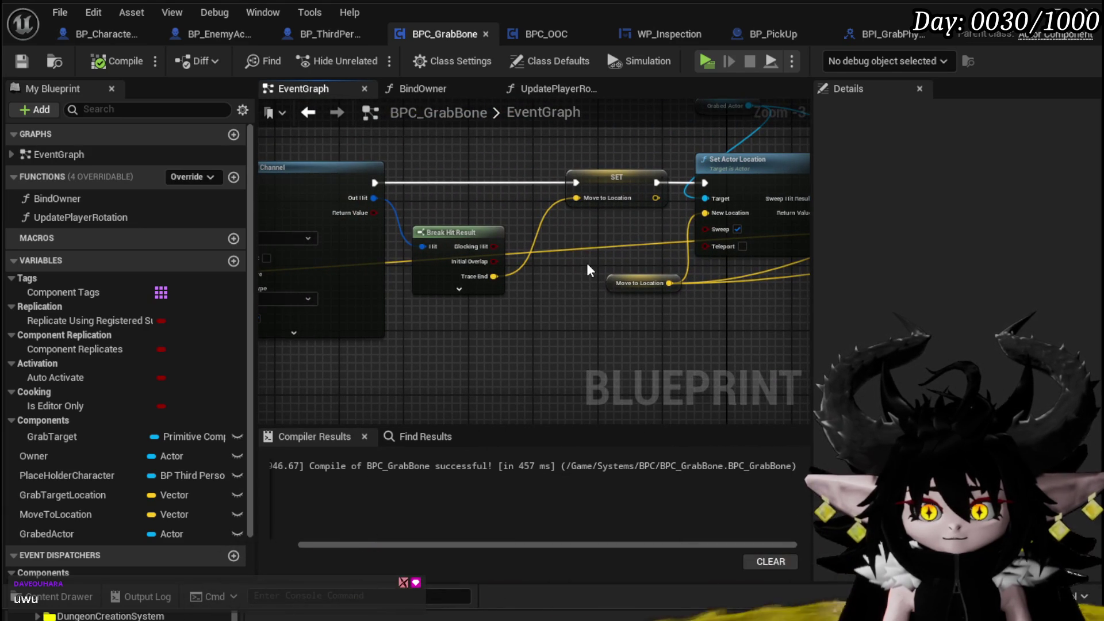
{"action": "scroll", "coordinate": [586, 263], "scroll_direction": "down", "scroll_amount": 2}
{"action": "left_click_drag", "start_coordinate": [586, 264], "coordinate": [381, 357]}
{"action": "left_click_drag", "start_coordinate": [273, 239], "coordinate": [272, 231]}
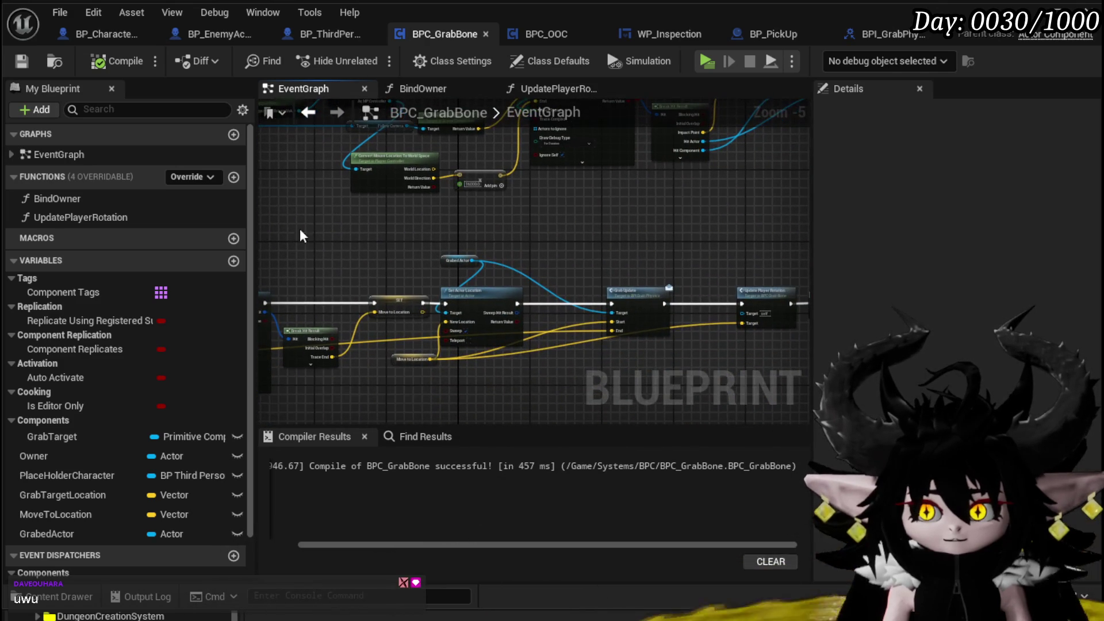
{"action": "left_click", "coordinate": [102, 28]}
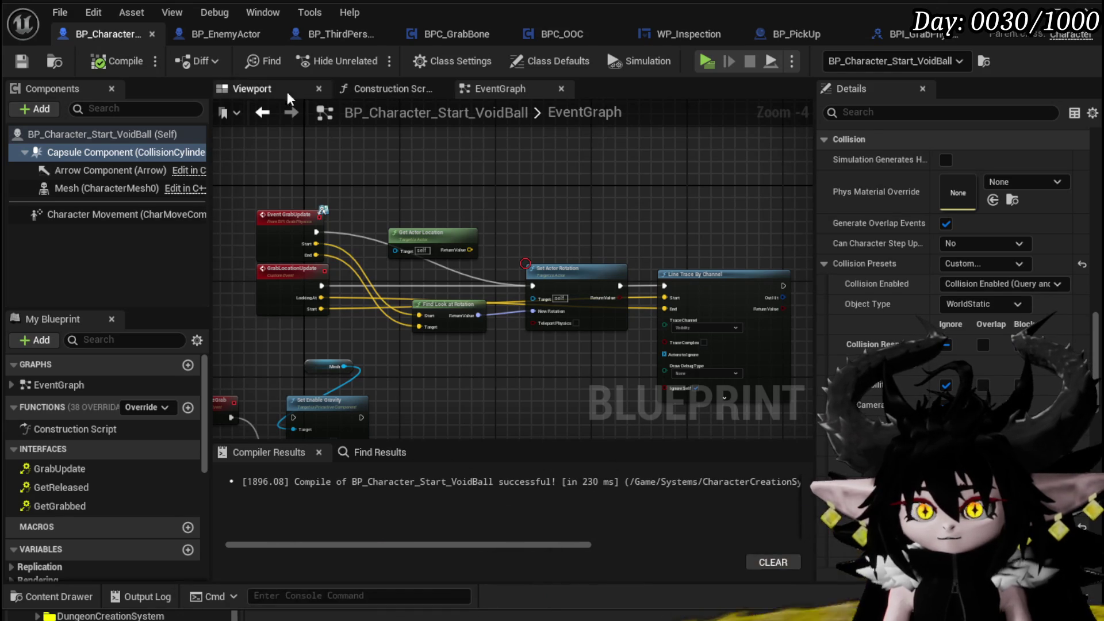
{"action": "left_click", "coordinate": [237, 39]}
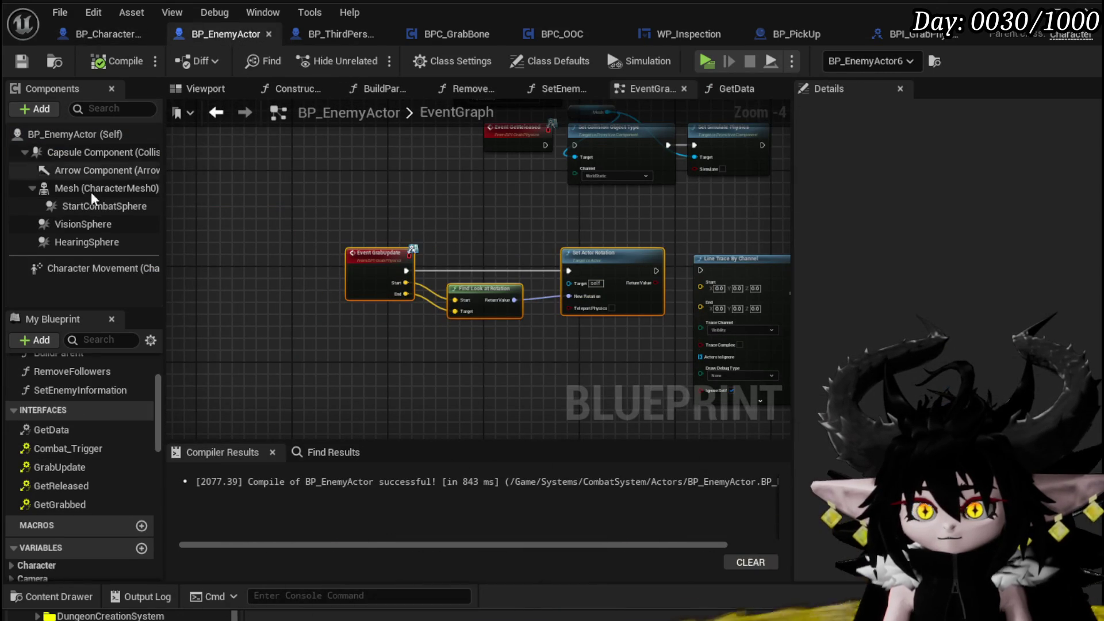
{"action": "scroll", "coordinate": [819, 270], "scroll_direction": "down", "scroll_amount": 5}
{"action": "left_click", "coordinate": [86, 154]}
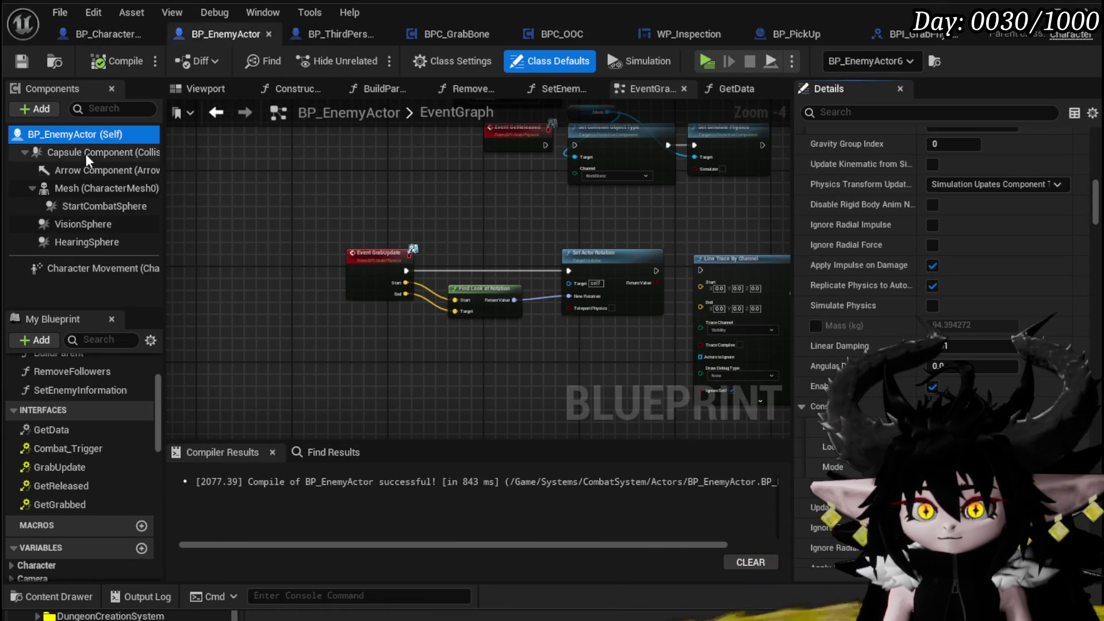
{"action": "scroll", "coordinate": [819, 271], "scroll_direction": "down", "scroll_amount": 2}
{"action": "scroll", "coordinate": [818, 270], "scroll_direction": "up", "scroll_amount": 5}
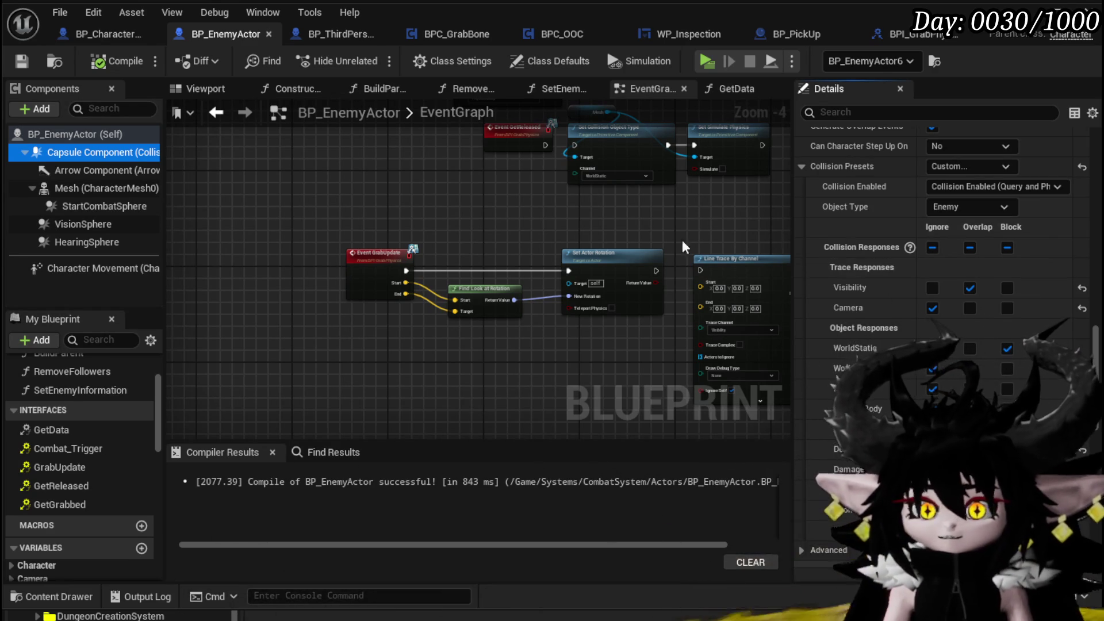
{"action": "left_click", "coordinate": [99, 36]}
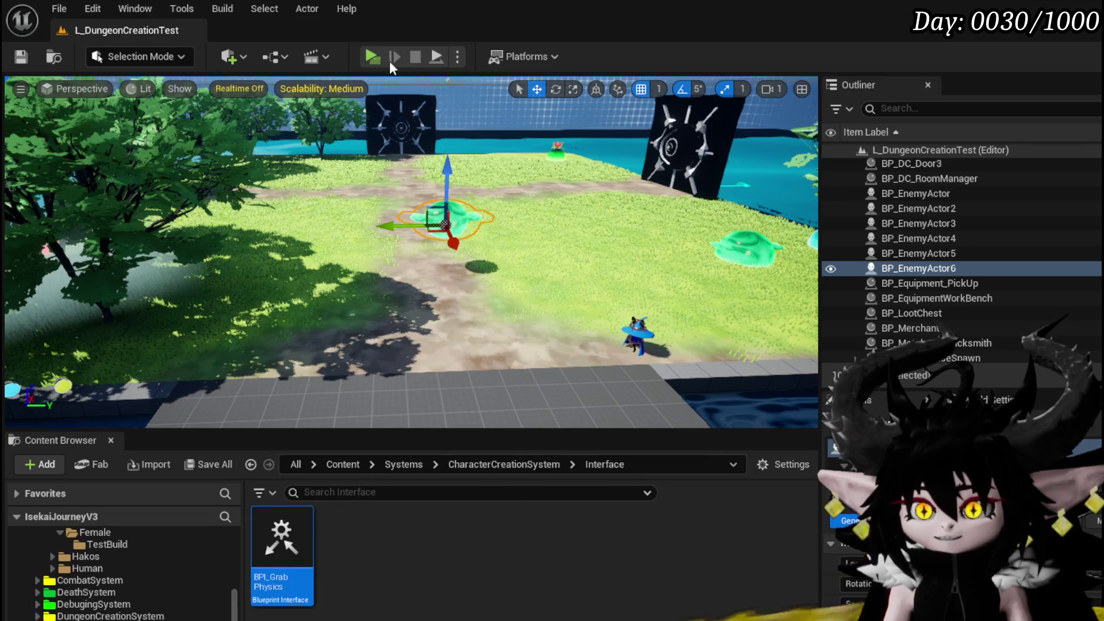
Play-test L_DungeonCreationTest with Alt+P, exit with Esc, and save the level
{"action": "key", "text": "alt+p"}
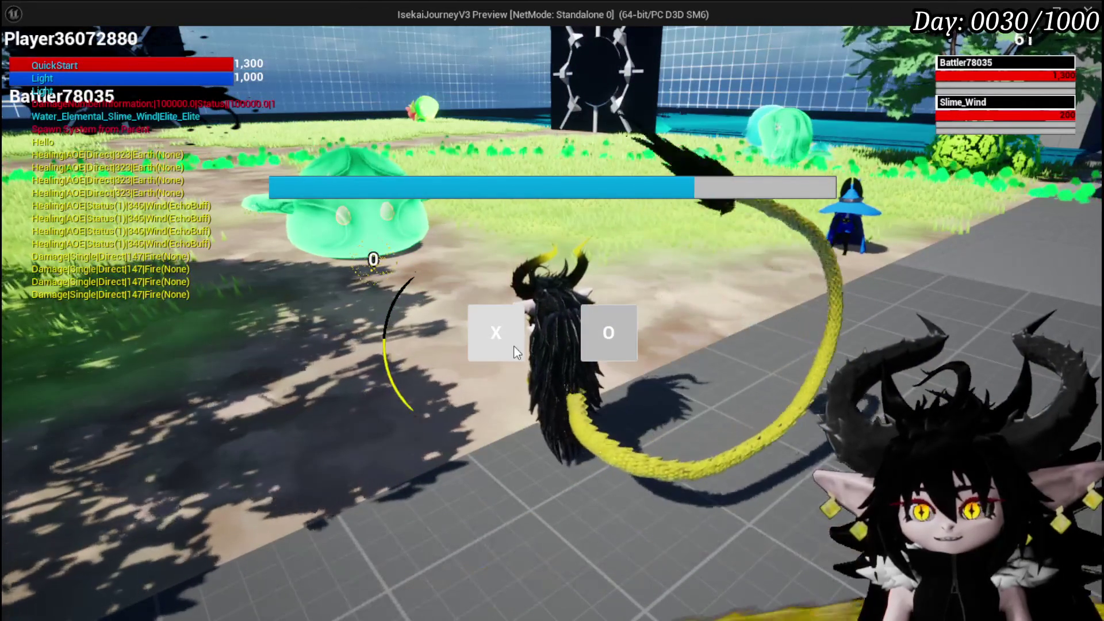
{"action": "key", "text": "Escape"}
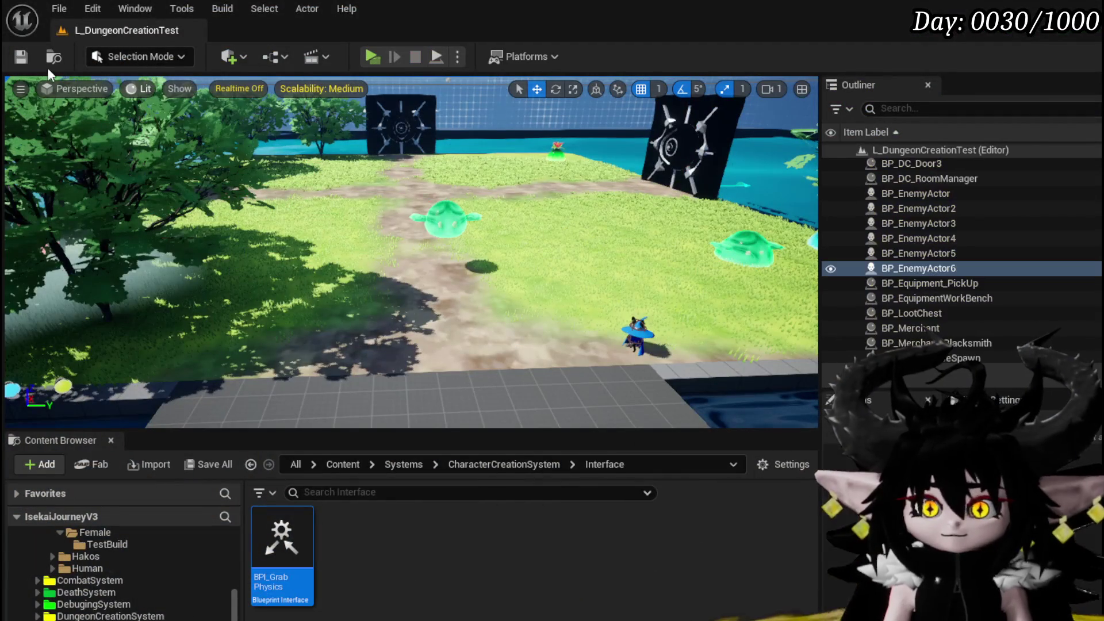
{"action": "left_click", "coordinate": [23, 57]}
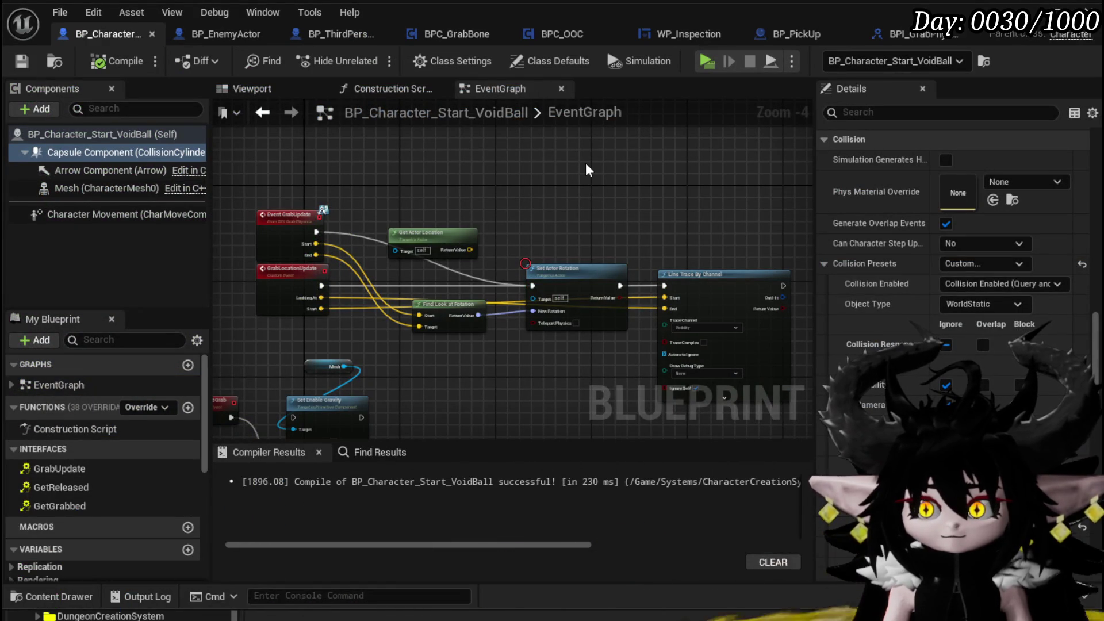
Delete the GrabLocationUpdate event and its Line Trace By Channel node from the VoidBall EventGraph
{"action": "left_click", "coordinate": [294, 273]}
{"action": "key", "text": "Delete"}
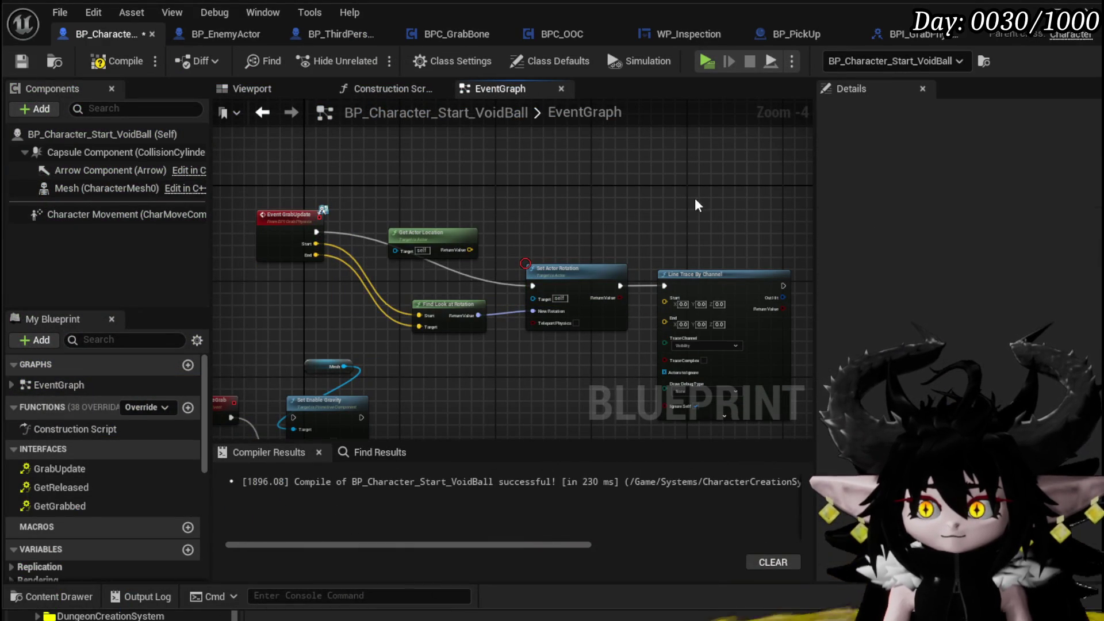
{"action": "key", "text": "Delete"}
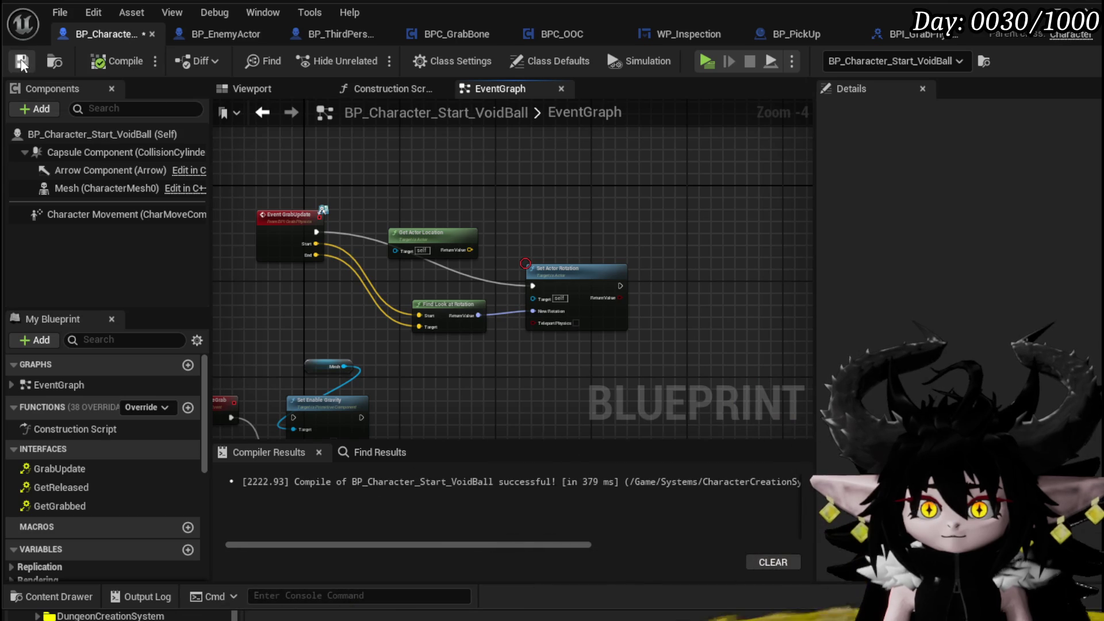
Review BP_EnemyActor's Mesh collision settings: Custom preset with PhysicsBody object type
{"action": "left_click", "coordinate": [214, 41]}
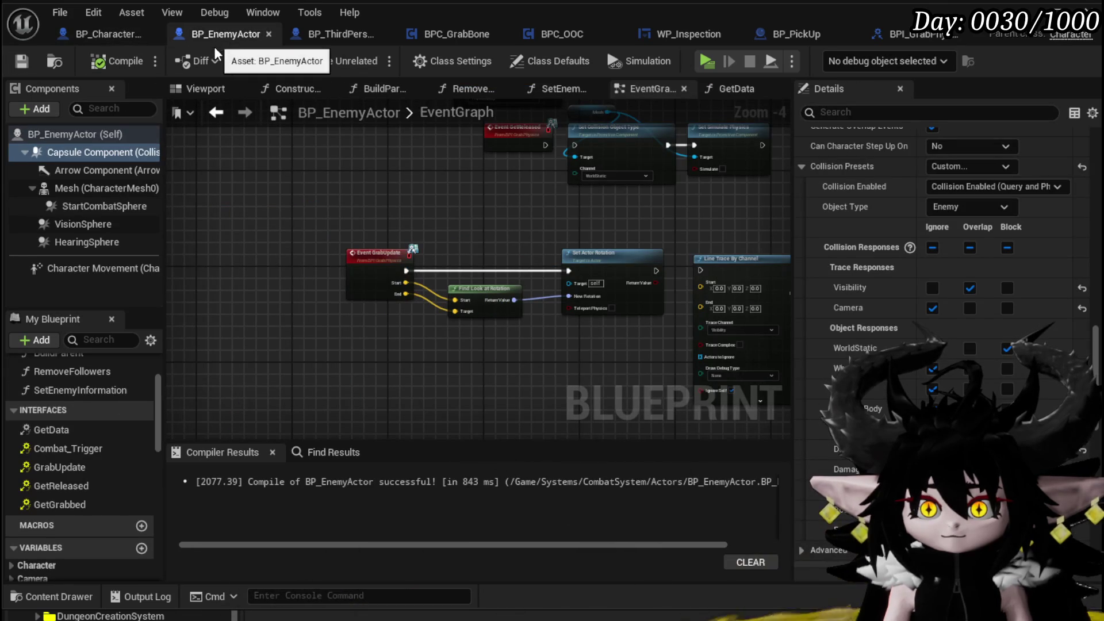
{"action": "left_click", "coordinate": [86, 188]}
{"action": "scroll", "coordinate": [958, 244], "scroll_direction": "down", "scroll_amount": 10}
{"action": "scroll", "coordinate": [958, 244], "scroll_direction": "up", "scroll_amount": 5}
{"action": "scroll", "coordinate": [959, 238], "scroll_direction": "down", "scroll_amount": 3}
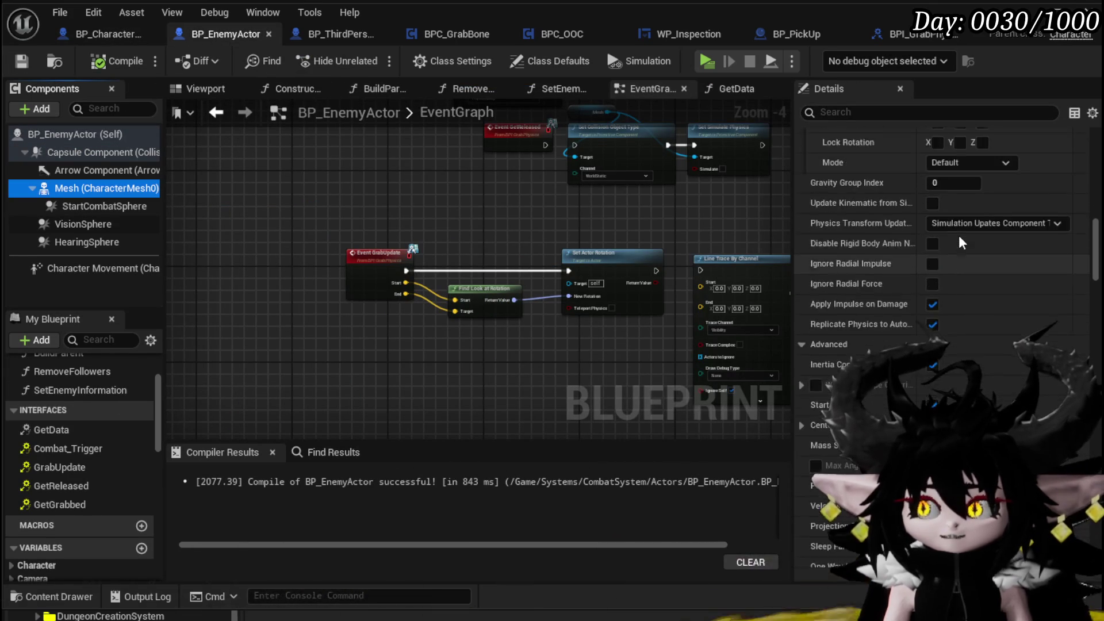
{"action": "scroll", "coordinate": [959, 236], "scroll_direction": "up", "scroll_amount": 5}
{"action": "scroll", "coordinate": [959, 236], "scroll_direction": "down", "scroll_amount": 15}
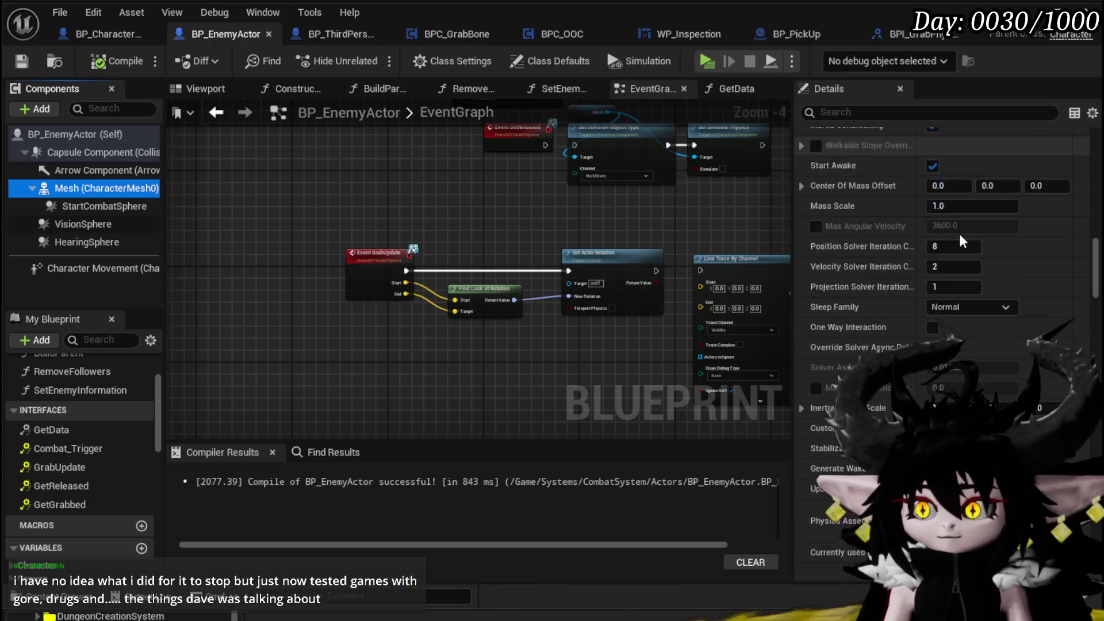
{"action": "scroll", "coordinate": [959, 236], "scroll_direction": "down", "scroll_amount": 5}
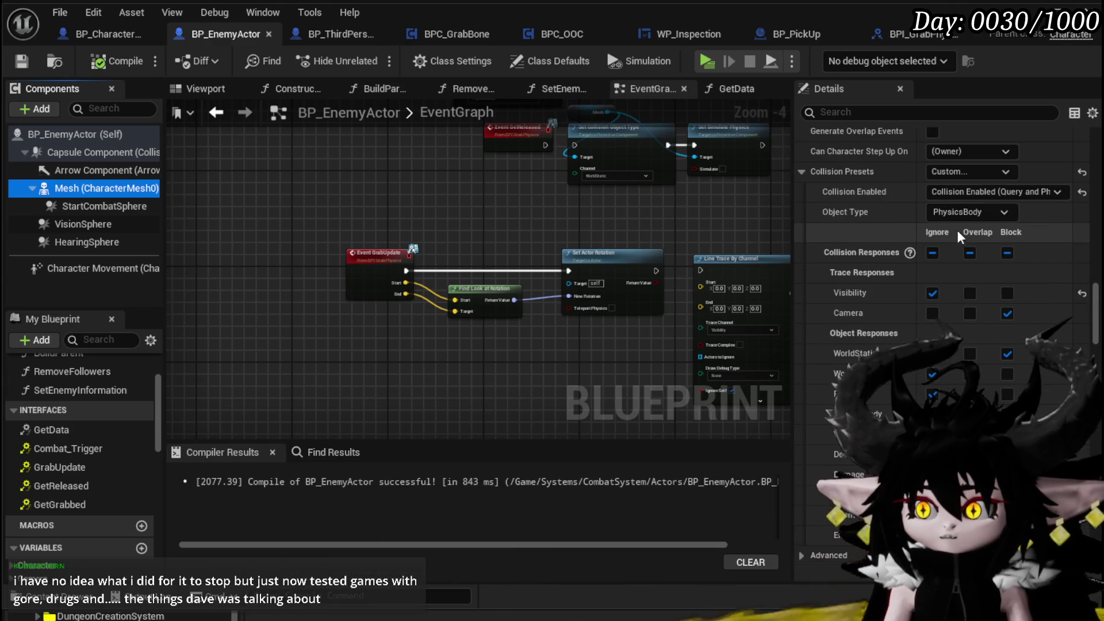
Compare the VoidBall character's Mesh collision, then review the enemy mesh's object type options
{"action": "left_click", "coordinate": [124, 34]}
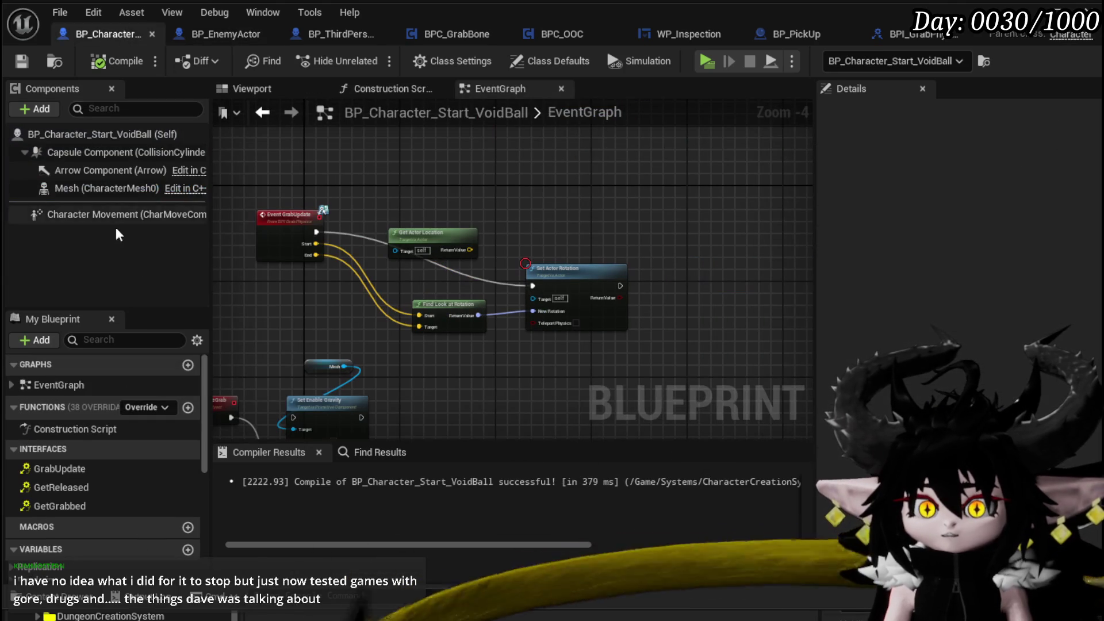
{"action": "left_click", "coordinate": [86, 187]}
{"action": "scroll", "coordinate": [918, 236], "scroll_direction": "down", "scroll_amount": 5}
{"action": "scroll", "coordinate": [914, 226], "scroll_direction": "down", "scroll_amount": 10}
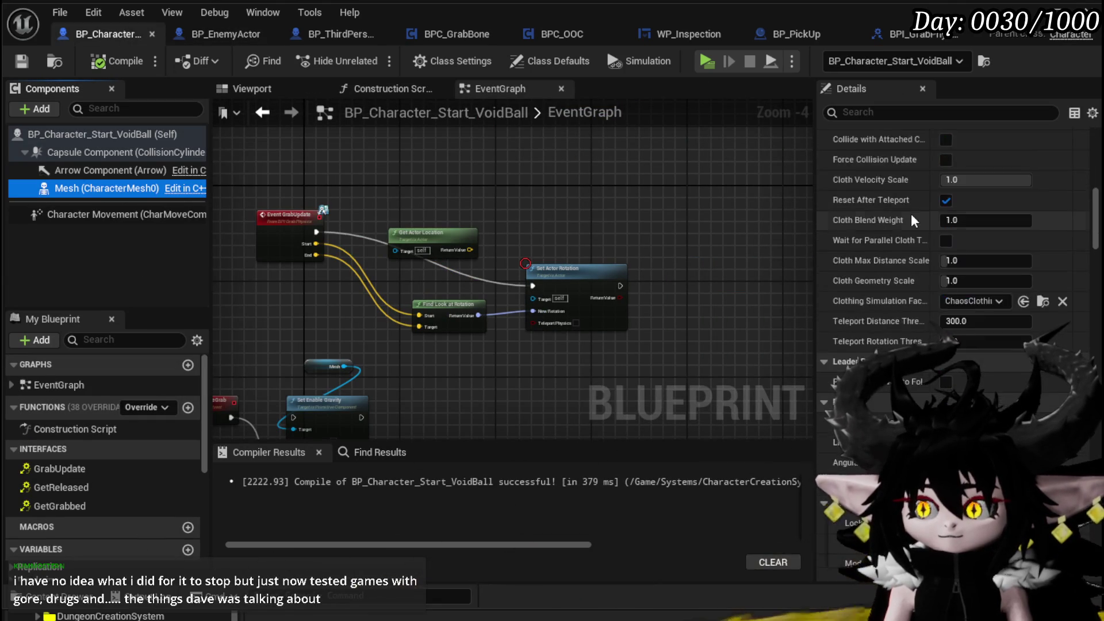
{"action": "scroll", "coordinate": [911, 214], "scroll_direction": "down", "scroll_amount": 10}
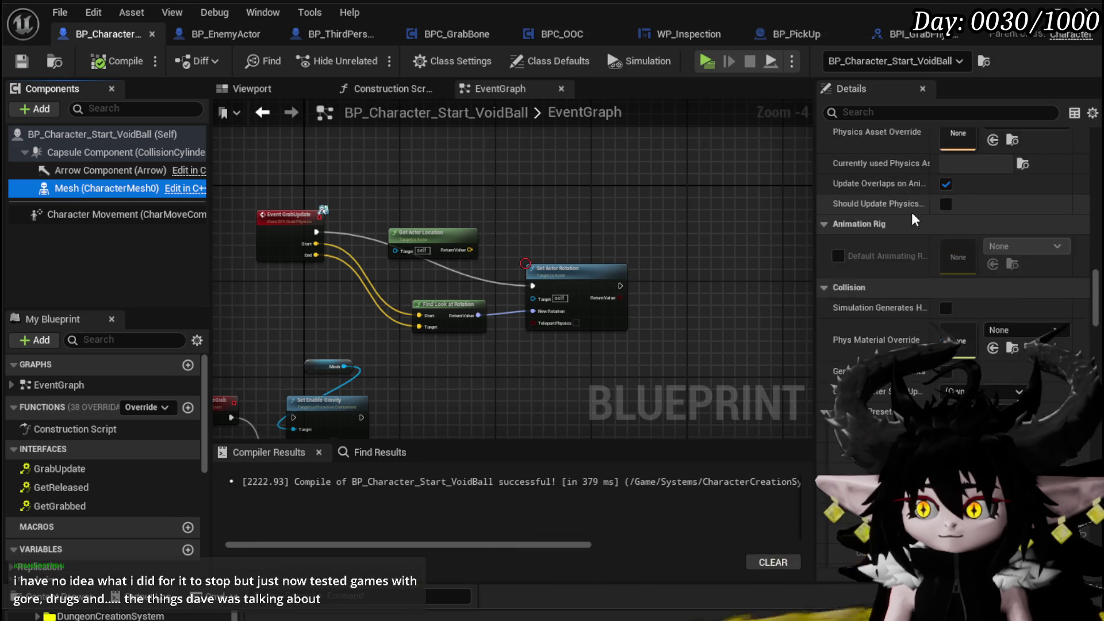
{"action": "left_click", "coordinate": [227, 34]}
{"action": "left_click", "coordinate": [974, 212]}
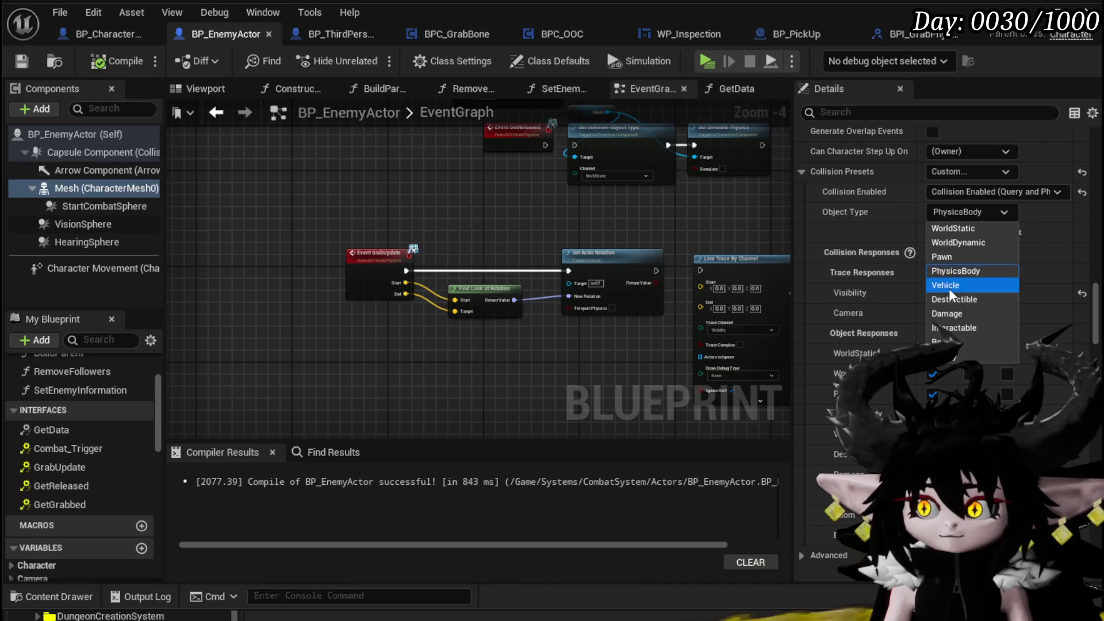
Switch BP_EnemyActor's mesh collision preset to Ragdoll
{"action": "left_click", "coordinate": [949, 170]}
{"action": "left_click", "coordinate": [949, 414]}
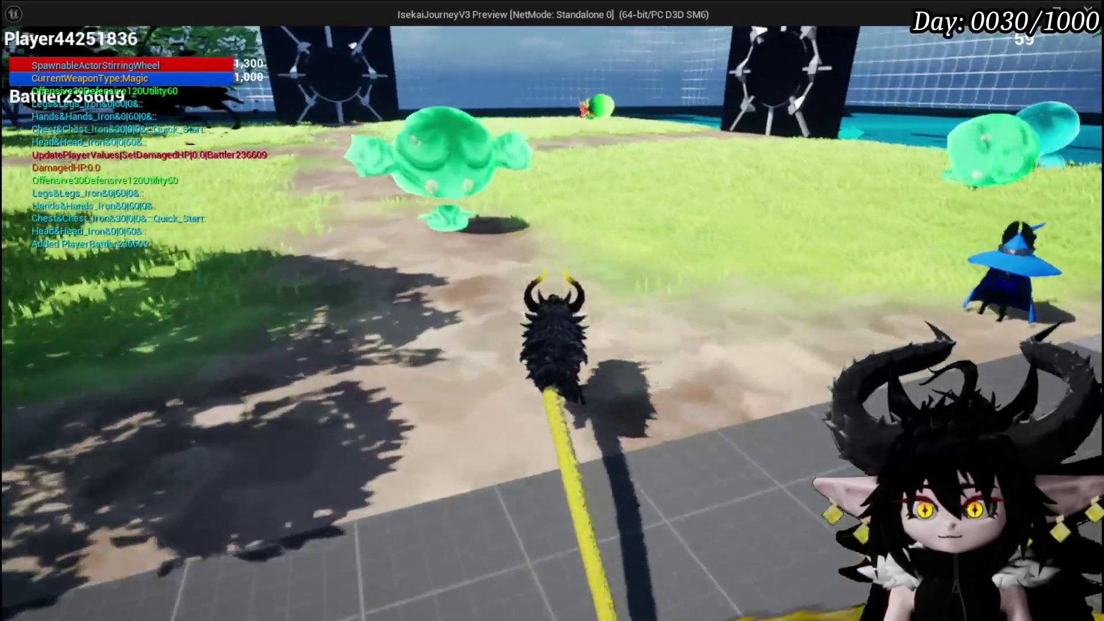
Walk to the green slime and fire several grab traces at it, then leave the game window
{"action": "key", "text": "w"}
{"action": "left_click", "coordinate": [408, 235]}
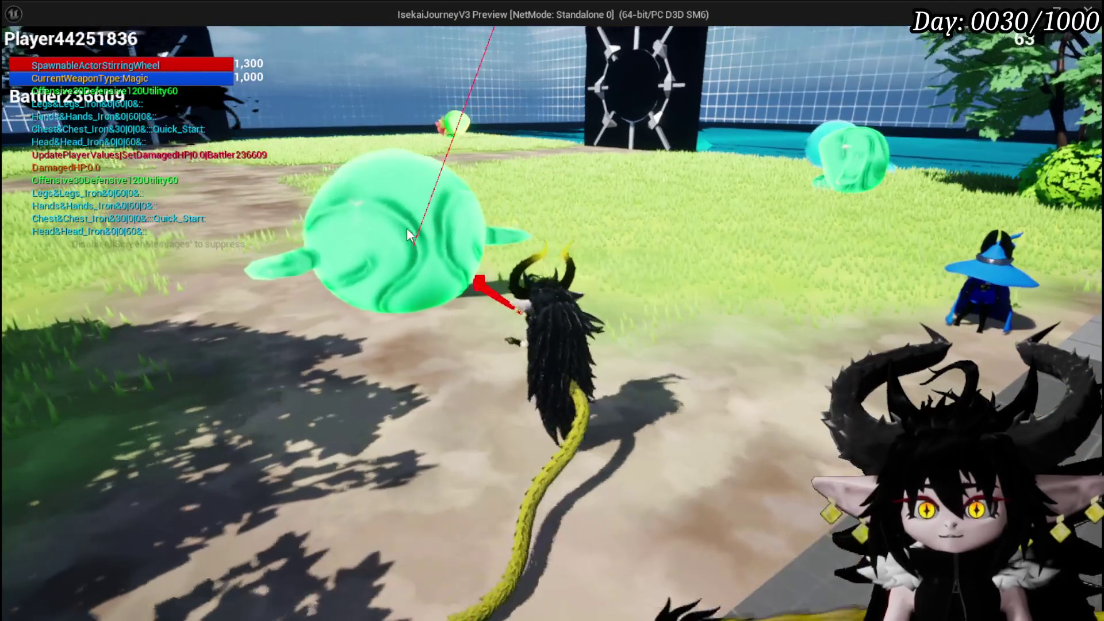
{"action": "left_click", "coordinate": [385, 233]}
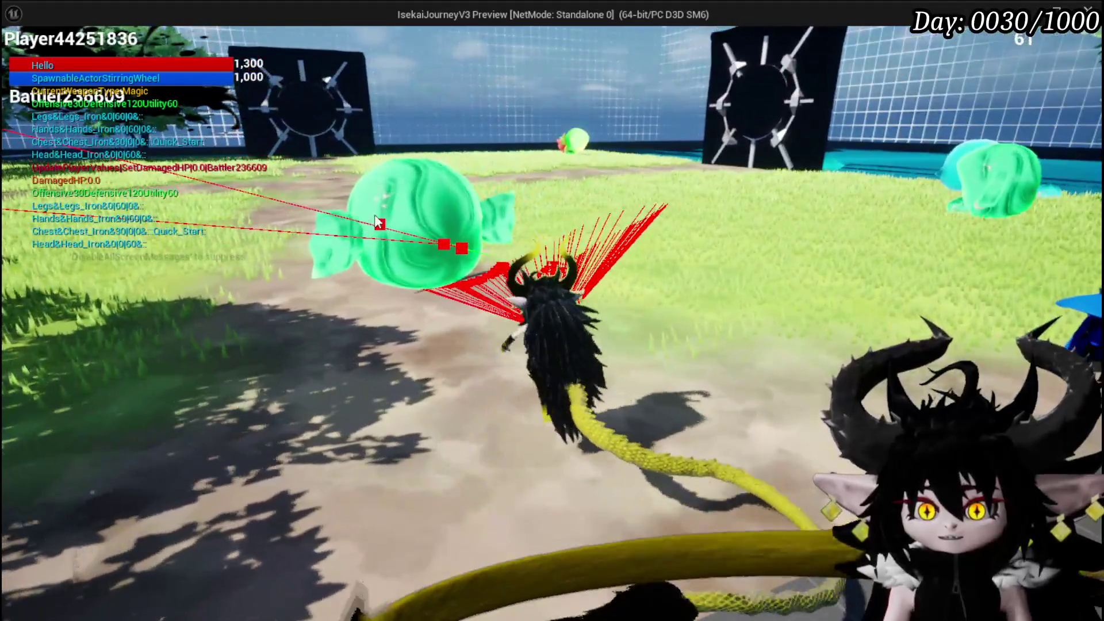
{"action": "left_click", "coordinate": [482, 204]}
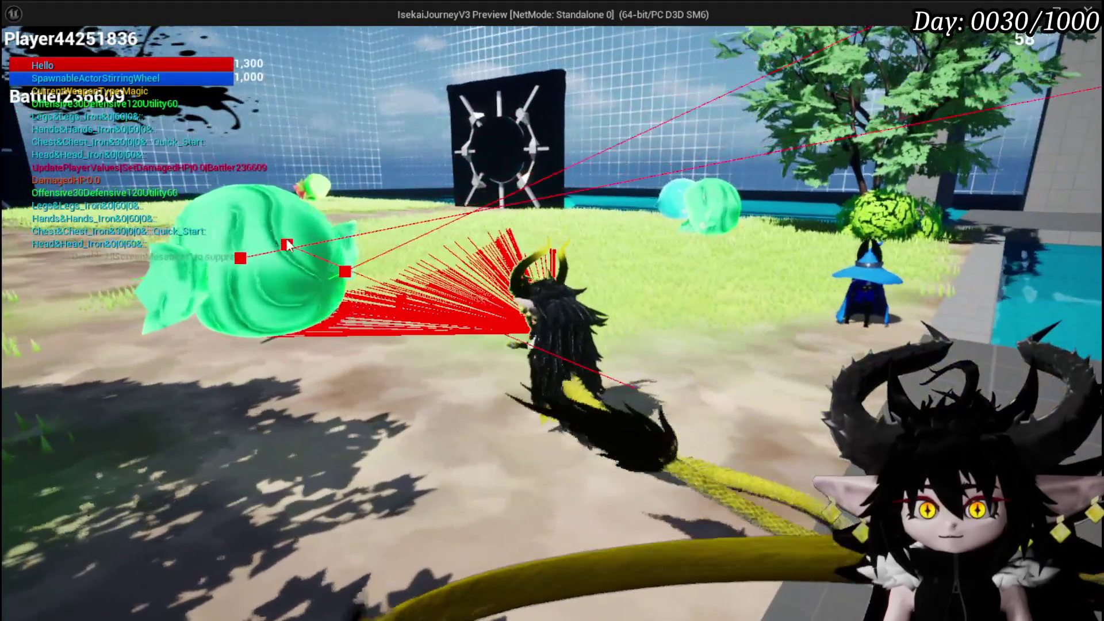
{"action": "left_click", "coordinate": [346, 230]}
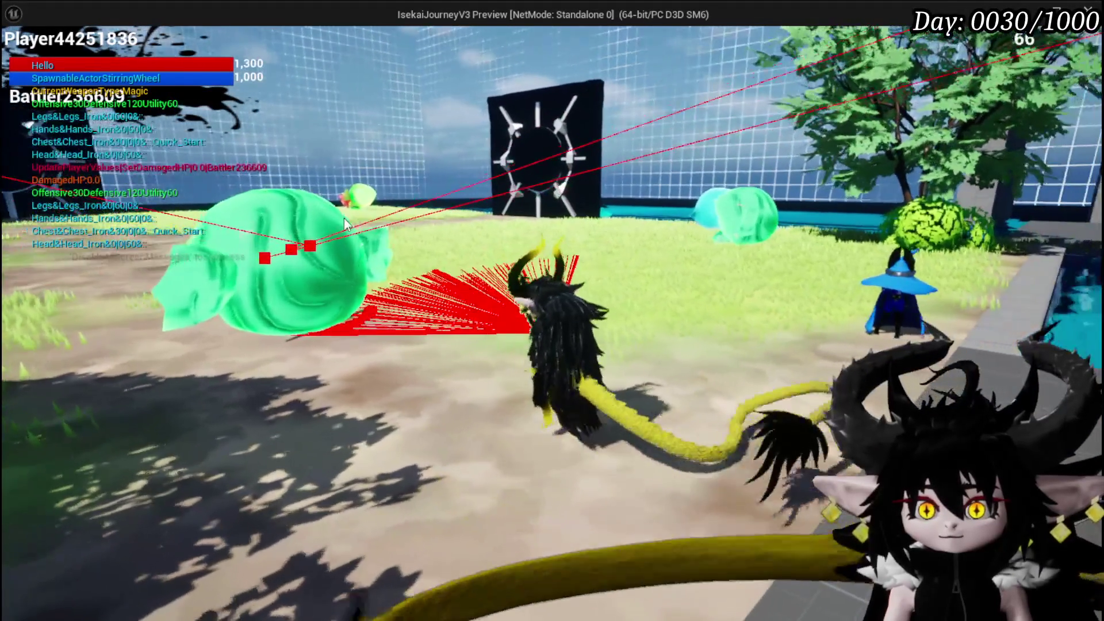
{"action": "left_click", "coordinate": [365, 224]}
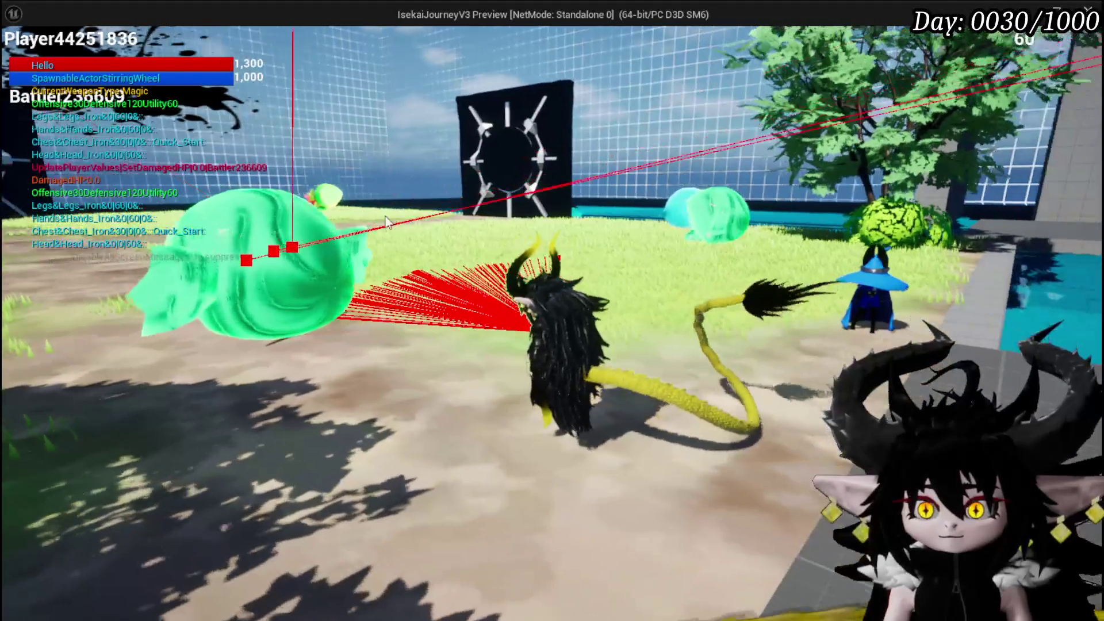
{"action": "key", "text": "alt+Tab"}
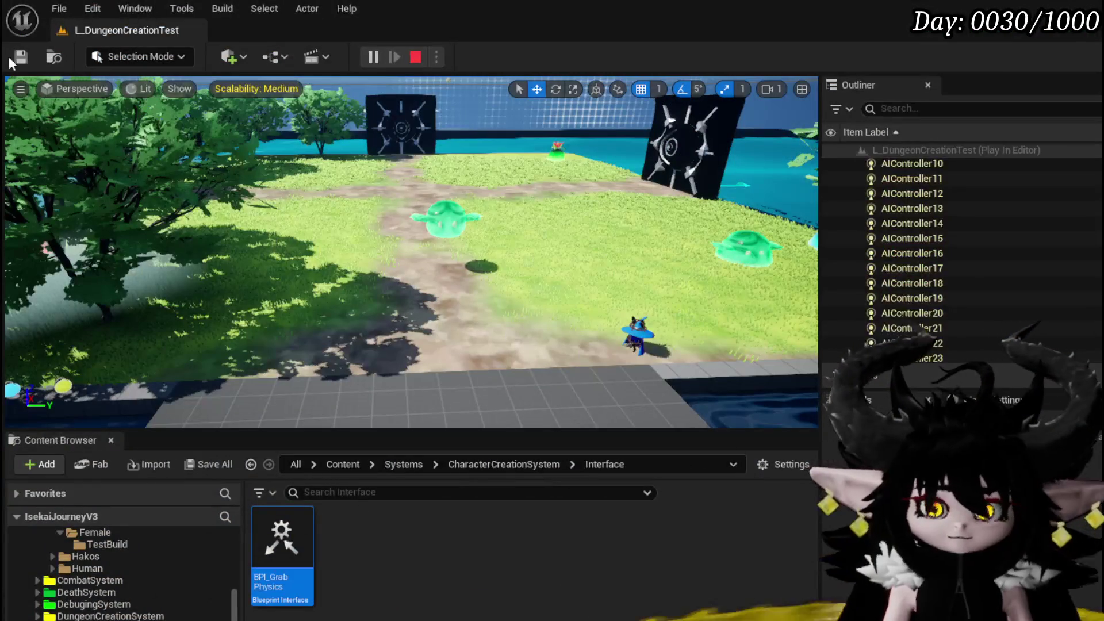
Stop the play session and bring up the BPC_GrabBone blueprint, moving its tab before BP_ThirdPersonCharacter
{"action": "key", "text": "Escape"}
{"action": "left_click", "coordinate": [20, 57]}
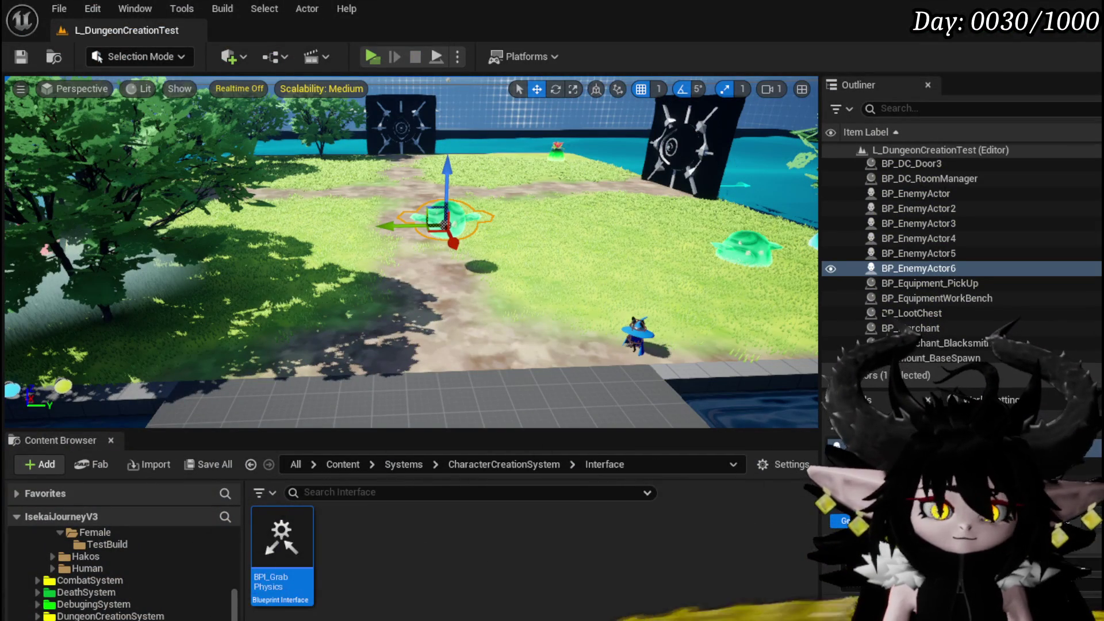
{"action": "key", "text": "alt+Tab"}
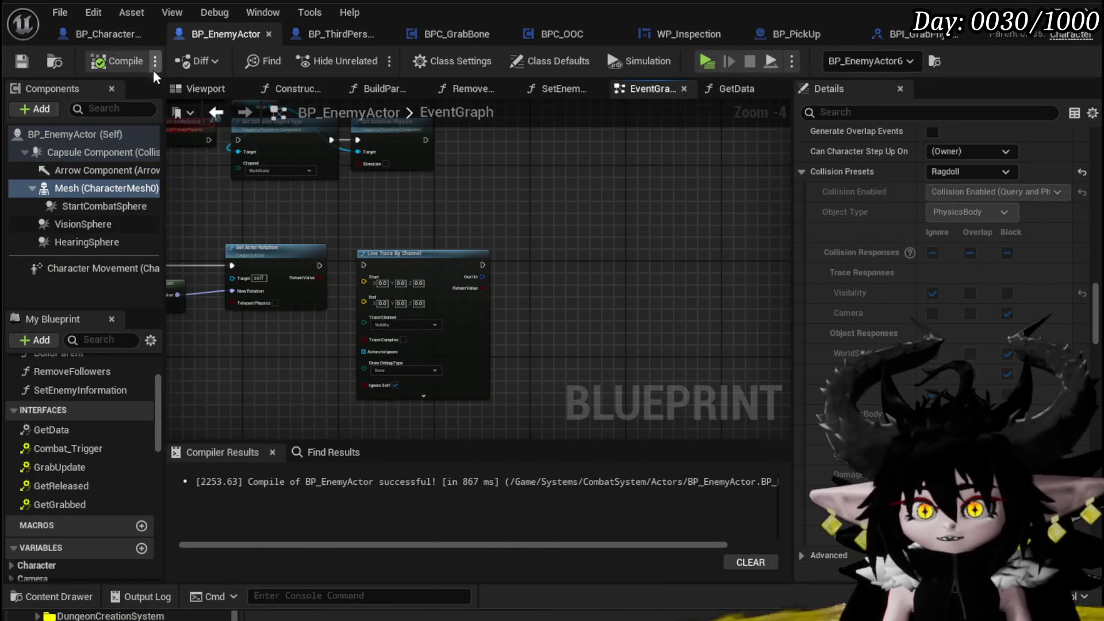
{"action": "left_click", "coordinate": [341, 34]}
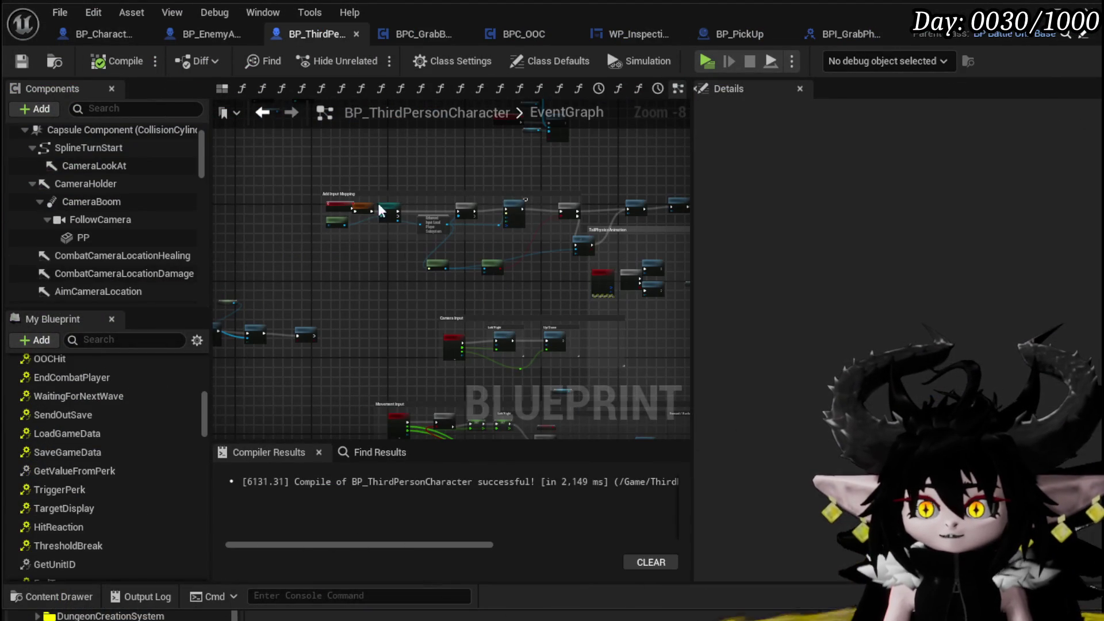
{"action": "left_click", "coordinate": [415, 34]}
{"action": "left_click_drag", "start_coordinate": [412, 34], "coordinate": [339, 33]}
{"action": "scroll", "coordinate": [578, 243], "scroll_direction": "up", "scroll_amount": 4}
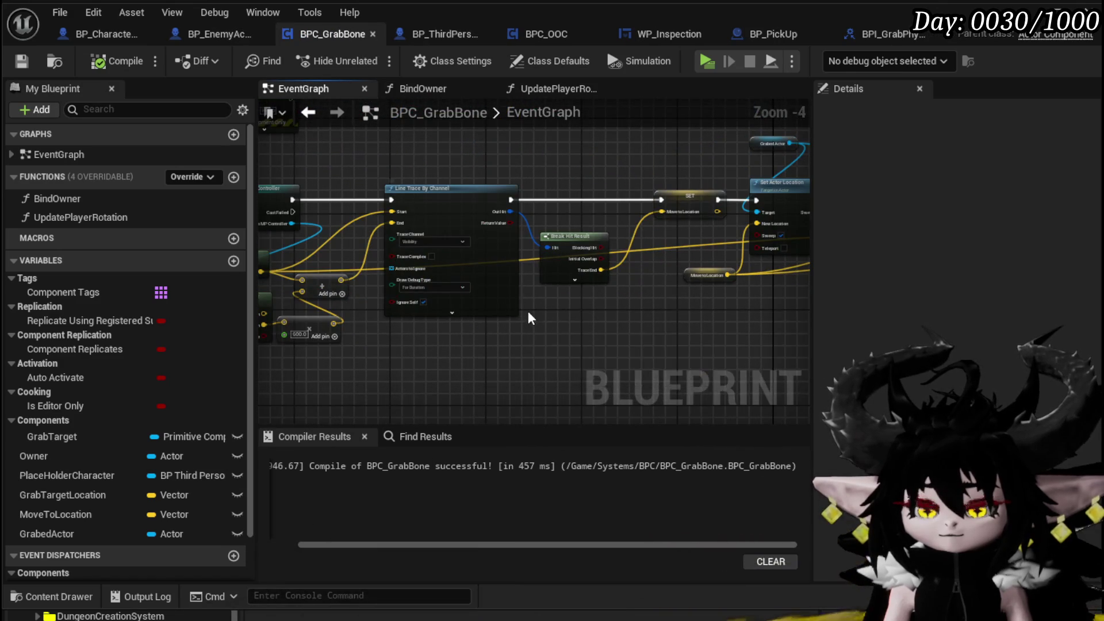
Add a Print String node to the graph and move it beside the Delay node
{"action": "right_click", "coordinate": [596, 349]}
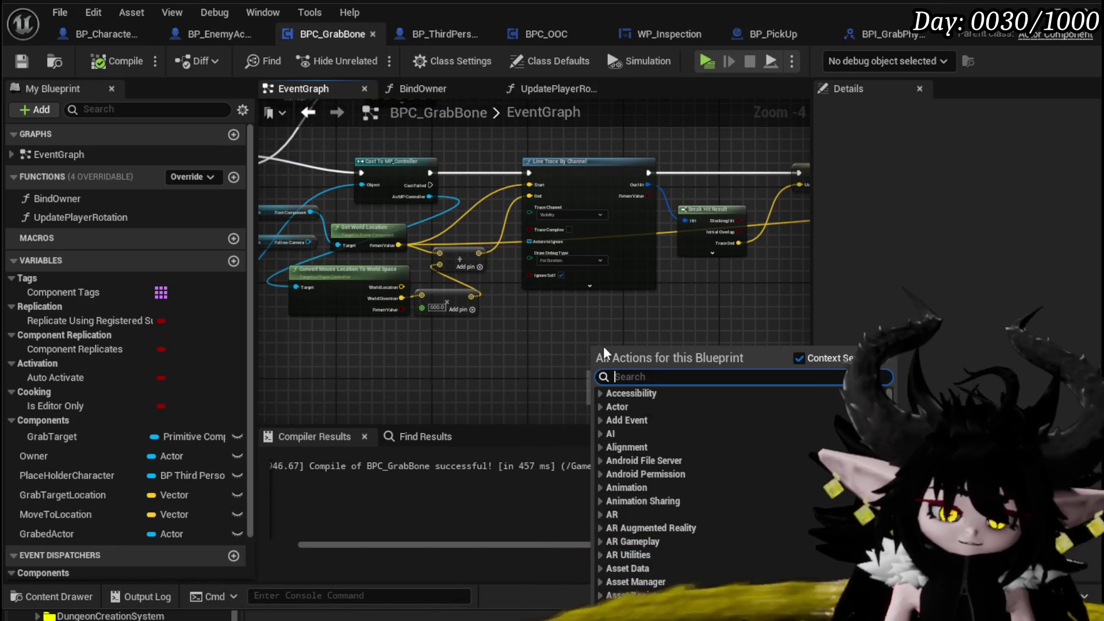
{"action": "type", "text": "Print"}
{"action": "key", "text": "Return"}
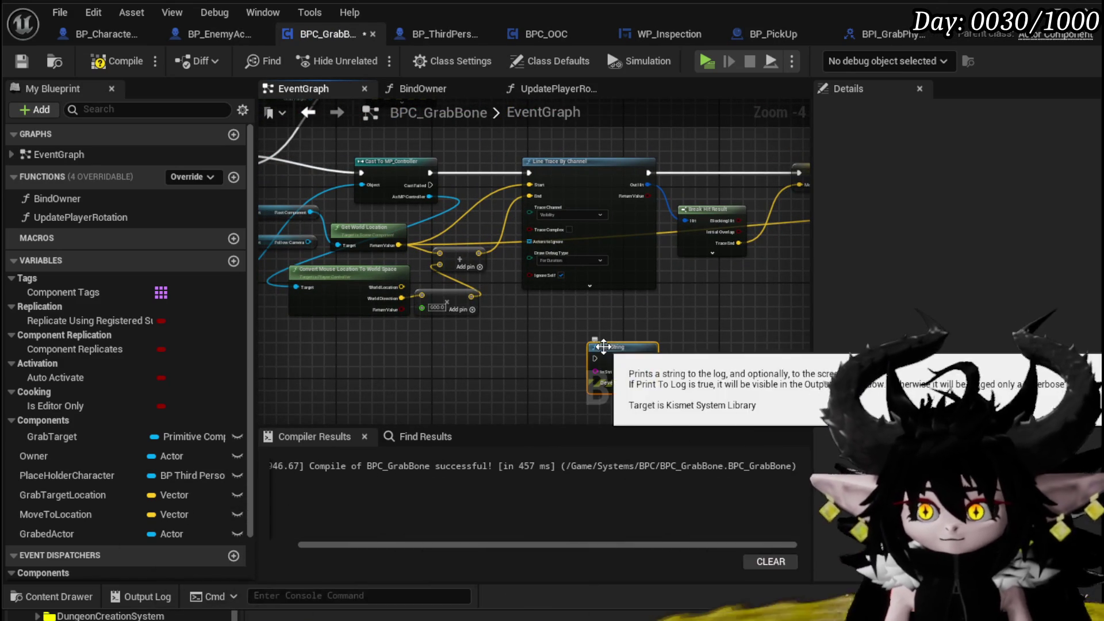
{"action": "scroll", "coordinate": [561, 354], "scroll_direction": "down", "scroll_amount": 2}
{"action": "scroll", "coordinate": [561, 353], "scroll_direction": "up", "scroll_amount": 1}
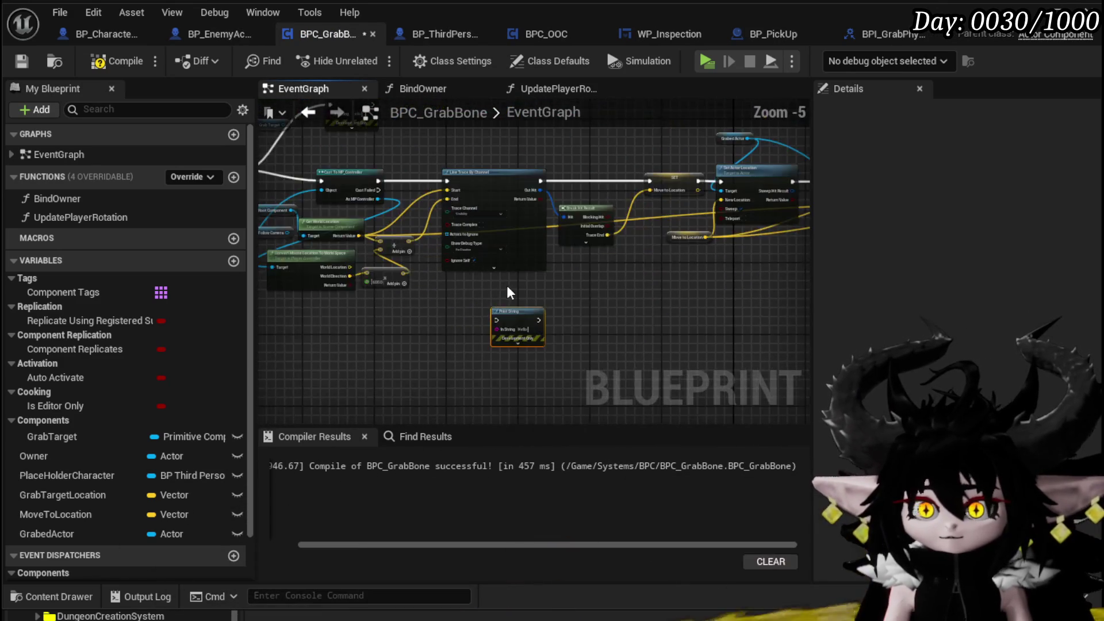
{"action": "left_click_drag", "start_coordinate": [514, 322], "coordinate": [400, 336]}
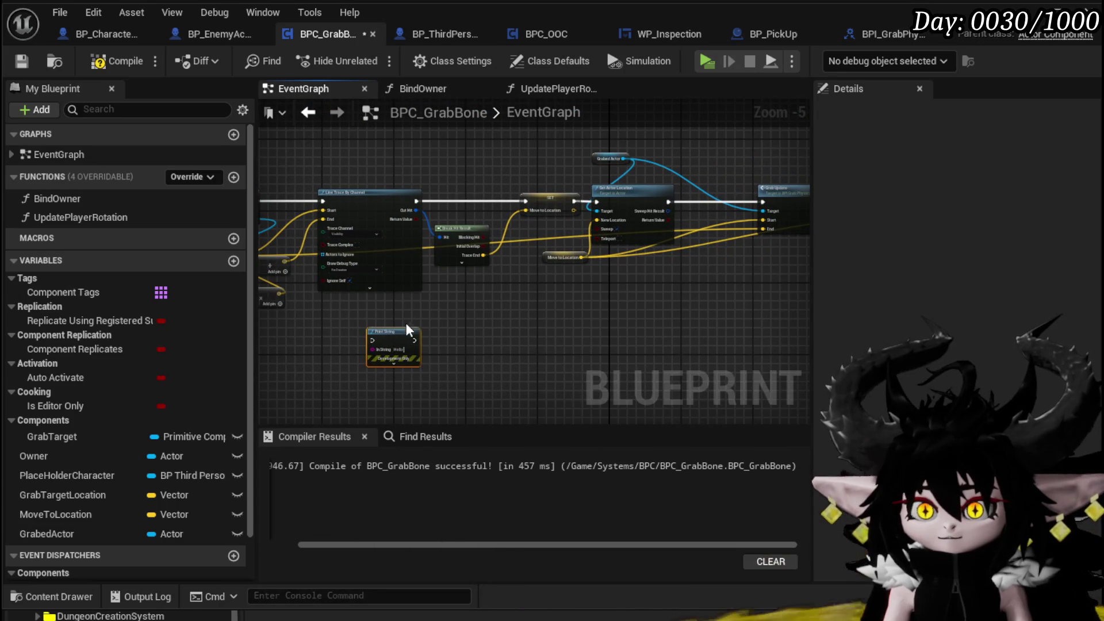
{"action": "key", "text": "Delete"}
{"action": "left_click_drag", "start_coordinate": [985, 241], "coordinate": [703, 235]}
{"action": "mouse_move", "coordinate": [573, 249]}
{"action": "left_mouse_down"}
{"action": "mouse_move", "coordinate": [396, 230]}
{"action": "mouse_move", "coordinate": [345, 205]}
{"action": "mouse_move", "coordinate": [341, 174]}
{"action": "left_mouse_up"}
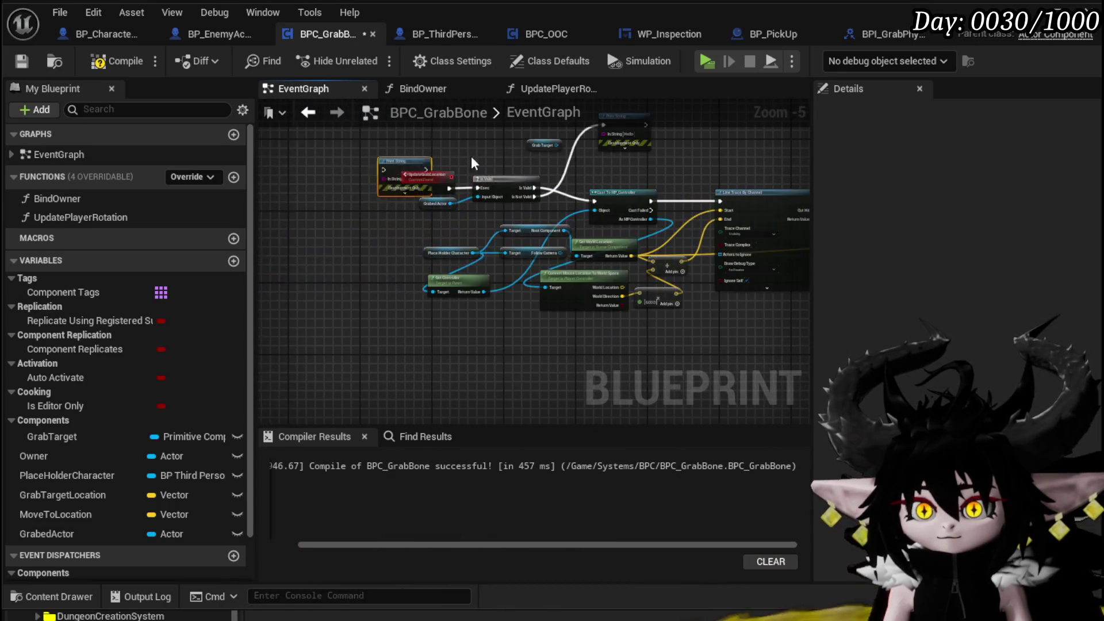
Insert Print String between Is Valid and Cast To MP_Controller in the execution chain
{"action": "scroll", "coordinate": [467, 174], "scroll_direction": "up", "scroll_amount": 4}
{"action": "scroll", "coordinate": [433, 268], "scroll_direction": "down", "scroll_amount": 1}
{"action": "mouse_move", "coordinate": [575, 224]}
{"action": "left_mouse_down"}
{"action": "mouse_move", "coordinate": [588, 204]}
{"action": "mouse_move", "coordinate": [406, 233]}
{"action": "left_mouse_up"}
{"action": "left_click_drag", "start_coordinate": [661, 195], "coordinate": [357, 222]}
{"action": "left_click_drag", "start_coordinate": [304, 257], "coordinate": [498, 229]}
{"action": "left_click_drag", "start_coordinate": [579, 230], "coordinate": [613, 247]}
{"action": "left_click_drag", "start_coordinate": [680, 280], "coordinate": [681, 280]}
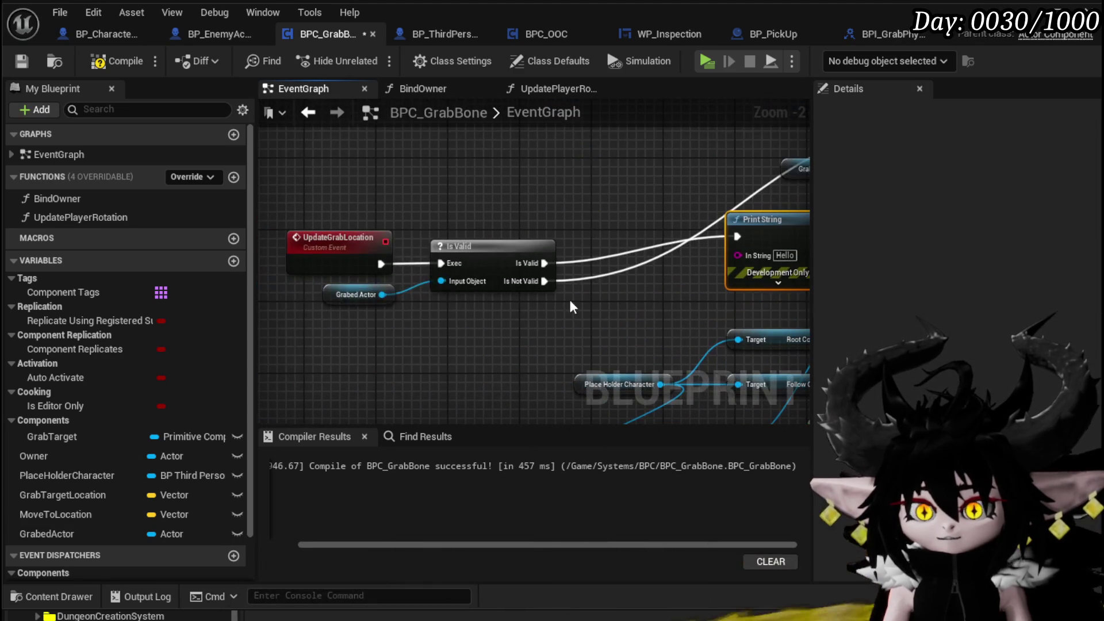
Feed Grabed Actor's display name into Print String's In String and save
{"action": "left_click_drag", "start_coordinate": [374, 291], "coordinate": [751, 252]}
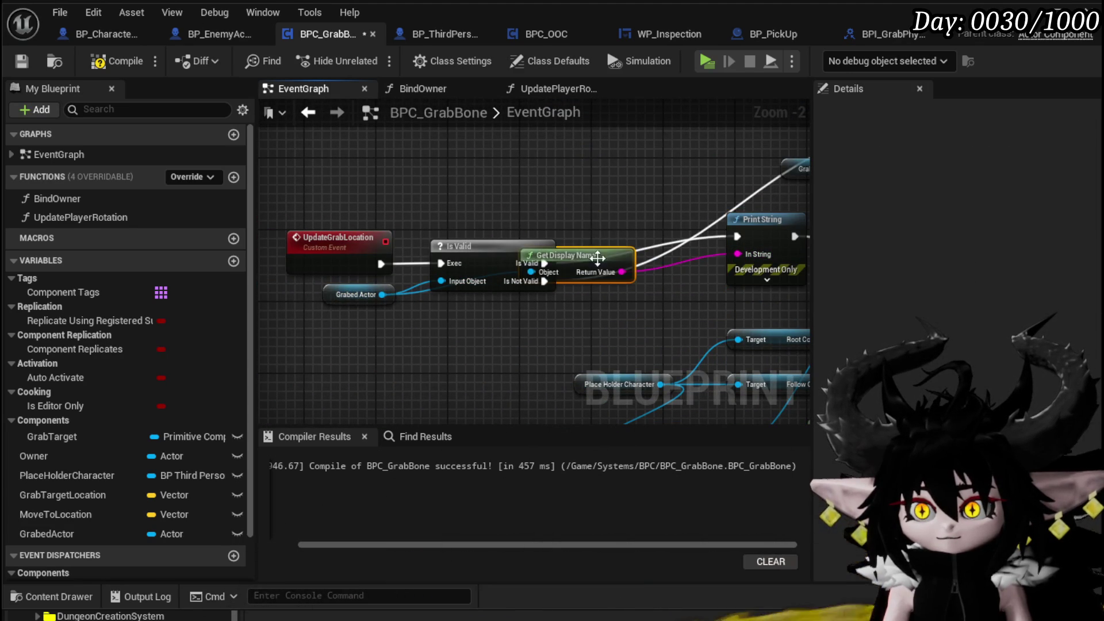
{"action": "left_click_drag", "start_coordinate": [594, 258], "coordinate": [488, 200]}
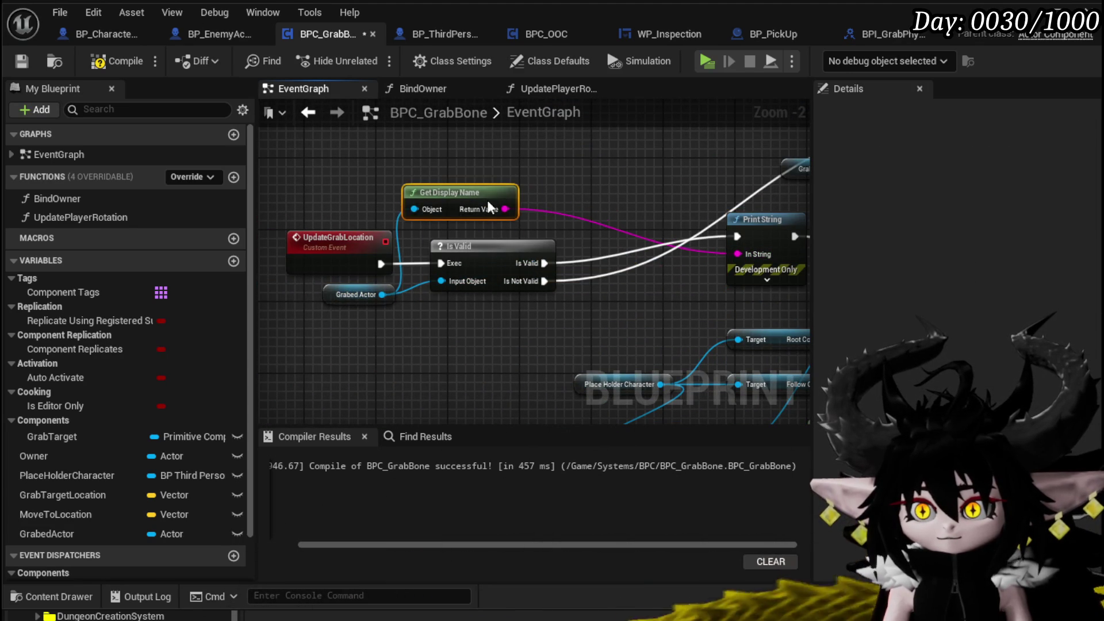
{"action": "left_click", "coordinate": [27, 60]}
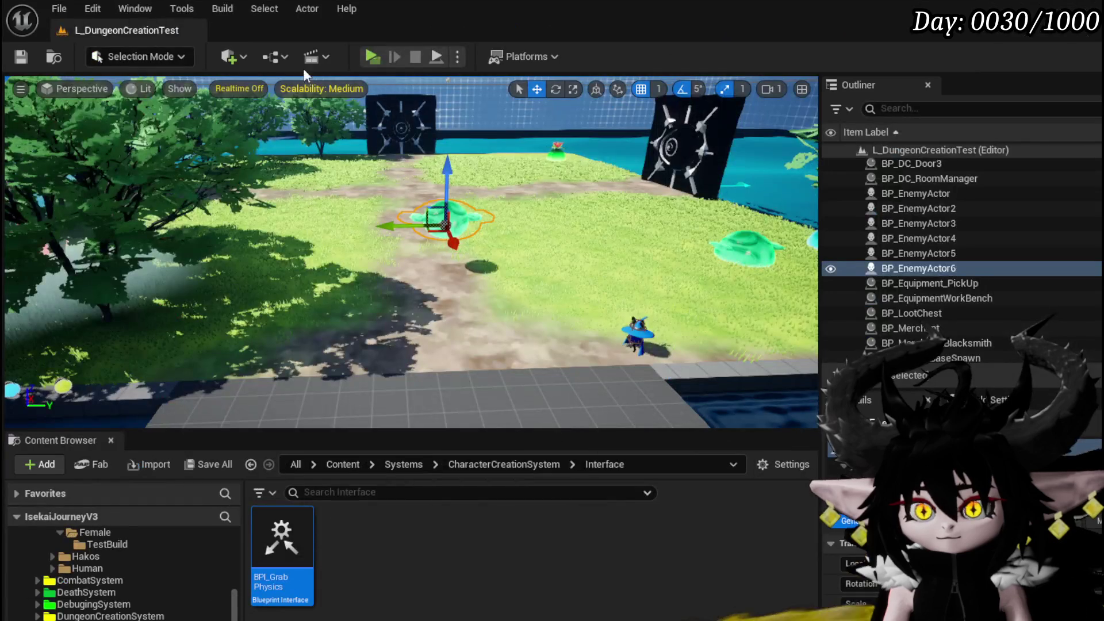
Play-test grabbing the green slime so BP_EnemyActor6 prints, then stop and save the L_DungeonCreationTest map
{"action": "left_click", "coordinate": [363, 56]}
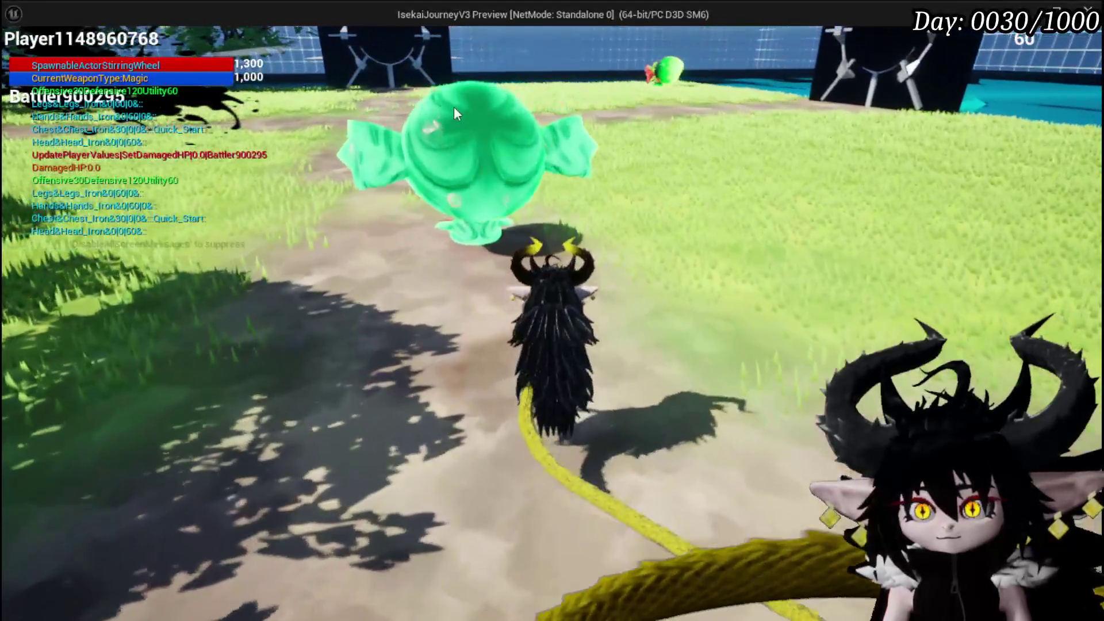
{"action": "left_click", "coordinate": [493, 178]}
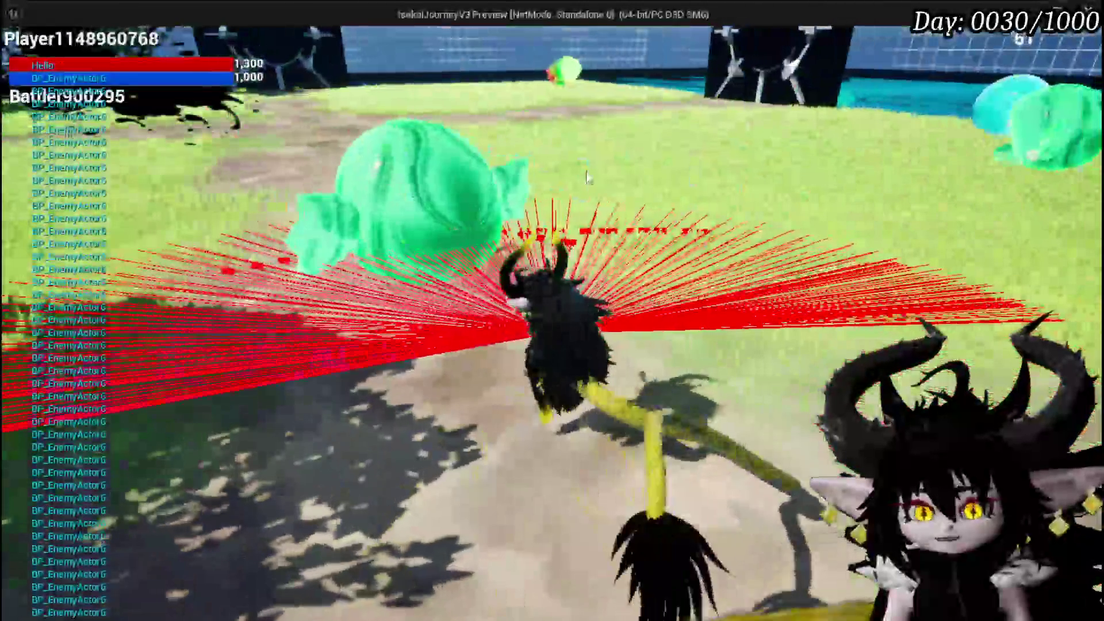
{"action": "key", "text": "Escape"}
{"action": "key", "text": "ctrl+s"}
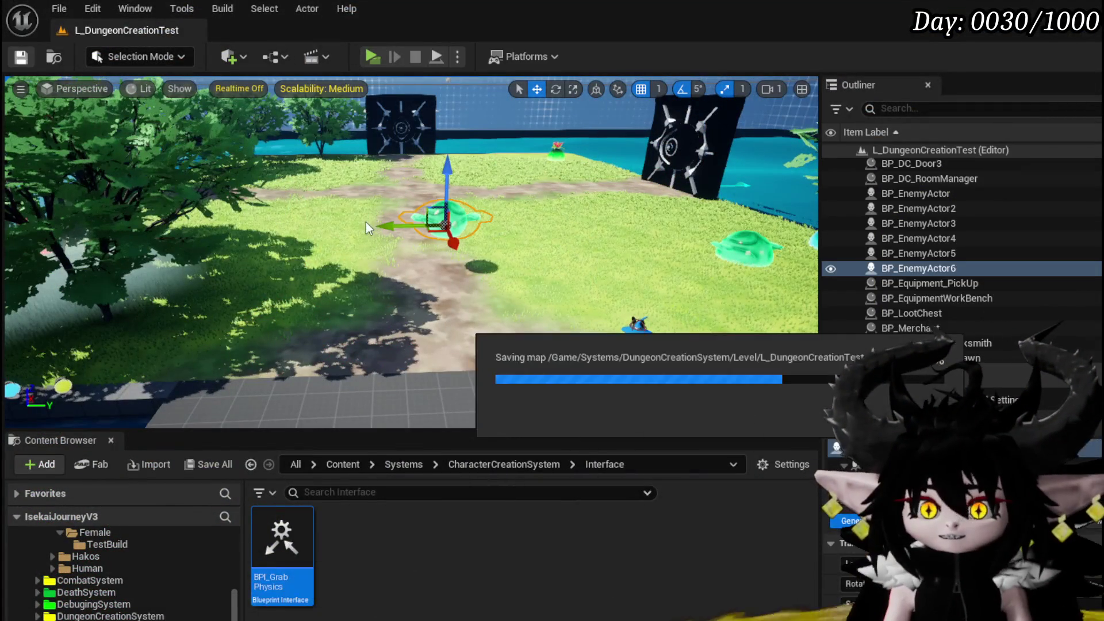
Turn off Sweep on BPC_GrabBone's Set Actor Location node and compile
{"action": "key", "text": "alt+Tab"}
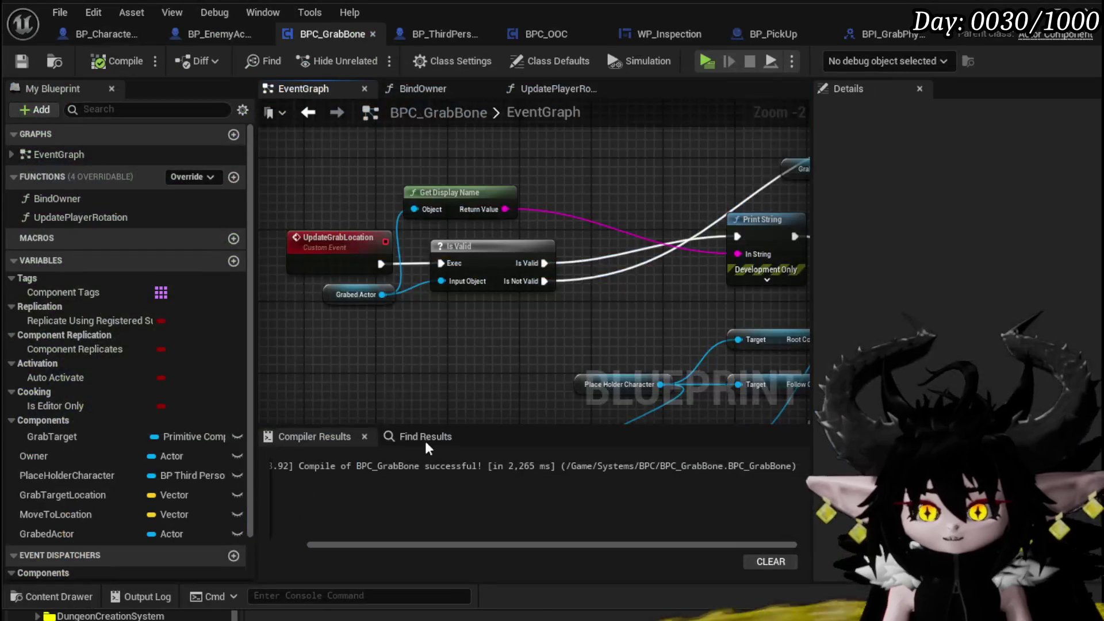
{"action": "scroll", "coordinate": [650, 356], "scroll_direction": "up", "scroll_amount": 3}
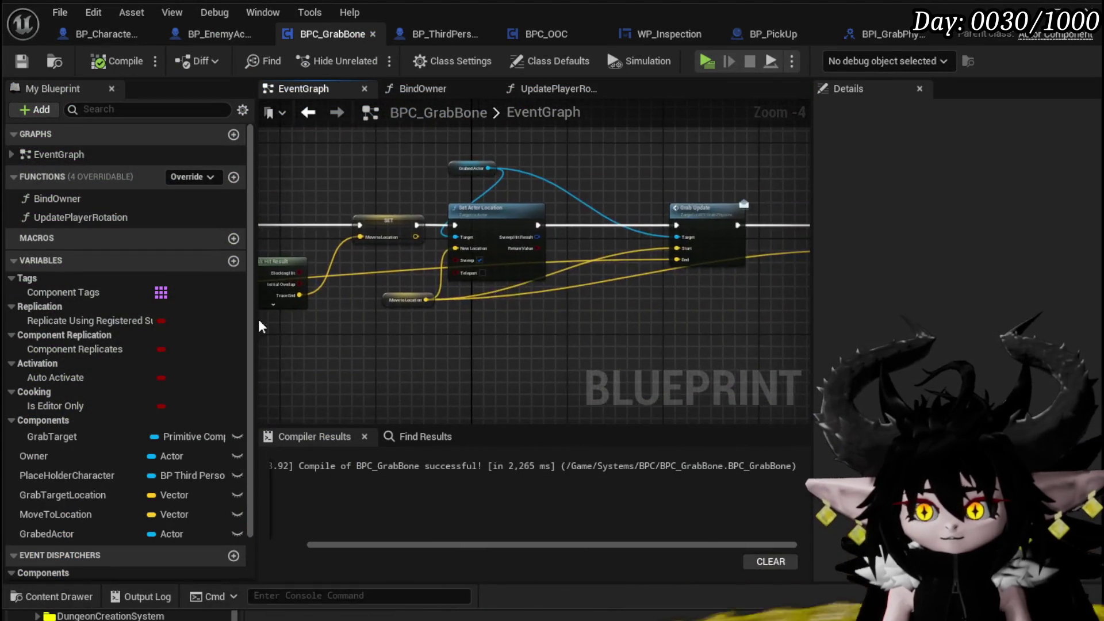
{"action": "scroll", "coordinate": [650, 356], "scroll_direction": "up", "scroll_amount": 5}
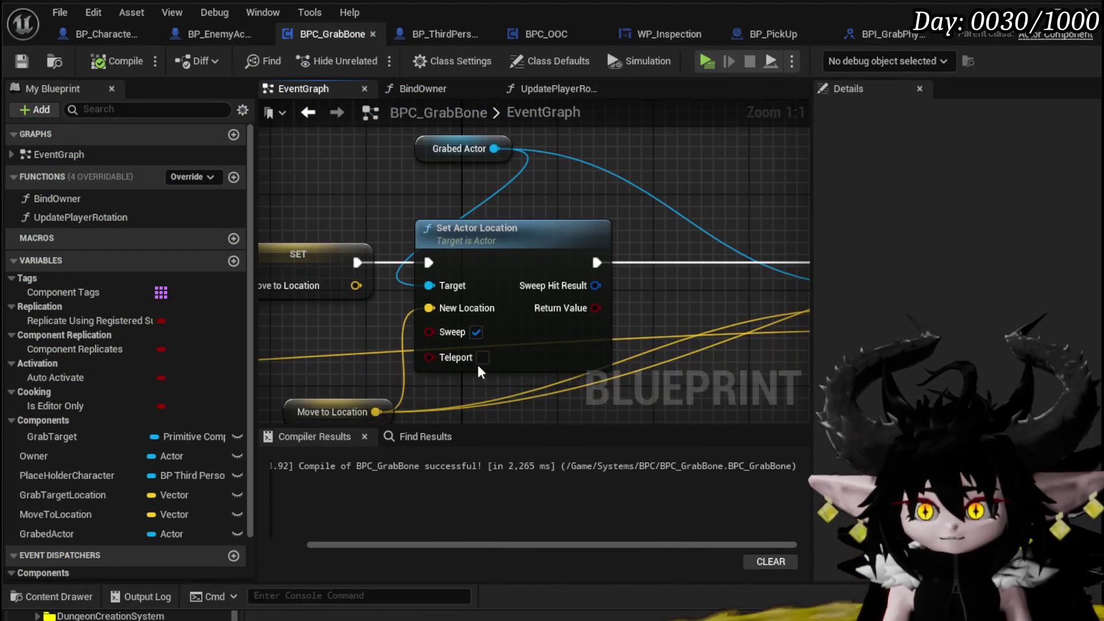
{"action": "left_click", "coordinate": [463, 332]}
{"action": "scroll", "coordinate": [474, 356], "scroll_direction": "down", "scroll_amount": 2}
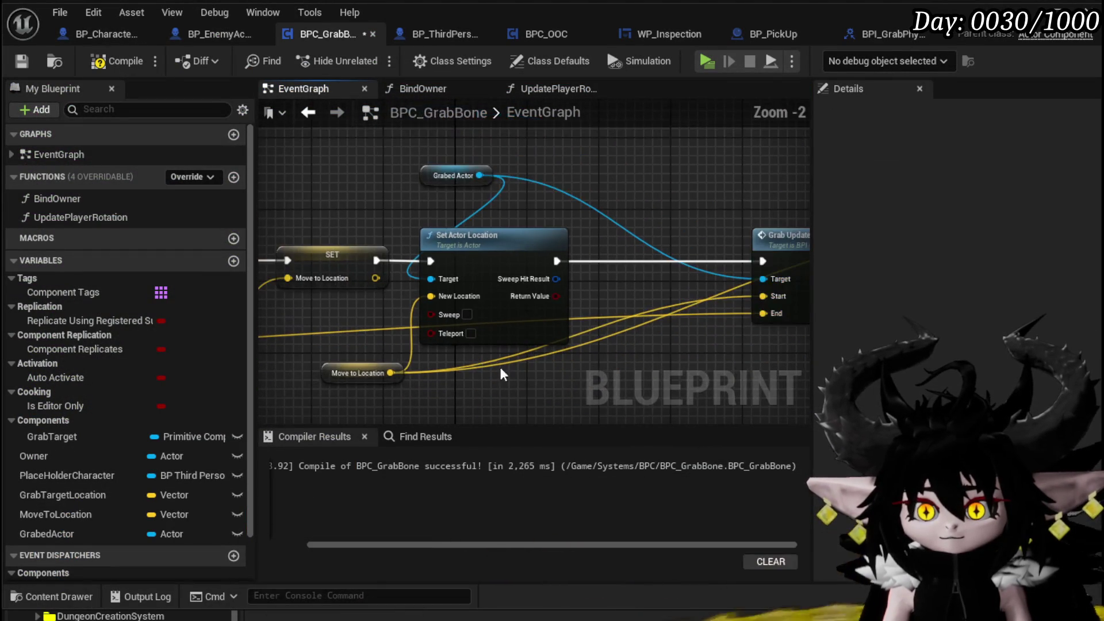
{"action": "left_click", "coordinate": [111, 60]}
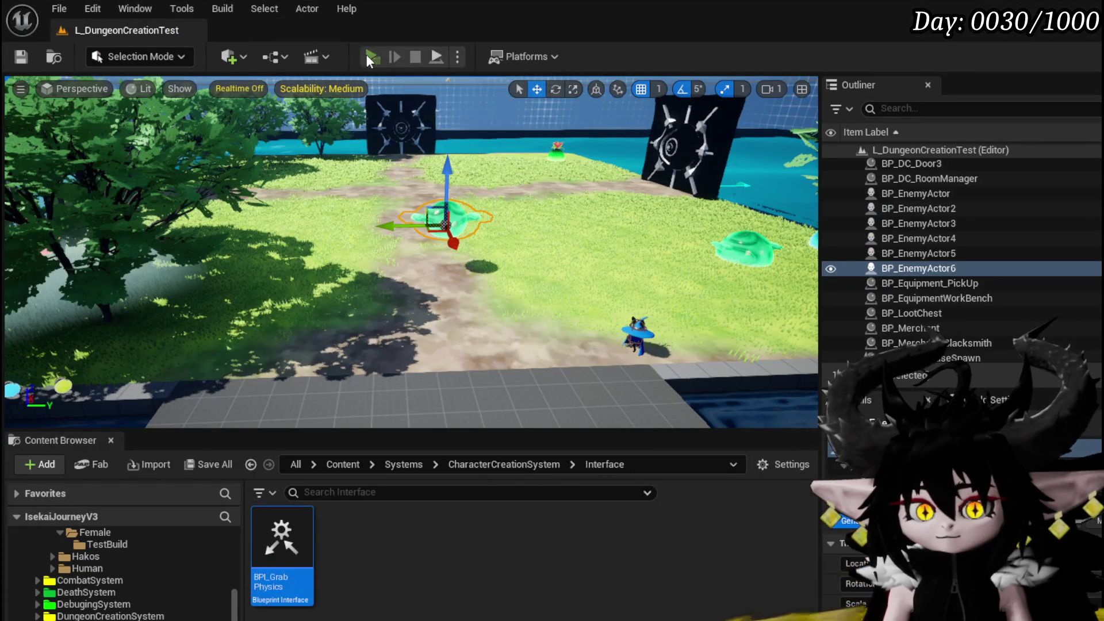
Play-test running to the slime, grabbing it and swinging the camera left, then stop
{"action": "left_click", "coordinate": [367, 54]}
{"action": "key", "text": "w"}
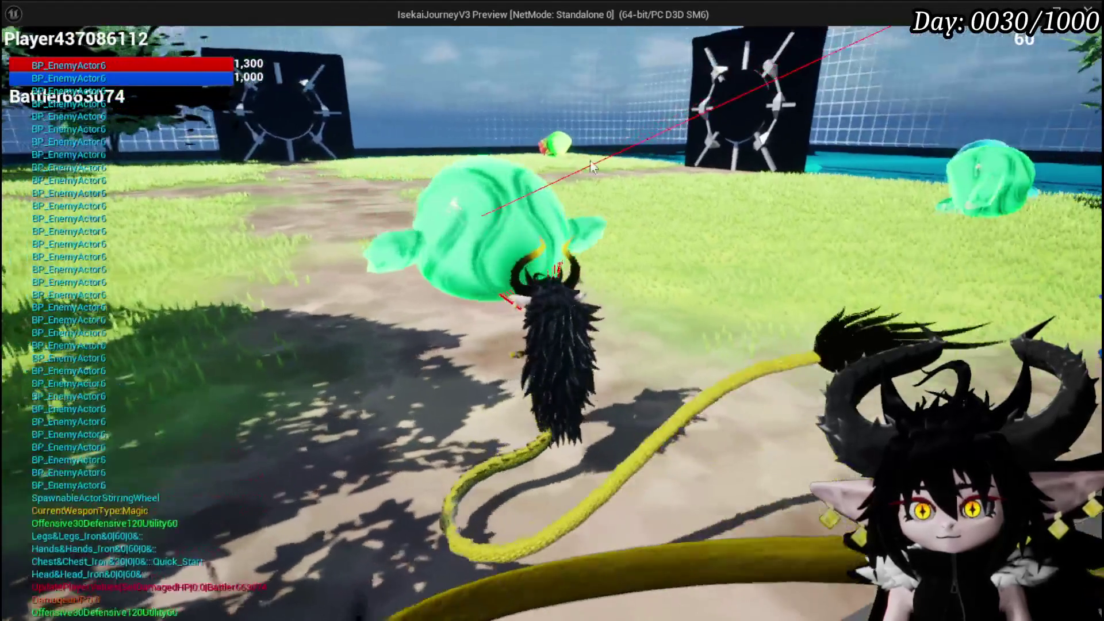
{"action": "mouse_move", "coordinate": [592, 167]}
{"action": "left_mouse_down"}
{"action": "mouse_move", "coordinate": [156, 175]}
{"action": "mouse_move", "coordinate": [912, 178]}
{"action": "mouse_move", "coordinate": [805, 204]}
{"action": "mouse_move", "coordinate": [481, 94]}
{"action": "mouse_move", "coordinate": [886, 80]}
{"action": "mouse_move", "coordinate": [259, 74]}
{"action": "left_mouse_up"}
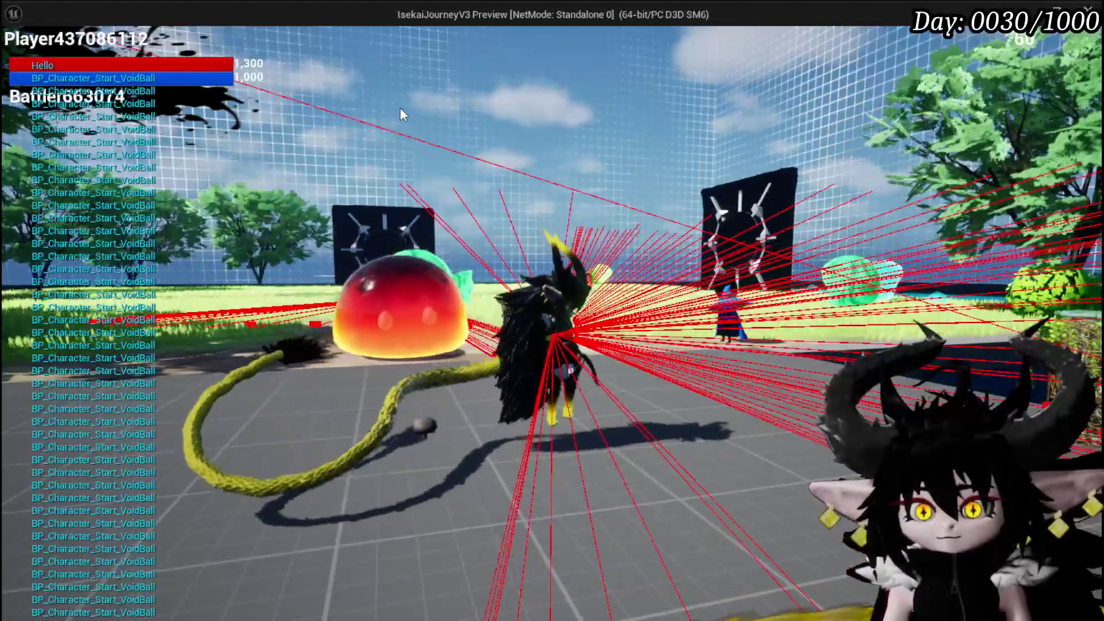
{"action": "key", "text": "Escape"}
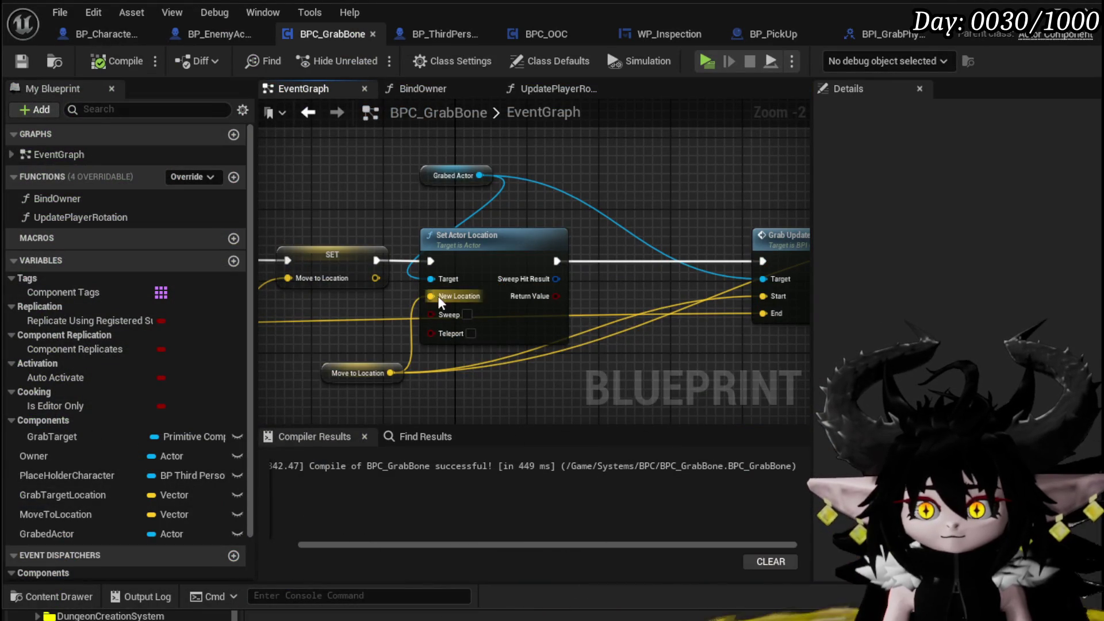
Compile and save BPC_GrabBone, then pan across its line trace nodes
{"action": "left_click", "coordinate": [22, 61]}
{"action": "scroll", "coordinate": [440, 156], "scroll_direction": "down", "scroll_amount": 3}
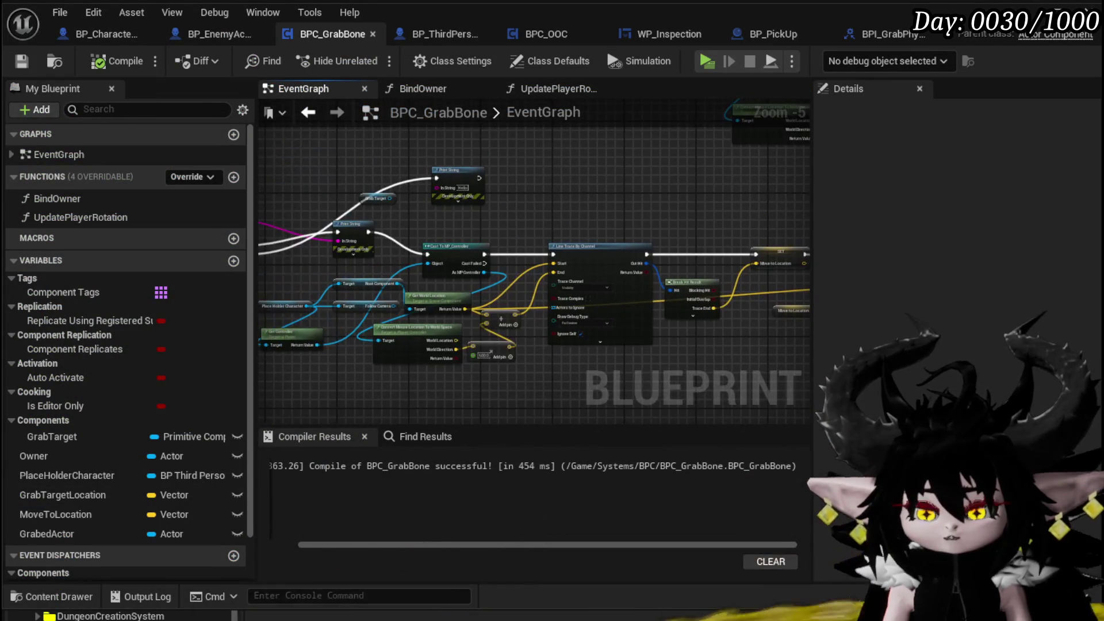
{"action": "left_click_drag", "start_coordinate": [641, 198], "coordinate": [377, 313]}
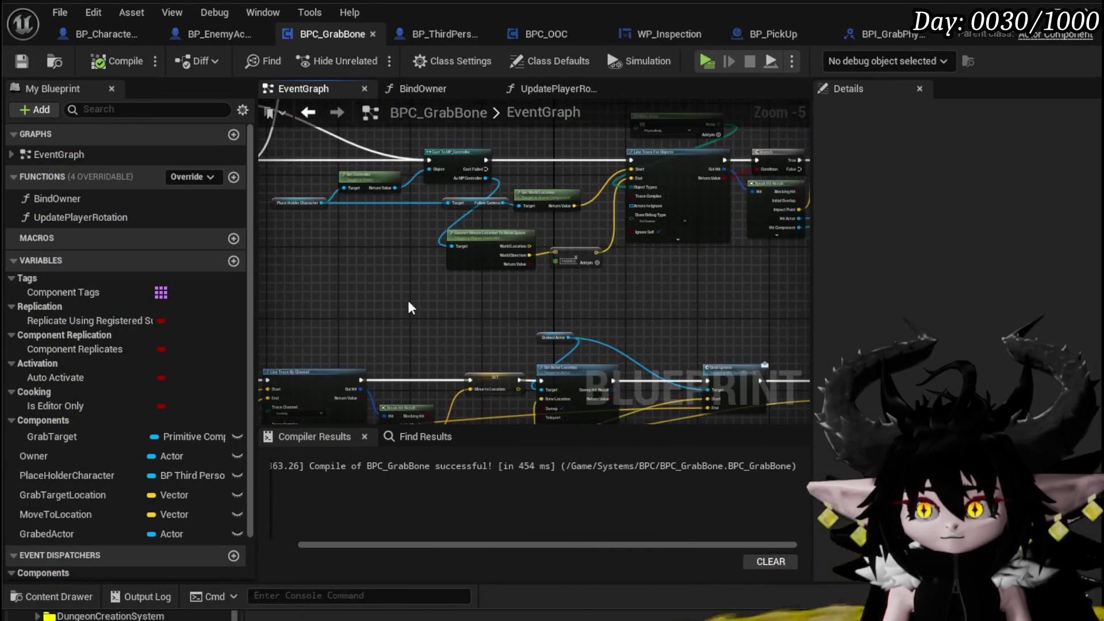
{"action": "mouse_move", "coordinate": [613, 275]}
{"action": "left_mouse_down"}
{"action": "mouse_move", "coordinate": [304, 310]}
{"action": "mouse_move", "coordinate": [345, 289]}
{"action": "left_mouse_up"}
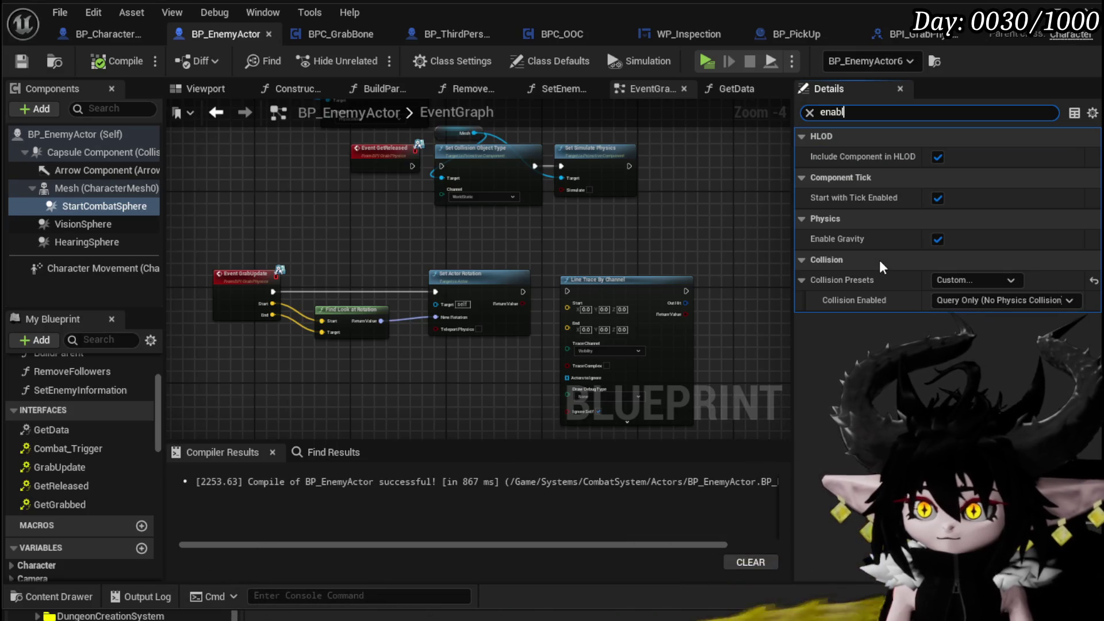
Disable Start with Tick Enabled on BP_EnemyActor's StartCombatSphere and HearingSphere
{"action": "left_click", "coordinate": [938, 199]}
{"action": "left_click", "coordinate": [101, 225]}
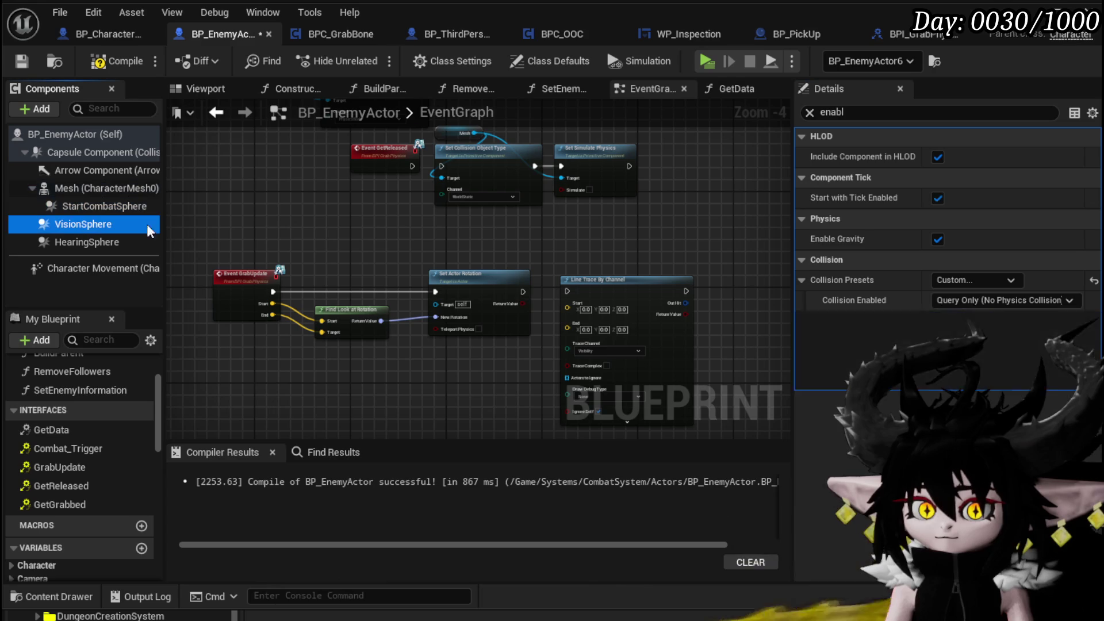
{"action": "left_click", "coordinate": [76, 244]}
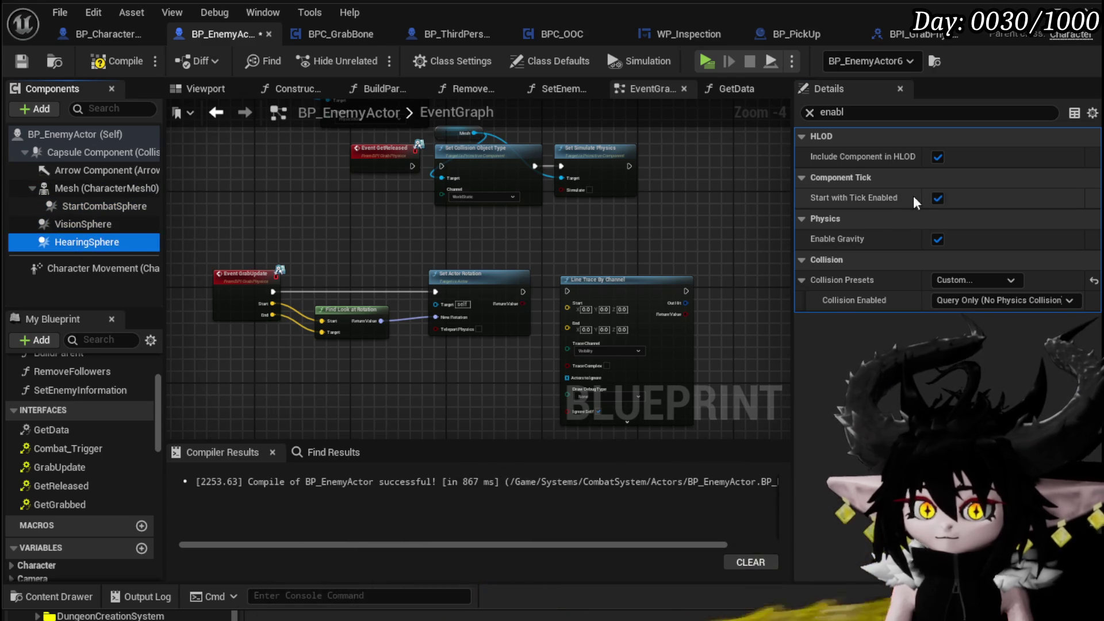
{"action": "left_click", "coordinate": [938, 199]}
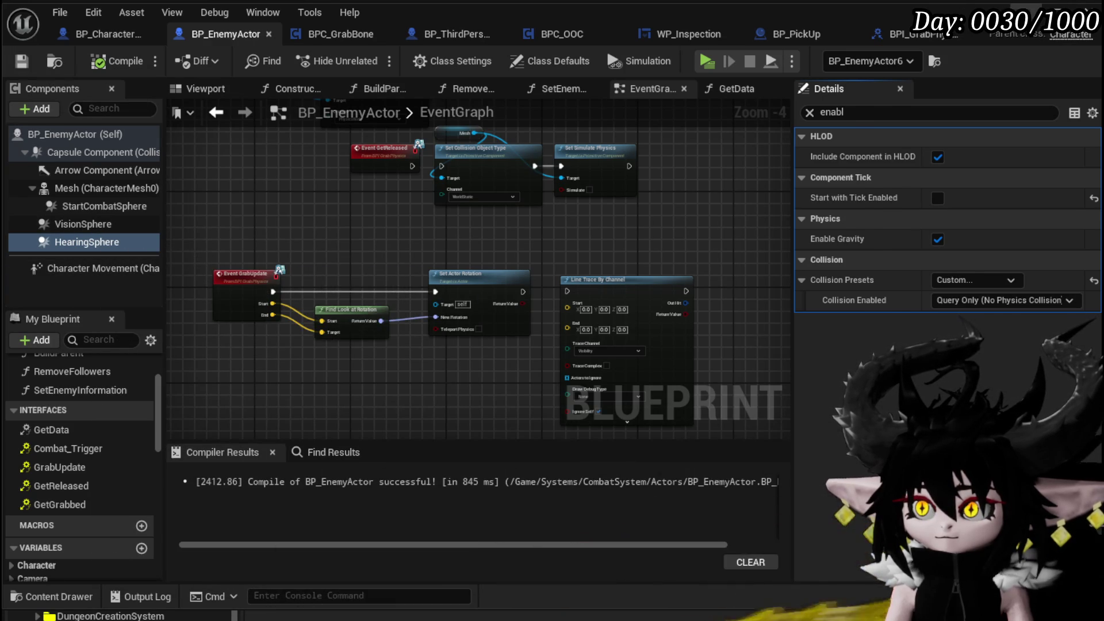
{"action": "key", "text": "alt+Tab"}
Play-test grabbing the green slime, turning with W and D and attacking while holding it, then stop
{"action": "key", "text": "w"}
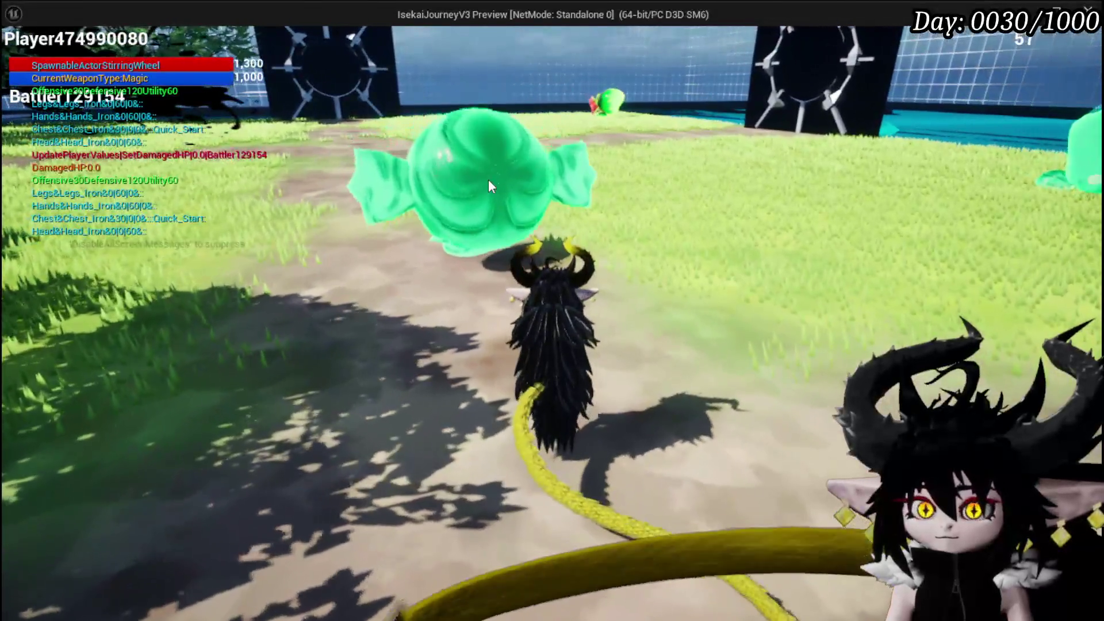
{"action": "left_click", "coordinate": [633, 143]}
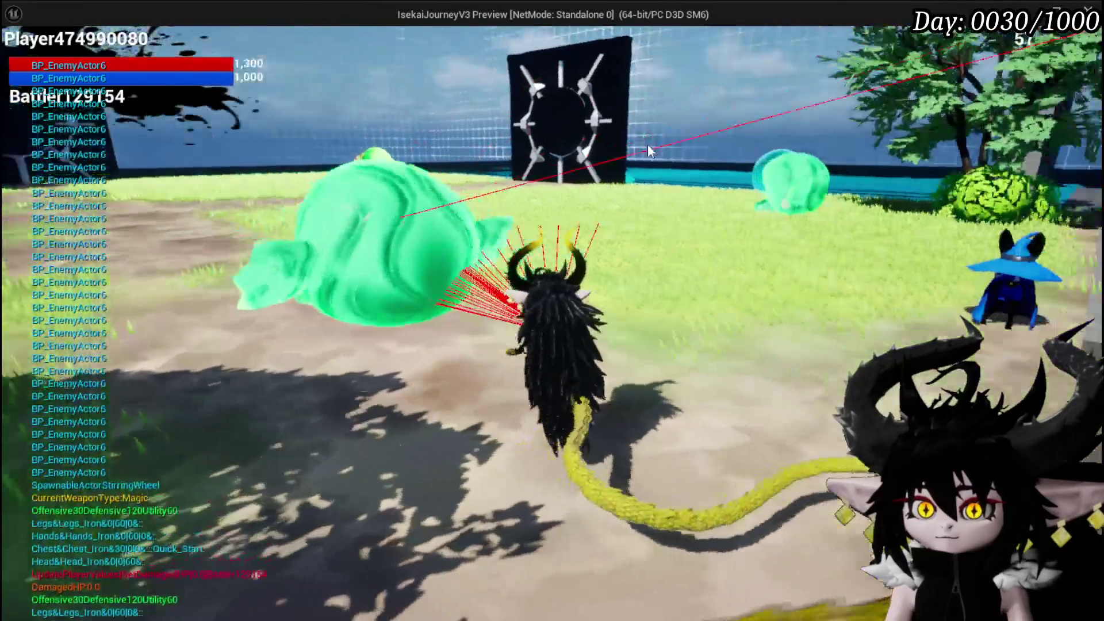
{"action": "key", "text": "w"}
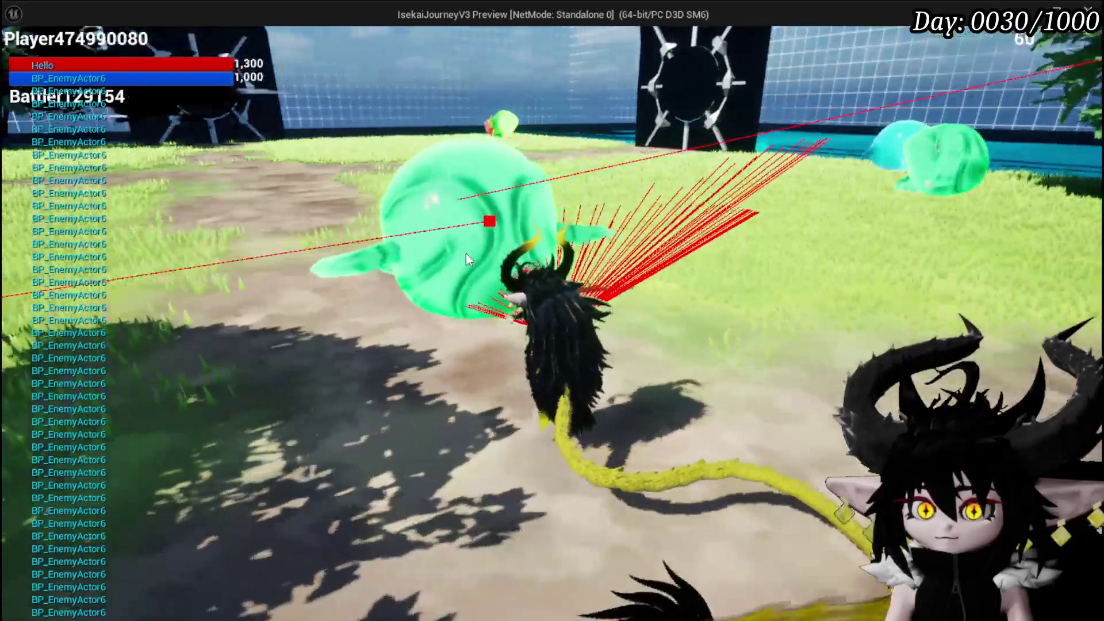
{"action": "key", "text": "d"}
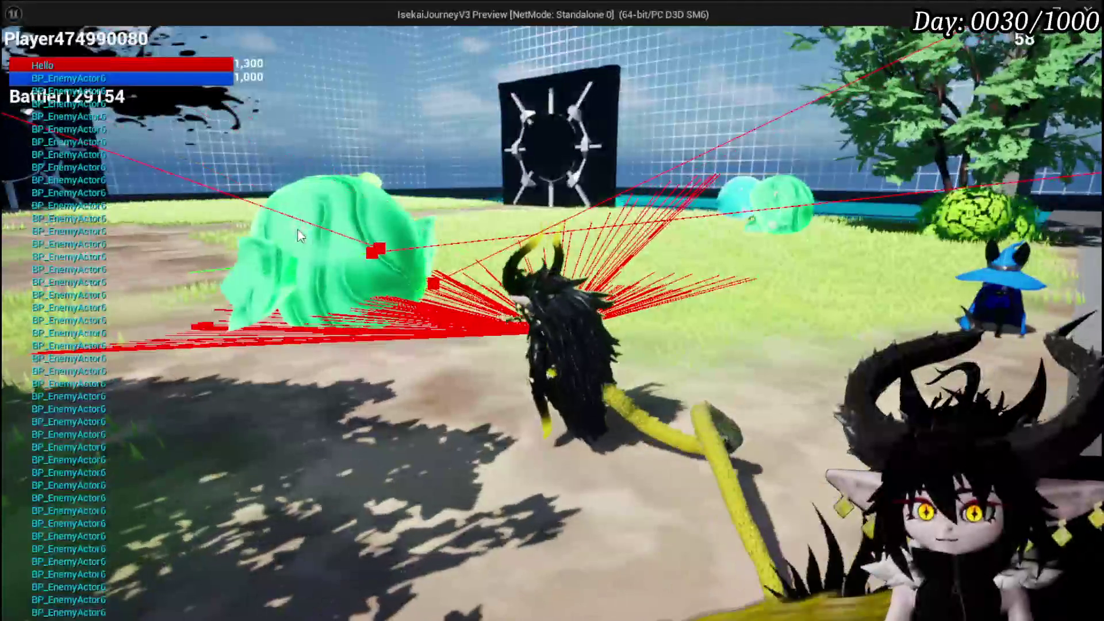
{"action": "left_click", "coordinate": [298, 235]}
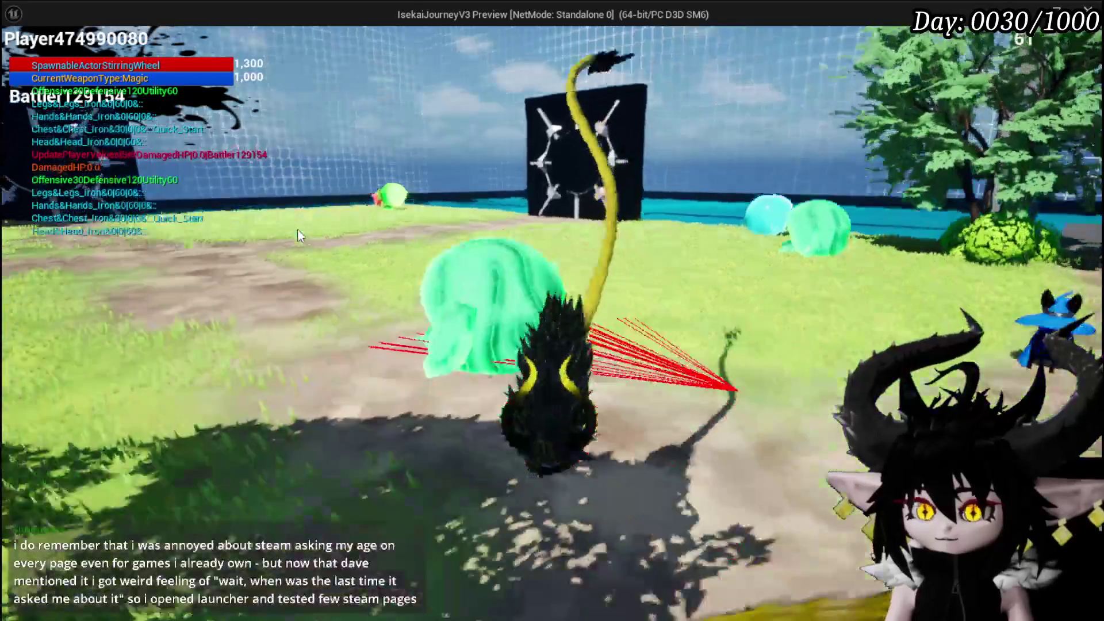
{"action": "key", "text": "Escape"}
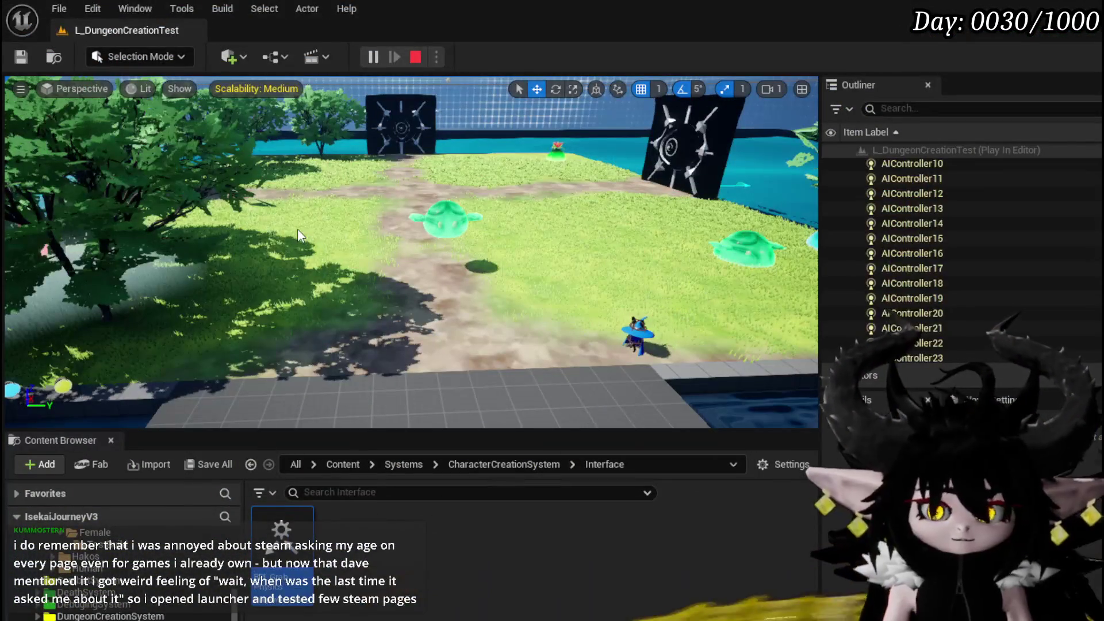
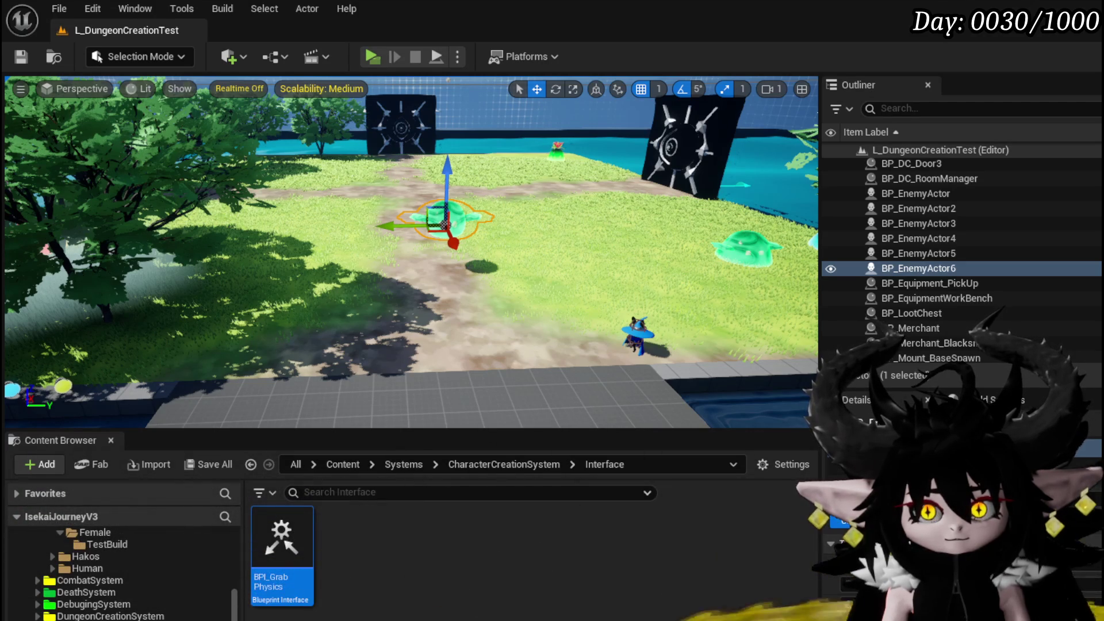
Save all assets, then select the Mesh (CharacterMesh0) component with the Details filter cleared
{"action": "left_click", "coordinate": [28, 62]}
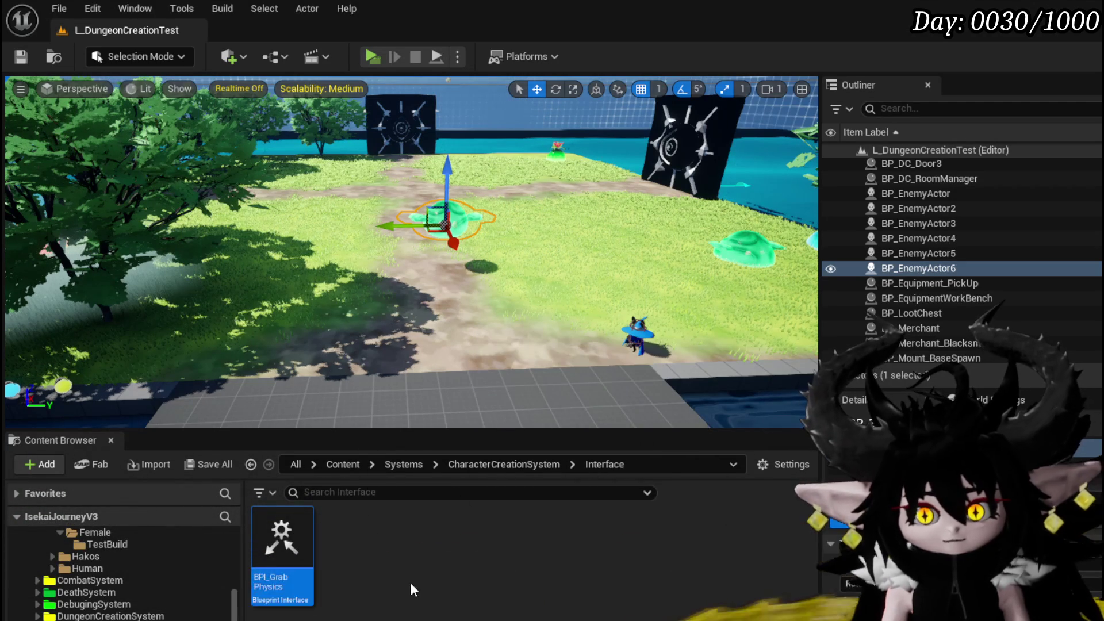
{"action": "scroll", "coordinate": [175, 596], "scroll_direction": "down", "scroll_amount": 5}
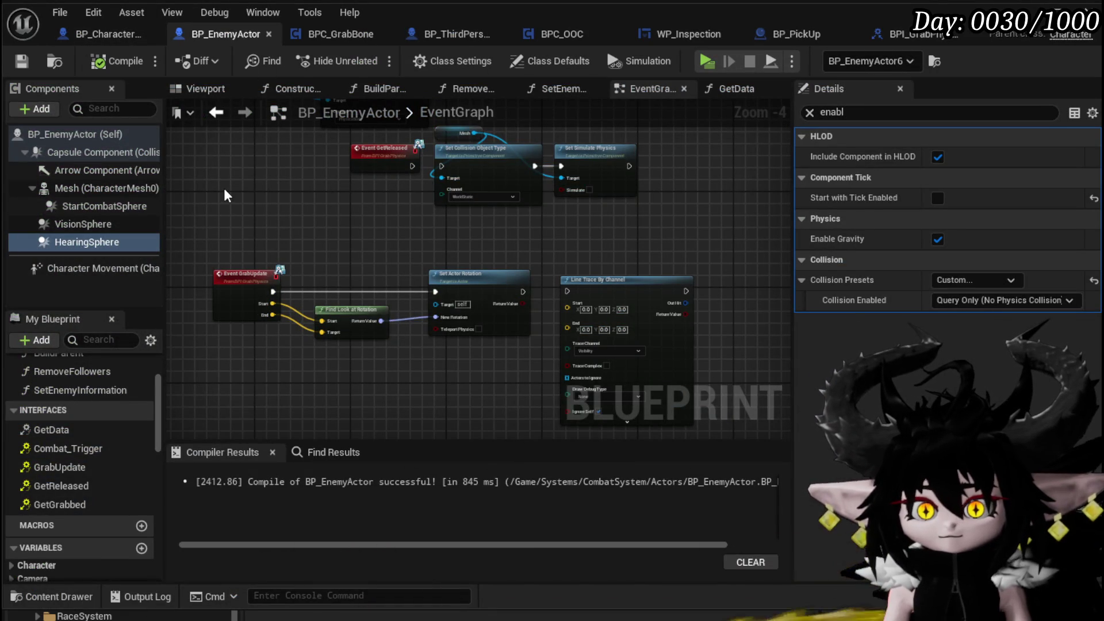
{"action": "left_click", "coordinate": [103, 189]}
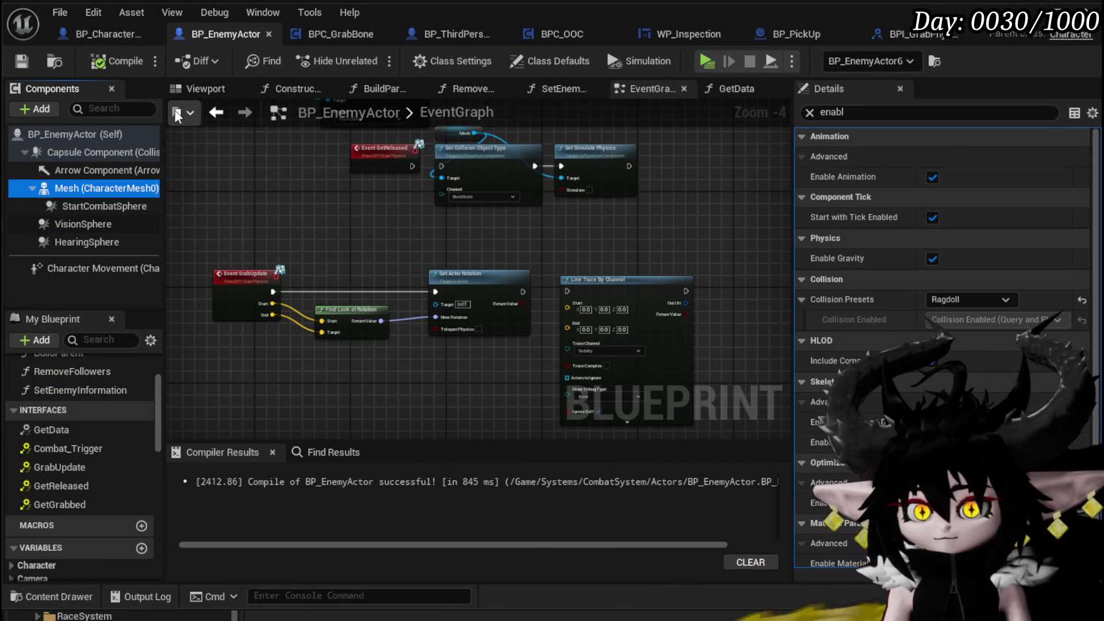
{"action": "left_click", "coordinate": [812, 112]}
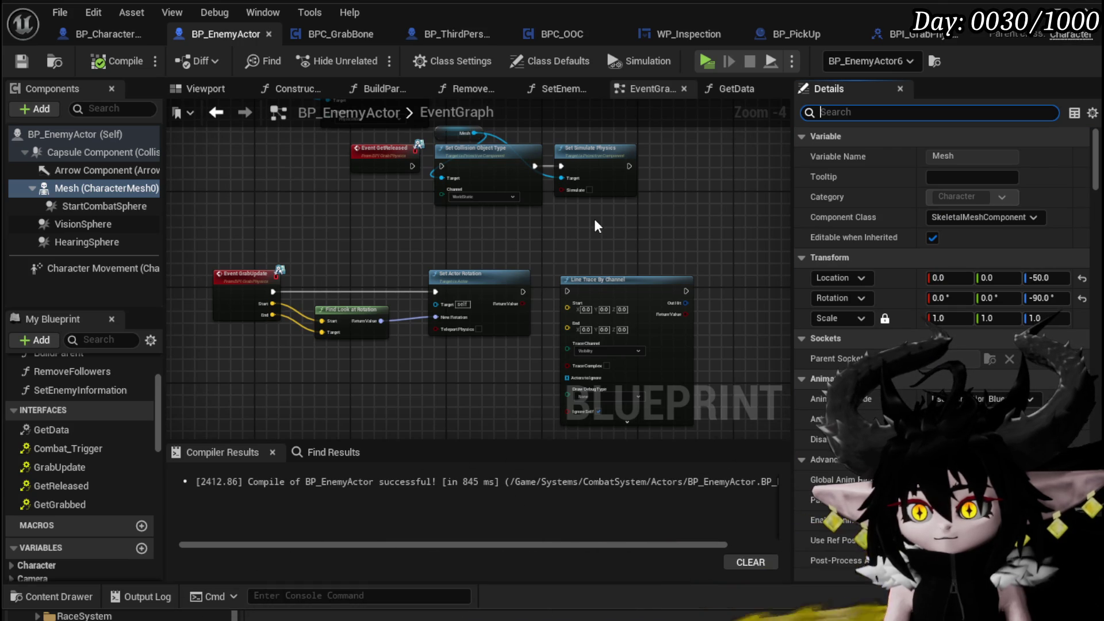
Turn off Simulate Physics under Physics and compile and save BP_EnemyActor
{"action": "scroll", "coordinate": [862, 230], "scroll_direction": "down", "scroll_amount": 10}
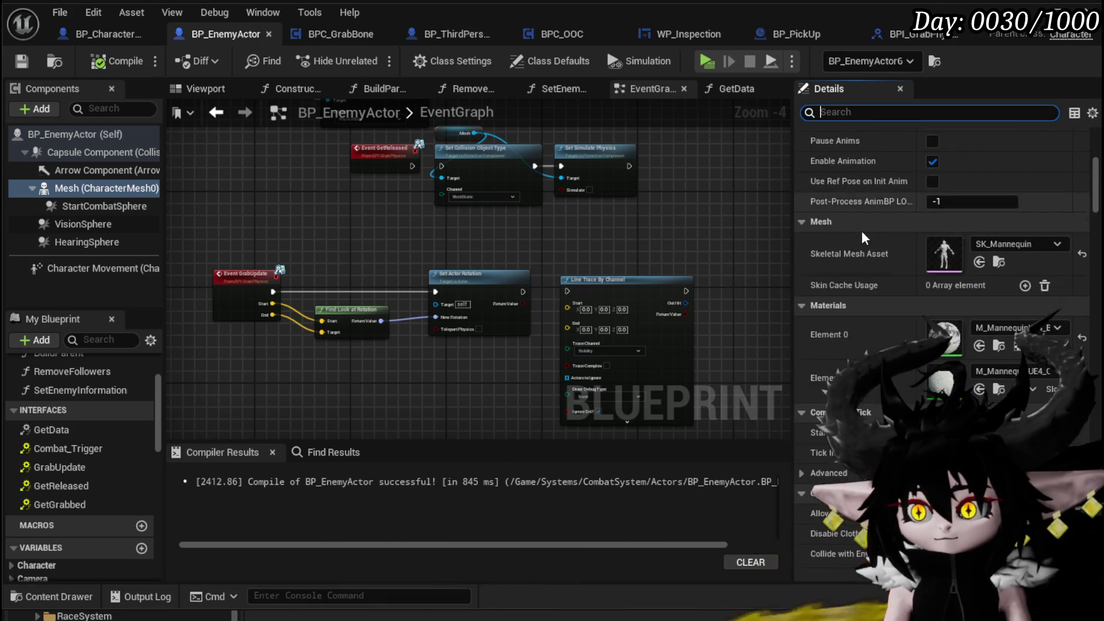
{"action": "scroll", "coordinate": [862, 237], "scroll_direction": "down", "scroll_amount": 1}
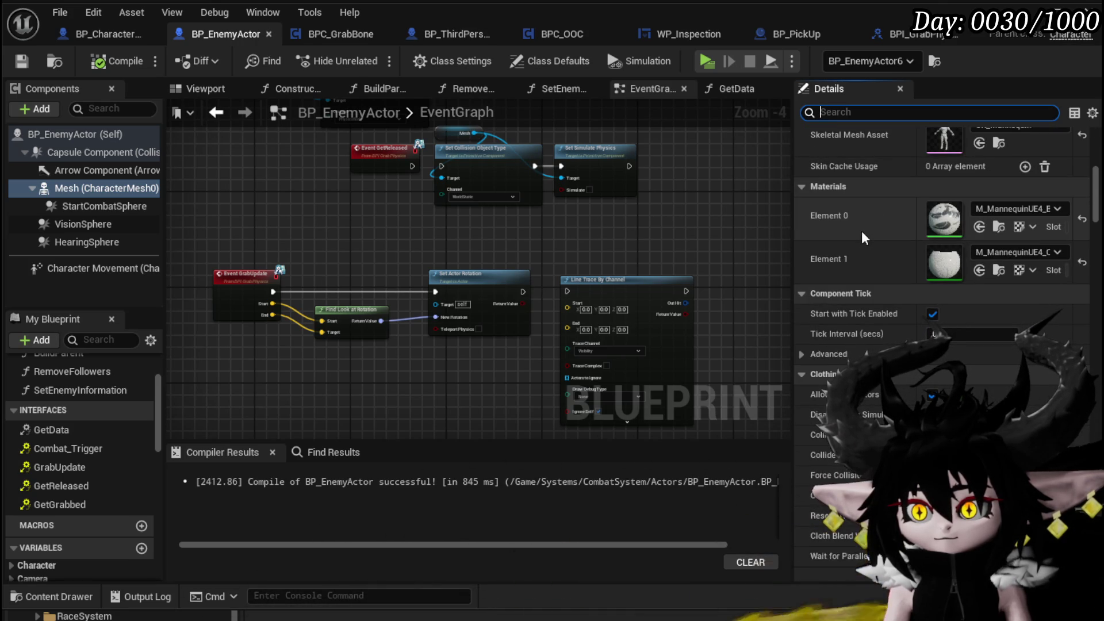
{"action": "scroll", "coordinate": [861, 236], "scroll_direction": "down", "scroll_amount": 4}
{"action": "scroll", "coordinate": [862, 238], "scroll_direction": "down", "scroll_amount": 9}
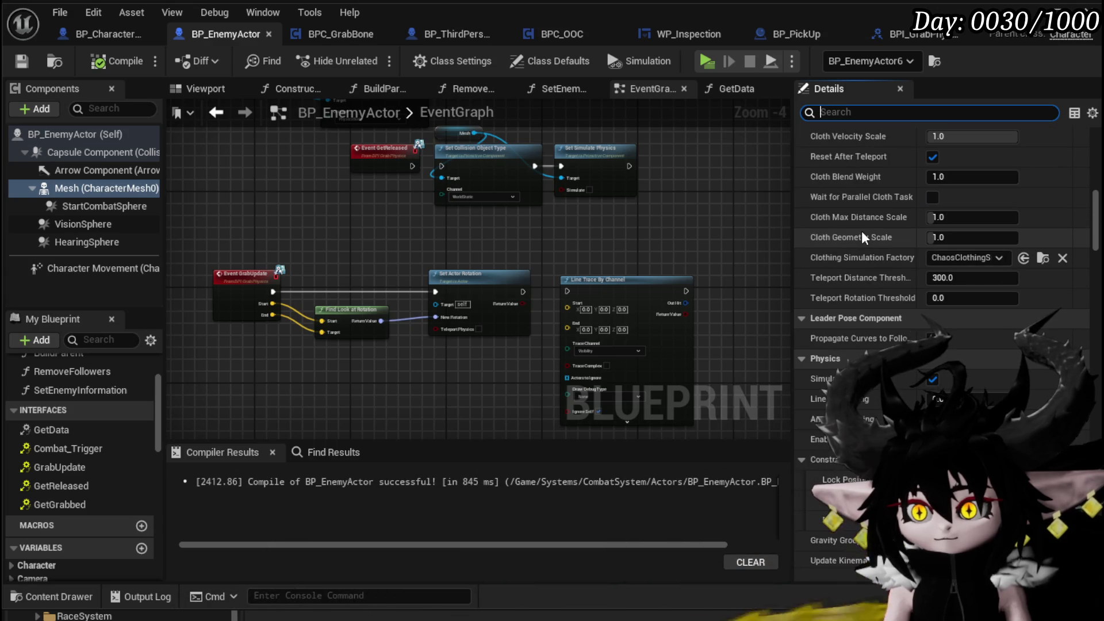
{"action": "scroll", "coordinate": [862, 230], "scroll_direction": "down", "scroll_amount": 5}
{"action": "scroll", "coordinate": [862, 230], "scroll_direction": "down", "scroll_amount": 7}
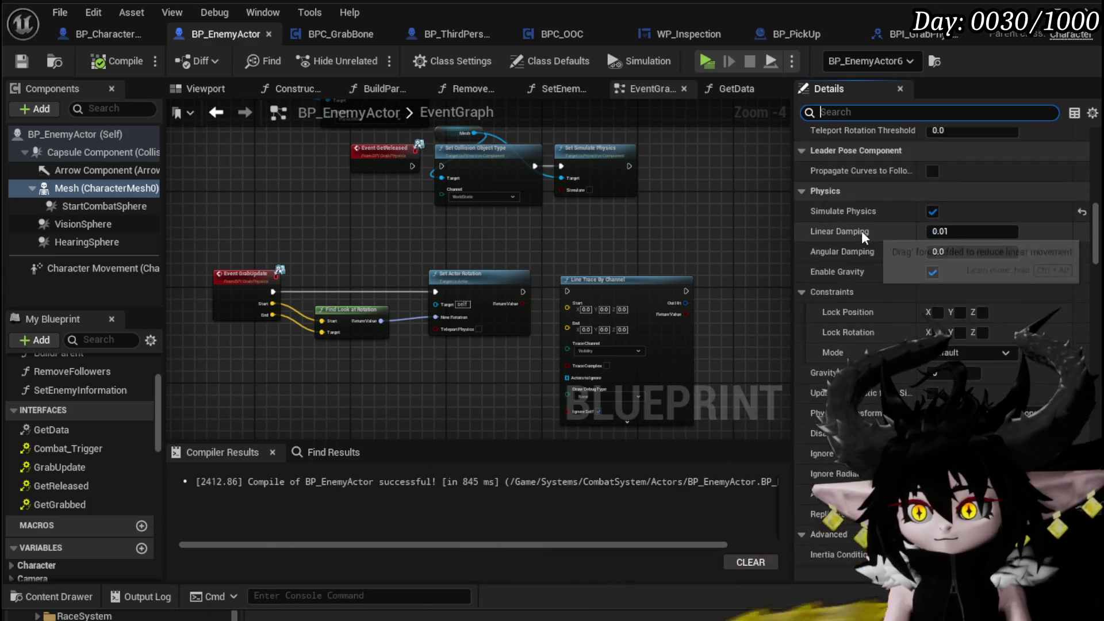
{"action": "scroll", "coordinate": [861, 230], "scroll_direction": "up", "scroll_amount": 8}
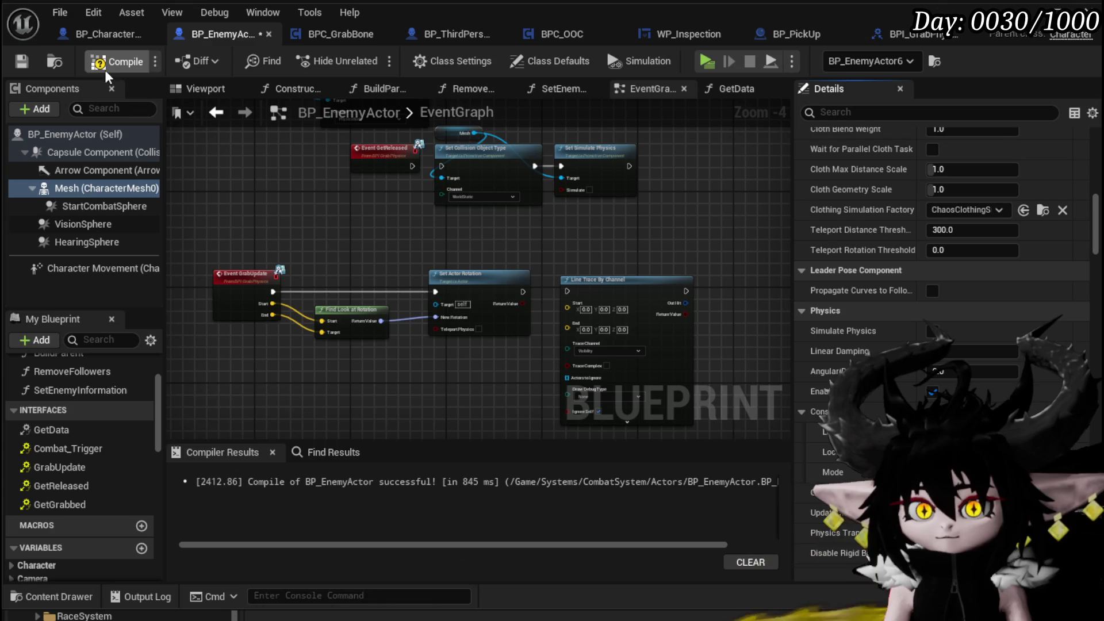
{"action": "left_click", "coordinate": [25, 64]}
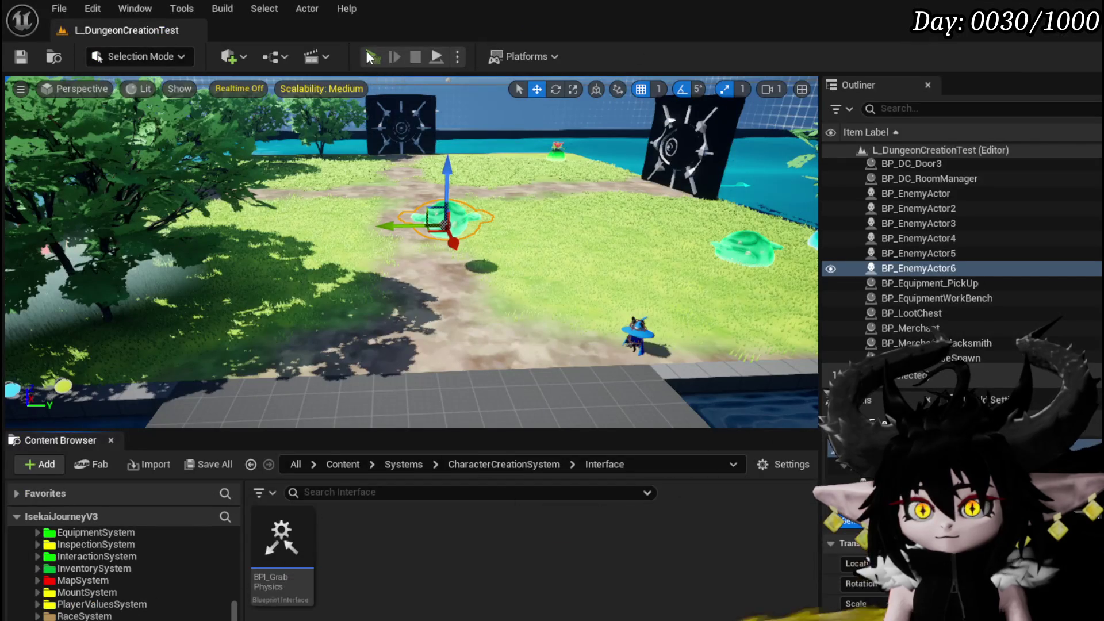
Run a standalone play test, stop it, and return to the BP_EnemyActor editor
{"action": "left_click", "coordinate": [366, 51]}
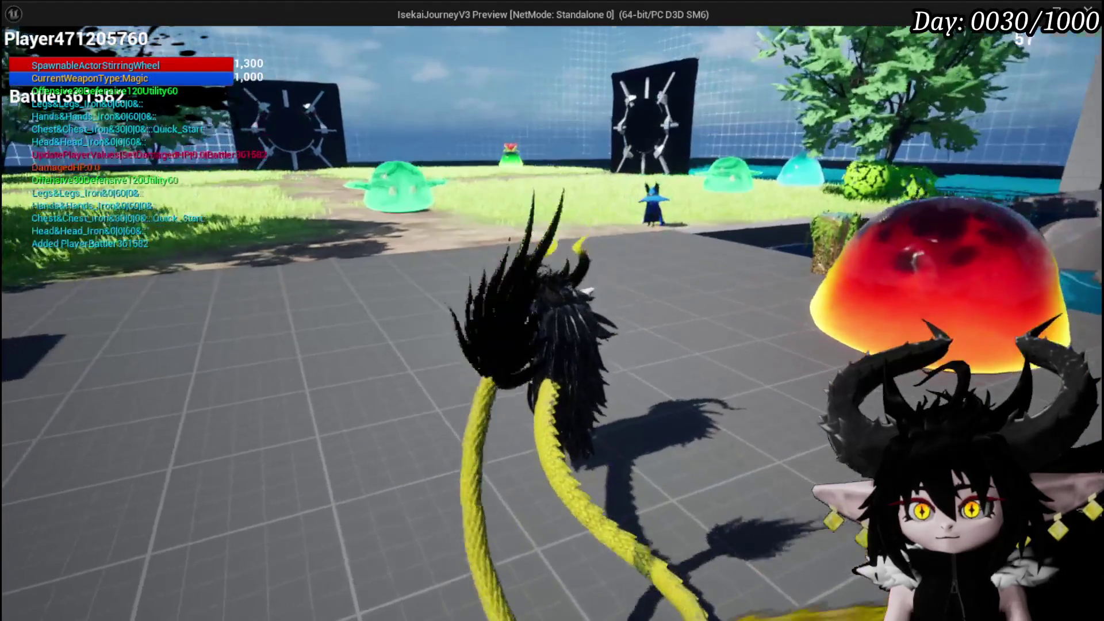
{"action": "key", "text": "Escape"}
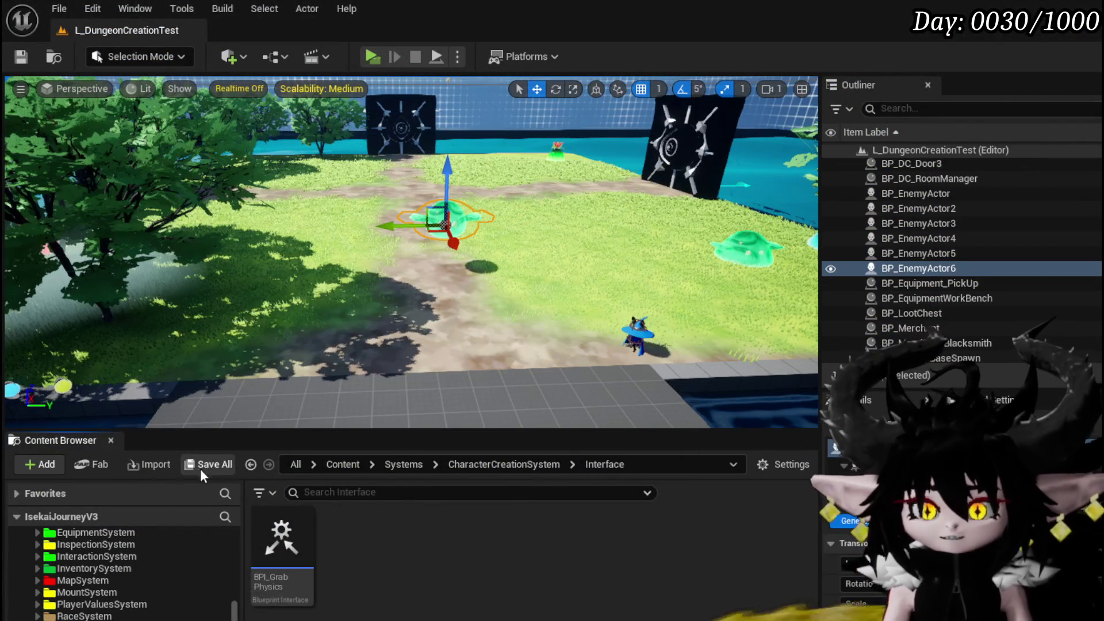
{"action": "key", "text": "alt+Tab"}
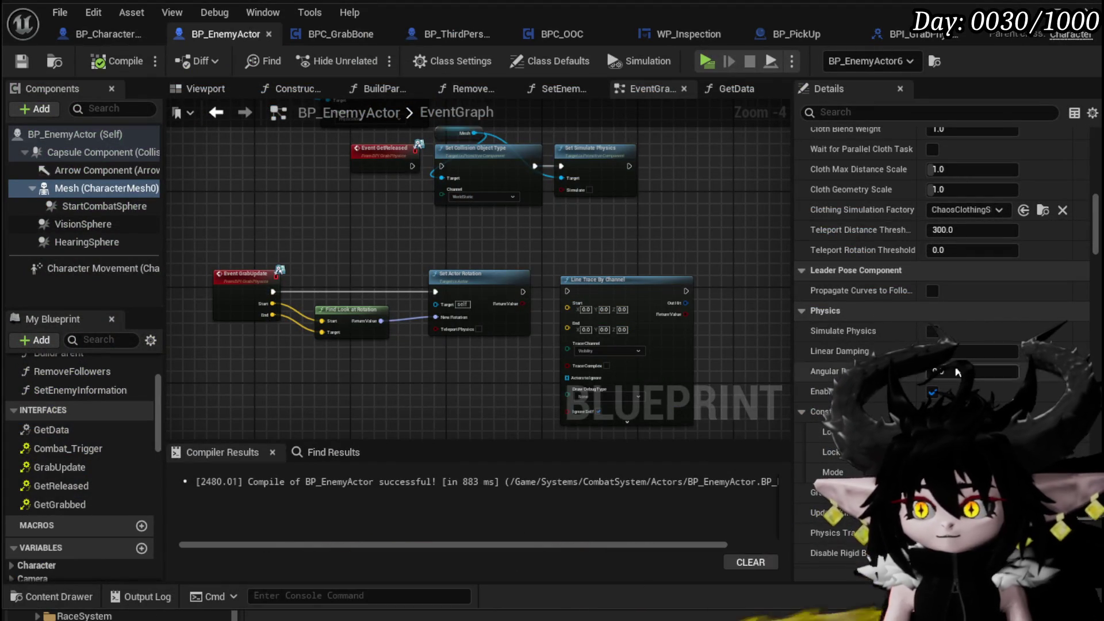
Re-enable Simulate Physics on the Mesh and save BP_EnemyActor
{"action": "left_click", "coordinate": [19, 62]}
{"action": "scroll", "coordinate": [598, 177], "scroll_direction": "down", "scroll_amount": 6}
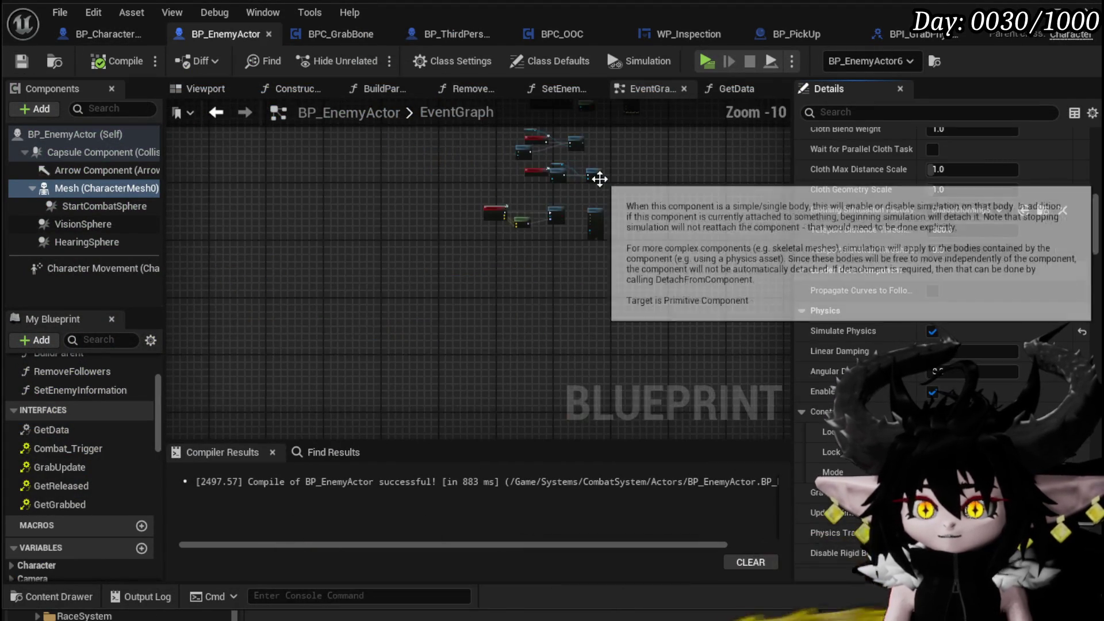
{"action": "scroll", "coordinate": [355, 188], "scroll_direction": "up", "scroll_amount": 8}
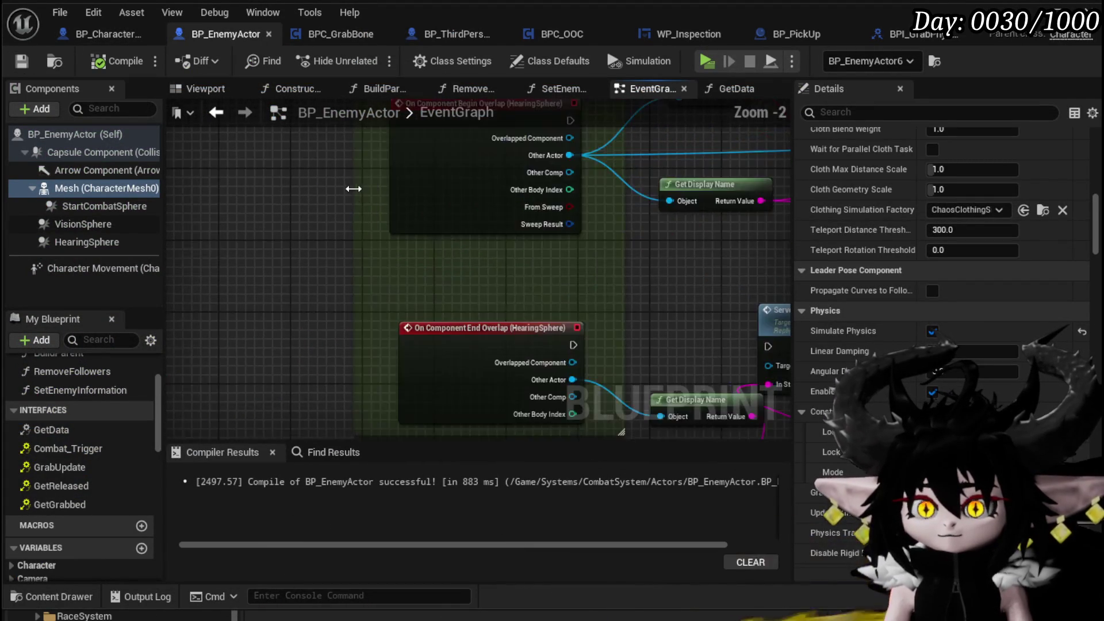
Pan the EventGraph from the HearingSphere overlap nodes through Play Montage to Server Start Encounter
{"action": "left_click_drag", "start_coordinate": [352, 187], "coordinate": [289, 309]}
{"action": "scroll", "coordinate": [326, 217], "scroll_direction": "down", "scroll_amount": 5}
{"action": "mouse_move", "coordinate": [327, 217]}
{"action": "left_mouse_down"}
{"action": "mouse_move", "coordinate": [439, 381]}
{"action": "mouse_move", "coordinate": [448, 263]}
{"action": "left_mouse_up"}
{"action": "scroll", "coordinate": [467, 212], "scroll_direction": "up", "scroll_amount": 4}
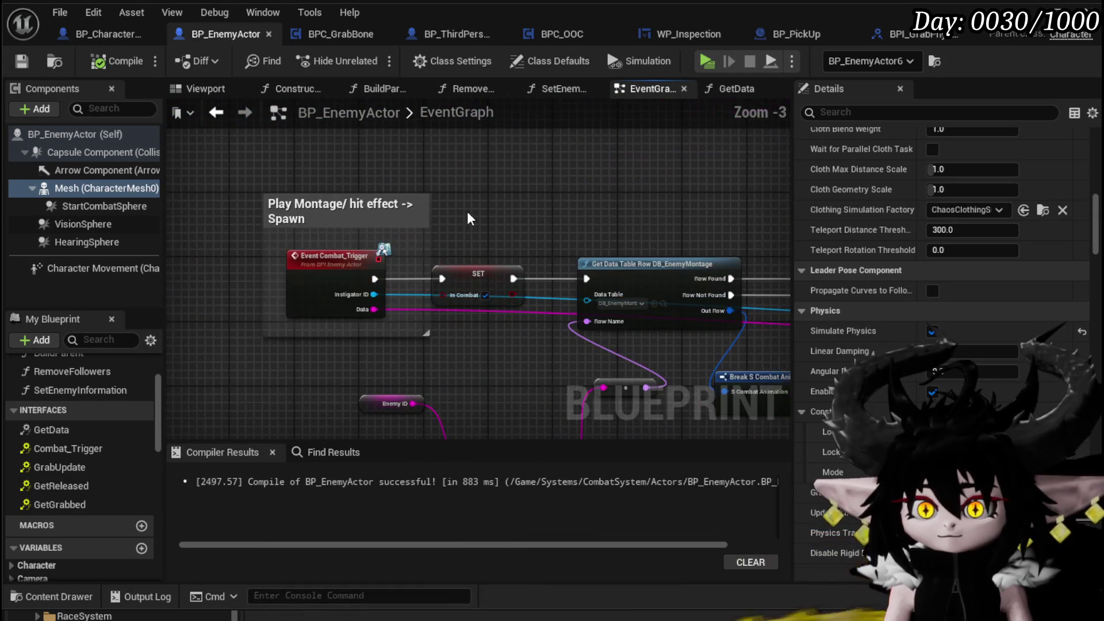
{"action": "left_click_drag", "start_coordinate": [687, 226], "coordinate": [280, 175]}
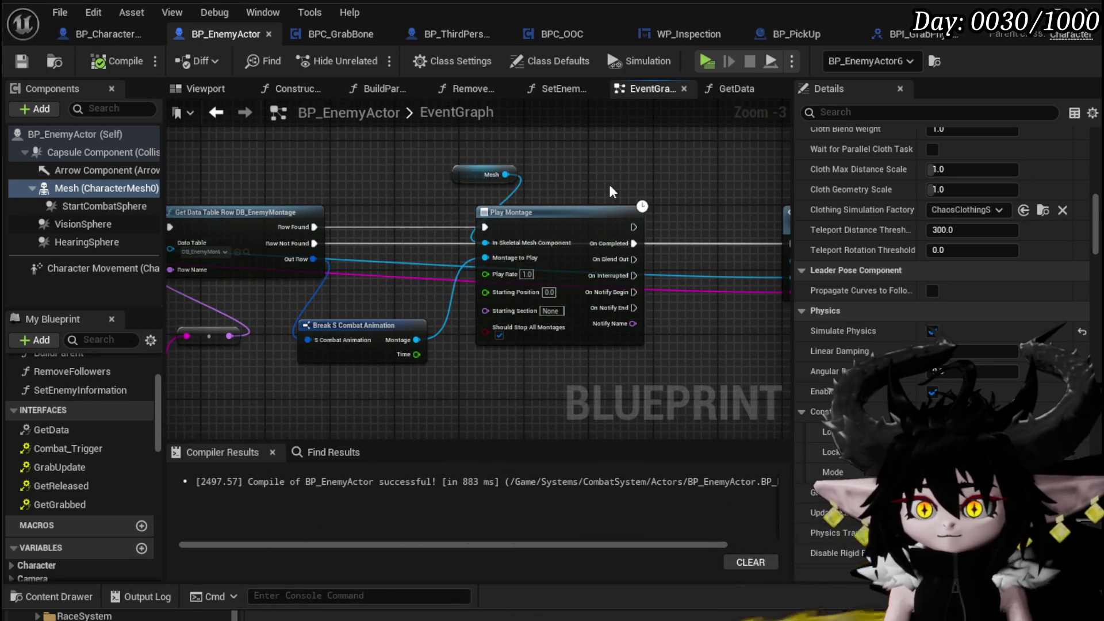
{"action": "left_click_drag", "start_coordinate": [608, 182], "coordinate": [170, 195]}
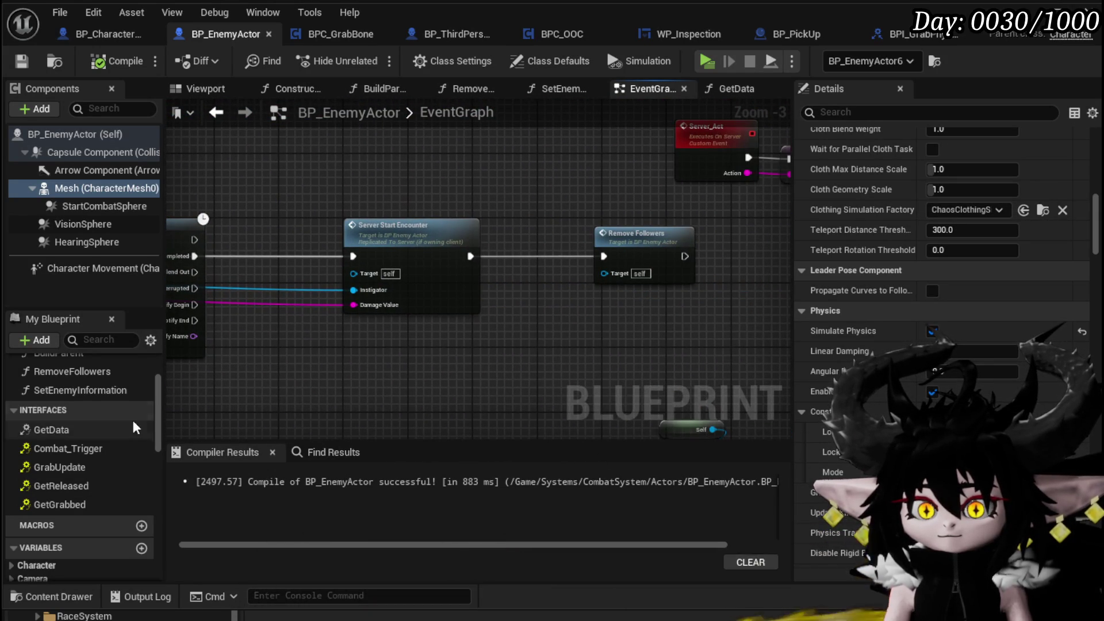
{"action": "scroll", "coordinate": [116, 412], "scroll_direction": "up", "scroll_amount": 2}
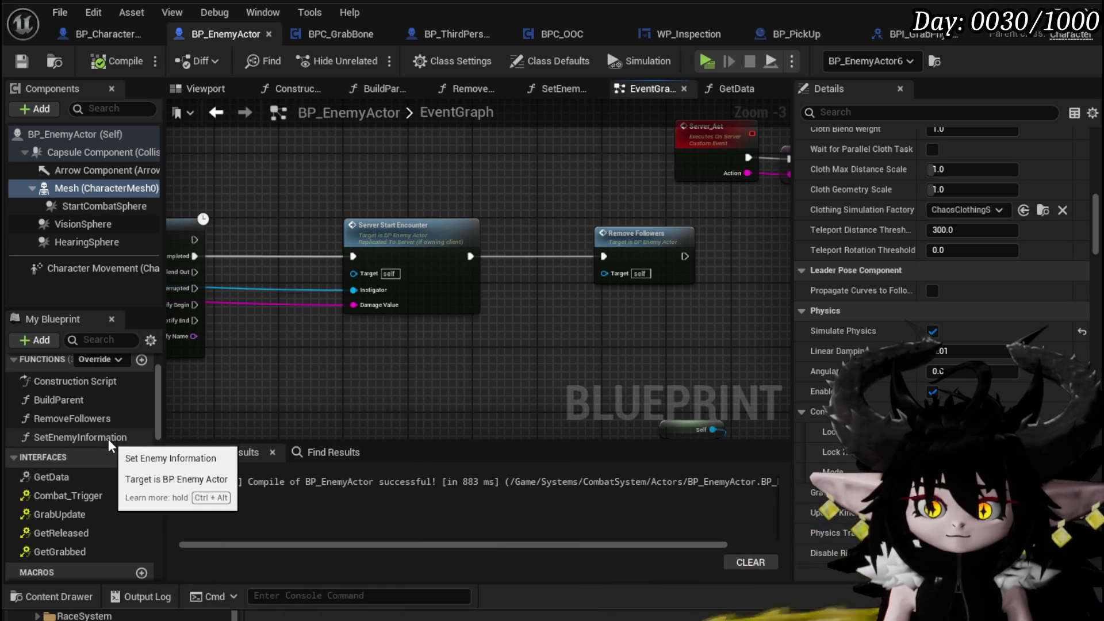
Search references for 'Followers', inspect the RemoveFollowers function, and return to the EventGraph
{"action": "left_click", "coordinate": [326, 453]}
{"action": "left_click", "coordinate": [310, 476]}
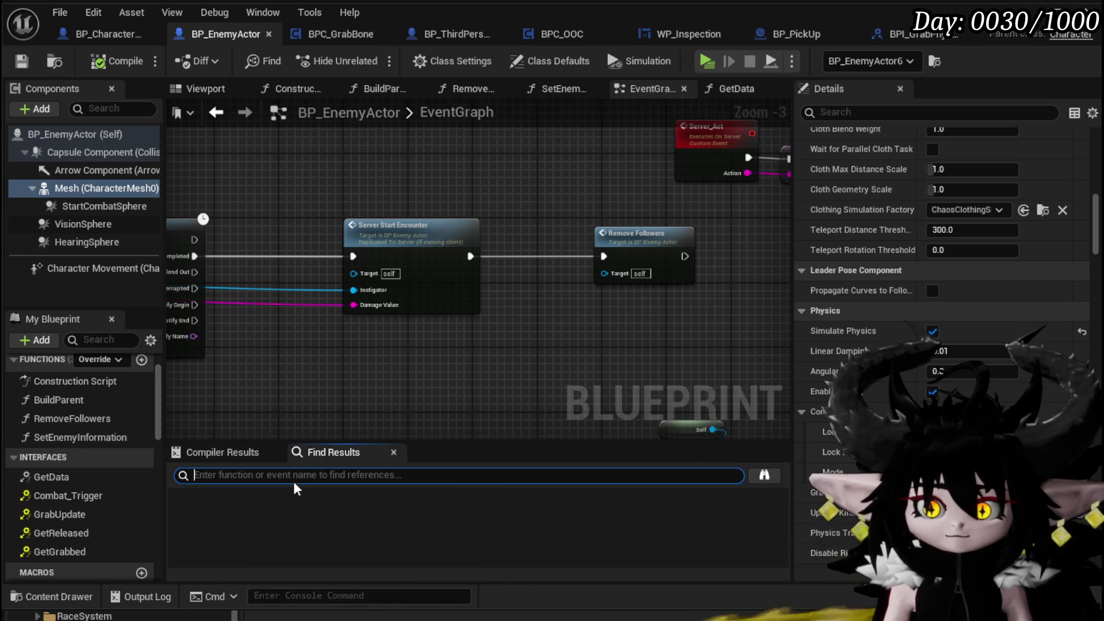
{"action": "type", "text": "Fol"}
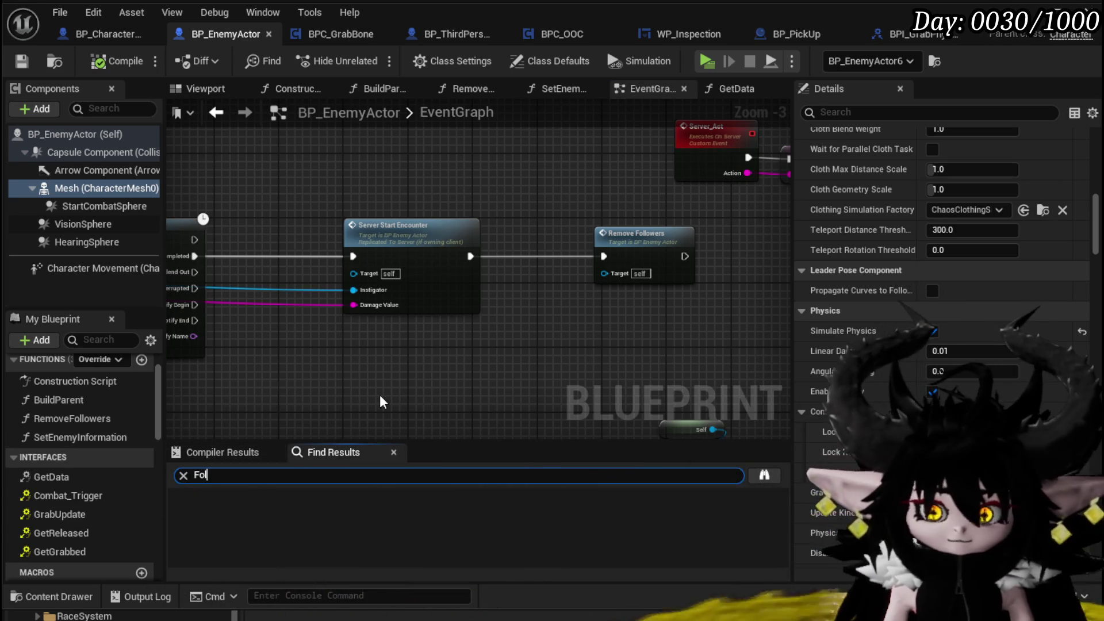
{"action": "type", "text": "lowers"}
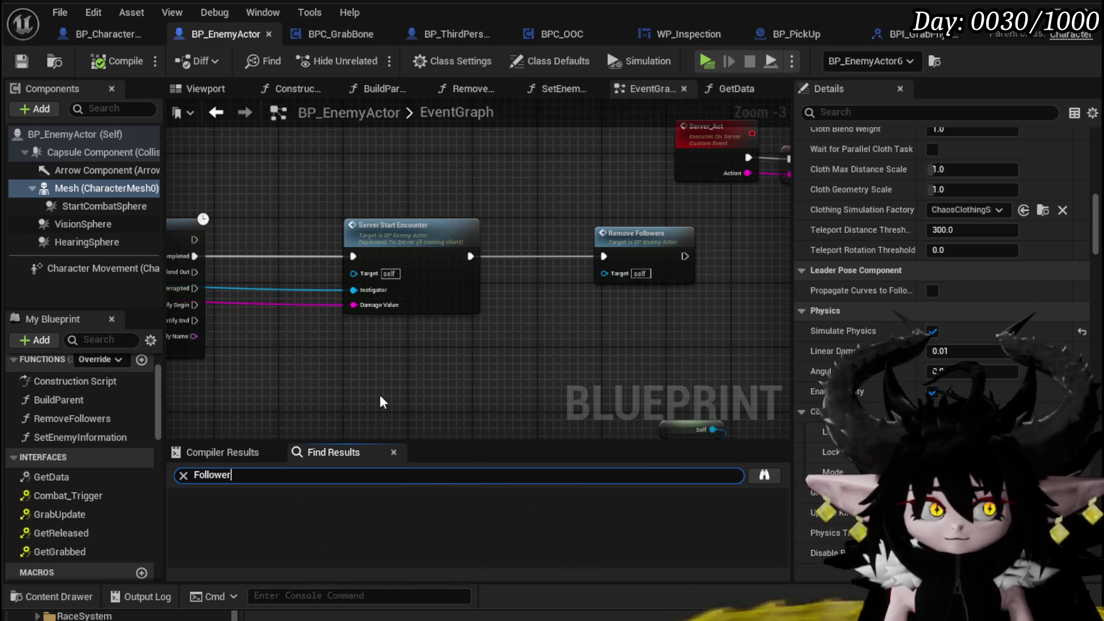
{"action": "key", "text": "Return"}
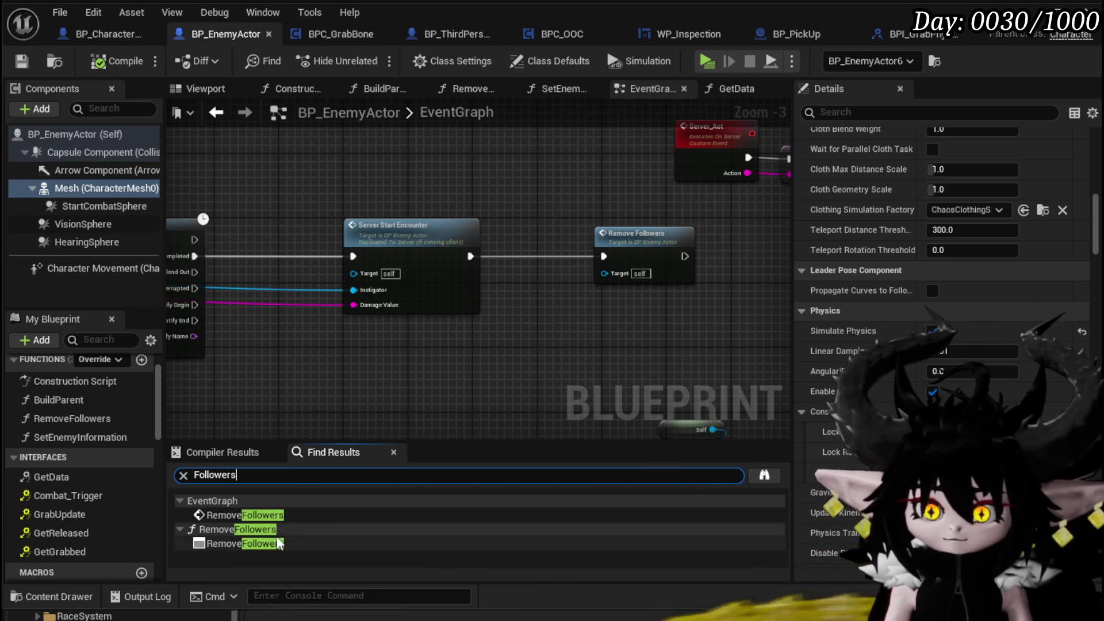
{"action": "left_click", "coordinate": [263, 516]}
{"action": "left_click", "coordinate": [251, 541]}
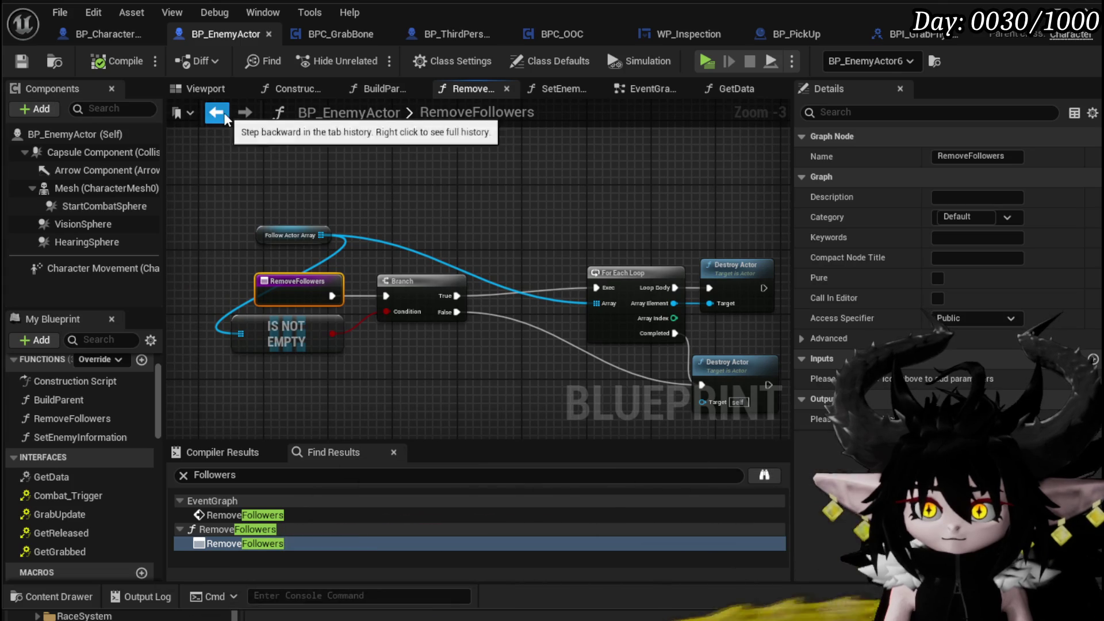
{"action": "left_click", "coordinate": [216, 112]}
Re-centre the EventGraph on the encounter nodes and select the Server Act node
{"action": "scroll", "coordinate": [499, 260], "scroll_direction": "up", "scroll_amount": 3}
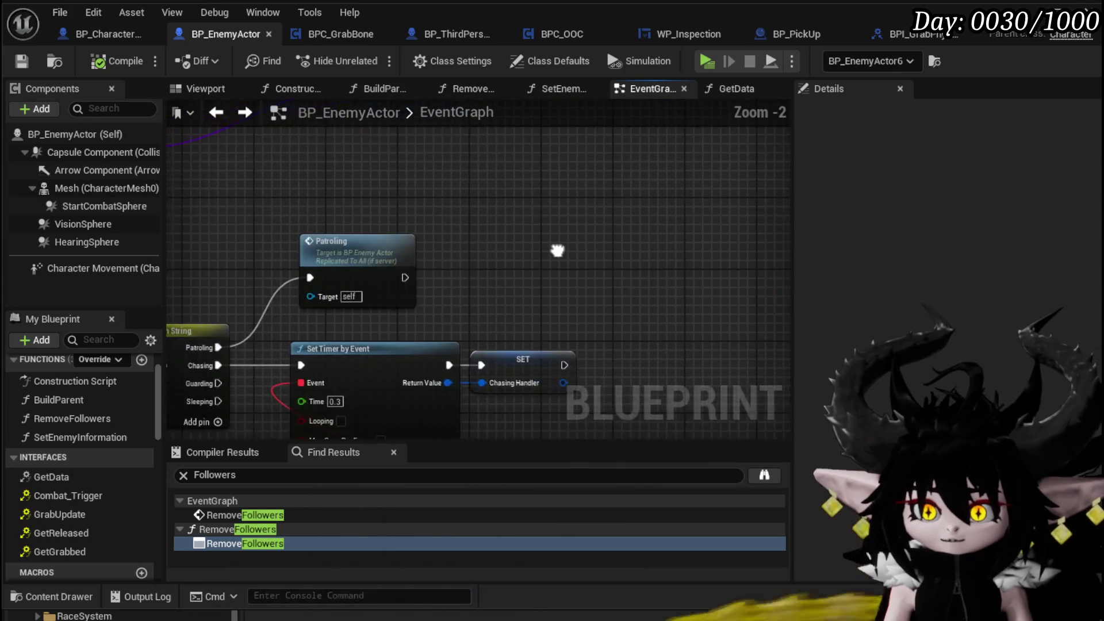
{"action": "scroll", "coordinate": [530, 303], "scroll_direction": "down", "scroll_amount": 2}
{"action": "scroll", "coordinate": [489, 299], "scroll_direction": "up", "scroll_amount": 3}
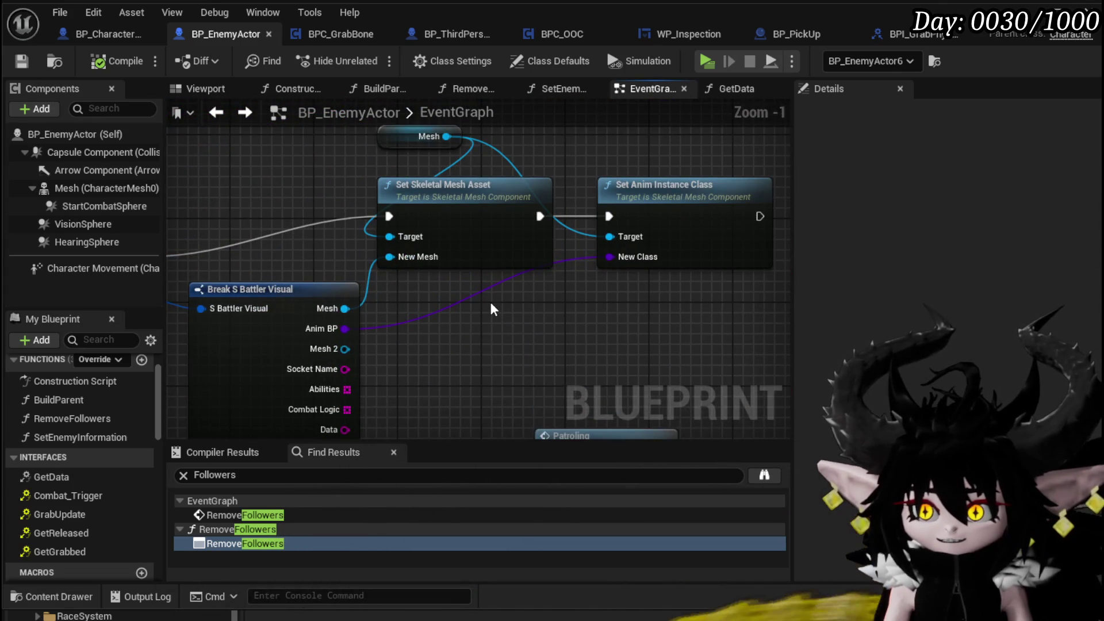
{"action": "scroll", "coordinate": [491, 302], "scroll_direction": "down", "scroll_amount": 3}
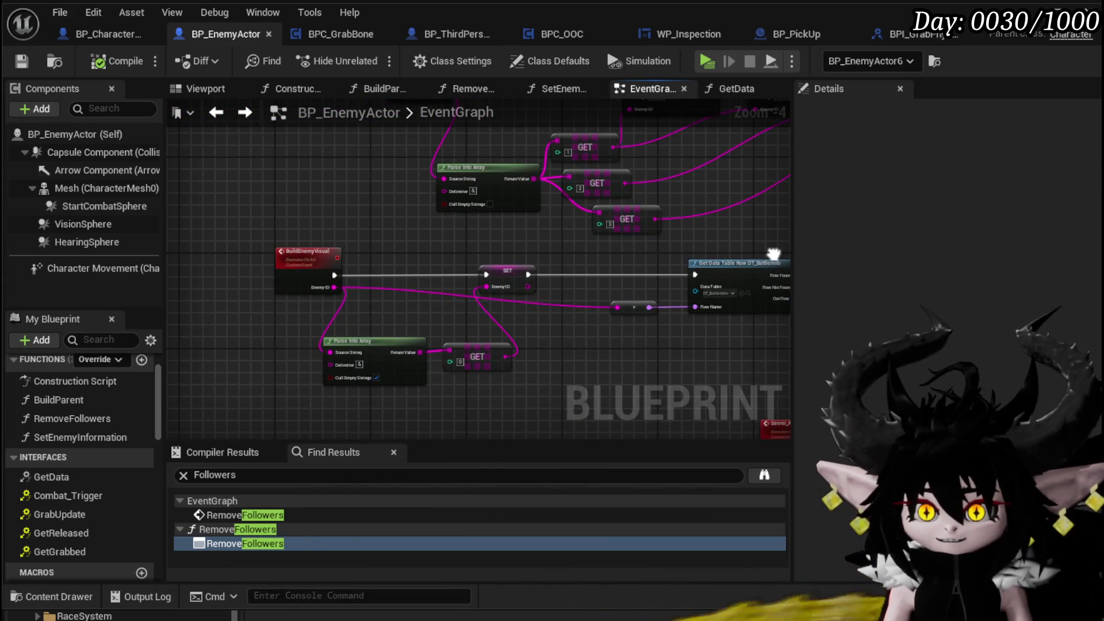
{"action": "scroll", "coordinate": [381, 291], "scroll_direction": "up", "scroll_amount": 2}
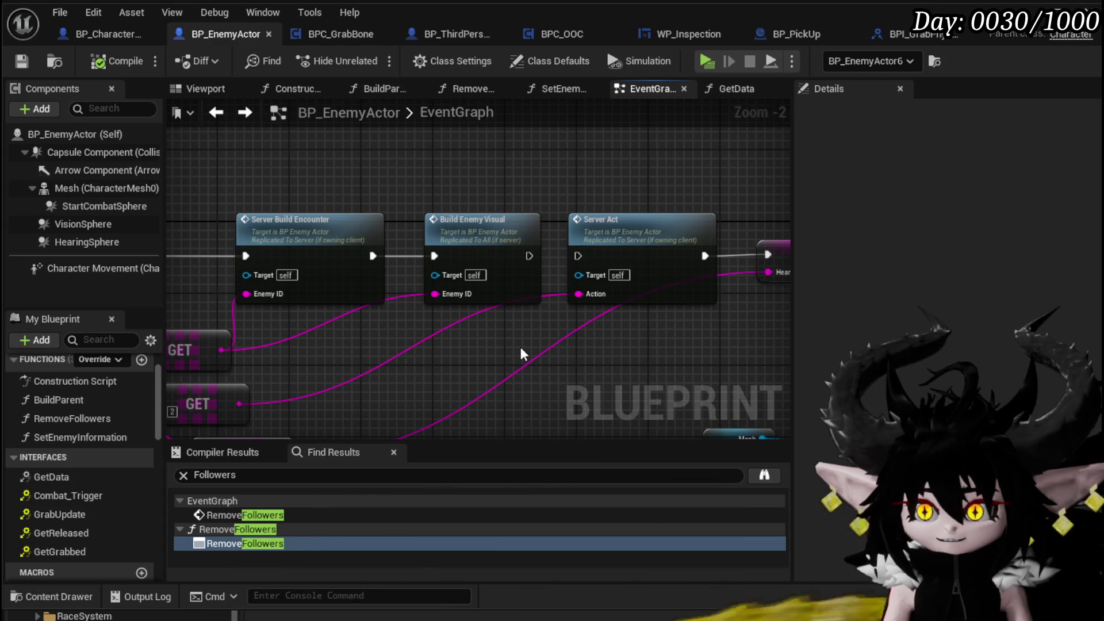
{"action": "scroll", "coordinate": [520, 347], "scroll_direction": "down", "scroll_amount": 2}
{"action": "mouse_move", "coordinate": [406, 351]}
{"action": "left_mouse_down"}
{"action": "mouse_move", "coordinate": [395, 424]}
{"action": "mouse_move", "coordinate": [372, 389]}
{"action": "mouse_move", "coordinate": [328, 208]}
{"action": "left_mouse_up"}
{"action": "left_click", "coordinate": [327, 209]}
Move Build Parent and its Enemy Battler Info ID getter right, just before Patroling
{"action": "scroll", "coordinate": [431, 282], "scroll_direction": "down", "scroll_amount": 3}
{"action": "scroll", "coordinate": [437, 270], "scroll_direction": "down", "scroll_amount": 5}
{"action": "scroll", "coordinate": [418, 286], "scroll_direction": "up", "scroll_amount": 3}
{"action": "scroll", "coordinate": [418, 288], "scroll_direction": "up", "scroll_amount": 6}
{"action": "mouse_move", "coordinate": [426, 291]}
{"action": "left_mouse_down"}
{"action": "mouse_move", "coordinate": [448, 351]}
{"action": "mouse_move", "coordinate": [329, 337]}
{"action": "left_mouse_up"}
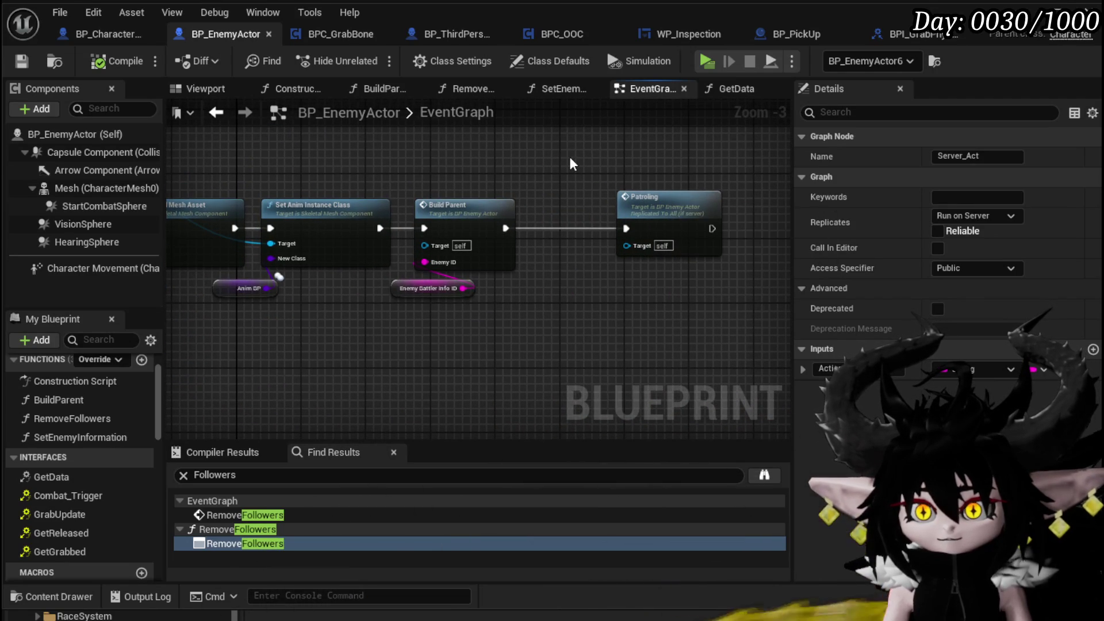
{"action": "left_click_drag", "start_coordinate": [551, 167], "coordinate": [475, 312]}
{"action": "left_click_drag", "start_coordinate": [436, 215], "coordinate": [517, 216]}
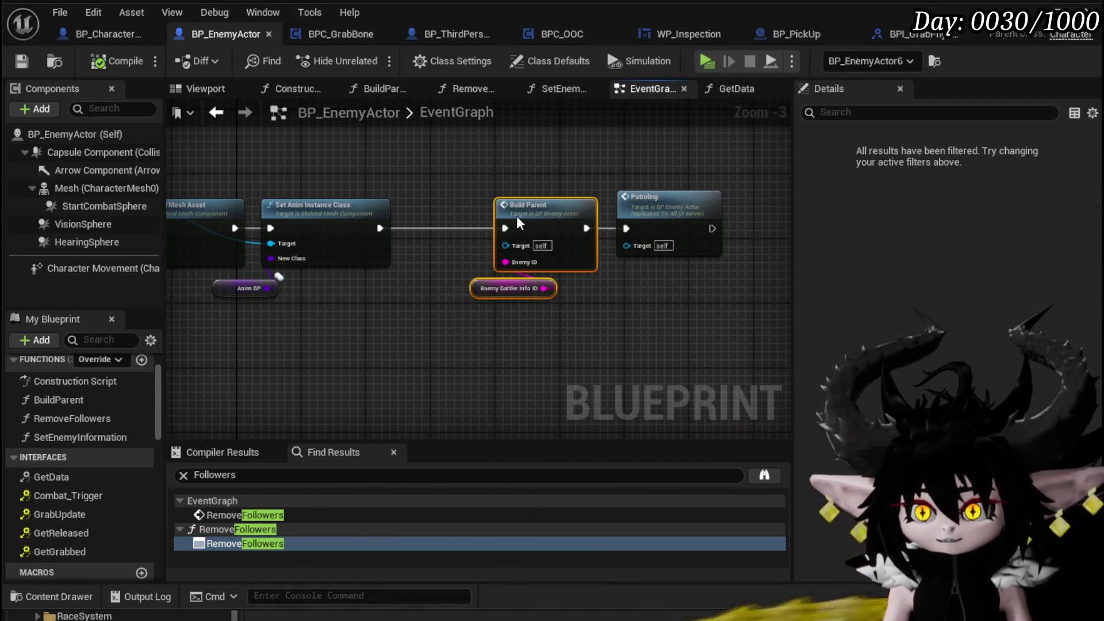
{"action": "left_click", "coordinate": [441, 200]}
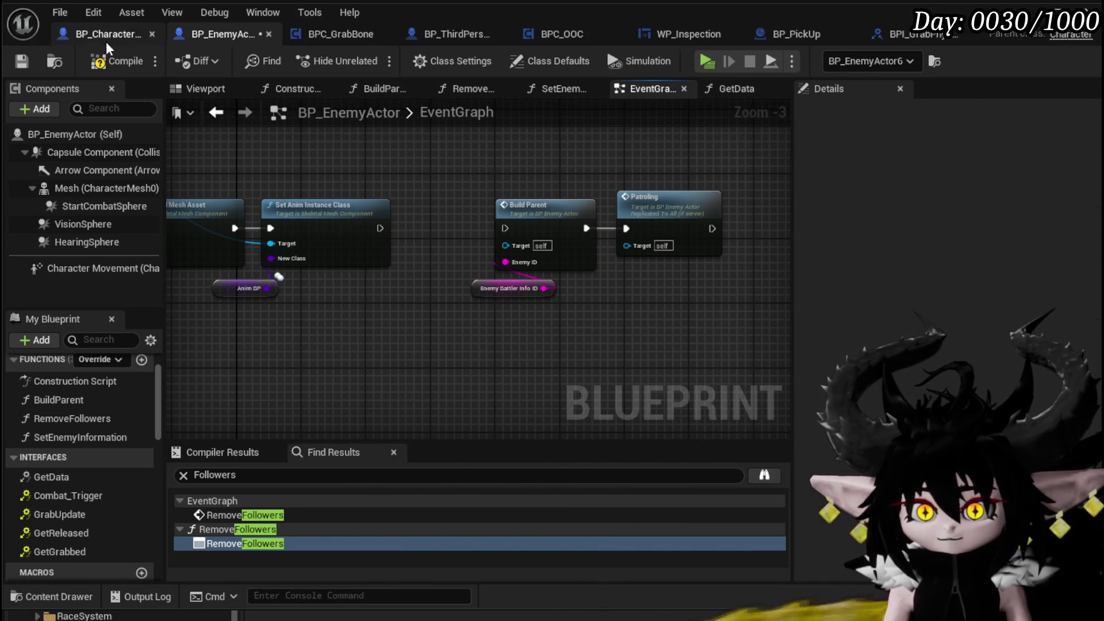
Compile and save BP_EnemyActor, then play-test running at the slimes and stop
{"action": "left_click", "coordinate": [24, 57]}
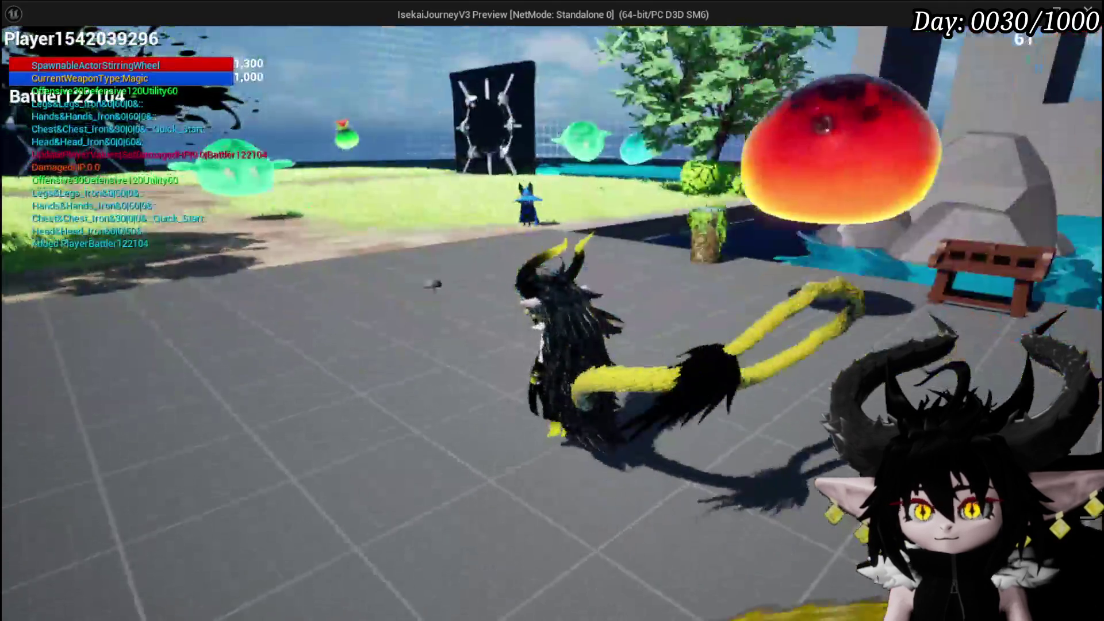
{"action": "key", "text": "w"}
{"action": "key", "text": "w"}
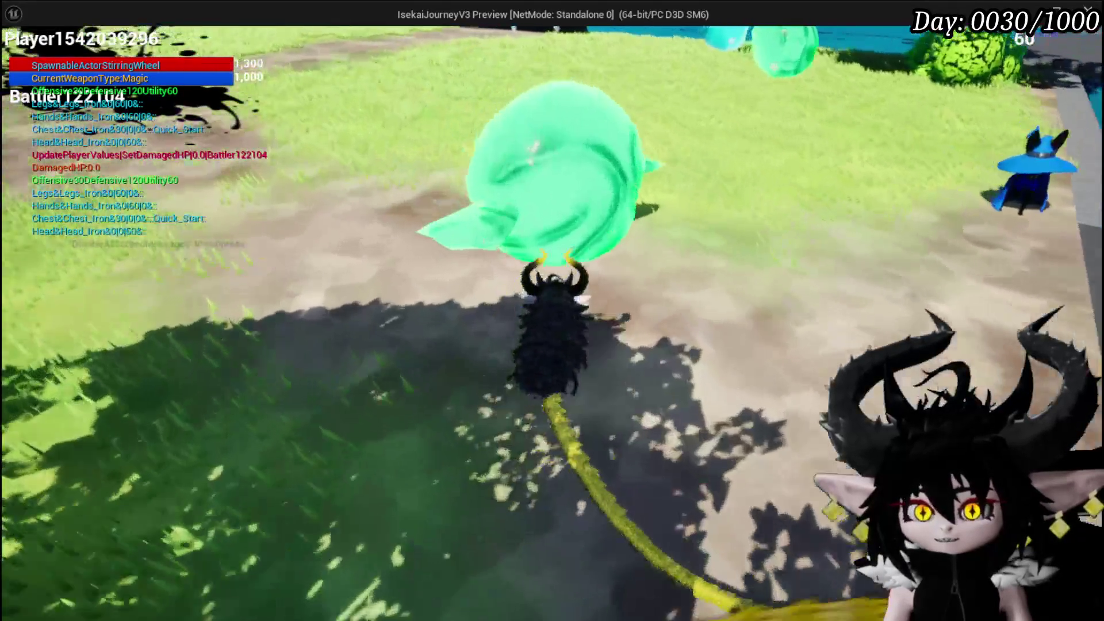
{"action": "key", "text": "w"}
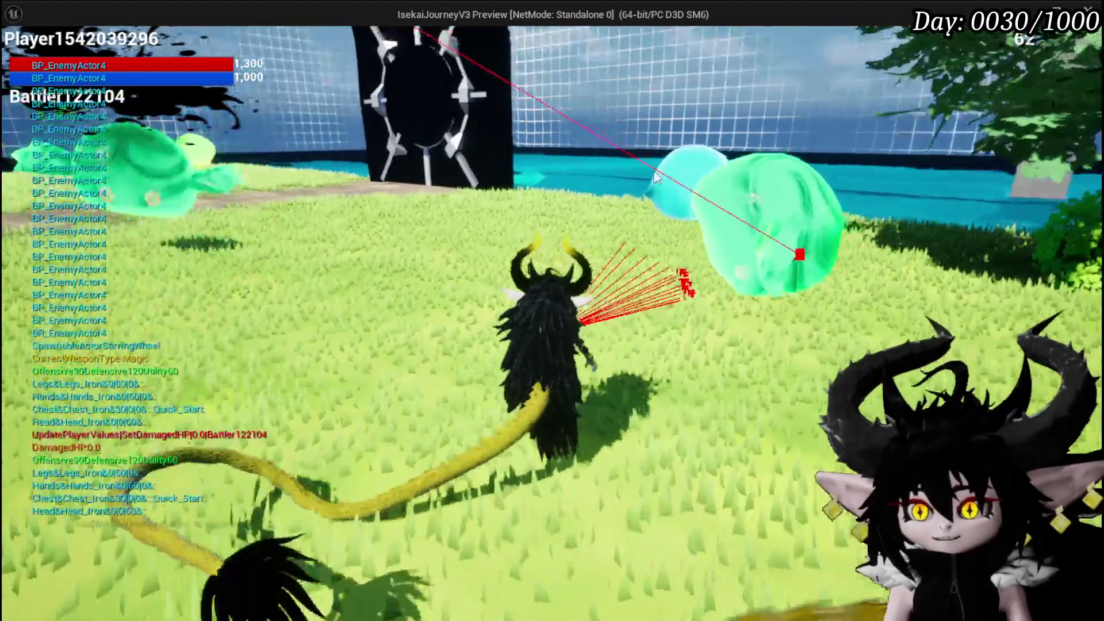
{"action": "key", "text": "alt+Tab"}
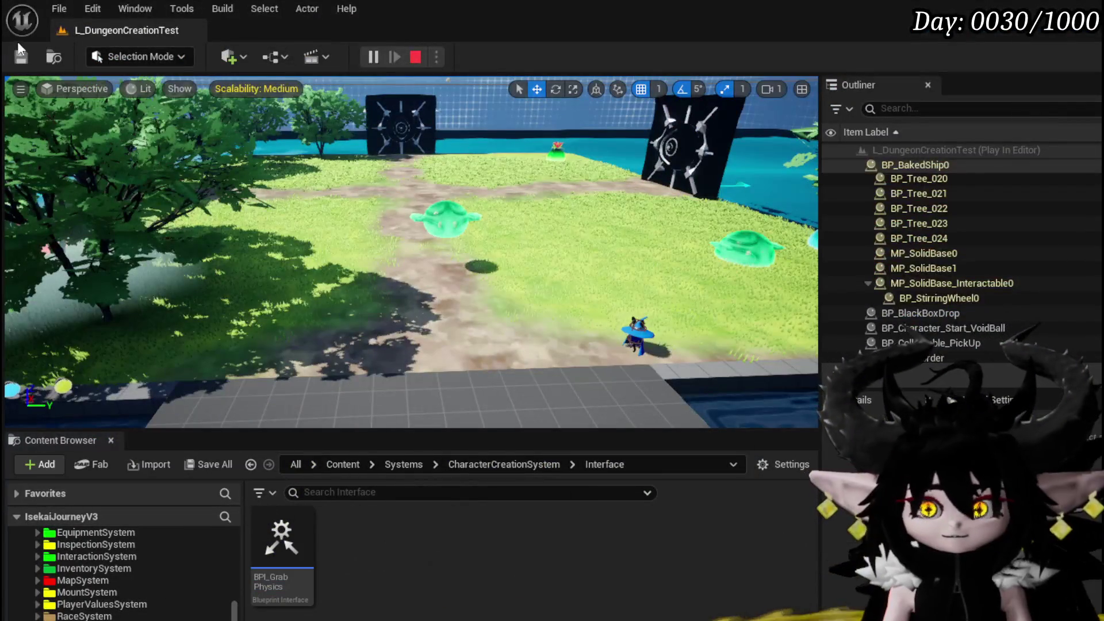
{"action": "key", "text": "Escape"}
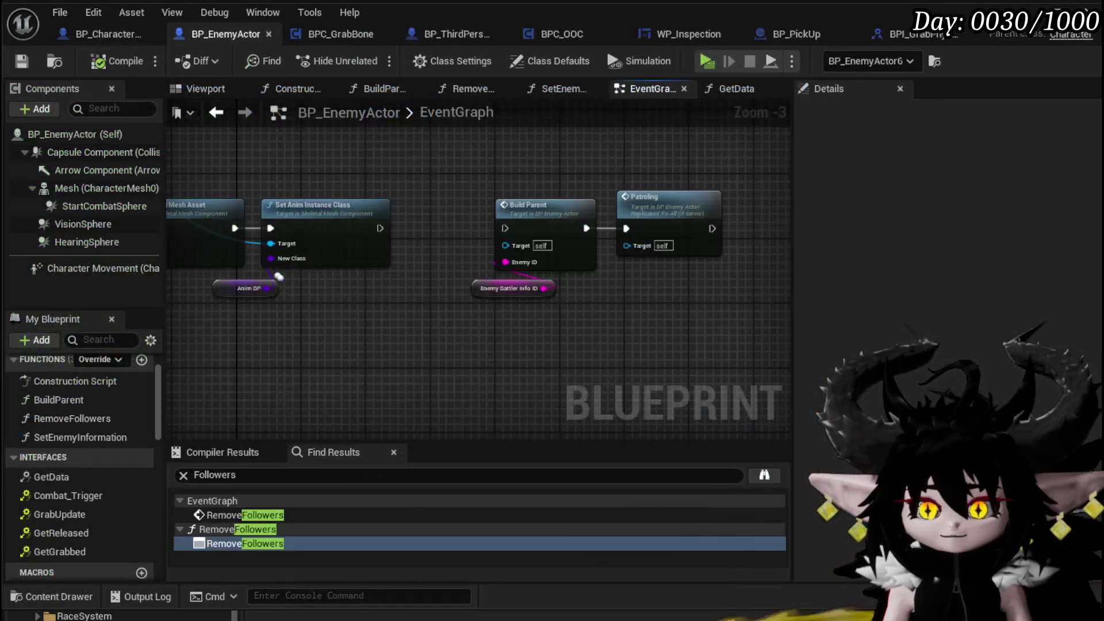
Inspect the Build Parent function graph's spawn nodes, then return to the EventGraph
{"action": "double_click", "coordinate": [527, 235]}
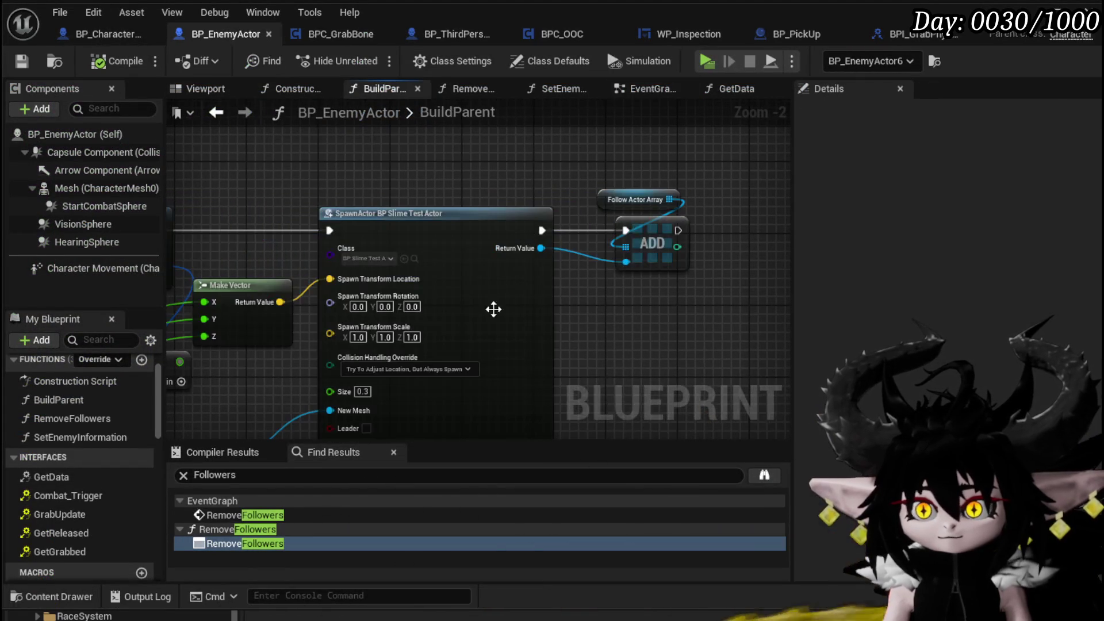
{"action": "scroll", "coordinate": [598, 374], "scroll_direction": "down", "scroll_amount": 2}
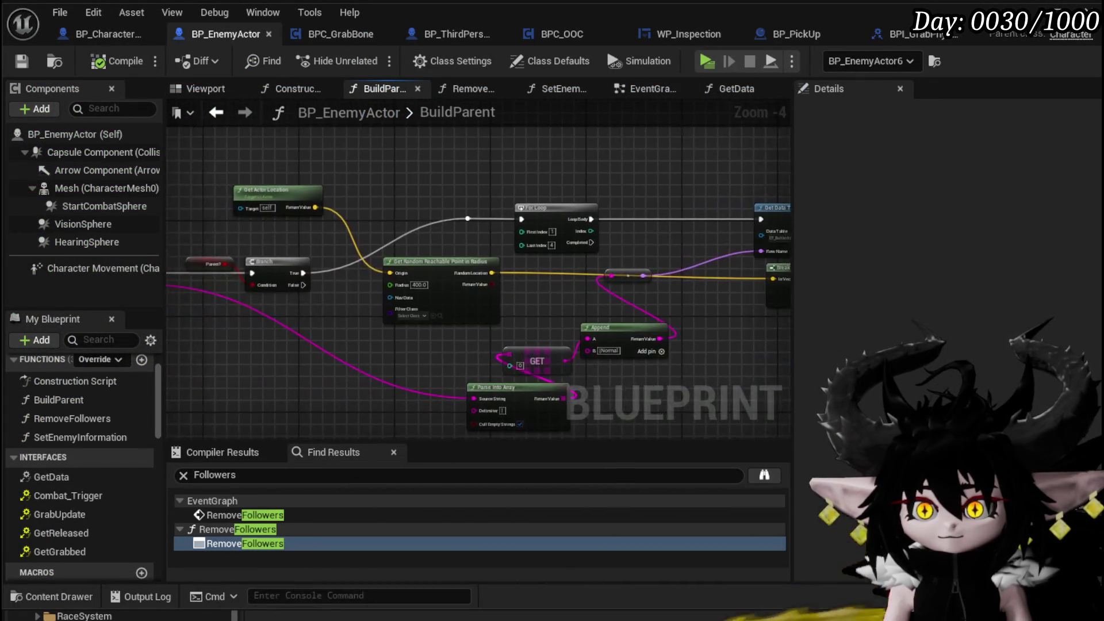
{"action": "mouse_move", "coordinate": [776, 304]}
{"action": "left_mouse_down"}
{"action": "mouse_move", "coordinate": [575, 278]}
{"action": "mouse_move", "coordinate": [776, 305]}
{"action": "left_mouse_up"}
{"action": "left_click", "coordinate": [216, 112]}
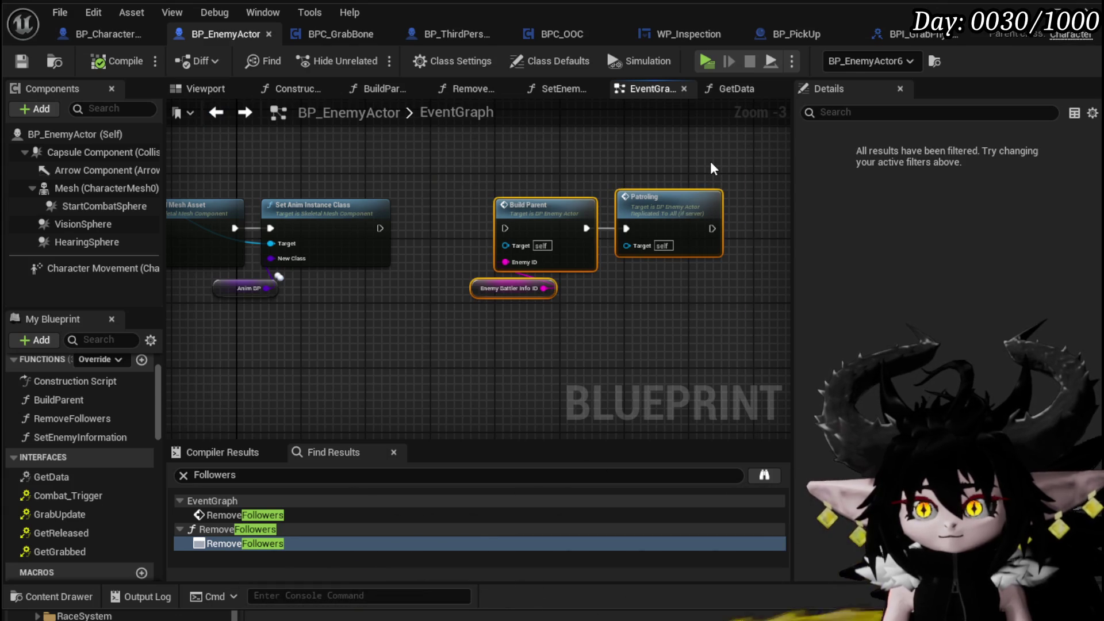
Wrap the Build Parent and Patroling nodes in a comment titled 'SmallActor'
{"action": "type", "text": "c"}
{"action": "type", "text": "Sma"}
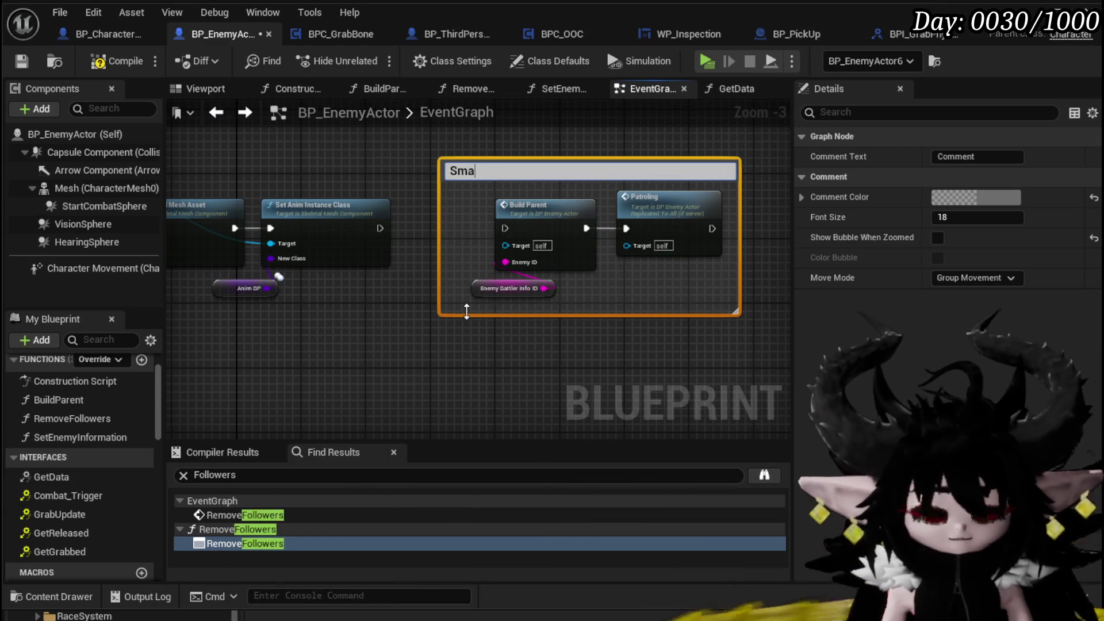
{"action": "key", "text": "Return"}
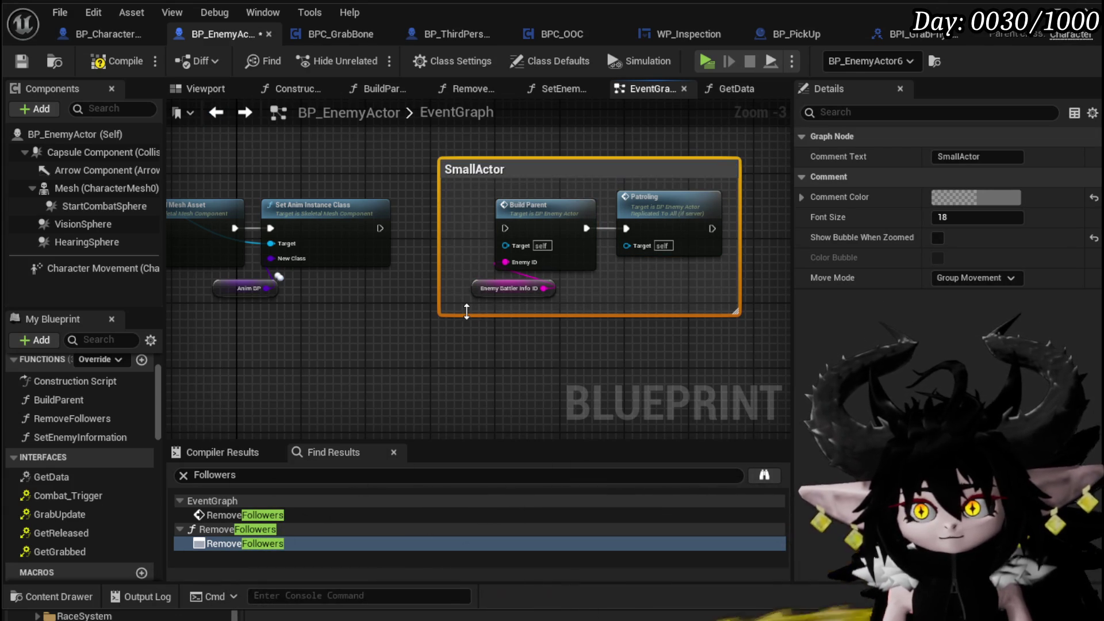
{"action": "left_click", "coordinate": [553, 224]}
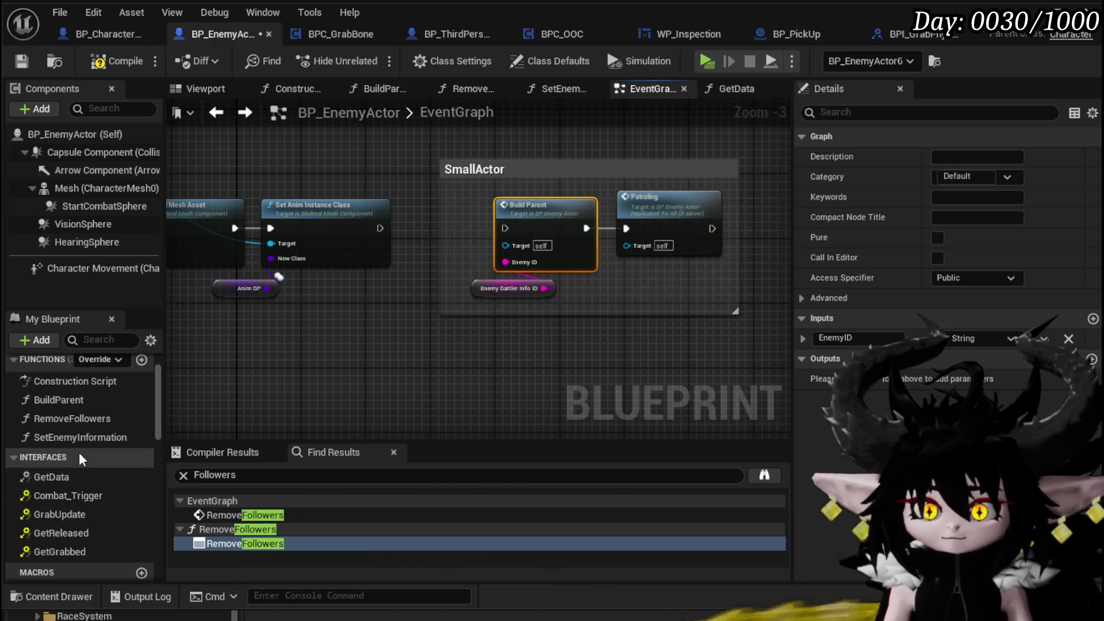
{"action": "scroll", "coordinate": [81, 418], "scroll_direction": "up", "scroll_amount": 1}
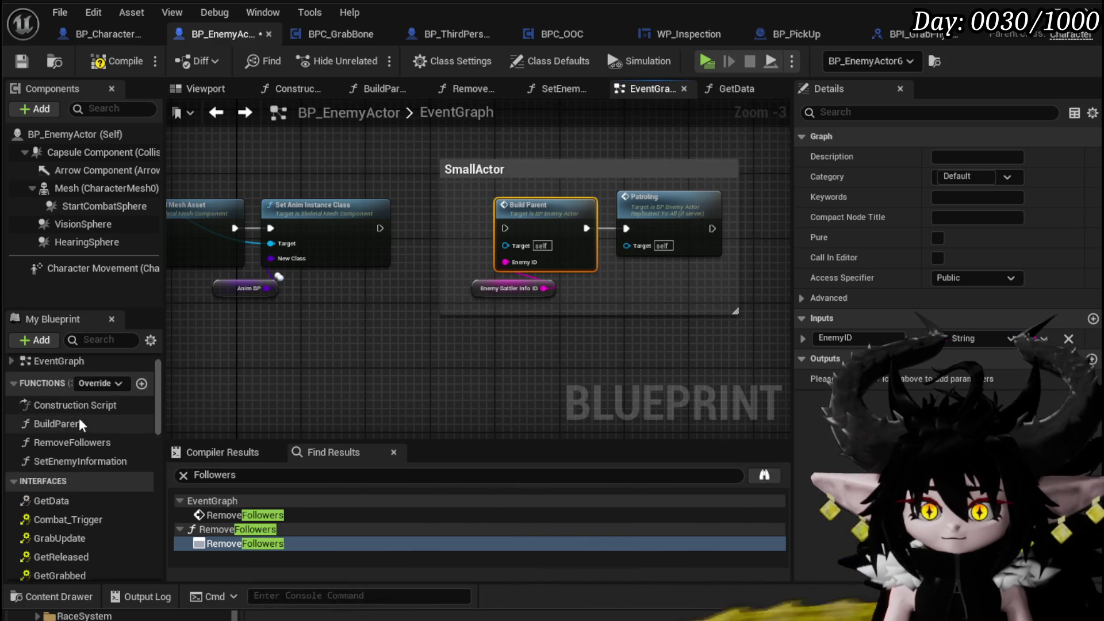
Rename the BuildParent function to BuildFollowers
{"action": "left_click", "coordinate": [67, 426]}
{"action": "right_click", "coordinate": [67, 425]}
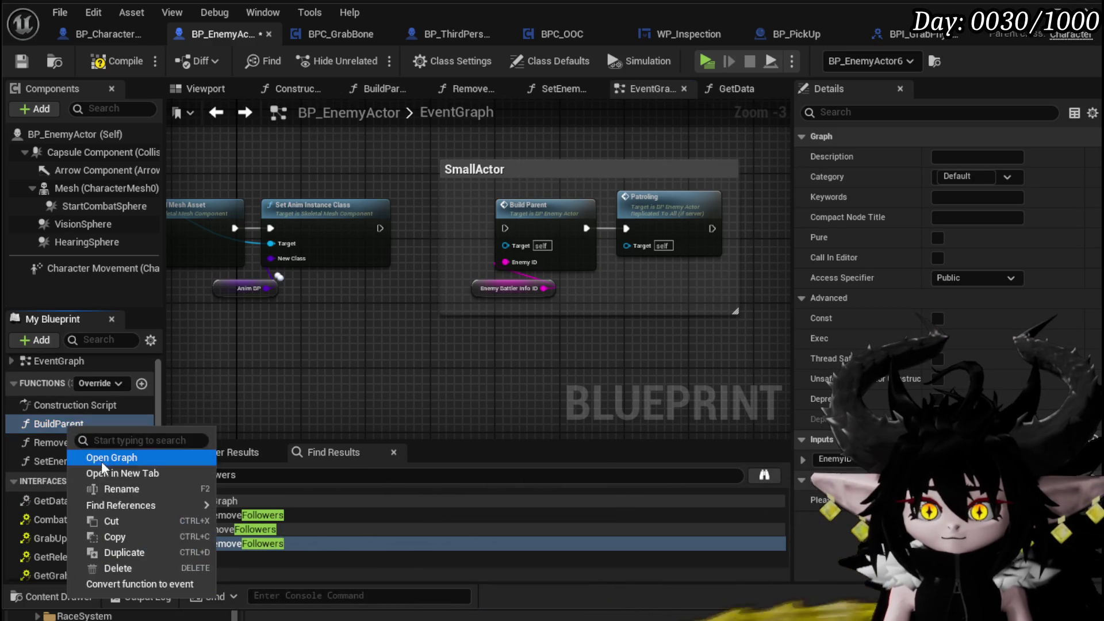
{"action": "left_click", "coordinate": [117, 490]}
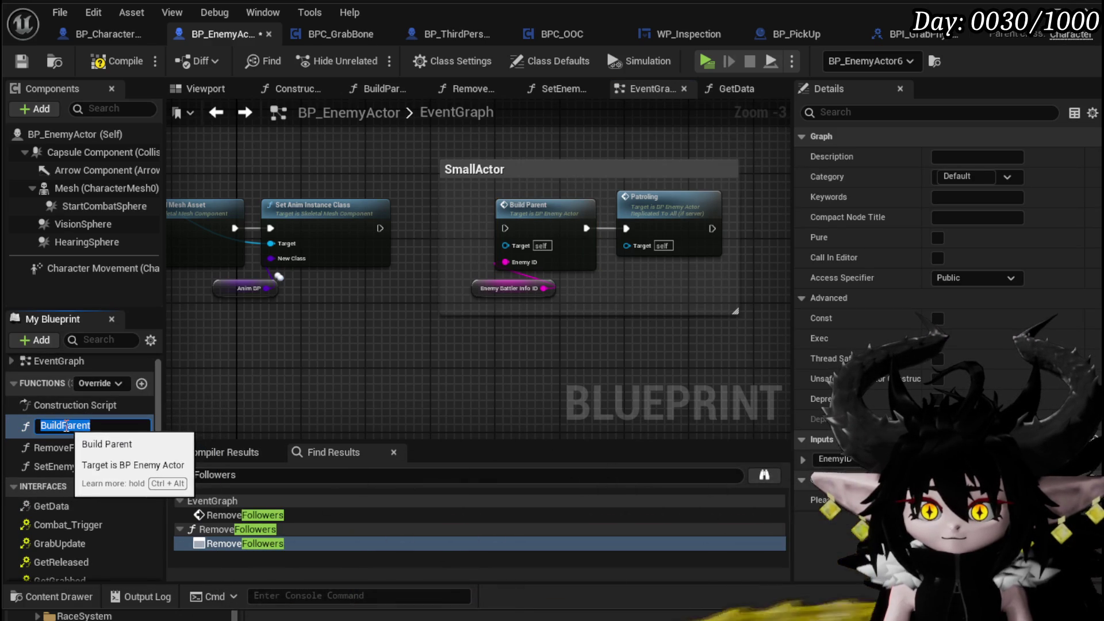
{"action": "left_click_drag", "start_coordinate": [65, 425], "coordinate": [136, 429]}
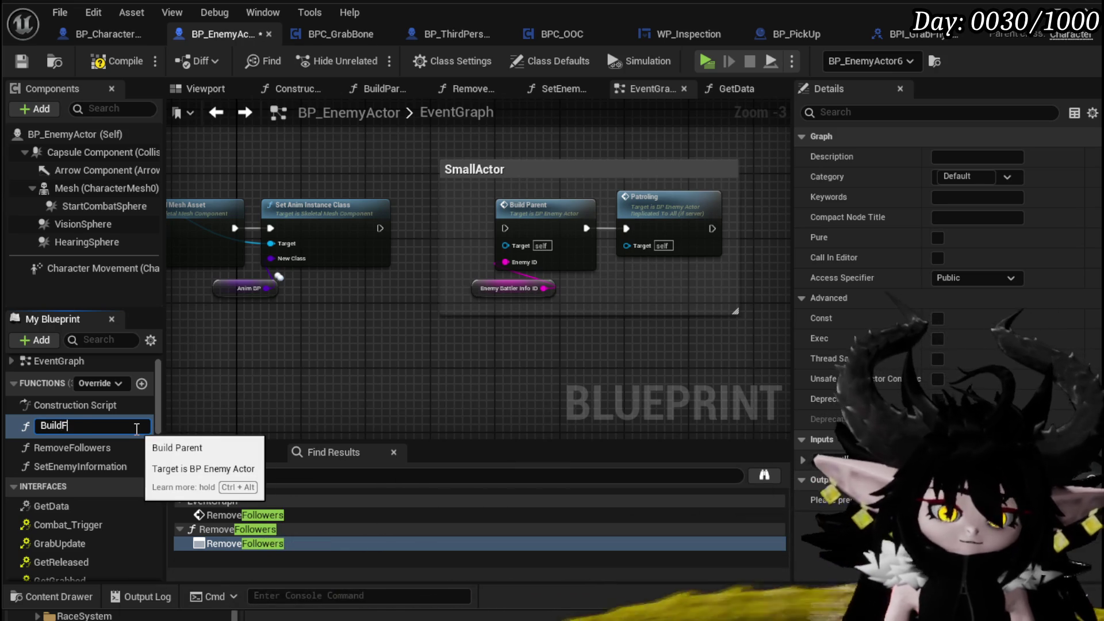
{"action": "type", "text": "ollowers"}
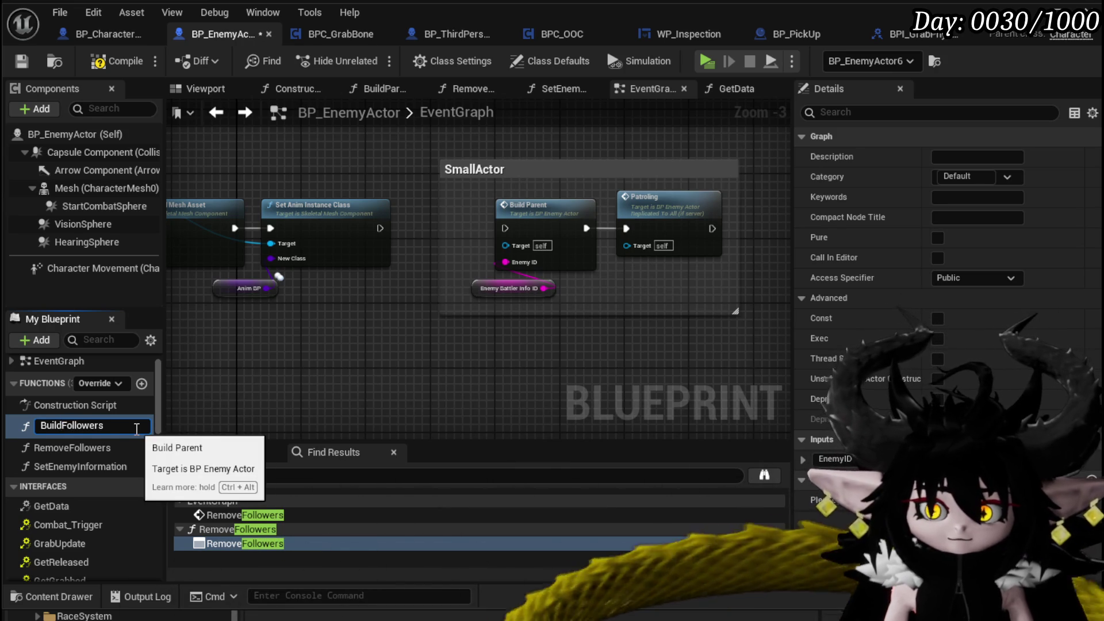
{"action": "key", "text": "Return"}
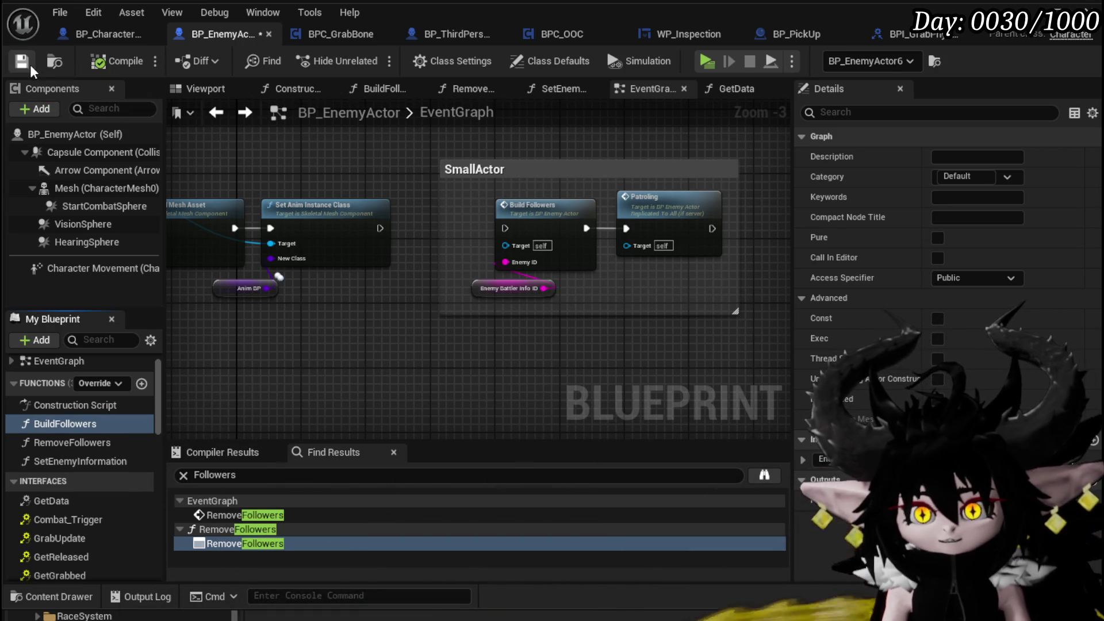
Place the Mesh node beside Set Skeletal Mesh Asset, select both, and save BP_EnemyActor
{"action": "mouse_move", "coordinate": [318, 311]}
{"action": "left_mouse_down"}
{"action": "mouse_move", "coordinate": [553, 325]}
{"action": "mouse_move", "coordinate": [522, 320]}
{"action": "mouse_move", "coordinate": [707, 315]}
{"action": "mouse_move", "coordinate": [413, 311]}
{"action": "left_mouse_up"}
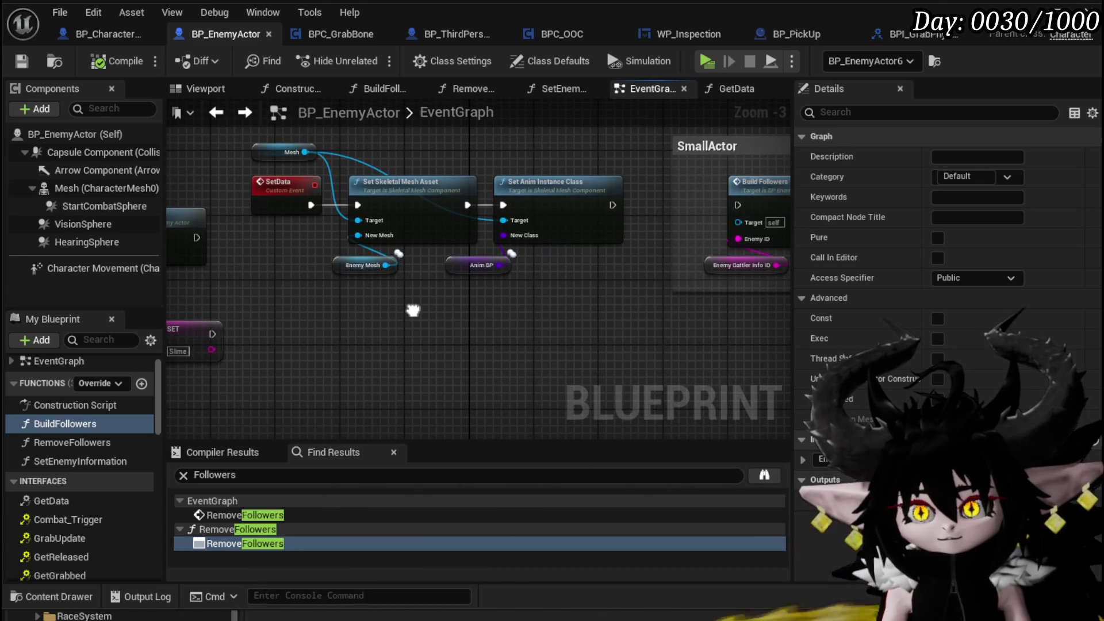
{"action": "scroll", "coordinate": [413, 310], "scroll_direction": "down", "scroll_amount": 2}
{"action": "scroll", "coordinate": [413, 311], "scroll_direction": "up", "scroll_amount": 2}
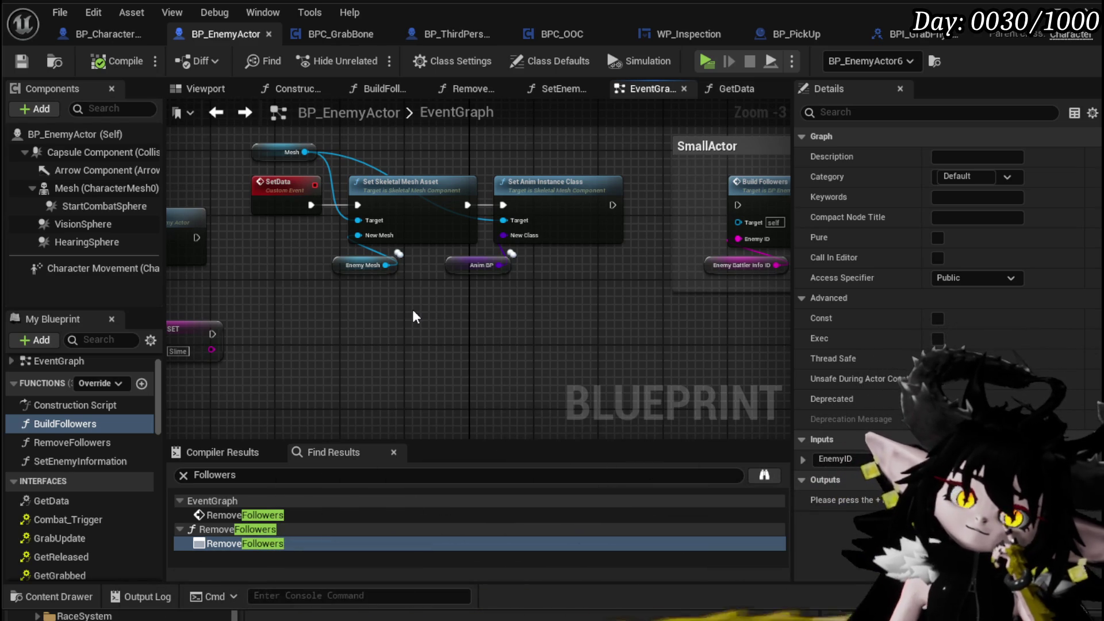
{"action": "left_click_drag", "start_coordinate": [409, 313], "coordinate": [399, 215]}
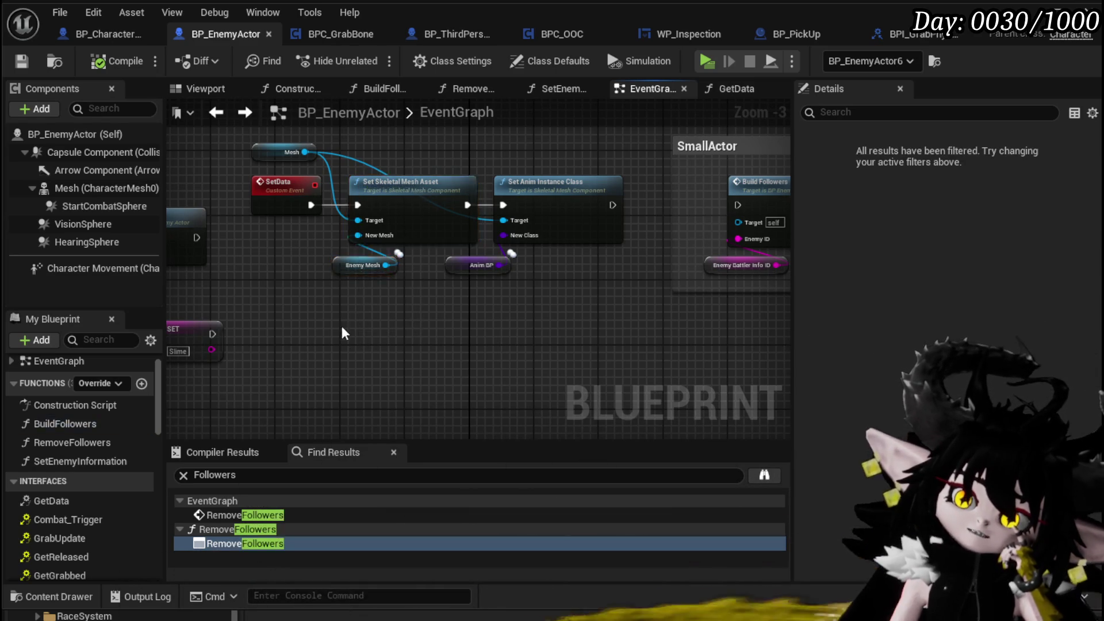
{"action": "left_click", "coordinate": [403, 325]}
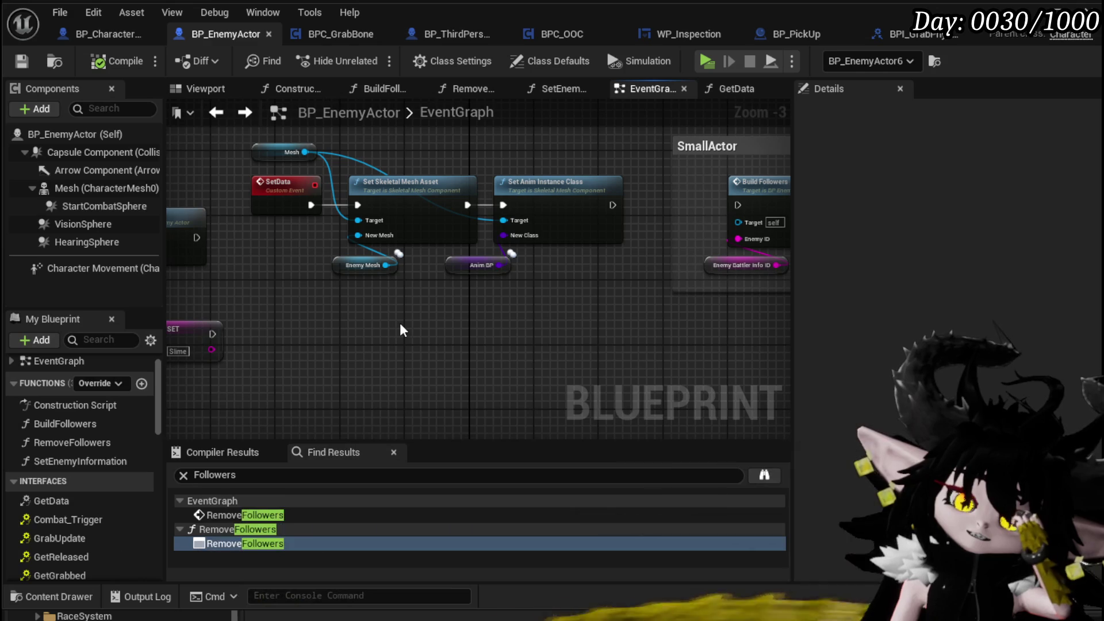
{"action": "left_click_drag", "start_coordinate": [298, 148], "coordinate": [371, 144]}
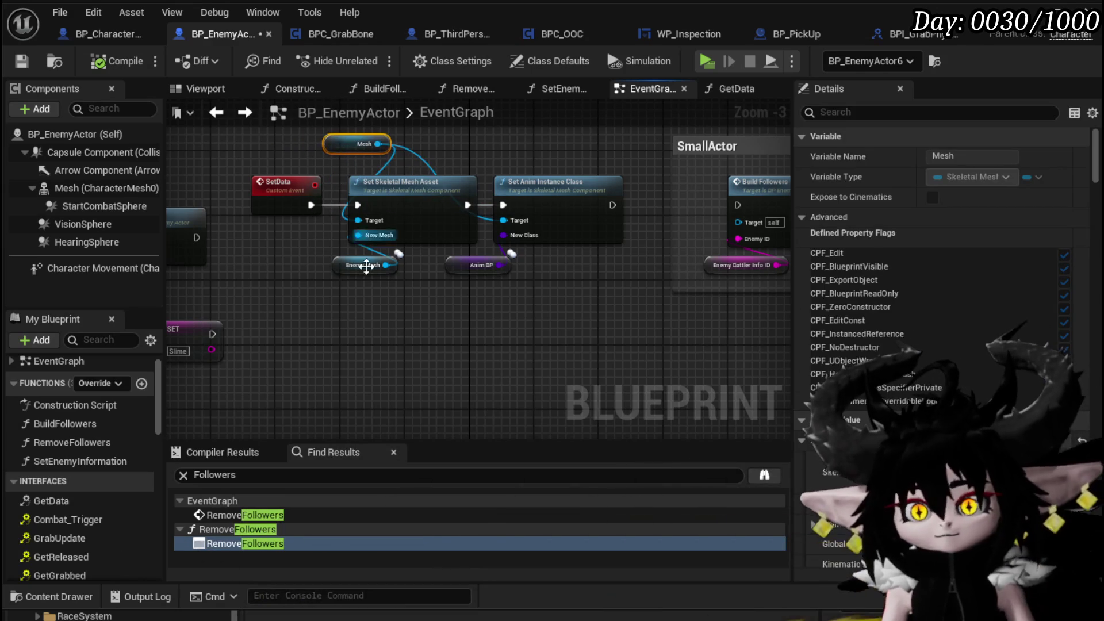
{"action": "left_click_drag", "start_coordinate": [378, 255], "coordinate": [377, 253]}
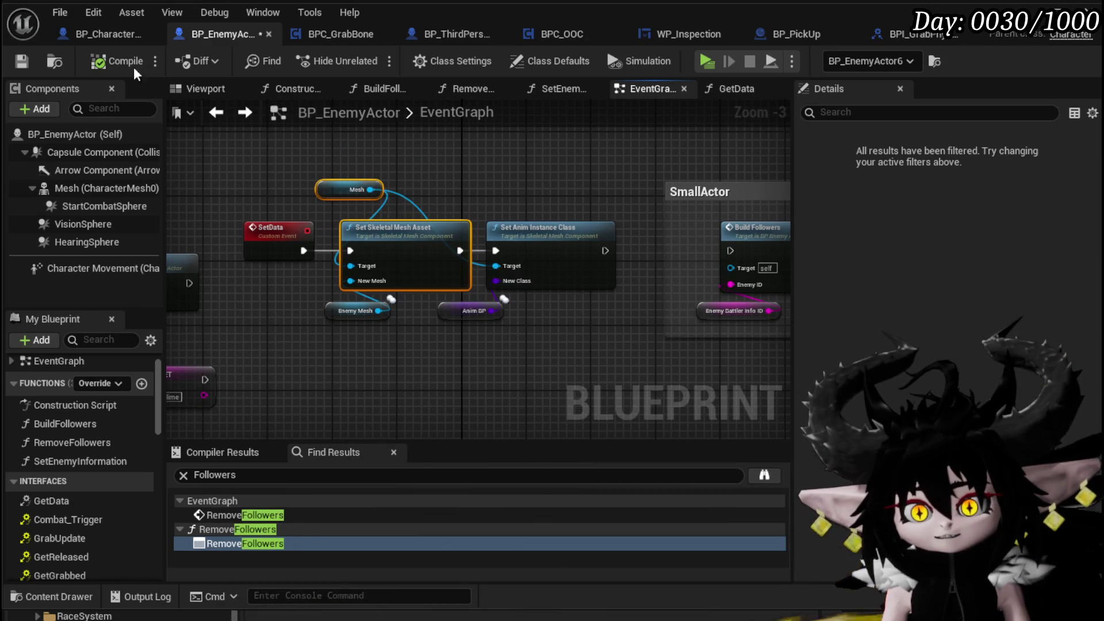
{"action": "left_click", "coordinate": [24, 57]}
Switch to BP_Character_Start_VoidBall and review its Class Defaults
{"action": "left_click", "coordinate": [64, 37]}
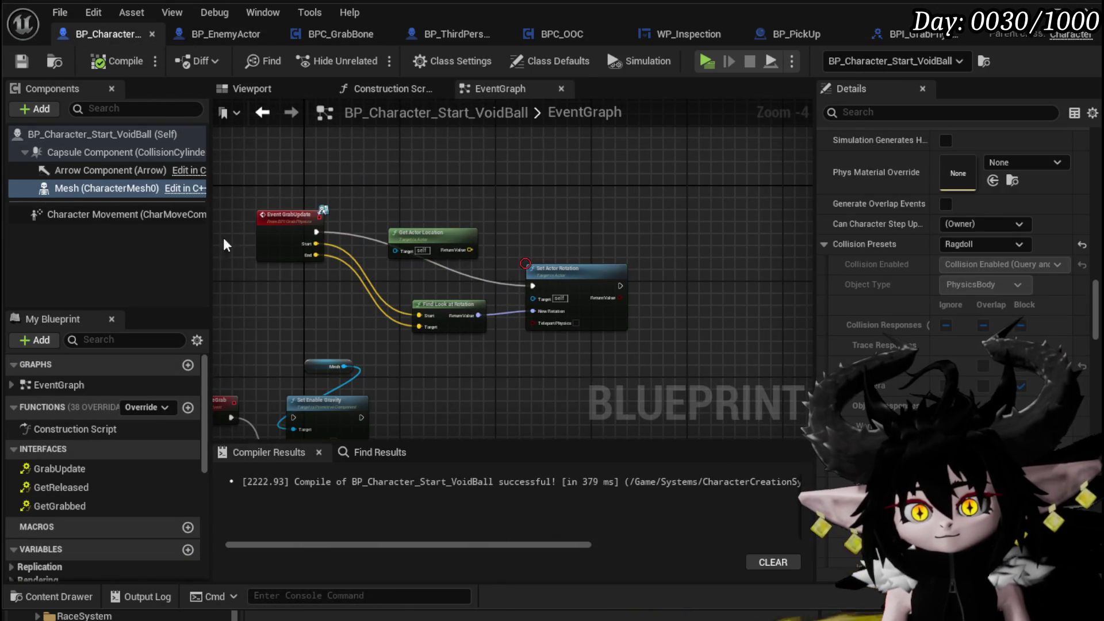
{"action": "left_click", "coordinate": [70, 133]}
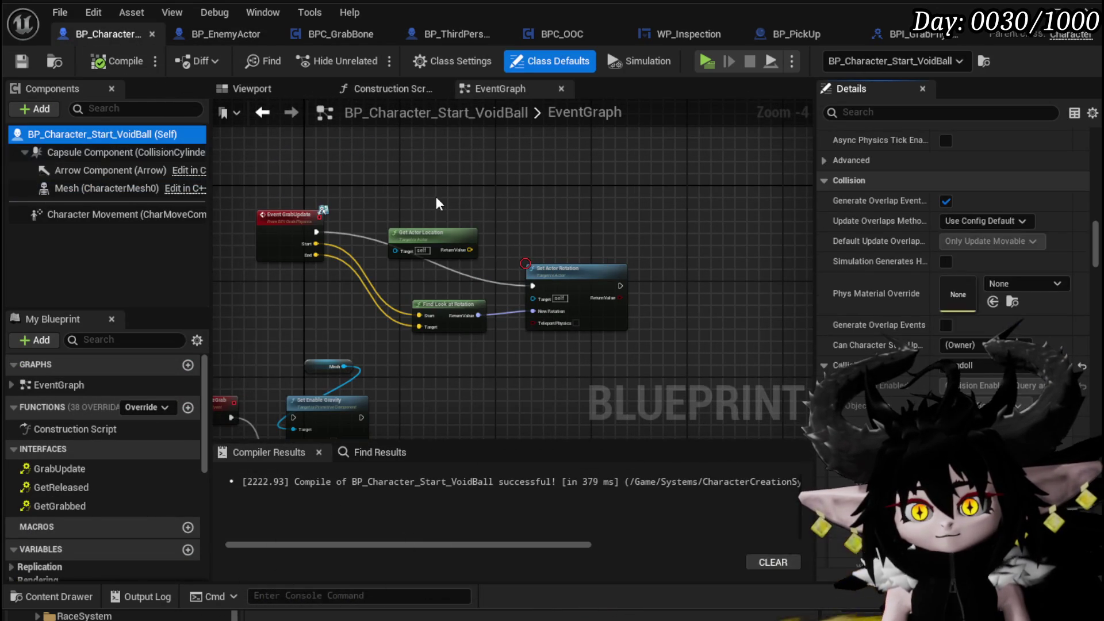
{"action": "scroll", "coordinate": [436, 197], "scroll_direction": "down", "scroll_amount": 7}
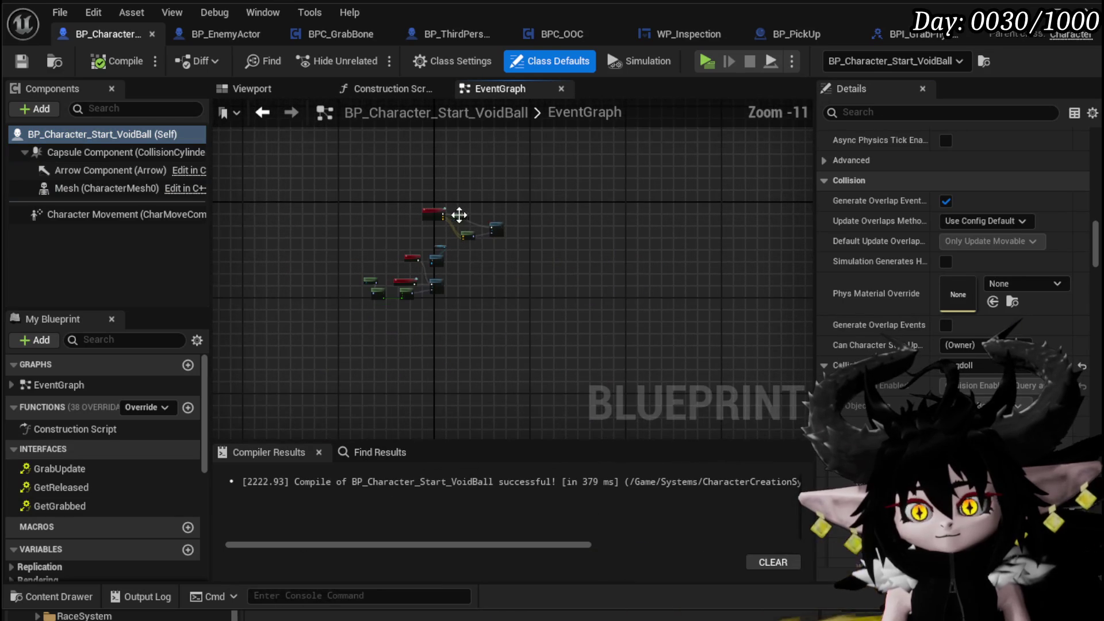
{"action": "scroll", "coordinate": [564, 212], "scroll_direction": "down", "scroll_amount": 1}
{"action": "scroll", "coordinate": [453, 245], "scroll_direction": "up", "scroll_amount": 4}
{"action": "scroll", "coordinate": [453, 245], "scroll_direction": "up", "scroll_amount": 4}
Add Event BeginPlay and wire it to the pasted Mesh and Set Skeletal Mesh Asset nodes
{"action": "right_click", "coordinate": [364, 227]}
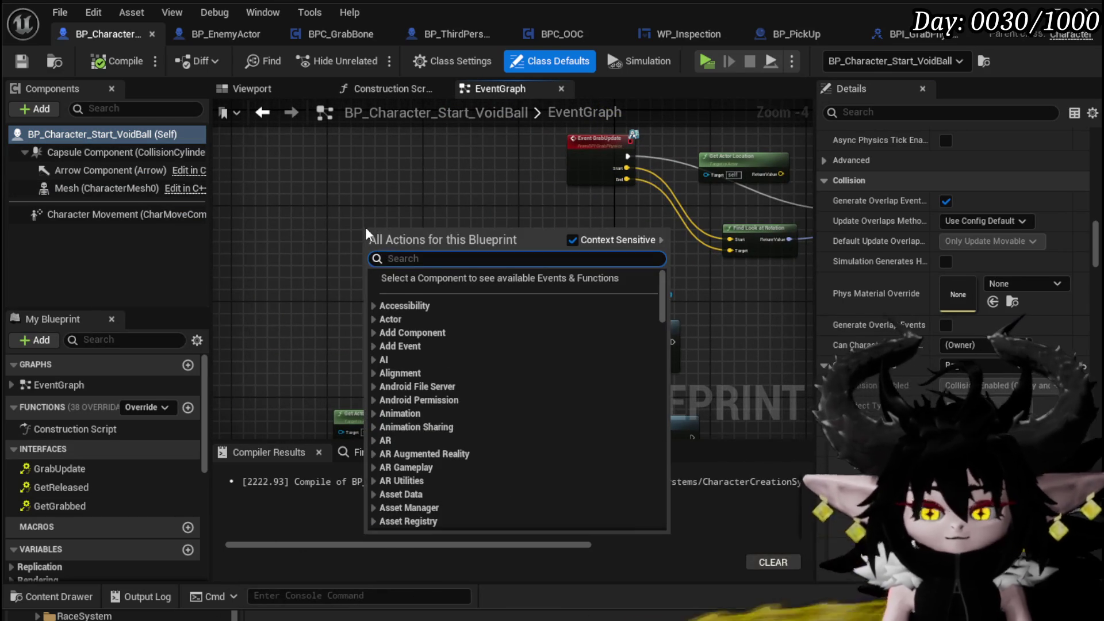
{"action": "type", "text": "event begin"}
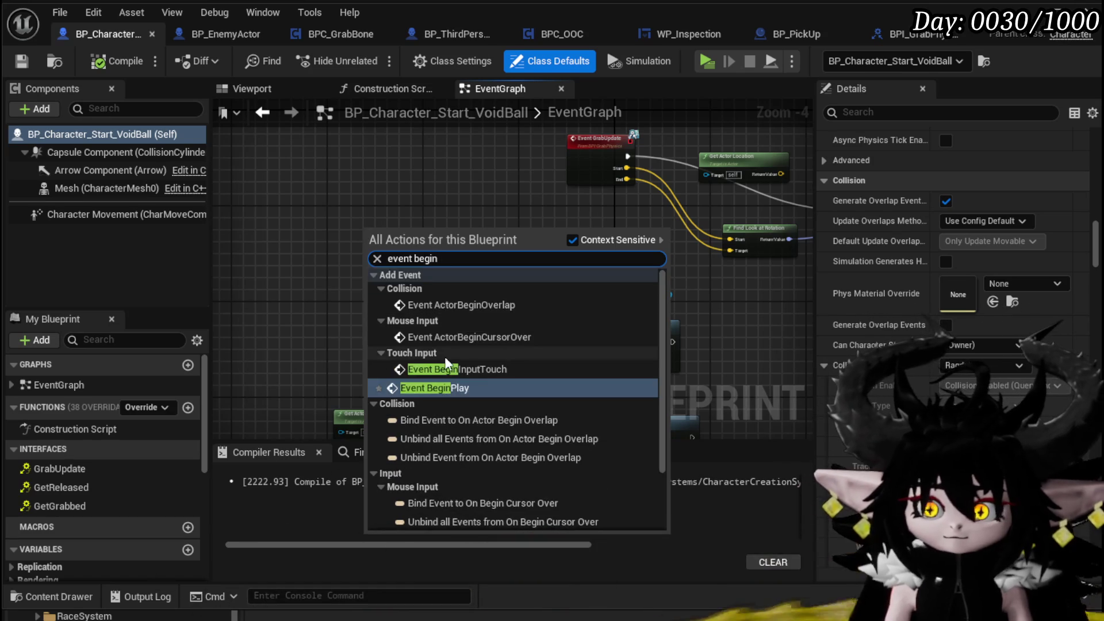
{"action": "left_click", "coordinate": [446, 388]}
{"action": "scroll", "coordinate": [313, 225], "scroll_direction": "up", "scroll_amount": 3}
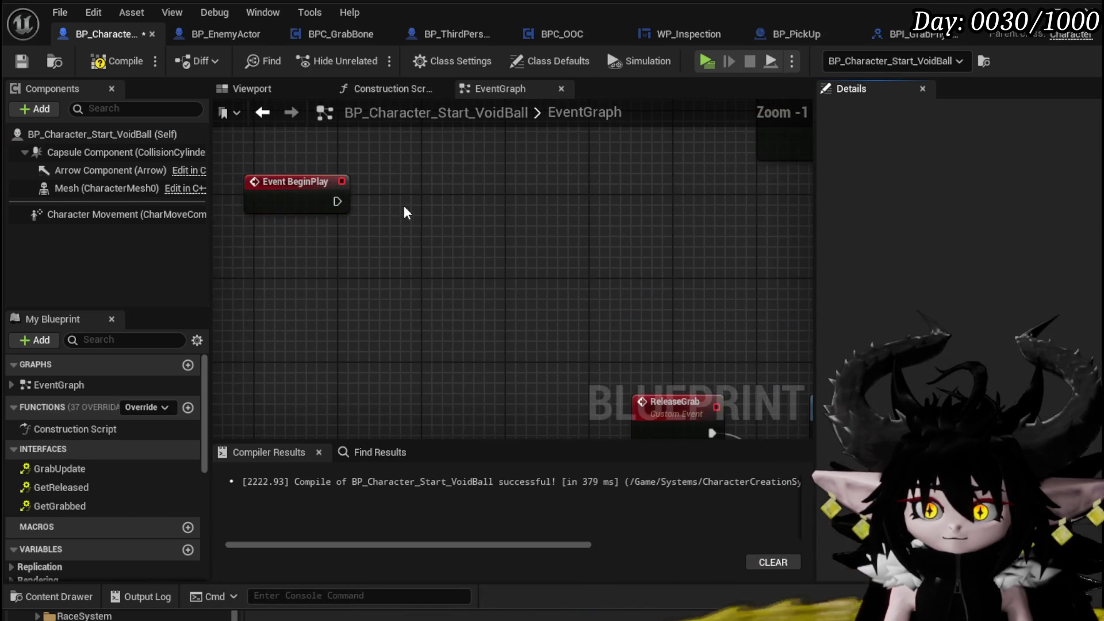
{"action": "key", "text": "ctrl+v"}
{"action": "mouse_move", "coordinate": [337, 201]}
{"action": "left_mouse_down"}
{"action": "mouse_move", "coordinate": [356, 252]}
{"action": "mouse_move", "coordinate": [430, 266]}
{"action": "left_mouse_up"}
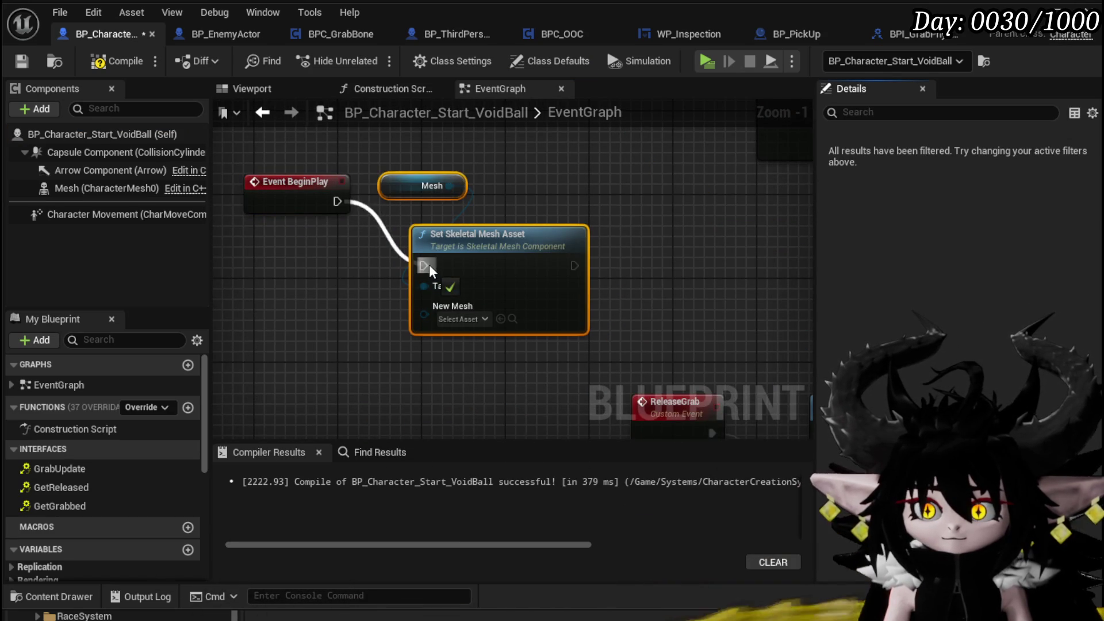
{"action": "left_click_drag", "start_coordinate": [304, 210], "coordinate": [303, 262]}
Set New Mesh to SK_Mannequin, then compile and save the character blueprint
{"action": "left_click", "coordinate": [463, 319]}
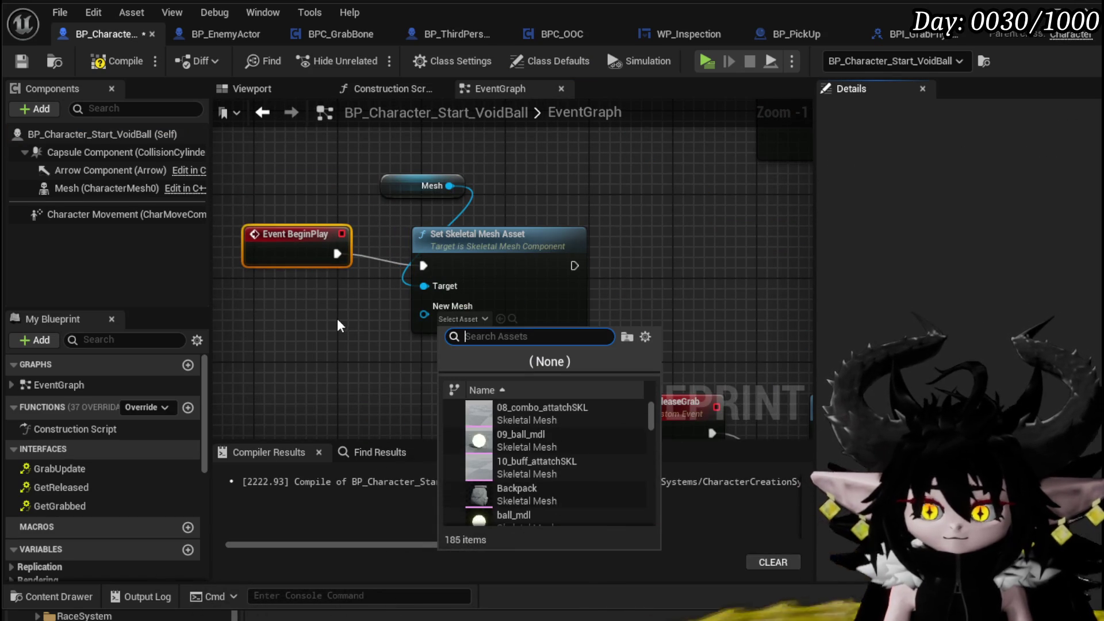
{"action": "type", "text": "Manne"}
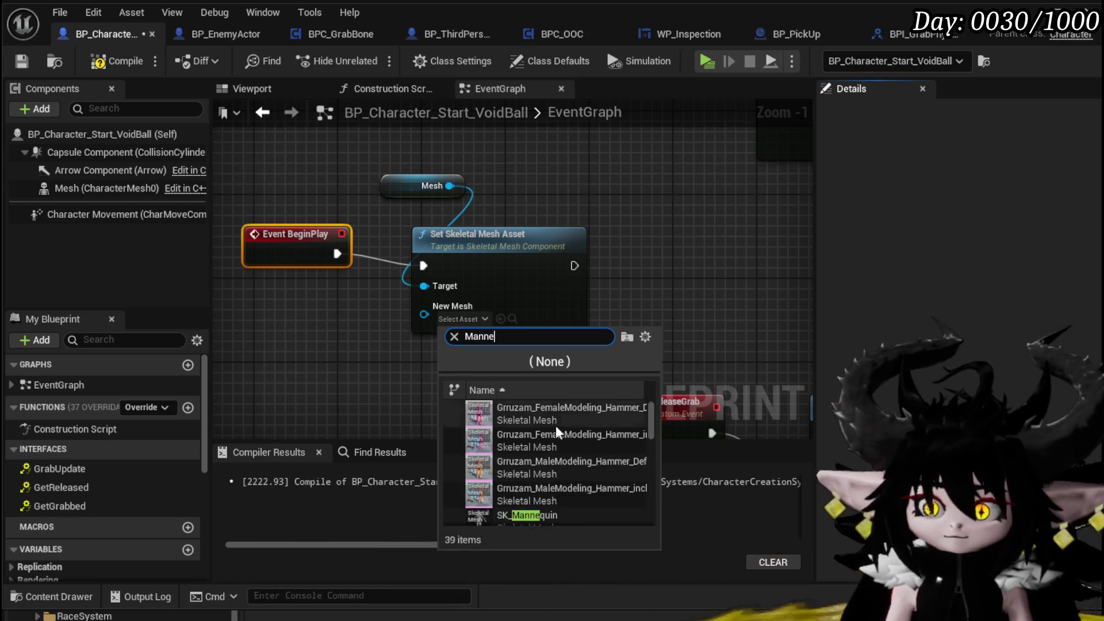
{"action": "scroll", "coordinate": [535, 460], "scroll_direction": "down", "scroll_amount": 2}
{"action": "left_click", "coordinate": [536, 498]}
{"action": "left_click", "coordinate": [115, 62]}
{"action": "left_click", "coordinate": [21, 61]}
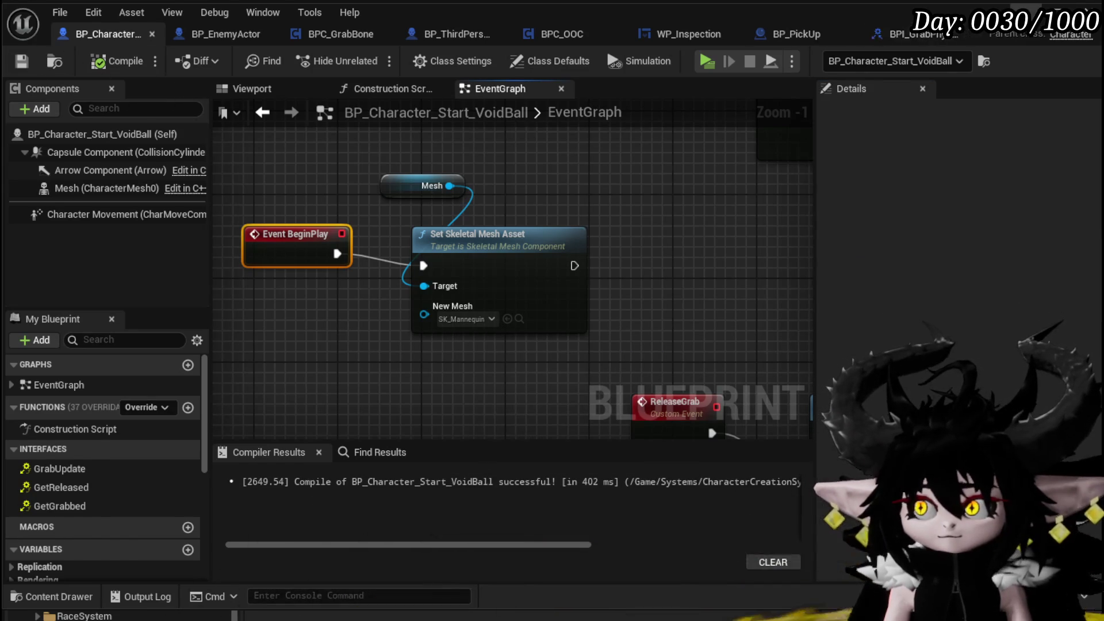
{"action": "key", "text": "alt+Tab"}
Play-test by attacking the ragdoll with the tail several times, then stop play
{"action": "left_click", "coordinate": [372, 57]}
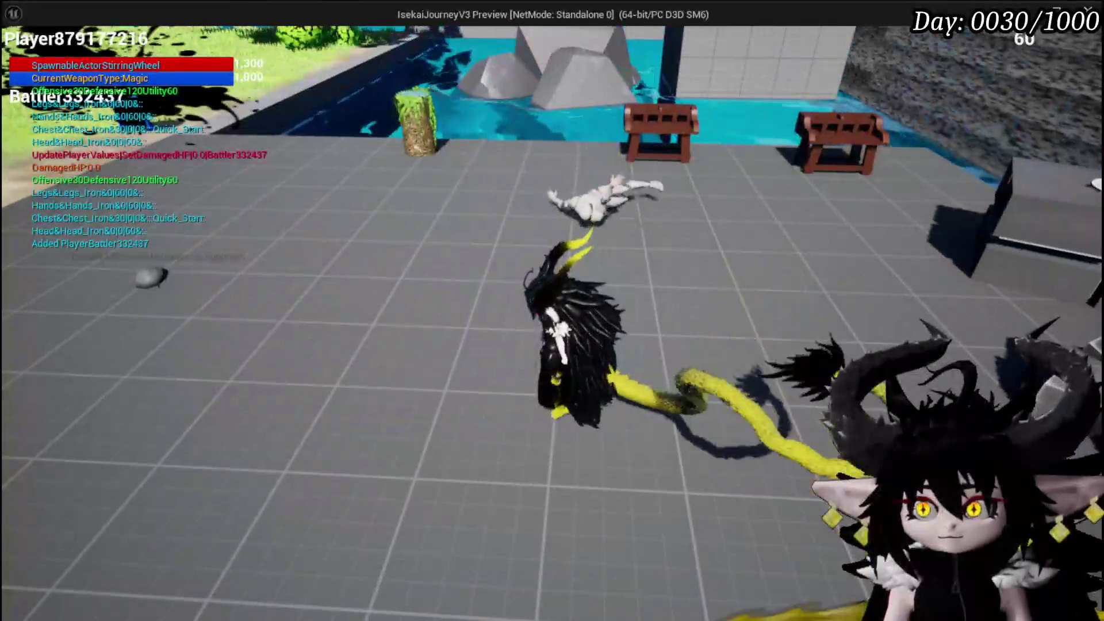
{"action": "key", "text": "w"}
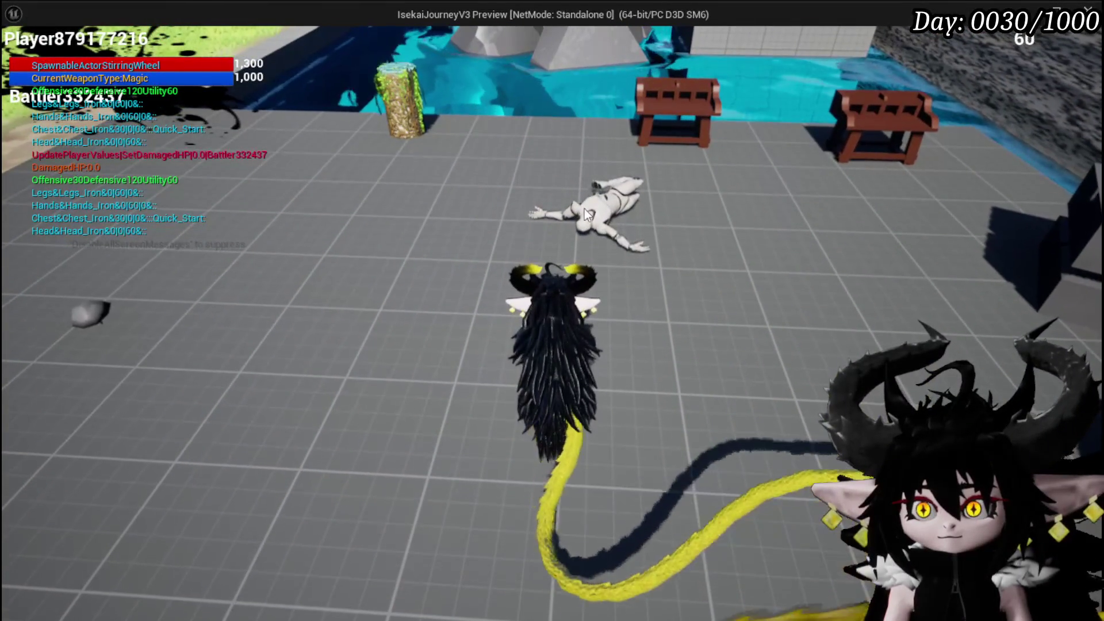
{"action": "left_click", "coordinate": [536, 135]}
{"action": "left_click", "coordinate": [536, 136]}
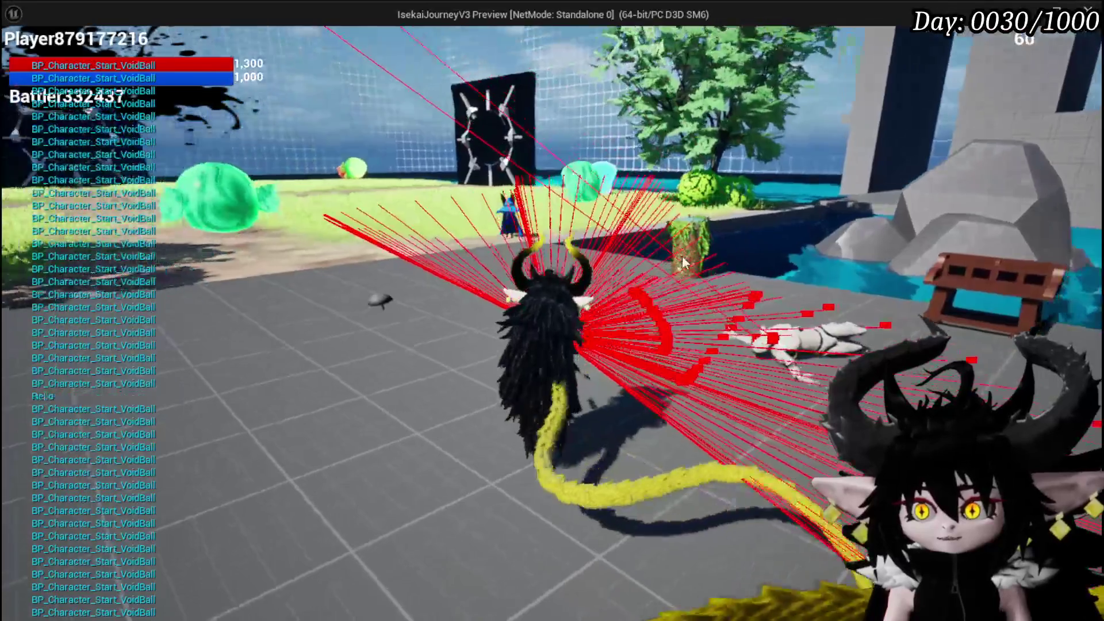
{"action": "left_click", "coordinate": [803, 322]}
{"action": "left_click", "coordinate": [807, 331]}
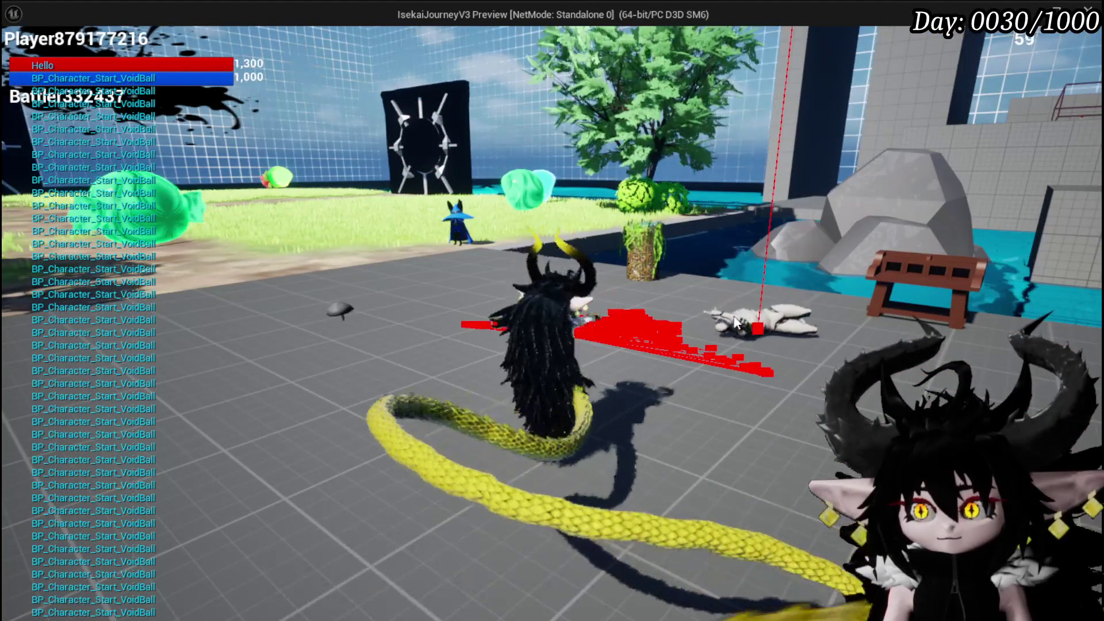
{"action": "left_click", "coordinate": [764, 339]}
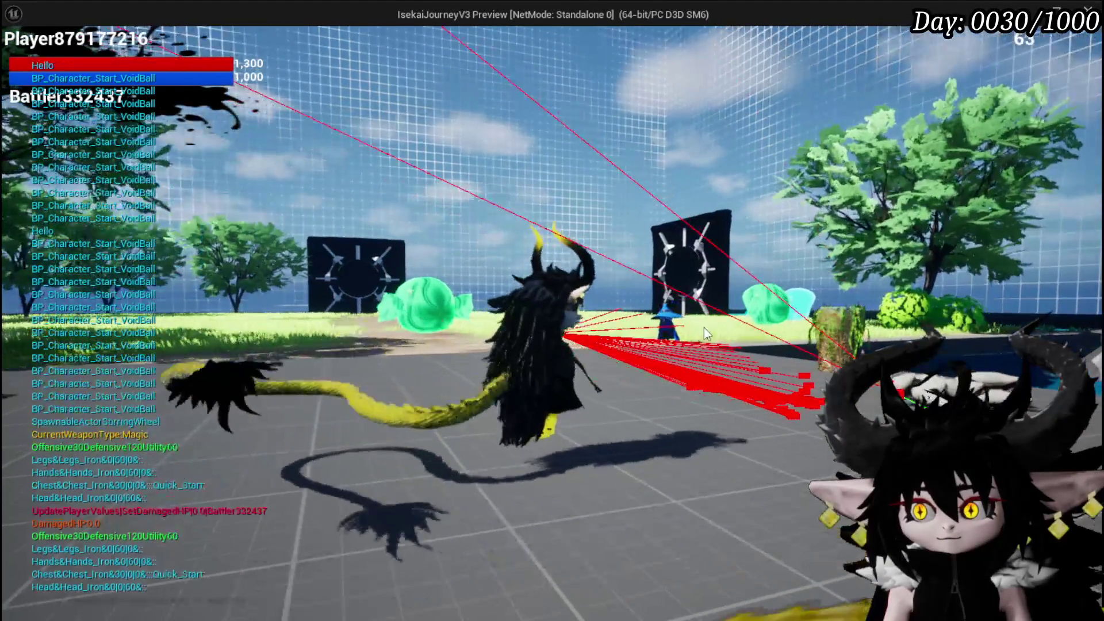
{"action": "key", "text": "alt+Tab"}
{"action": "key", "text": "Escape"}
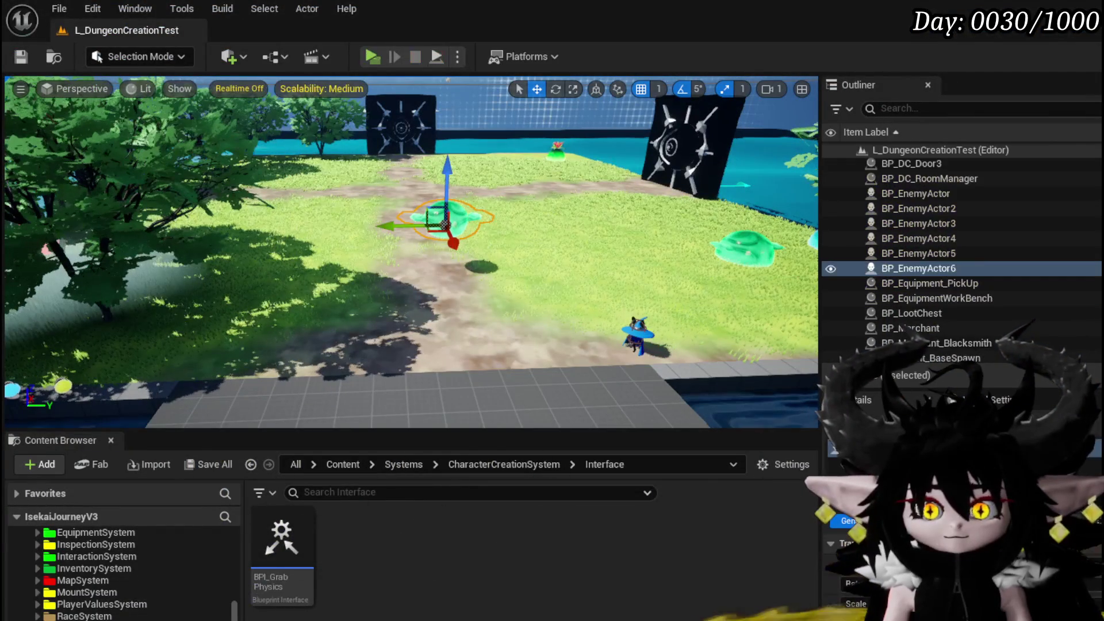
Return to BP_Character_Start_VoidBall, view Class Defaults, and compile and save it
{"action": "key", "text": "alt+Tab"}
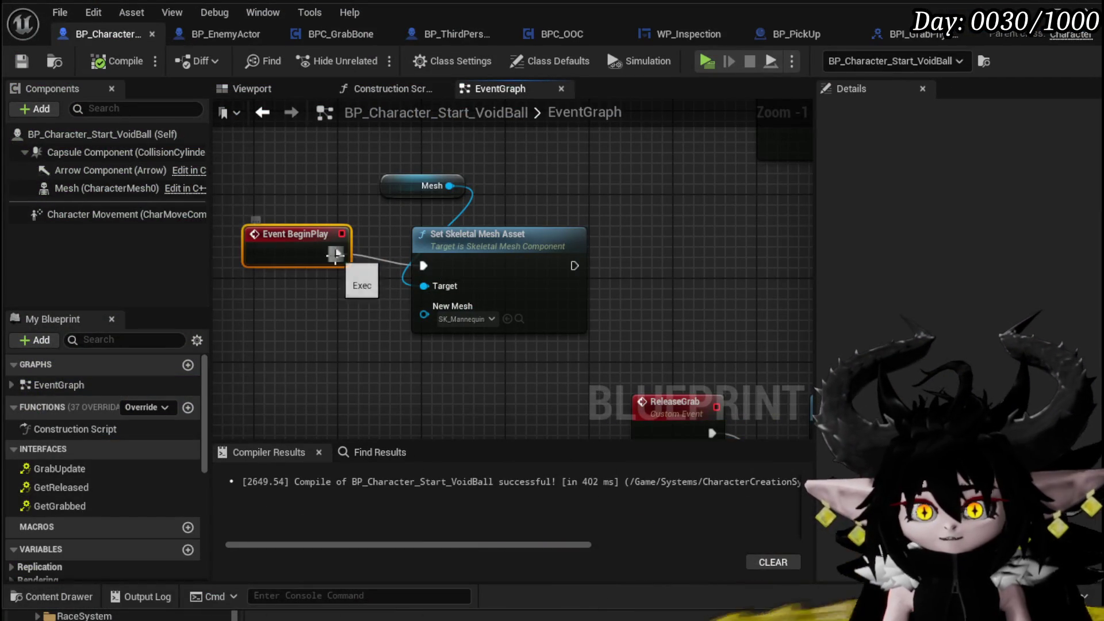
{"action": "left_click", "coordinate": [75, 141]}
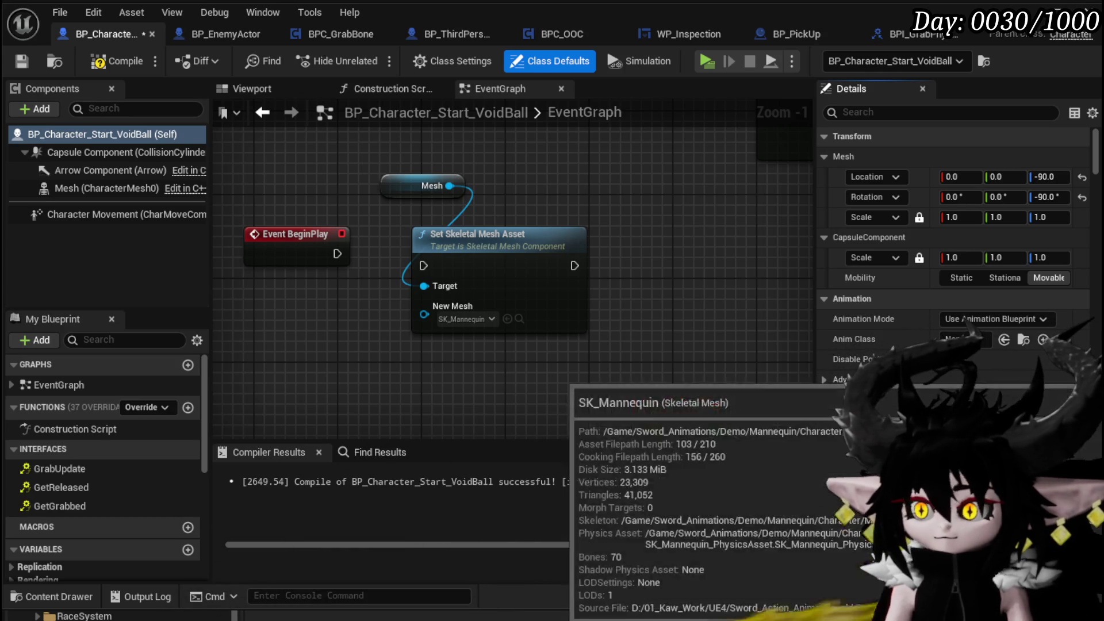
{"action": "mouse_move", "coordinate": [463, 318]}
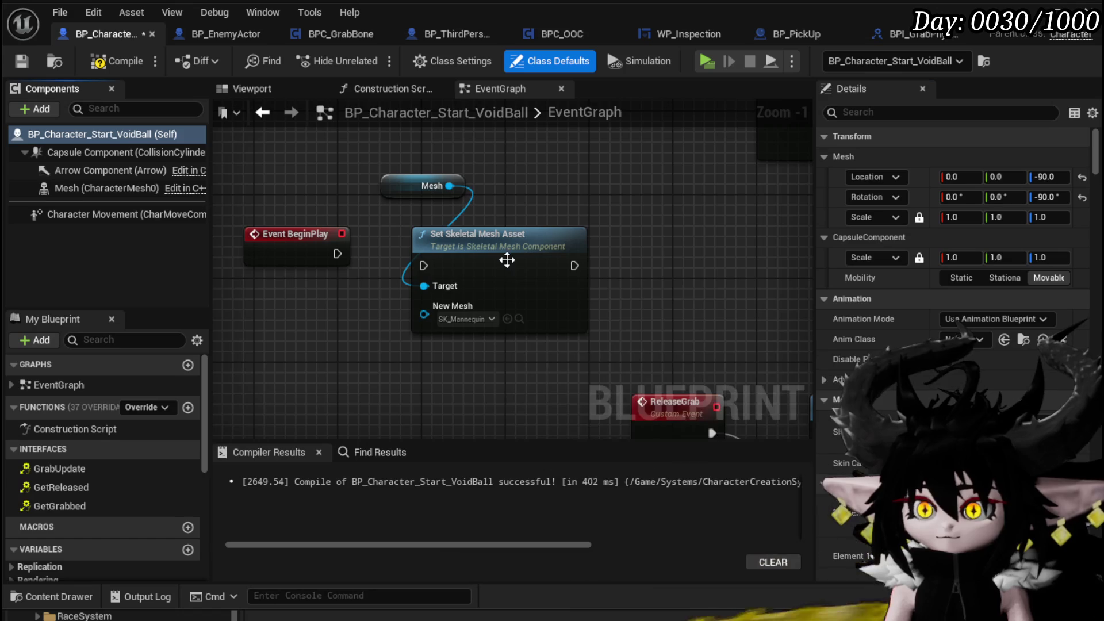
{"action": "left_click", "coordinate": [22, 62]}
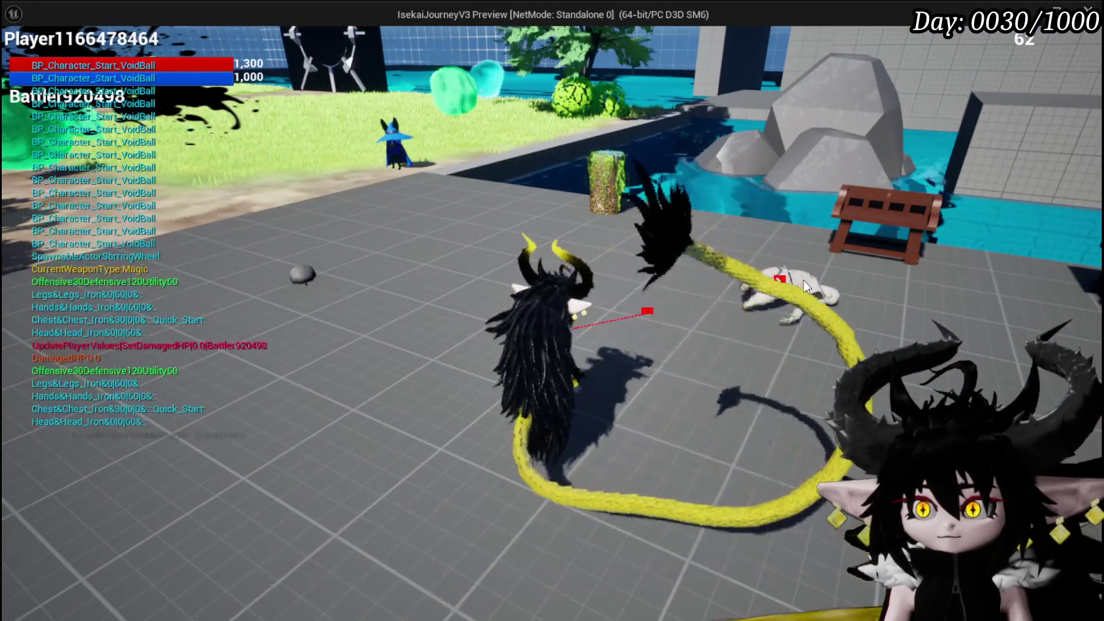
Test the grab by attacking the ragdoll three times, then end the play test
{"action": "left_click", "coordinate": [802, 281]}
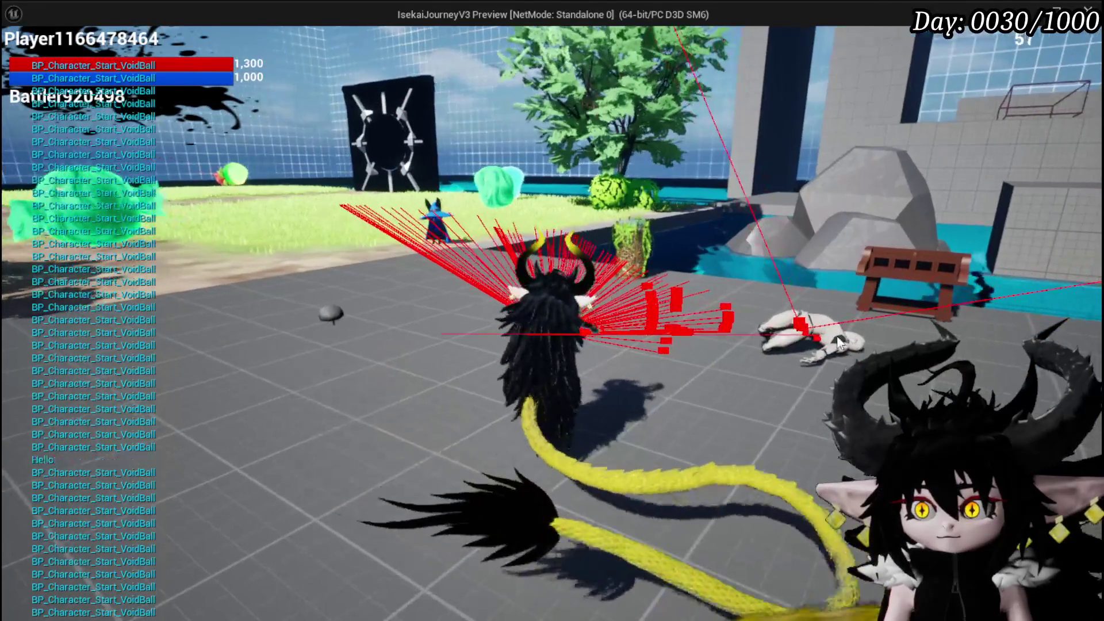
{"action": "left_click", "coordinate": [811, 315]}
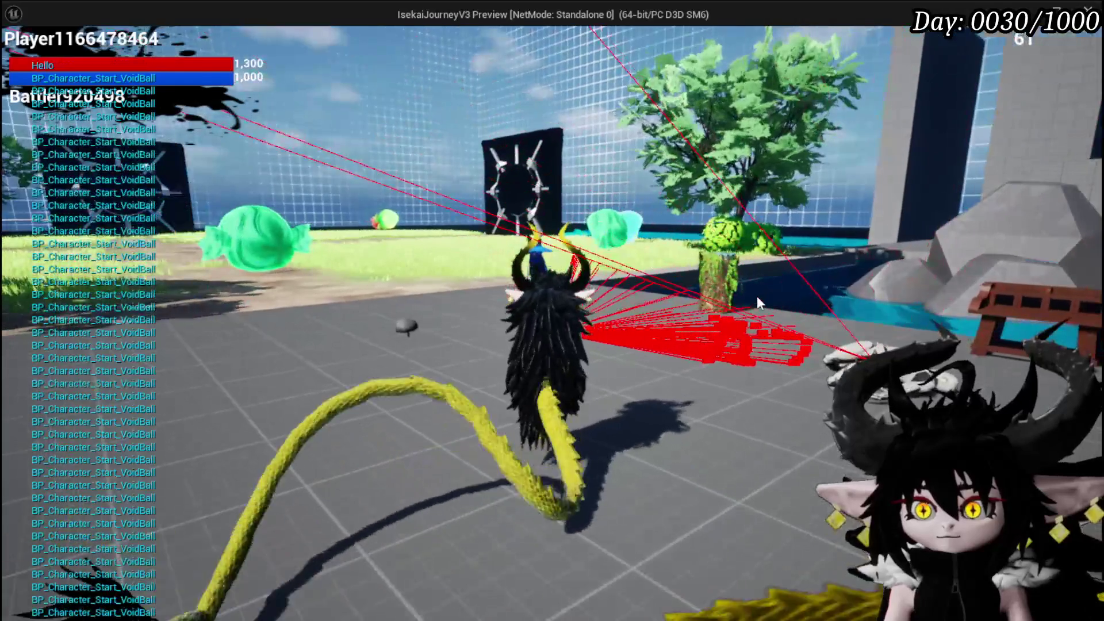
{"action": "left_click", "coordinate": [757, 296]}
{"action": "key", "text": "Escape"}
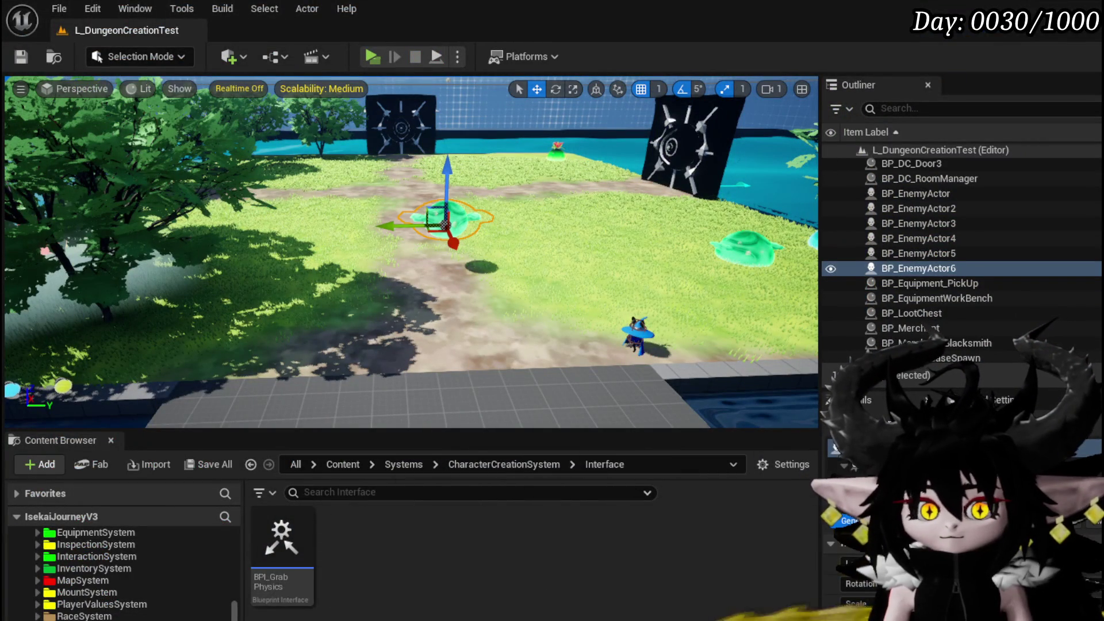
Recompile and save BP_Character_Start_VoidBall, close the game preview, and save L_DungeonCreationTest
{"action": "key", "text": "alt+Tab"}
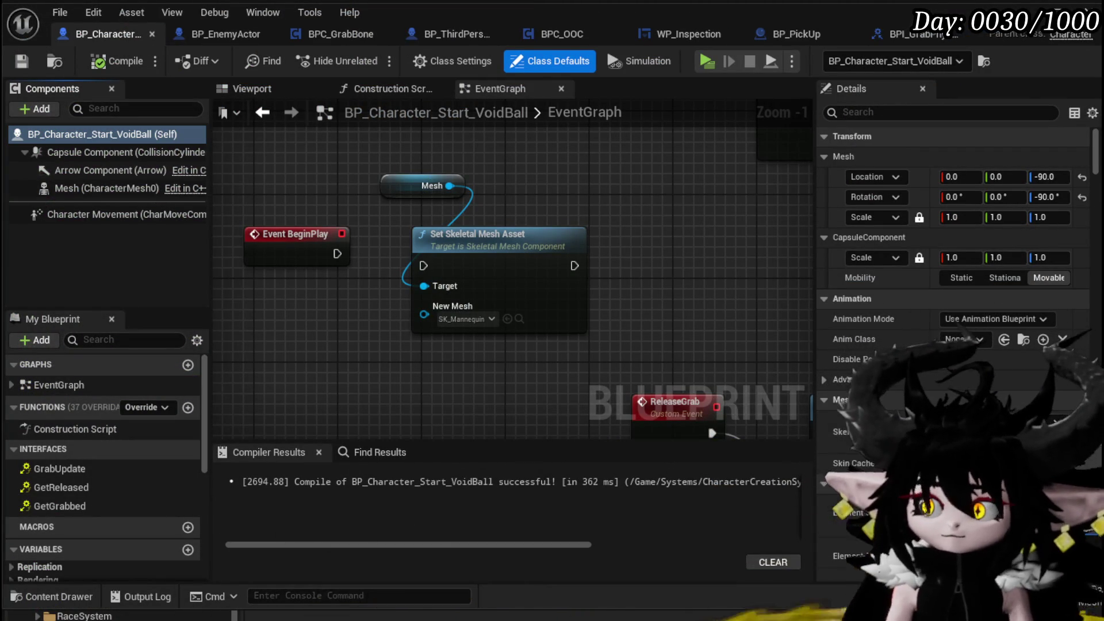
{"action": "left_click", "coordinate": [111, 68]}
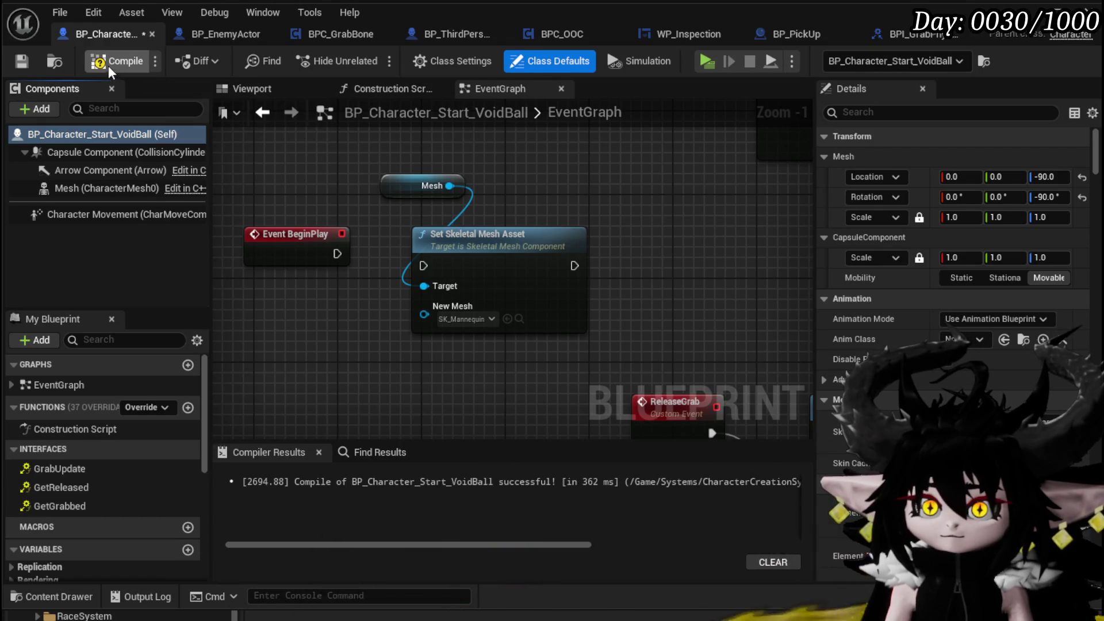
{"action": "left_click", "coordinate": [22, 62]}
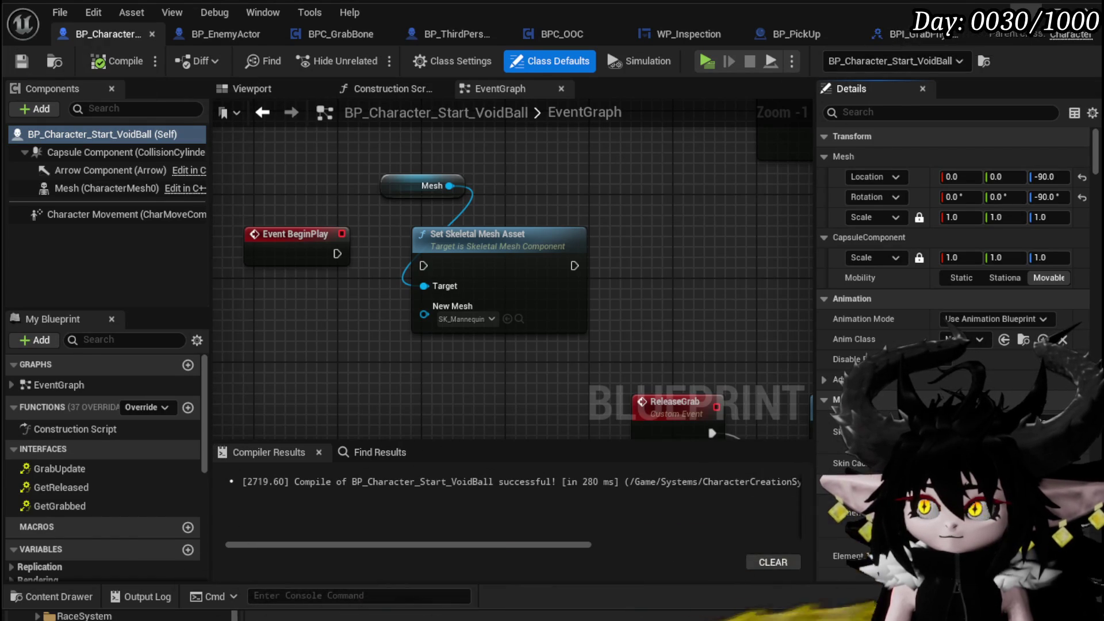
{"action": "left_click", "coordinate": [1027, 12]}
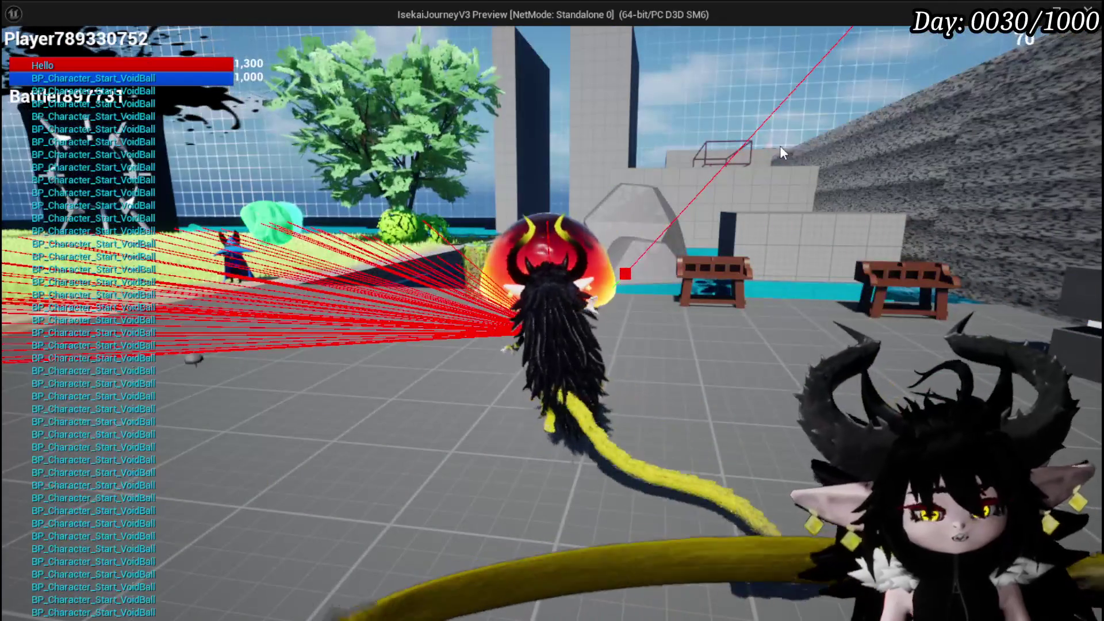
{"action": "key", "text": "Escape"}
{"action": "left_click", "coordinate": [22, 57]}
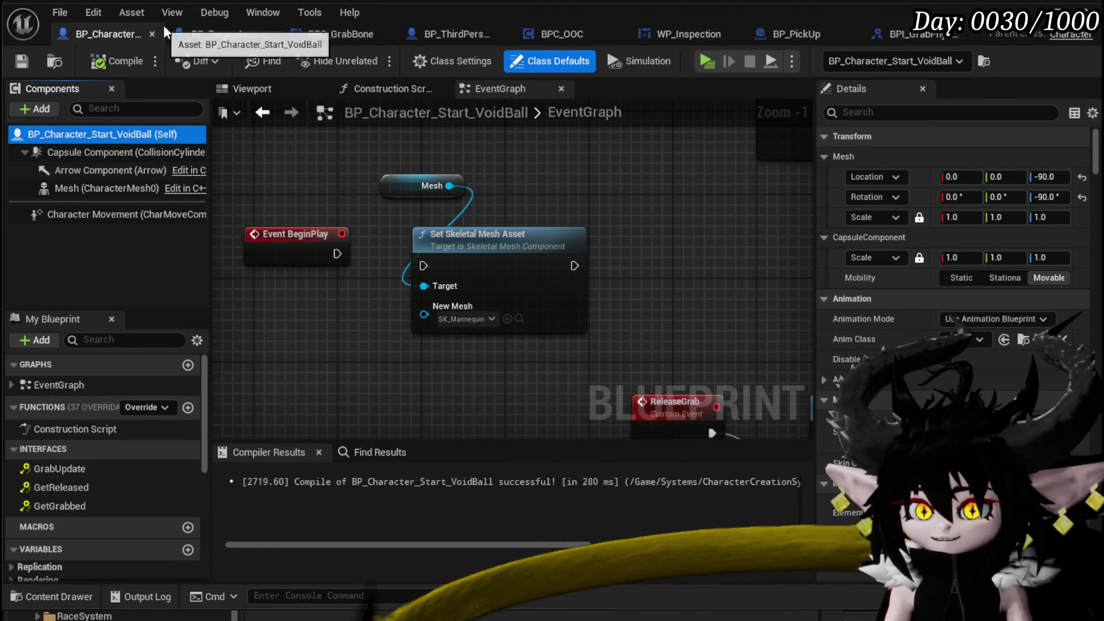
Review BP_EnemyActor's Mesh (CharacterMesh0) details, save the blueprint, and return to the VoidBall tab
{"action": "left_click", "coordinate": [212, 31]}
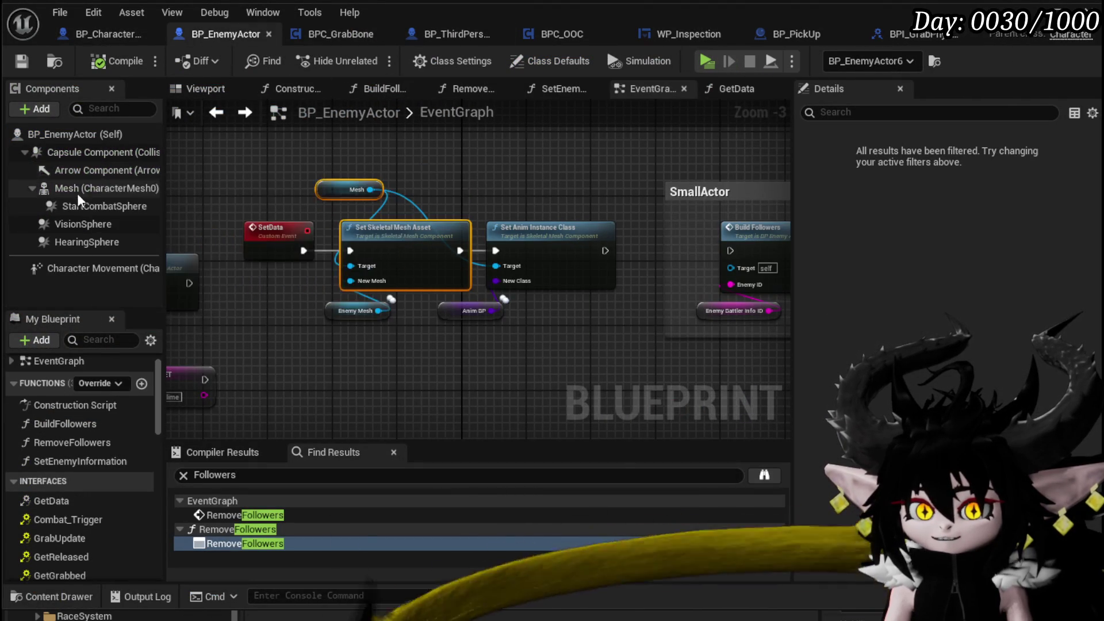
{"action": "left_click", "coordinate": [78, 193]}
{"action": "scroll", "coordinate": [983, 362], "scroll_direction": "down", "scroll_amount": 5}
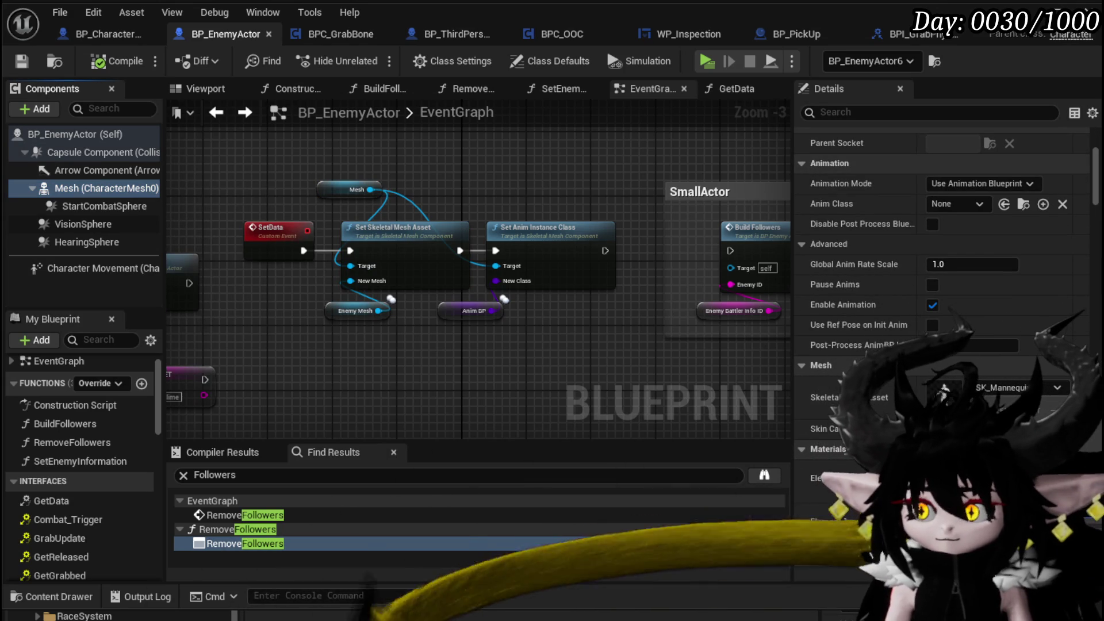
{"action": "left_click", "coordinate": [20, 63]}
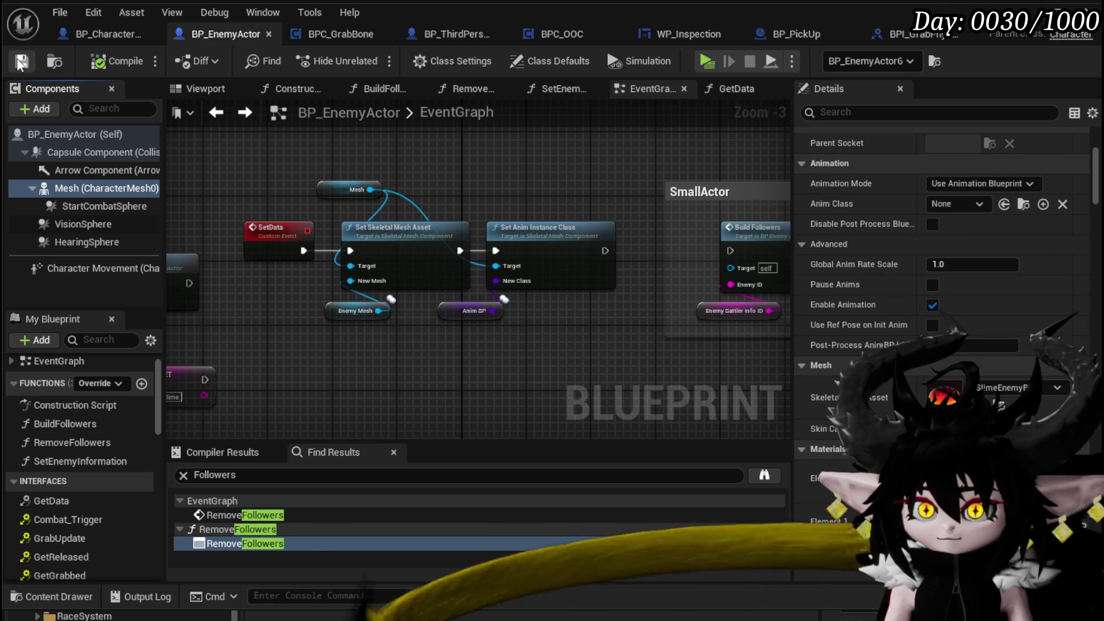
{"action": "left_click", "coordinate": [112, 36]}
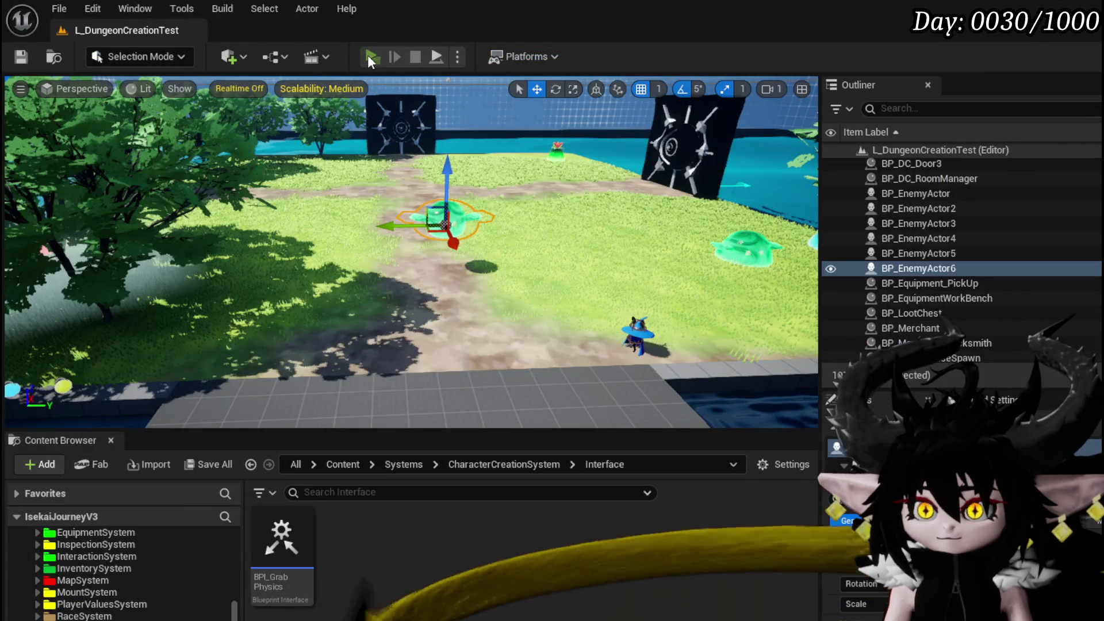
Play-test the level, walking the character past the green slime, then end the preview
{"action": "left_click", "coordinate": [368, 54]}
{"action": "key", "text": "w"}
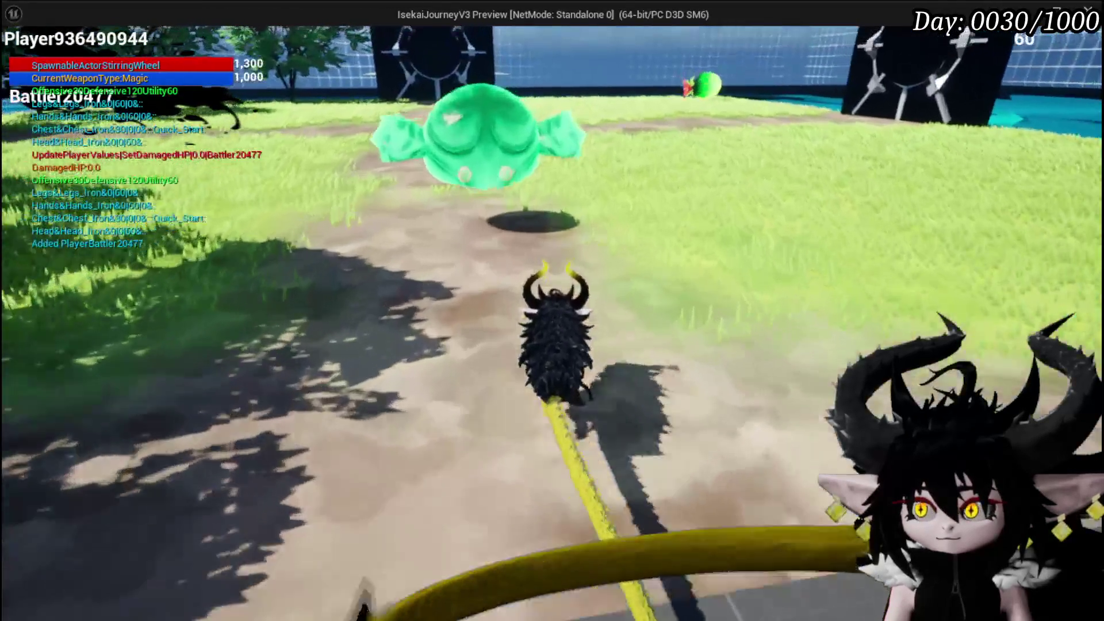
{"action": "key", "text": "w"}
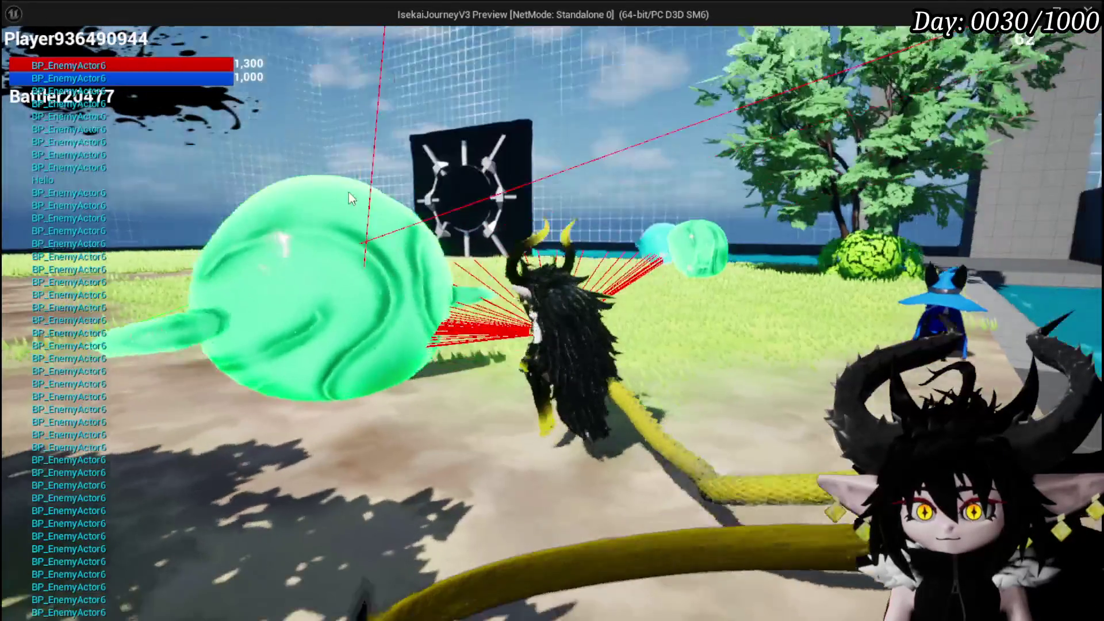
{"action": "key", "text": "w"}
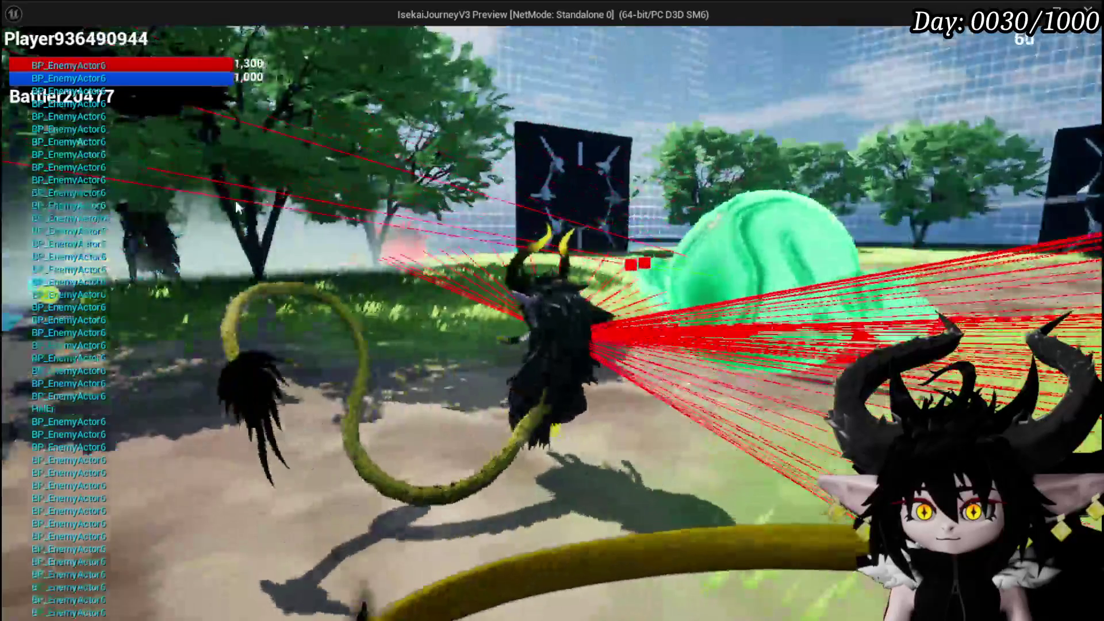
{"action": "key", "text": "Escape"}
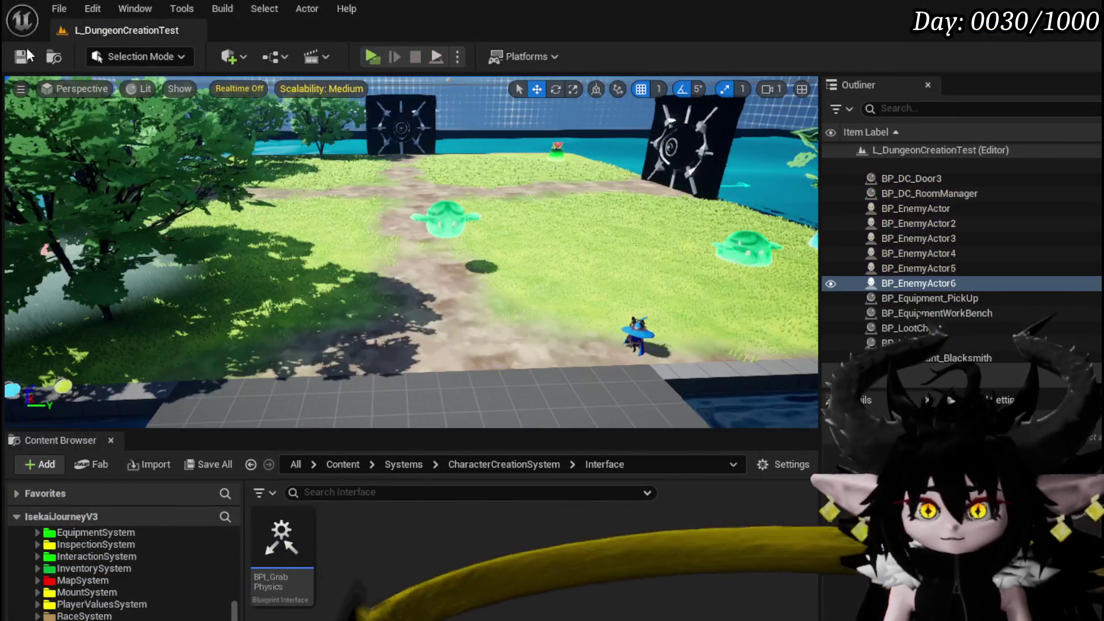
Save the level and bring the BP_EnemyActor blueprint back up
{"action": "left_click", "coordinate": [23, 57]}
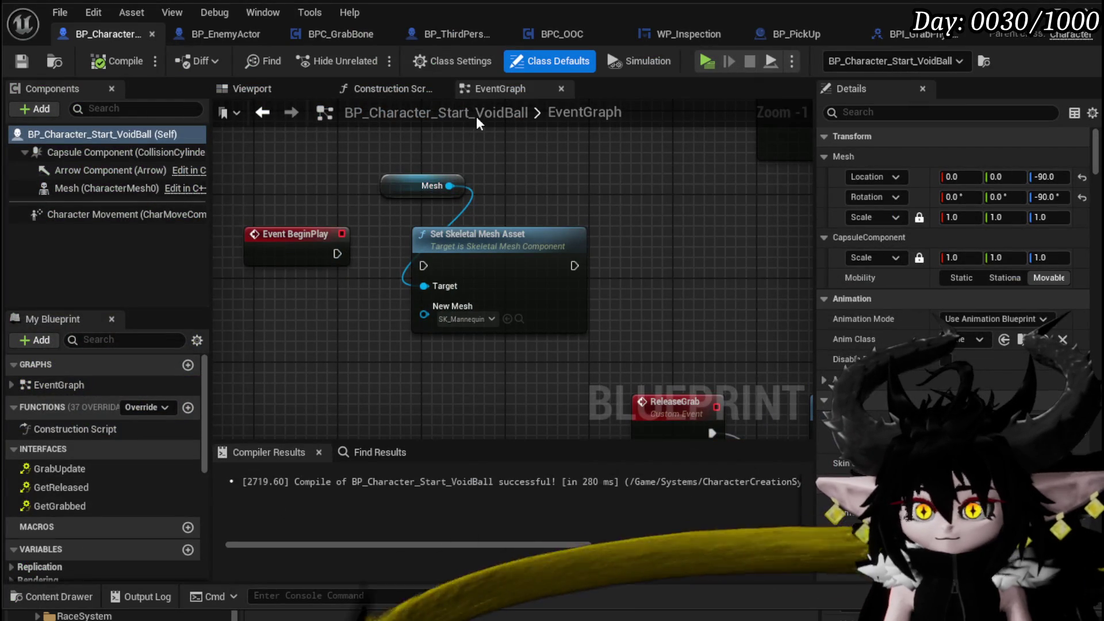
{"action": "left_click", "coordinate": [232, 34]}
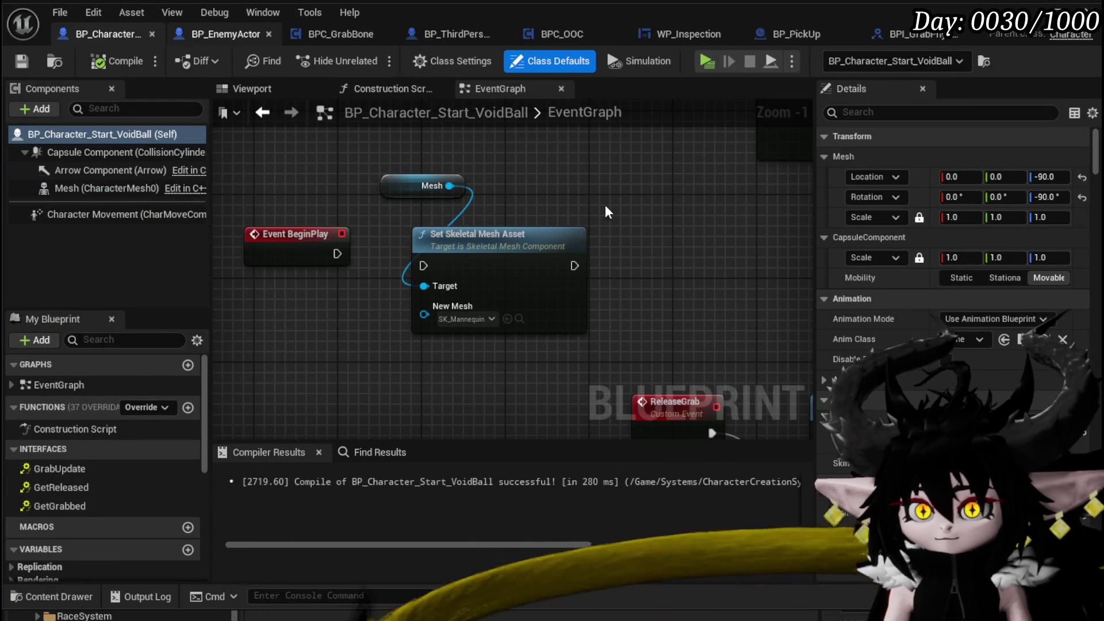
{"action": "scroll", "coordinate": [411, 249], "scroll_direction": "up", "scroll_amount": 4}
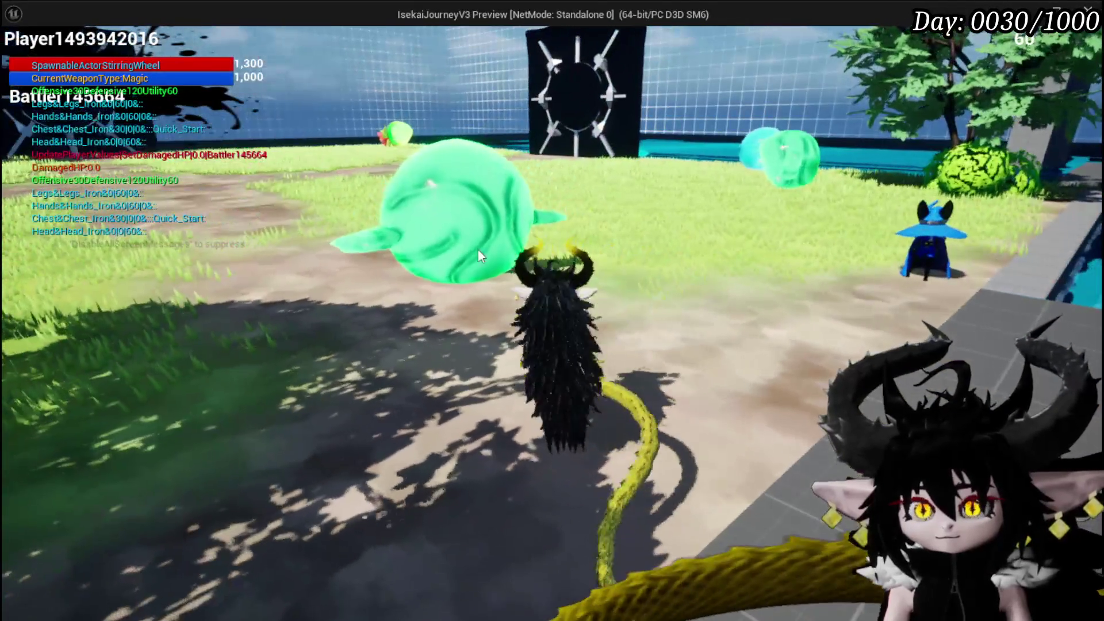
Fire three grab attempts at the green slime, then stop the game preview
{"action": "left_click", "coordinate": [443, 246]}
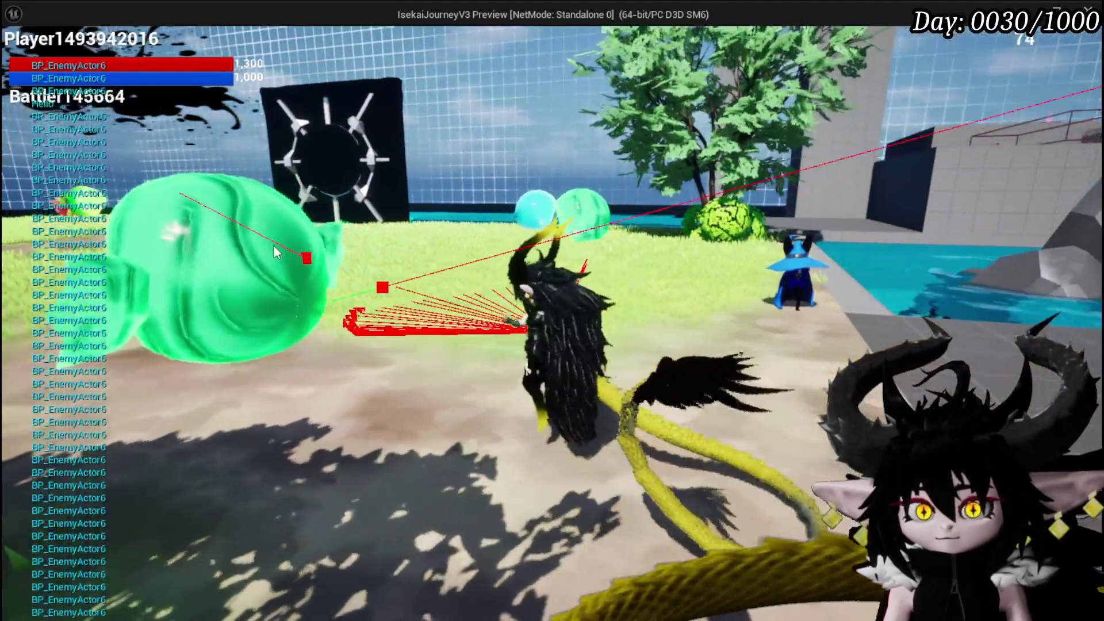
{"action": "left_click", "coordinate": [188, 246]}
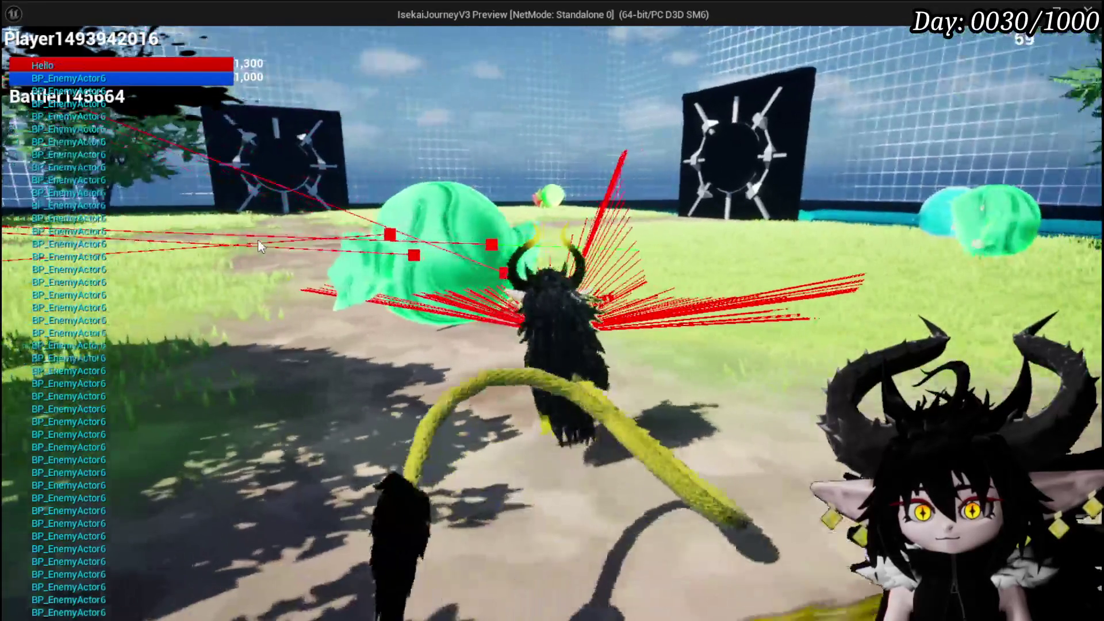
{"action": "left_click", "coordinate": [258, 239]}
{"action": "key", "text": "Escape"}
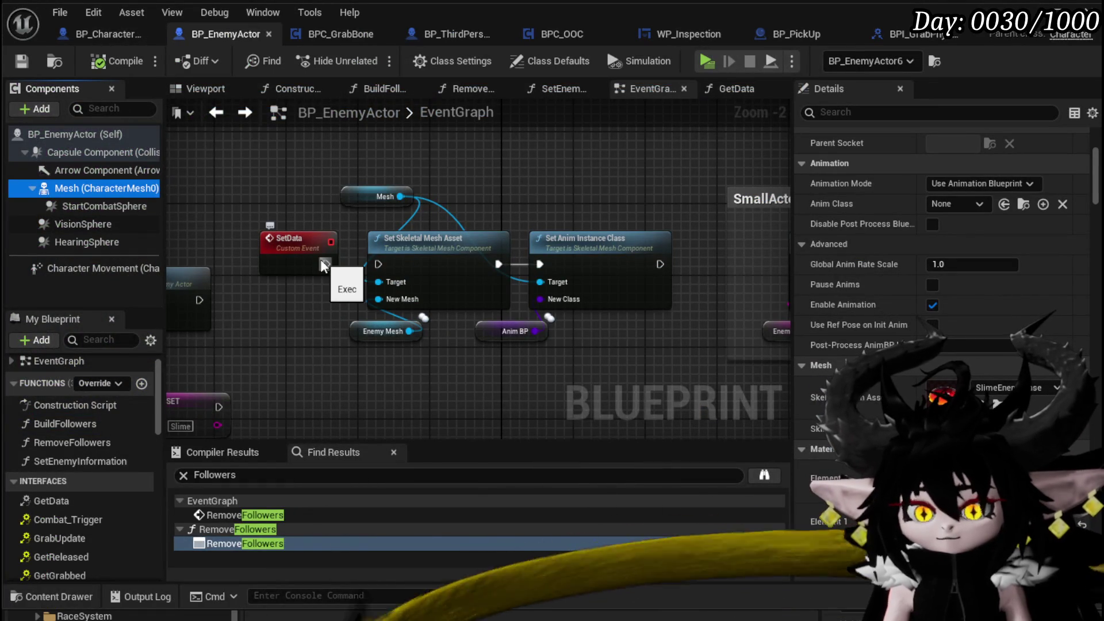
Connect Event BeginPlay's exec pin to Set Data and compile BP_EnemyActor
{"action": "left_click_drag", "start_coordinate": [342, 267], "coordinate": [604, 250]}
{"action": "left_click_drag", "start_coordinate": [454, 274], "coordinate": [394, 275]}
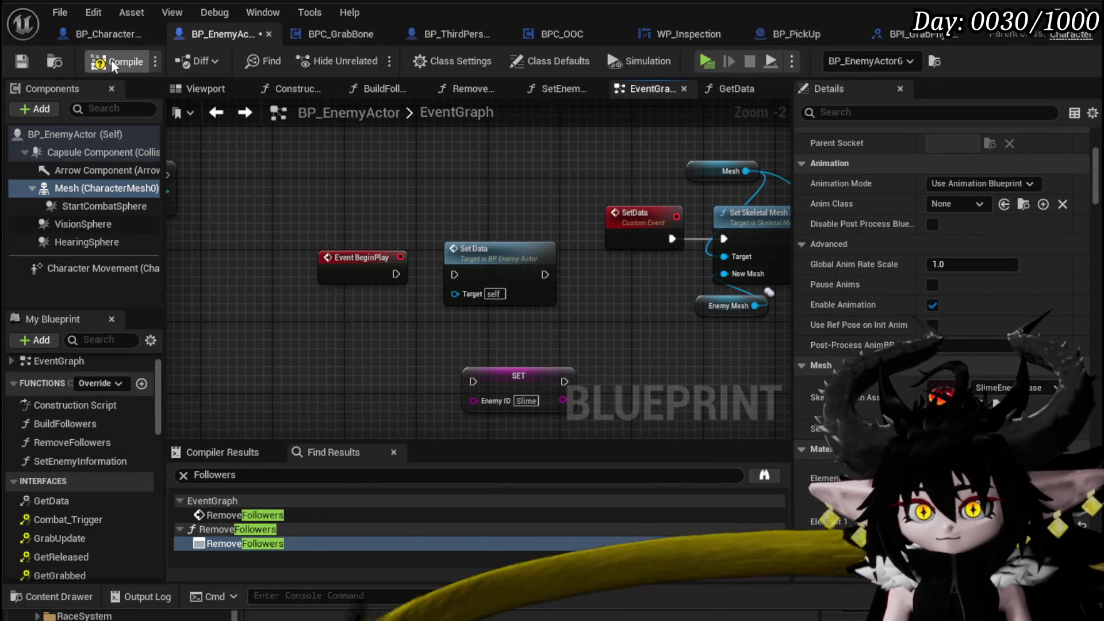
{"action": "left_click", "coordinate": [23, 62]}
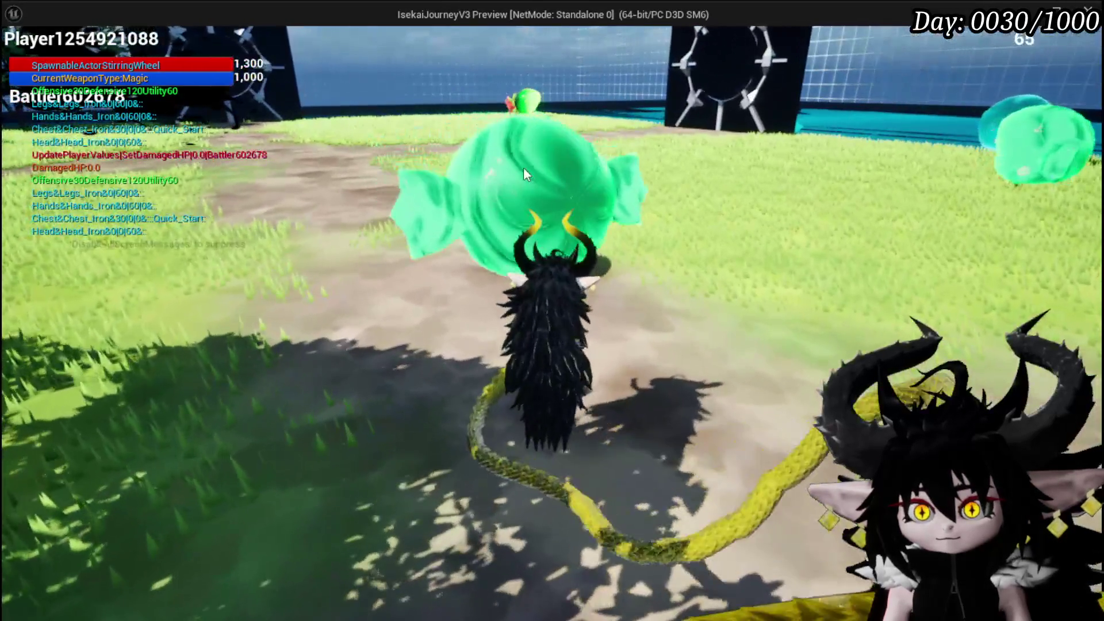
Fire a grab trace, then restart the play test and walk the character up to the red slime
{"action": "left_click", "coordinate": [523, 167]}
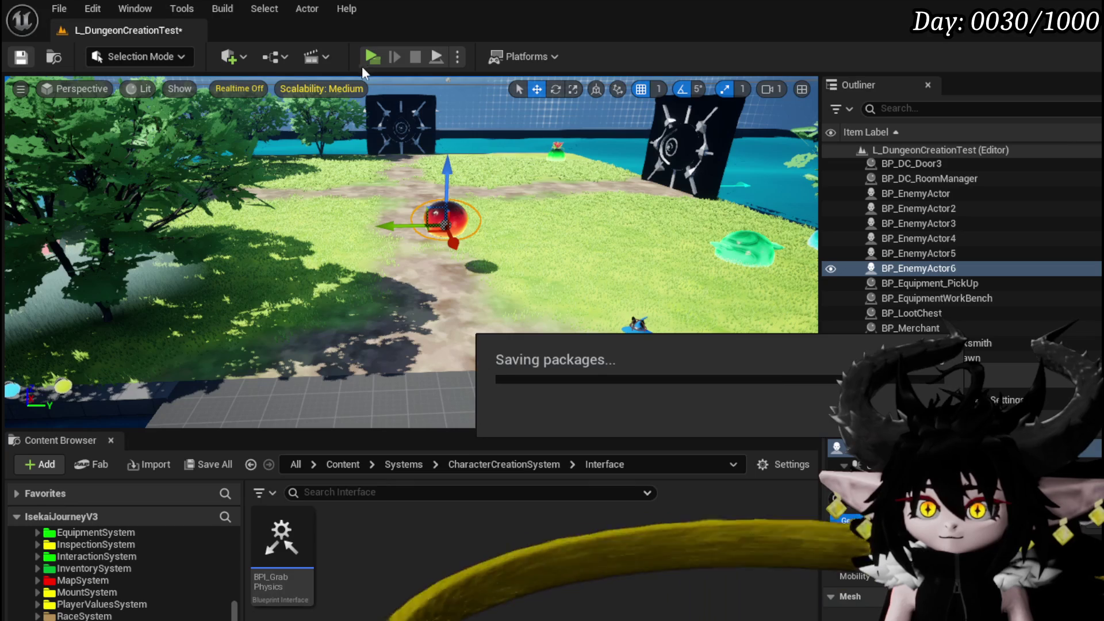
{"action": "left_click", "coordinate": [363, 57]}
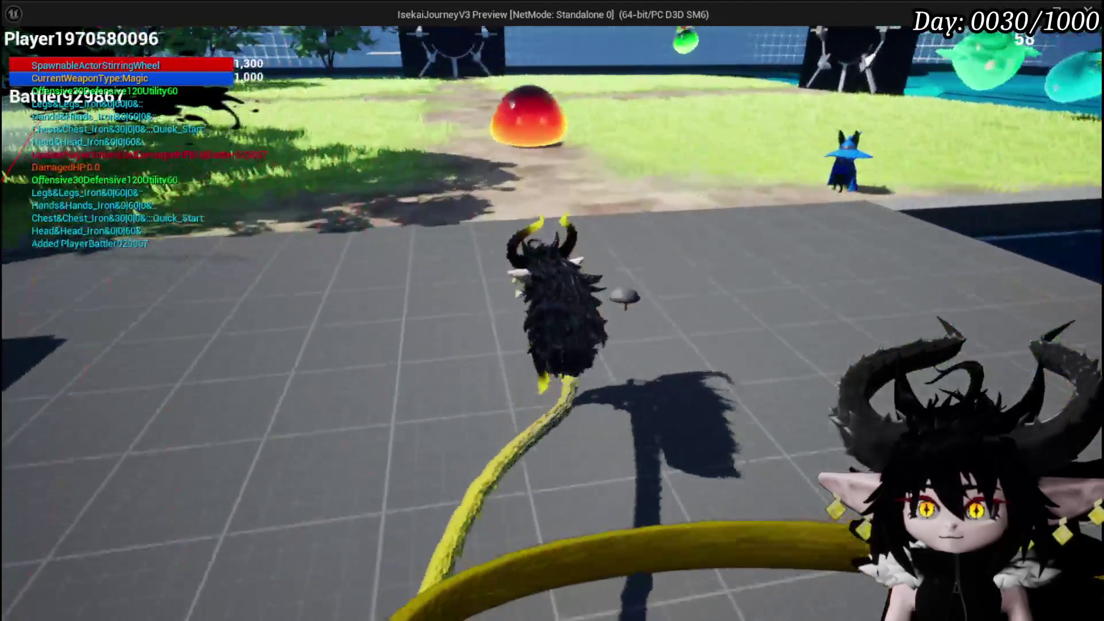
{"action": "key", "text": "w"}
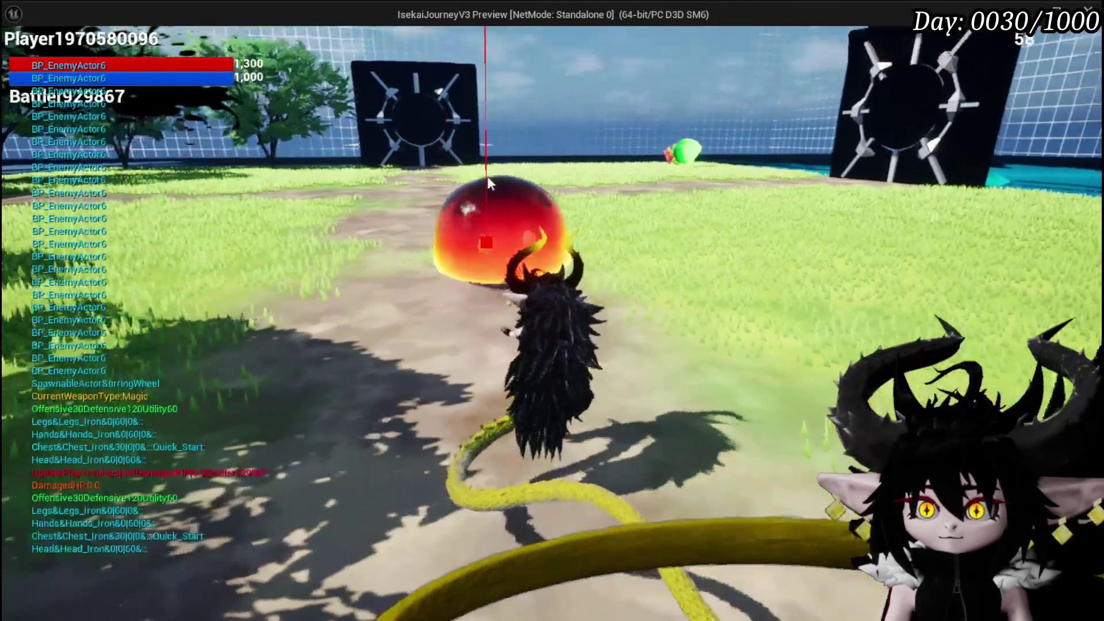
{"action": "key", "text": "d"}
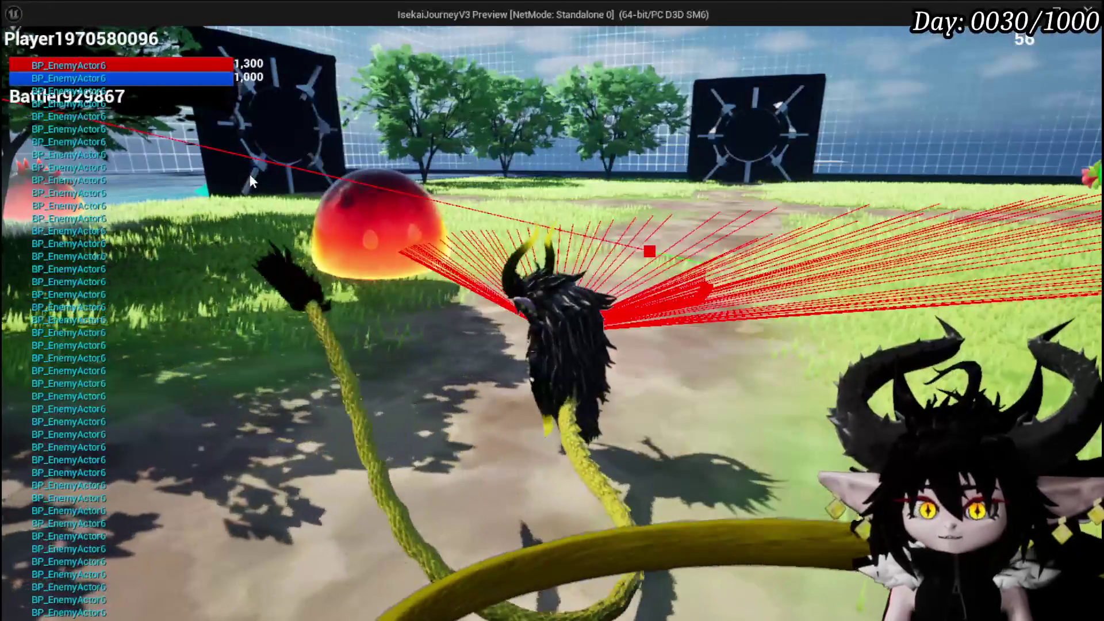
{"action": "key", "text": "a"}
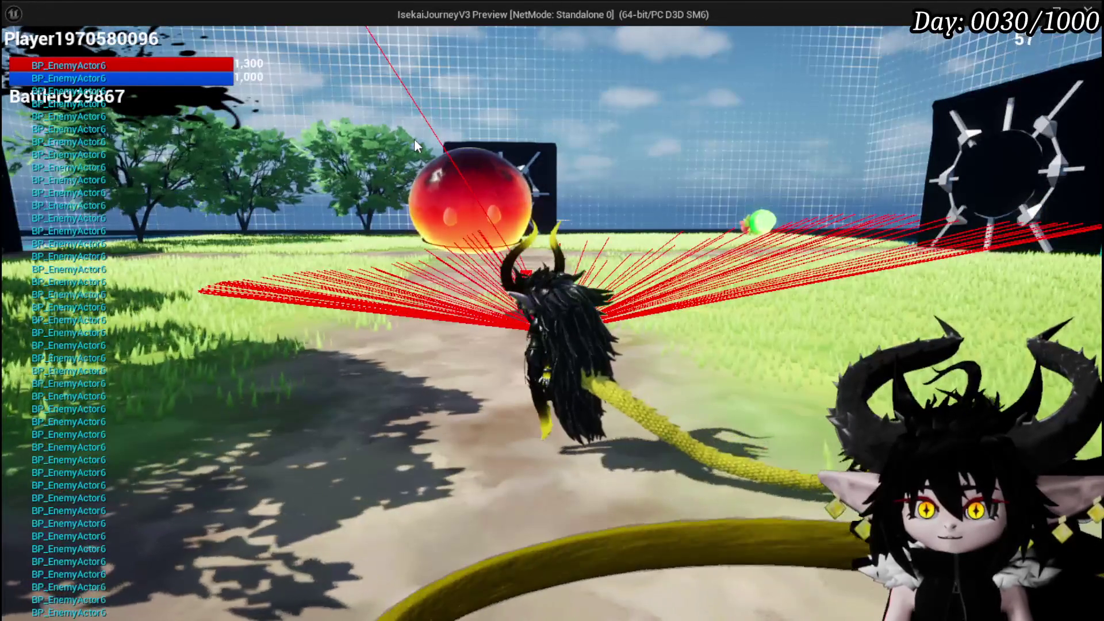
Swing the view around the pillars and the red slime, then end the preview
{"action": "left_click_drag", "start_coordinate": [414, 139], "coordinate": [585, 156]}
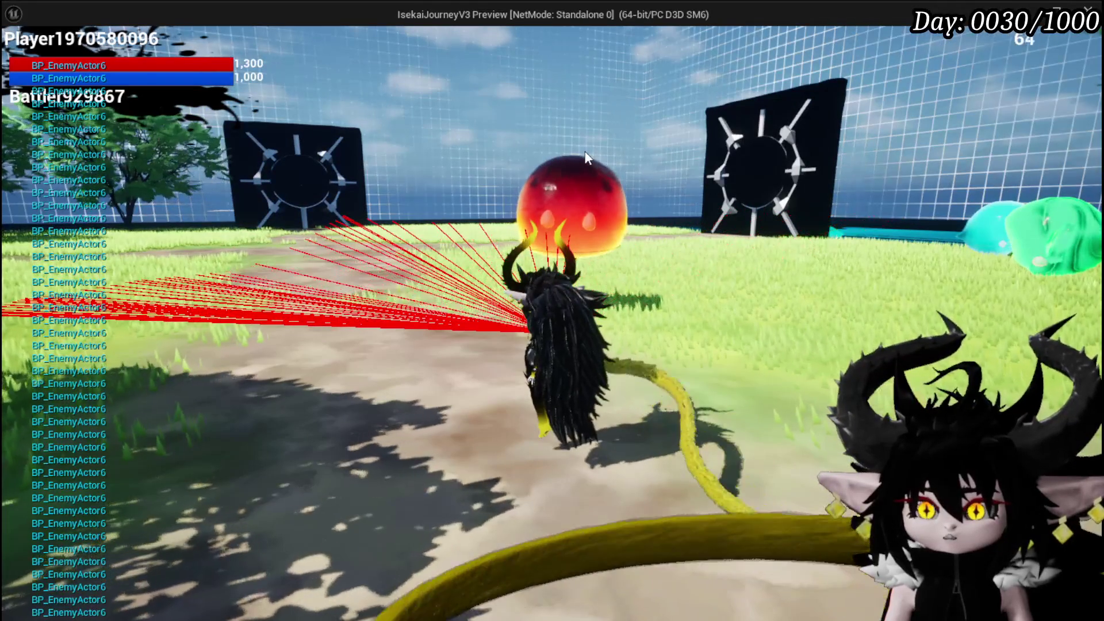
{"action": "mouse_move", "coordinate": [557, 272]}
{"action": "left_mouse_down"}
{"action": "mouse_move", "coordinate": [492, 226]}
{"action": "mouse_move", "coordinate": [294, 221]}
{"action": "left_mouse_up"}
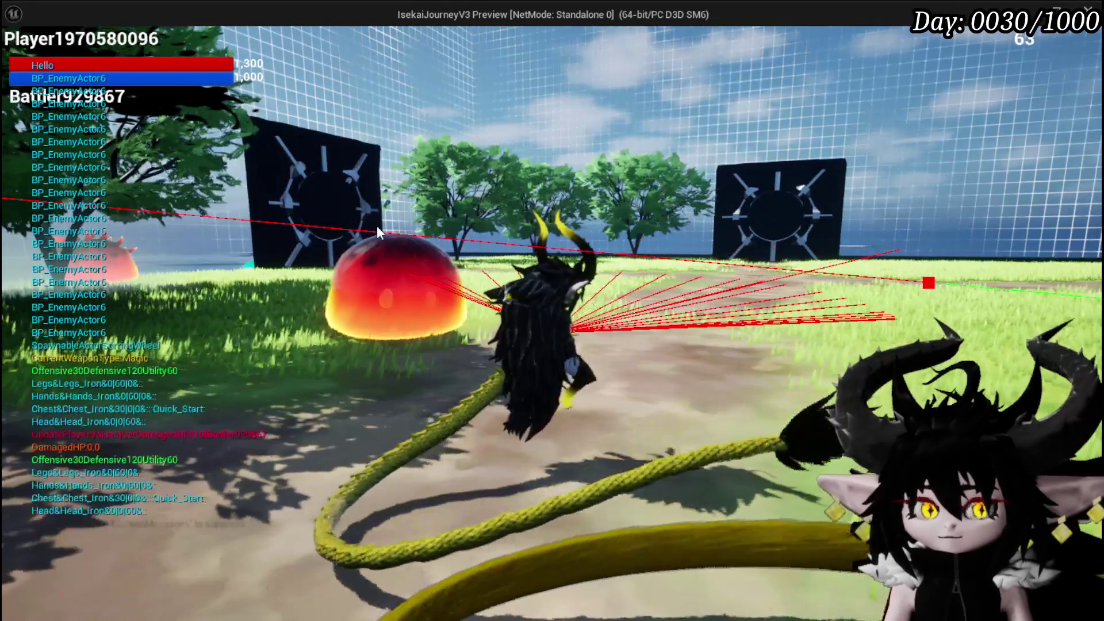
{"action": "mouse_move", "coordinate": [378, 229]}
{"action": "left_mouse_down"}
{"action": "mouse_move", "coordinate": [303, 265]}
{"action": "mouse_move", "coordinate": [386, 229]}
{"action": "mouse_move", "coordinate": [375, 236]}
{"action": "mouse_move", "coordinate": [397, 253]}
{"action": "mouse_move", "coordinate": [382, 257]}
{"action": "mouse_move", "coordinate": [578, 250]}
{"action": "mouse_move", "coordinate": [39, 240]}
{"action": "mouse_move", "coordinate": [502, 237]}
{"action": "mouse_move", "coordinate": [352, 262]}
{"action": "mouse_move", "coordinate": [774, 304]}
{"action": "mouse_move", "coordinate": [743, 275]}
{"action": "mouse_move", "coordinate": [790, 307]}
{"action": "mouse_move", "coordinate": [808, 301]}
{"action": "mouse_move", "coordinate": [631, 286]}
{"action": "left_mouse_up"}
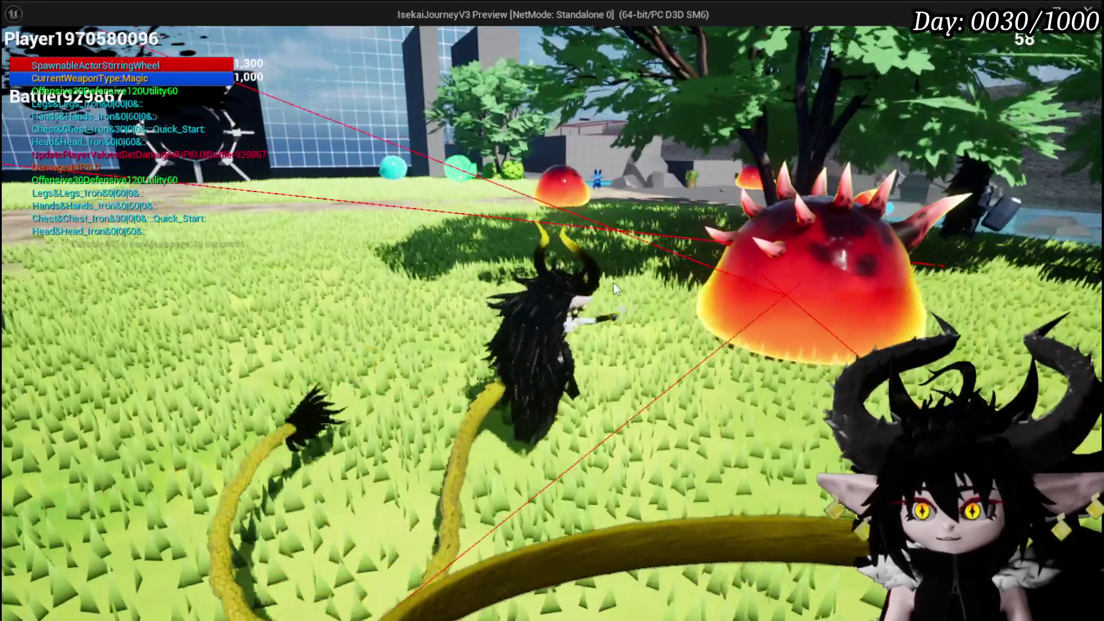
{"action": "mouse_move", "coordinate": [807, 294]}
{"action": "left_mouse_down"}
{"action": "mouse_move", "coordinate": [678, 272]}
{"action": "mouse_move", "coordinate": [611, 274]}
{"action": "mouse_move", "coordinate": [578, 251]}
{"action": "mouse_move", "coordinate": [547, 256]}
{"action": "mouse_move", "coordinate": [603, 253]}
{"action": "mouse_move", "coordinate": [642, 260]}
{"action": "mouse_move", "coordinate": [309, 238]}
{"action": "mouse_move", "coordinate": [387, 250]}
{"action": "mouse_move", "coordinate": [871, 253]}
{"action": "mouse_move", "coordinate": [734, 219]}
{"action": "mouse_move", "coordinate": [864, 230]}
{"action": "left_mouse_up"}
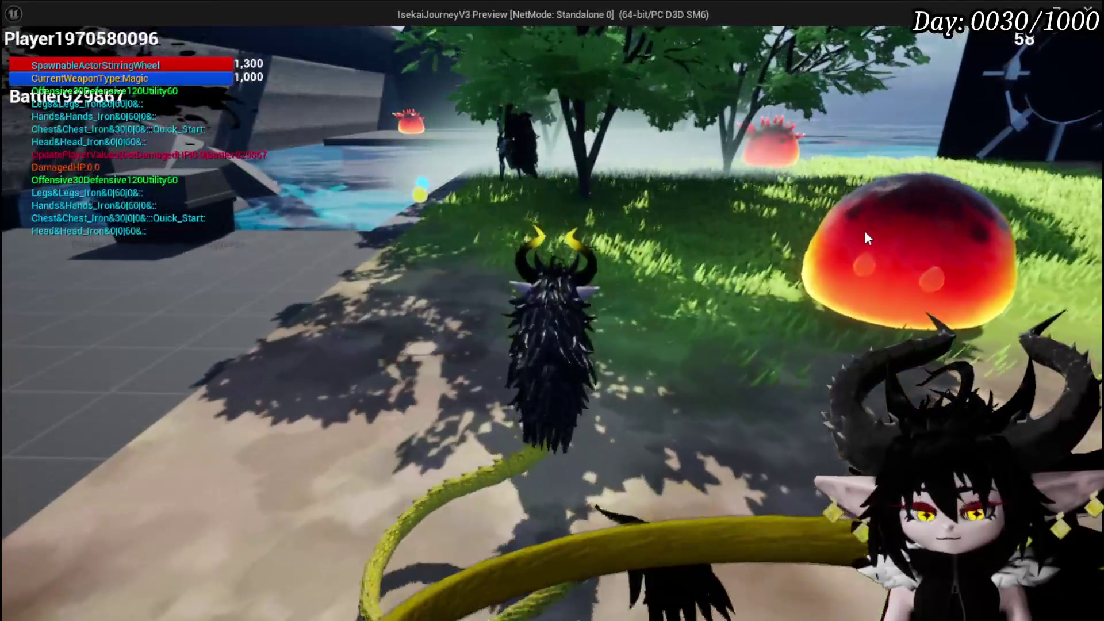
{"action": "key", "text": "Escape"}
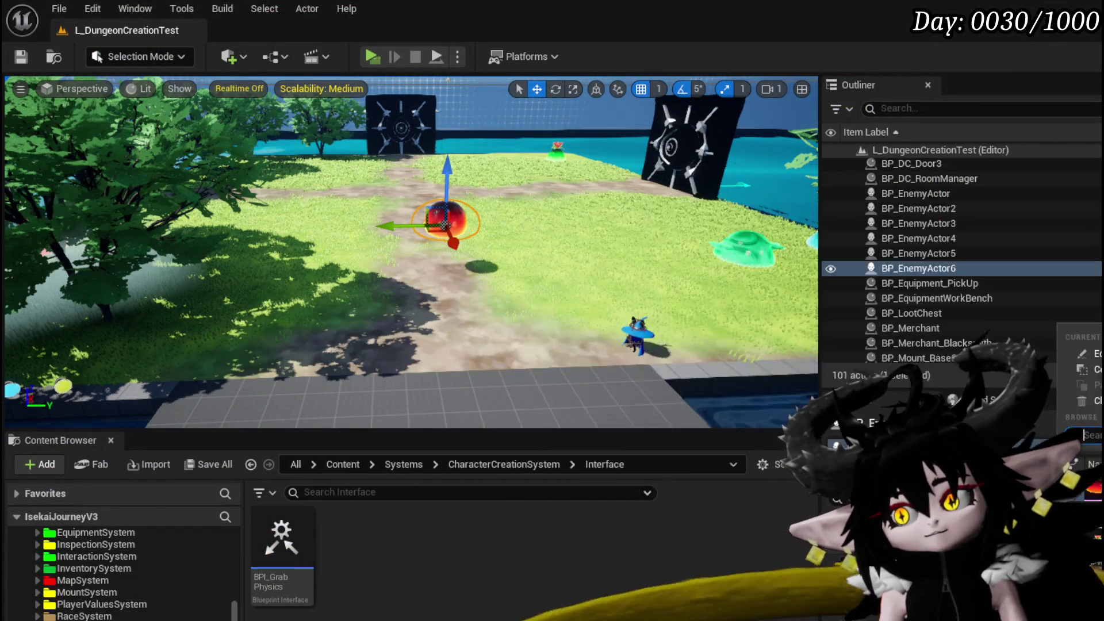
Give BP_EnemyActor6 the green slime mesh, wire Set Anim Instance Class into Build Followers, and close the blueprint
{"action": "mouse_move", "coordinate": [862, 541]}
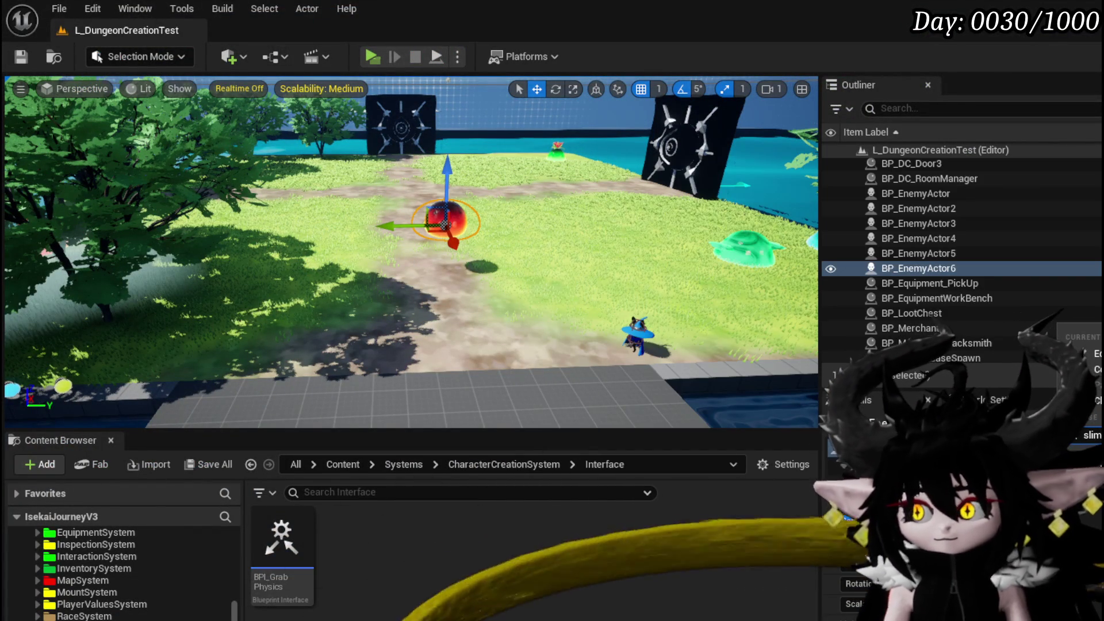
{"action": "left_click", "coordinate": [863, 541]}
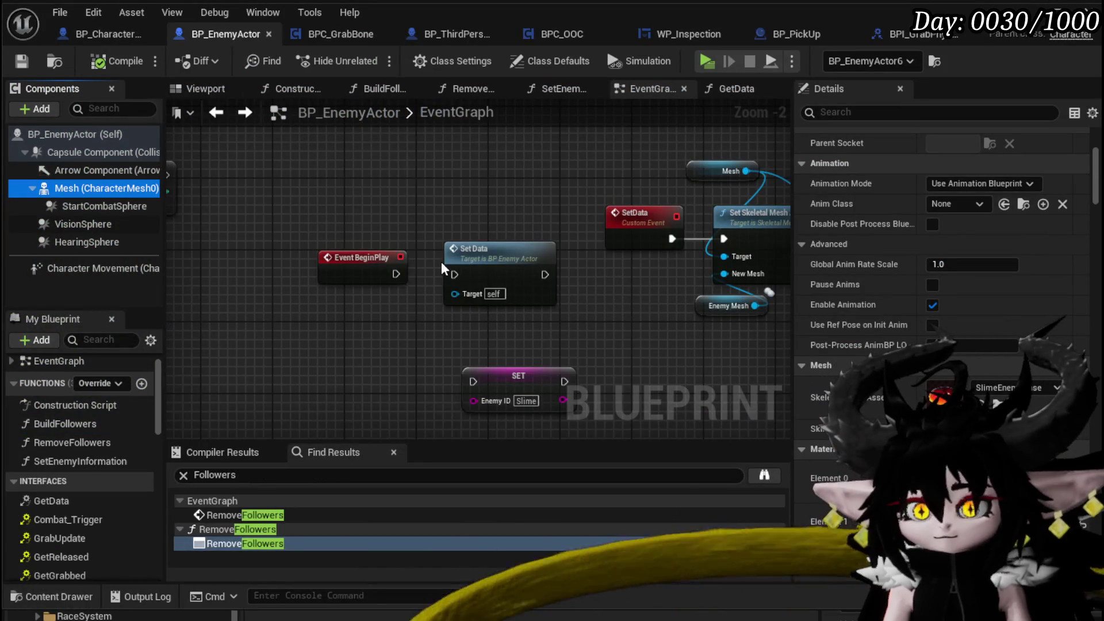
{"action": "left_click_drag", "start_coordinate": [634, 244], "coordinate": [473, 251]}
{"action": "left_click_drag", "start_coordinate": [539, 255], "coordinate": [603, 248]}
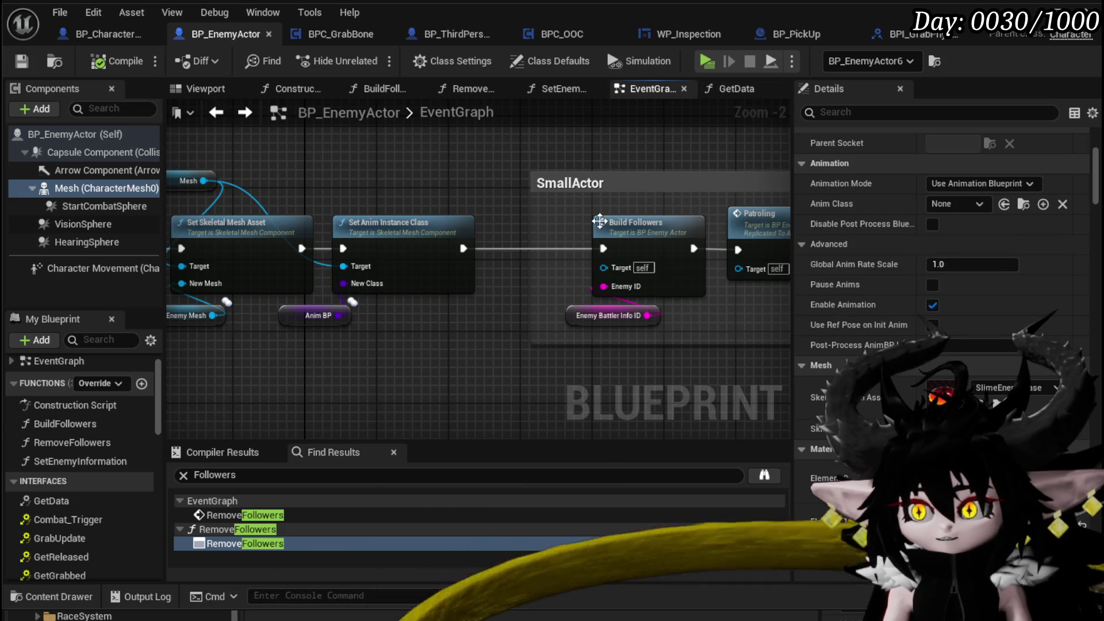
{"action": "left_click", "coordinate": [1025, 13]}
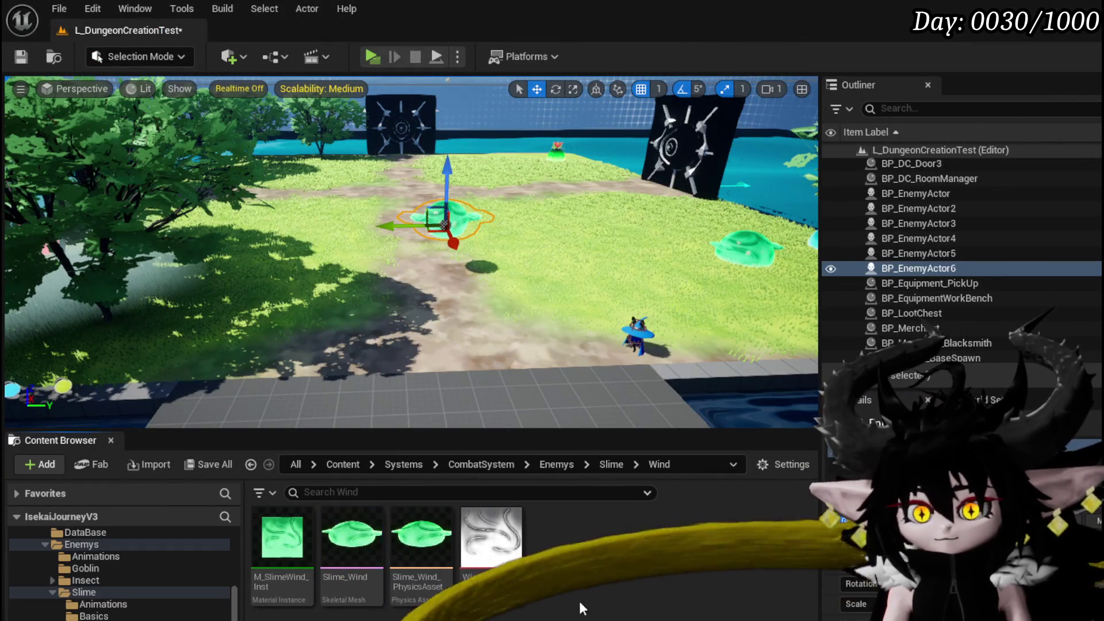
Open the Slime_Wind physics asset, then close it and the BPI_GrabPhysics editor
{"action": "double_click", "coordinate": [419, 530]}
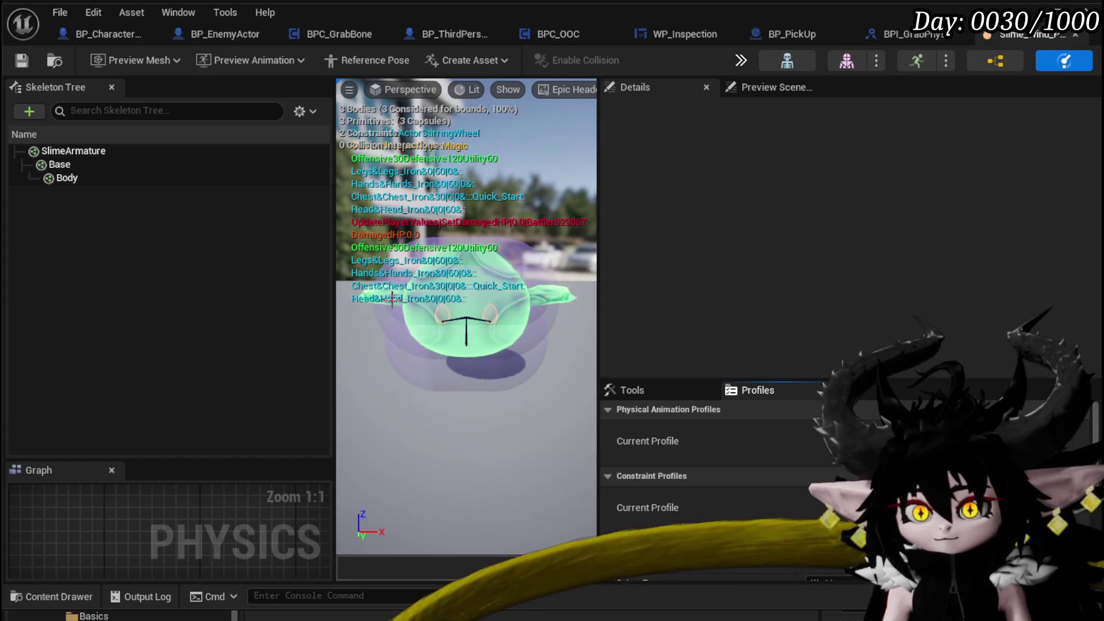
{"action": "left_click", "coordinate": [1074, 35]}
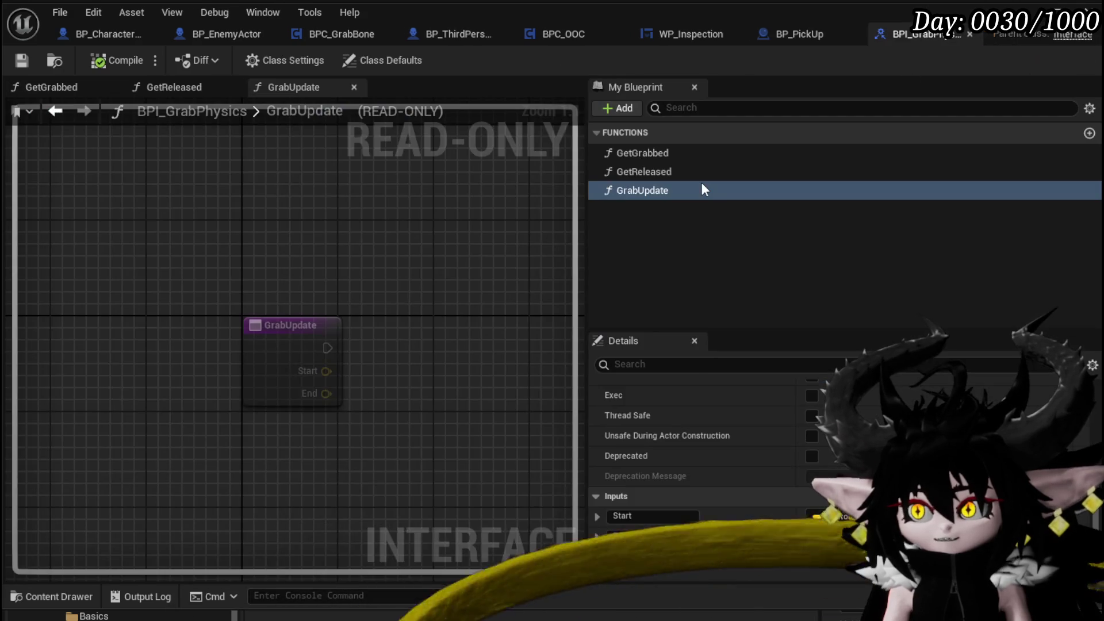
{"action": "left_click", "coordinate": [1025, 11]}
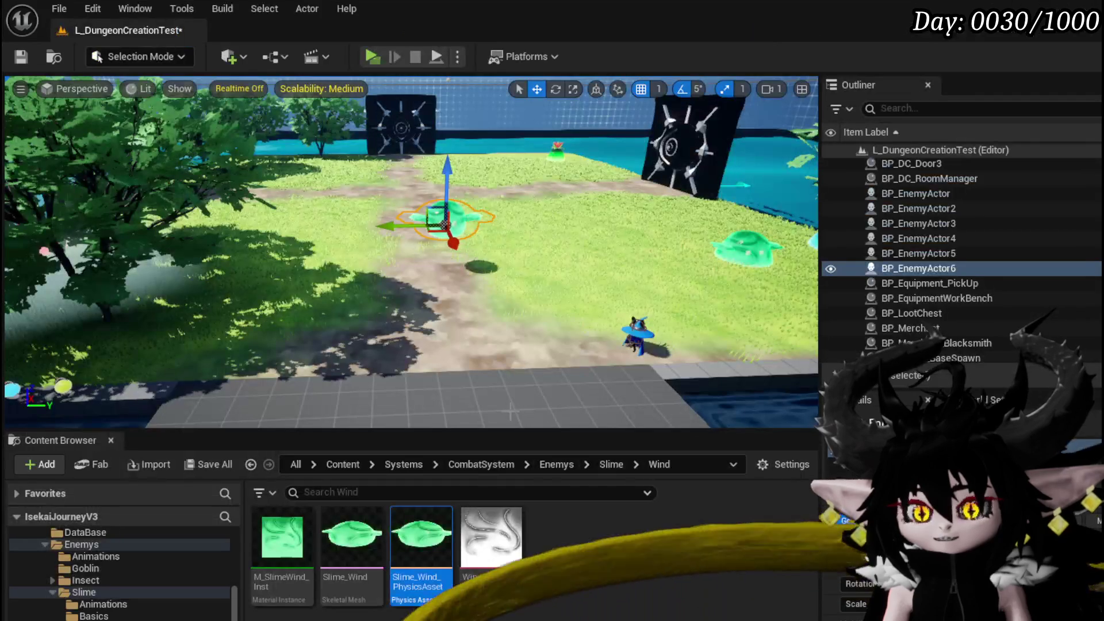
Set the Slime_Wind mesh's physics asset to SlimeEnemyBase_PhysicsAsset, found by searching 'Slime Base'
{"action": "double_click", "coordinate": [327, 529]}
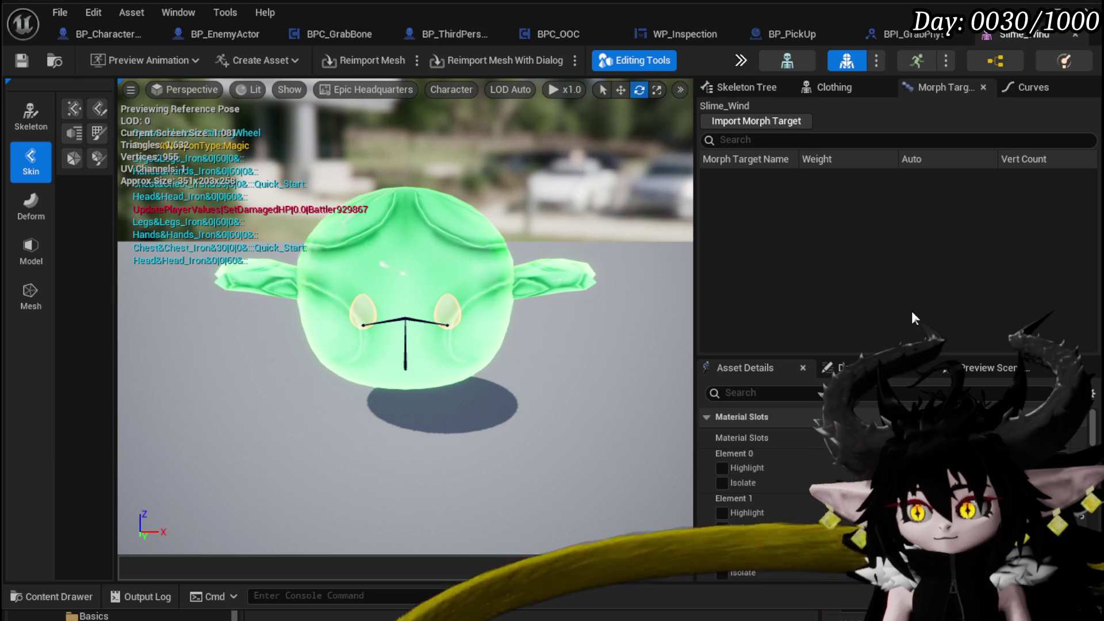
{"action": "left_click_drag", "start_coordinate": [1096, 436], "coordinate": [1089, 525]}
{"action": "scroll", "coordinate": [920, 460], "scroll_direction": "down", "scroll_amount": 2}
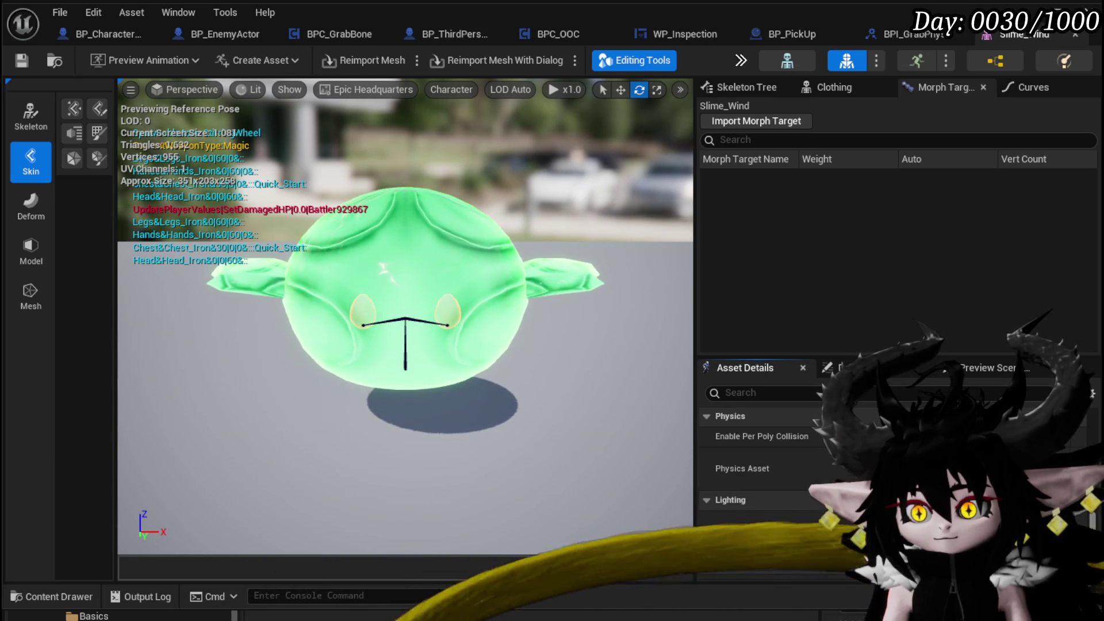
{"action": "left_click", "coordinate": [932, 469]}
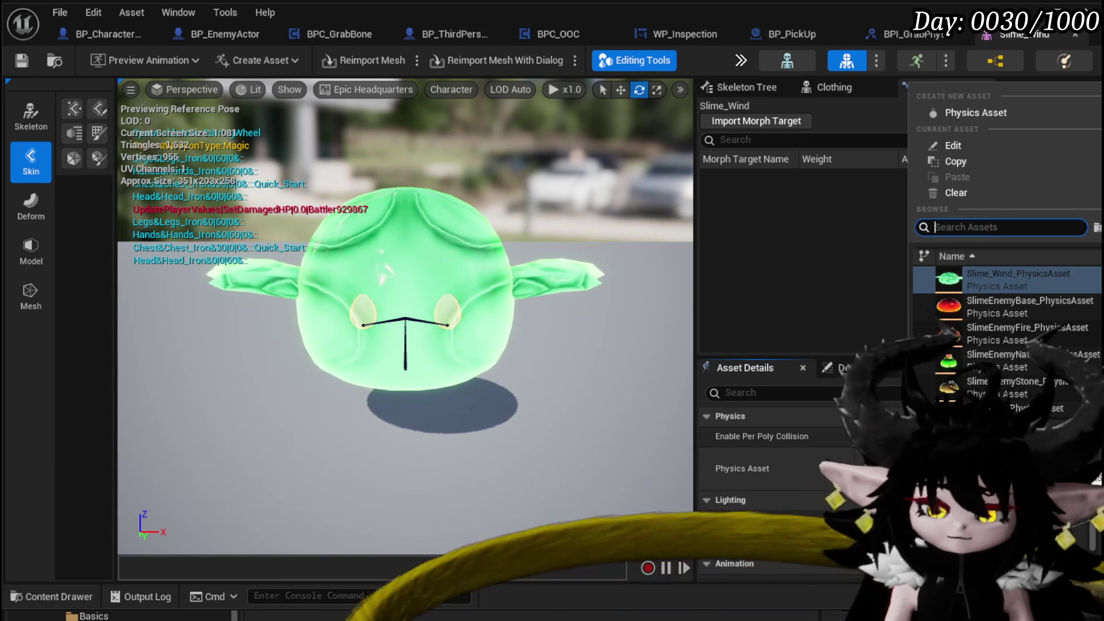
{"action": "type", "text": "Slime Base"}
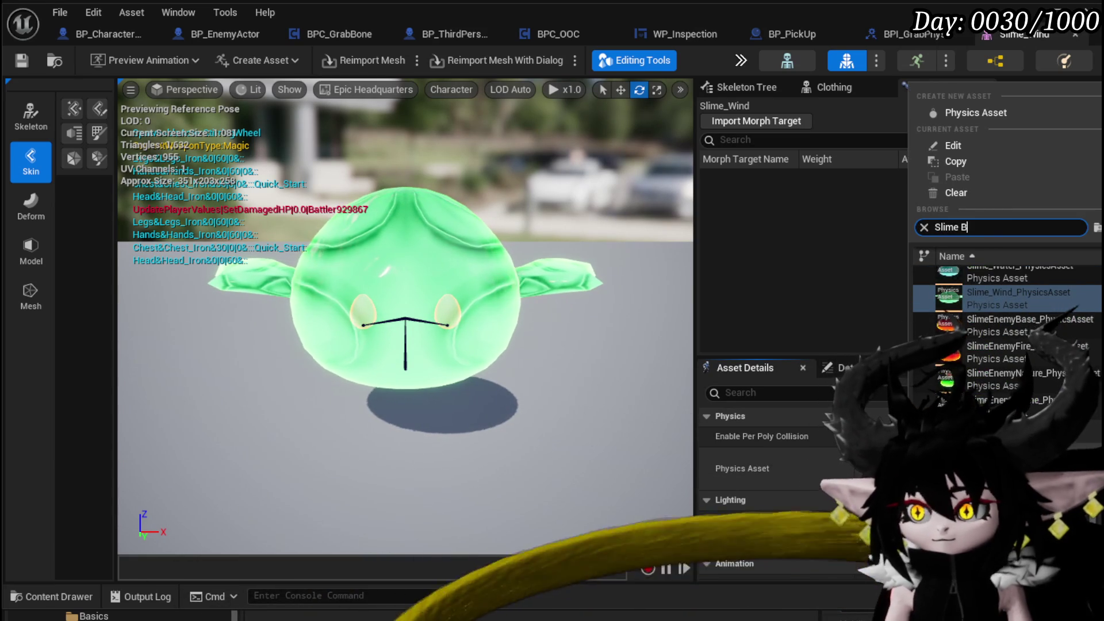
{"action": "left_click", "coordinate": [995, 279]}
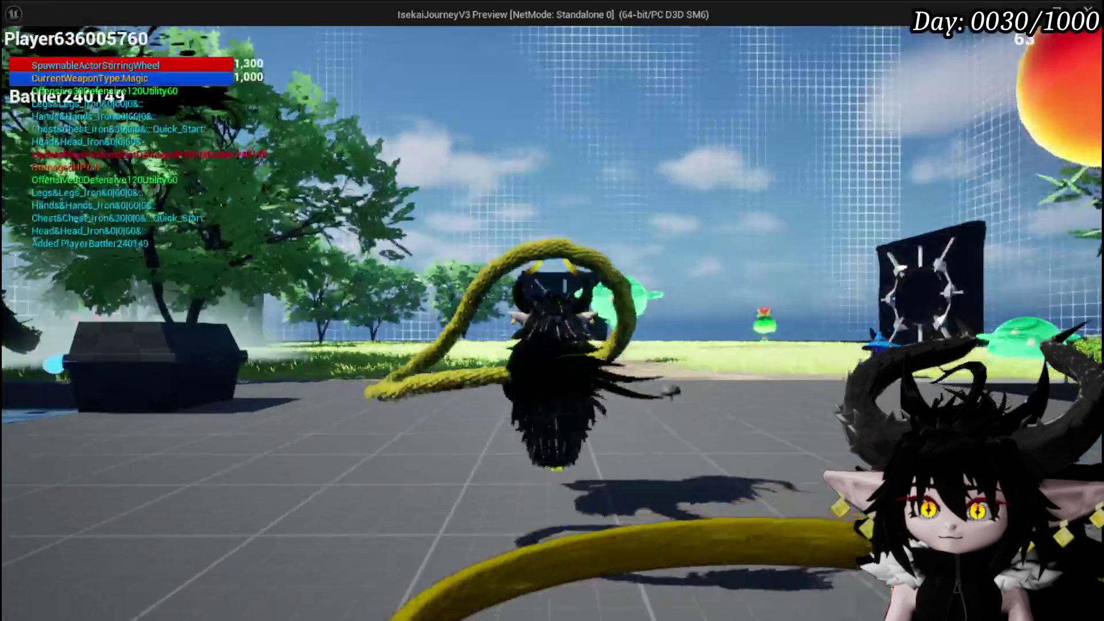
Walk to the green slime, fire three grab attempts at it, then stop the play test
{"action": "key", "text": "w"}
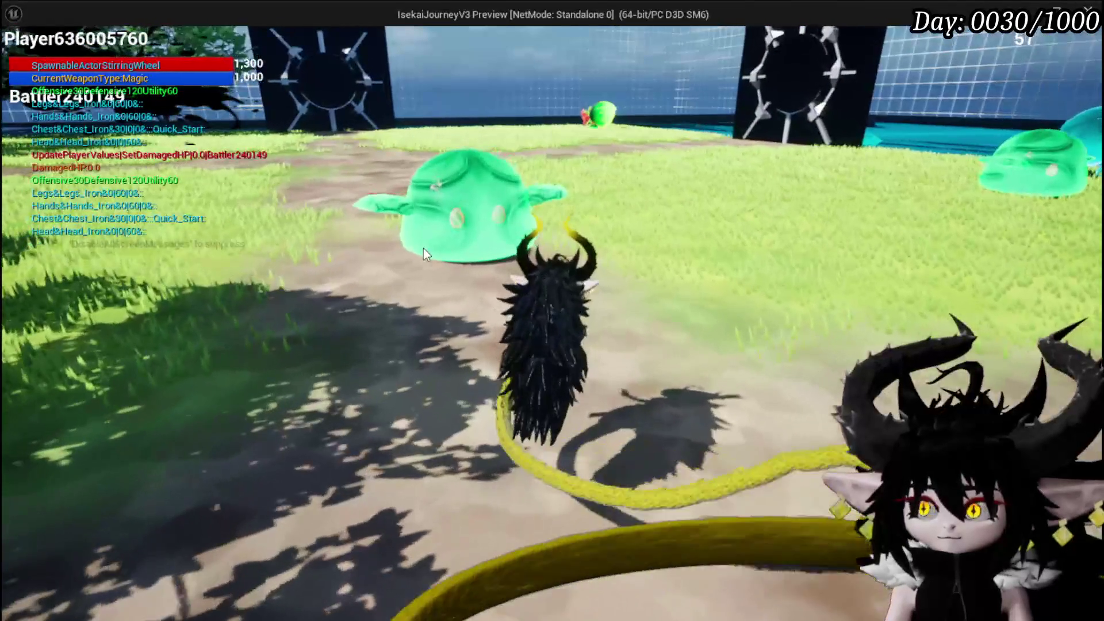
{"action": "left_click", "coordinate": [447, 209]}
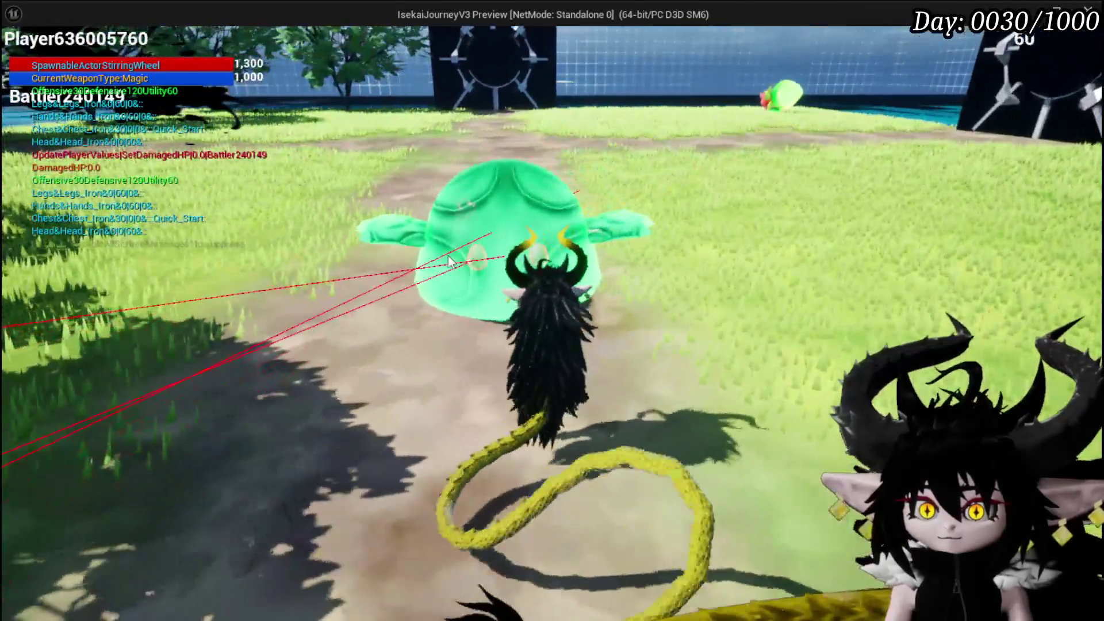
{"action": "left_click", "coordinate": [472, 260]}
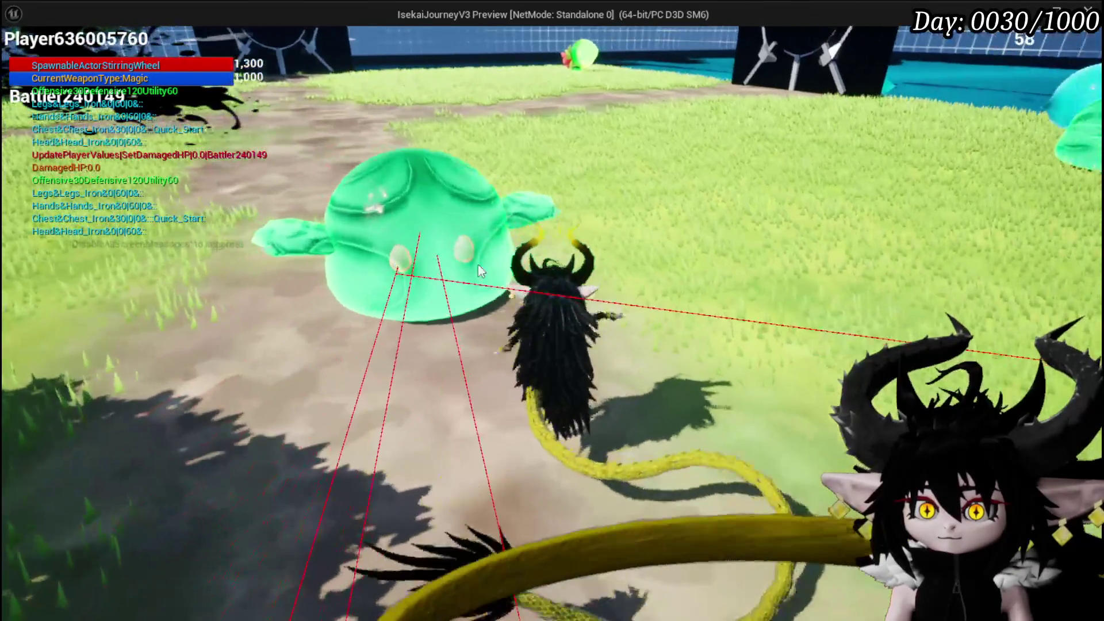
{"action": "left_click", "coordinate": [747, 194]}
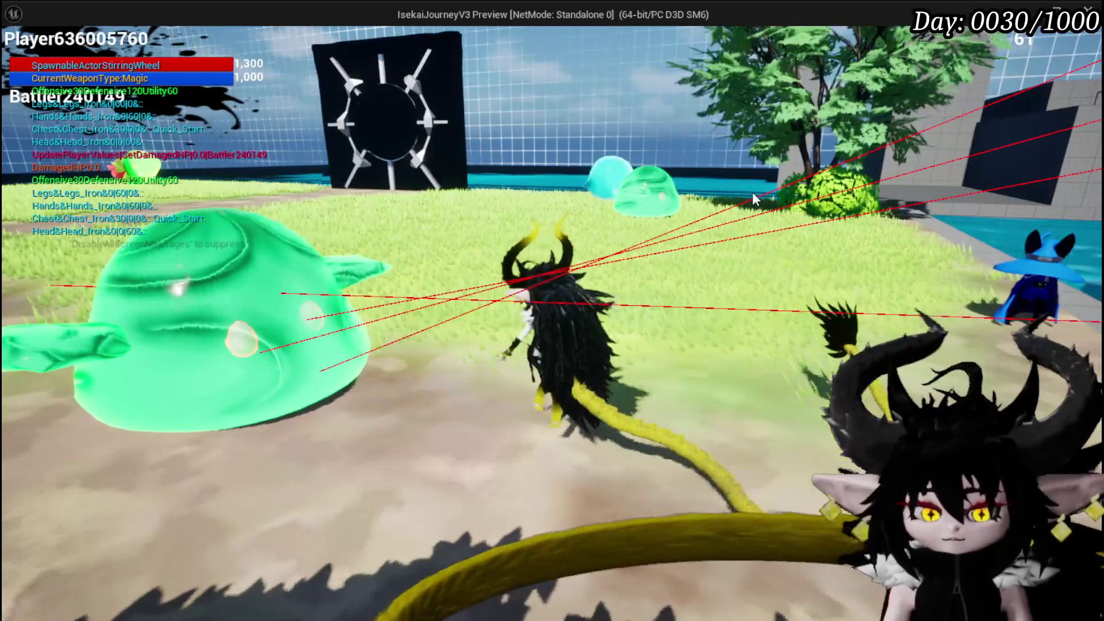
{"action": "key", "text": "alt+Tab"}
{"action": "key", "text": "Escape"}
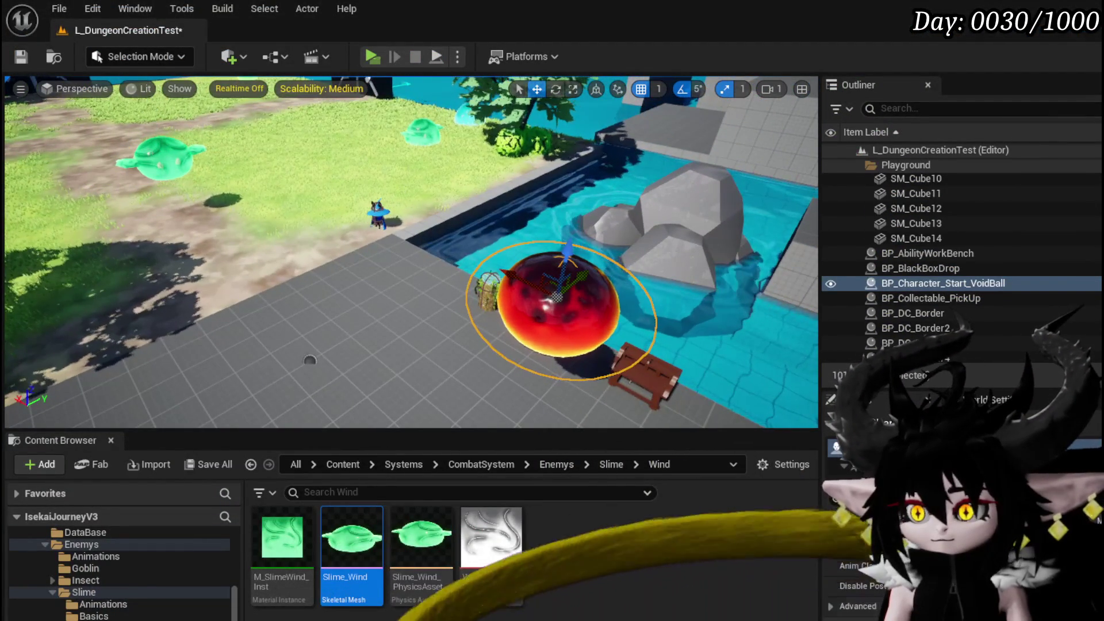
Compare the SlimeEnemyBase and Slime_Wind mesh editors, save Slime_Wind, and close both editors
{"action": "key", "text": "alt+Tab"}
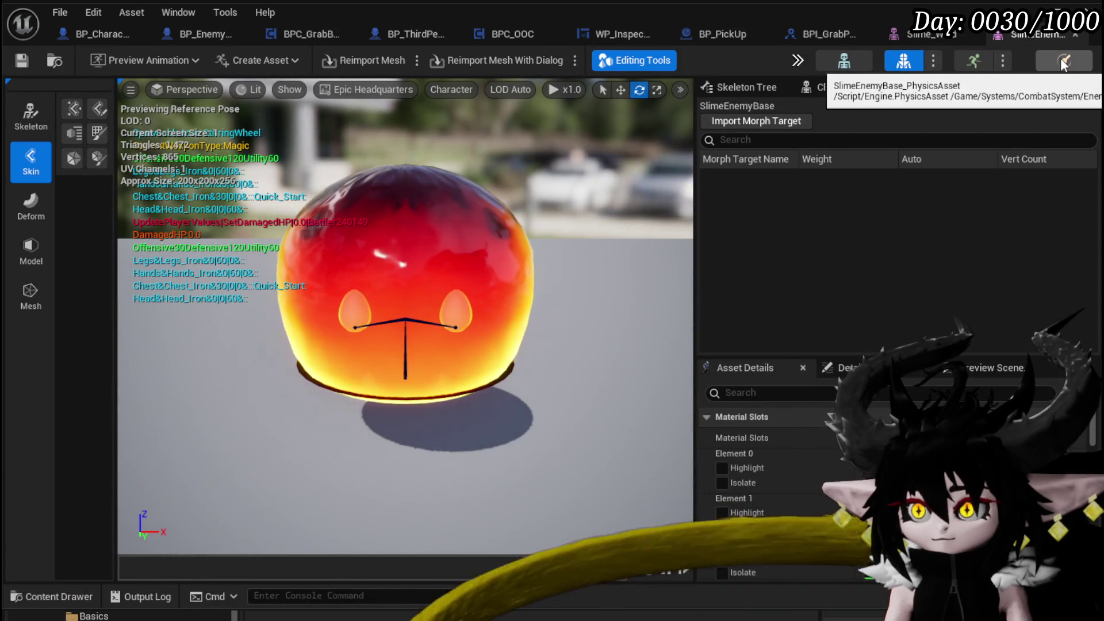
{"action": "left_click", "coordinate": [940, 35]}
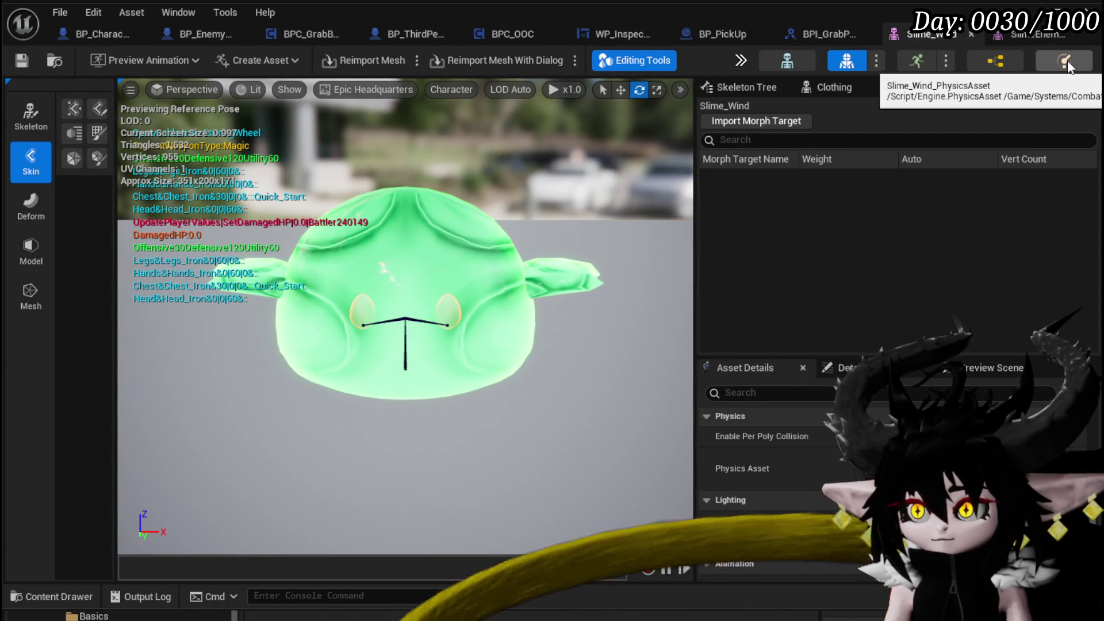
{"action": "scroll", "coordinate": [764, 472], "scroll_direction": "down", "scroll_amount": 5}
{"action": "scroll", "coordinate": [765, 489], "scroll_direction": "up", "scroll_amount": 2}
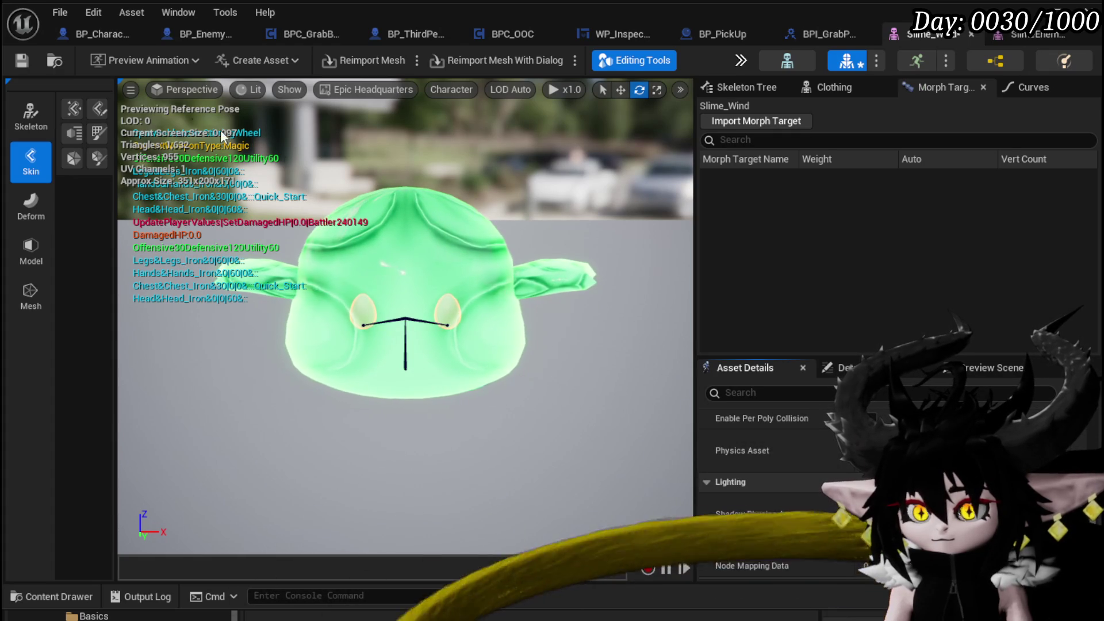
{"action": "left_click", "coordinate": [24, 58]}
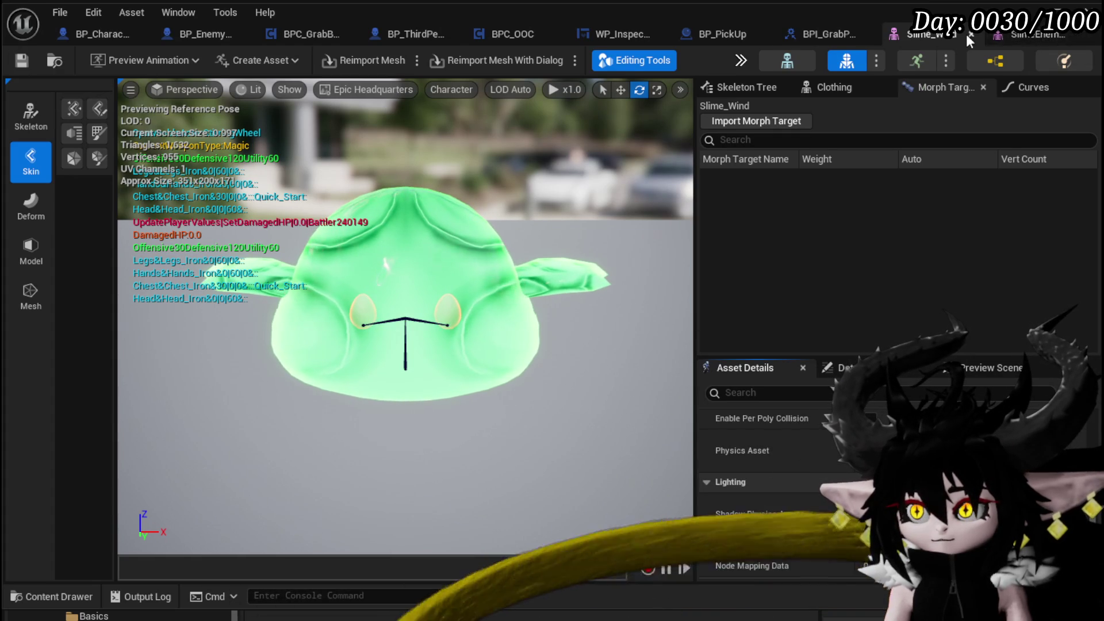
{"action": "left_click", "coordinate": [1075, 35]}
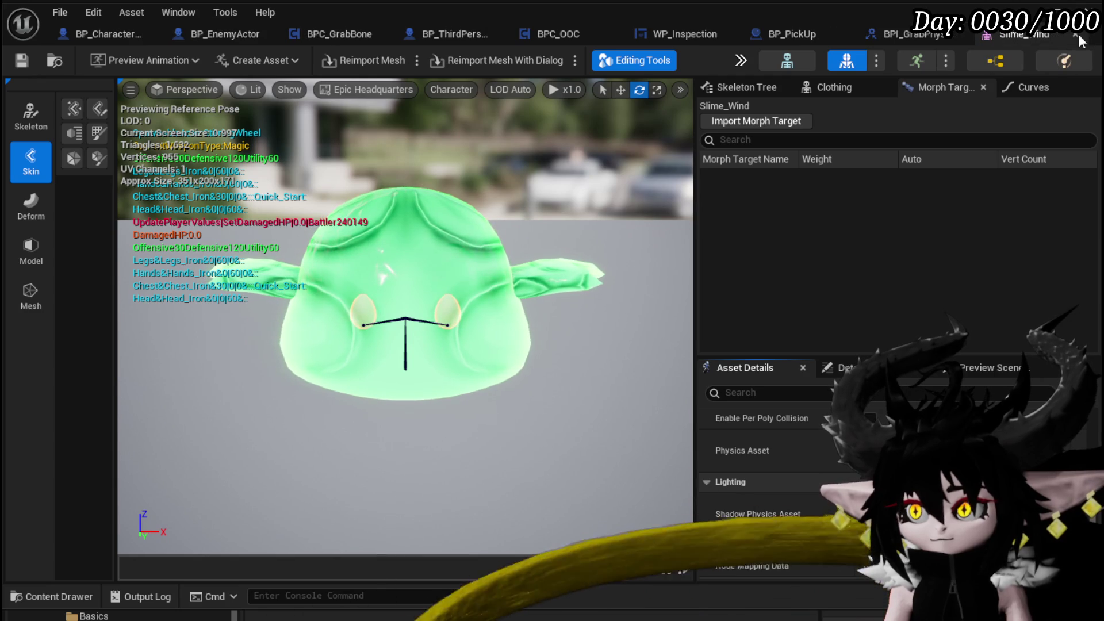
{"action": "left_click", "coordinate": [1076, 34]}
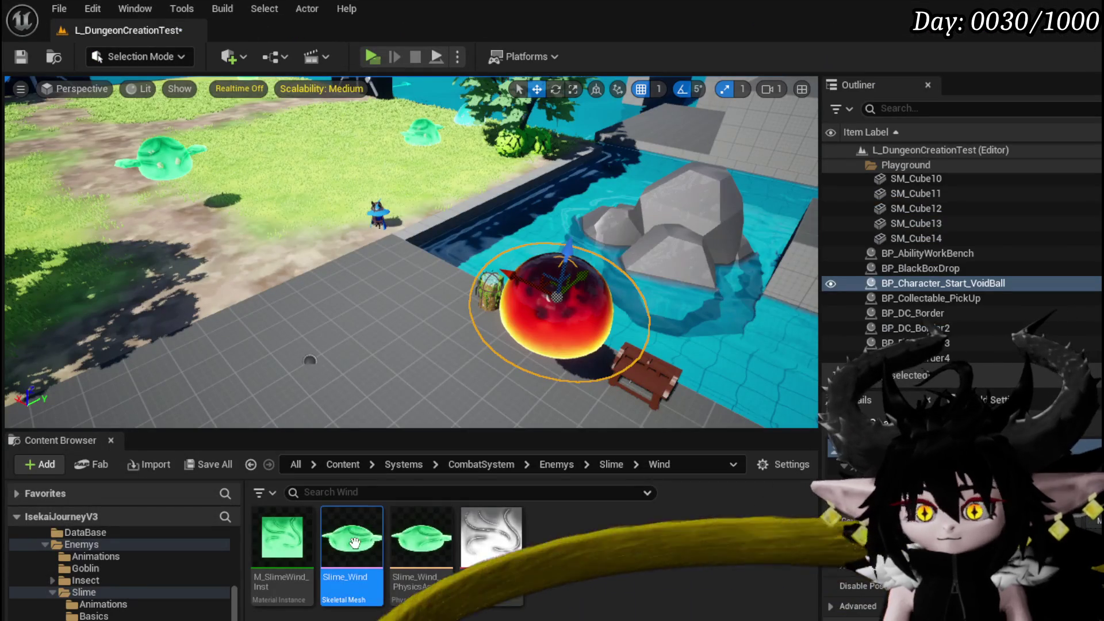
Generate a new physics asset from the Slime_Wind mesh via Create > Physics Asset
{"action": "right_click", "coordinate": [355, 543]}
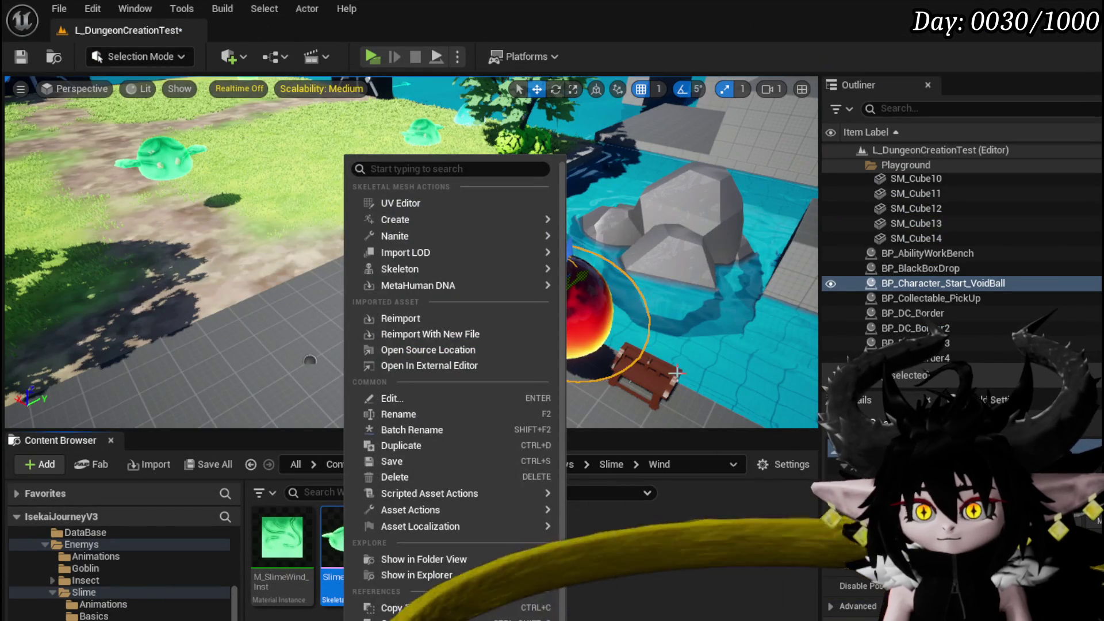
{"action": "mouse_move", "coordinate": [450, 275]}
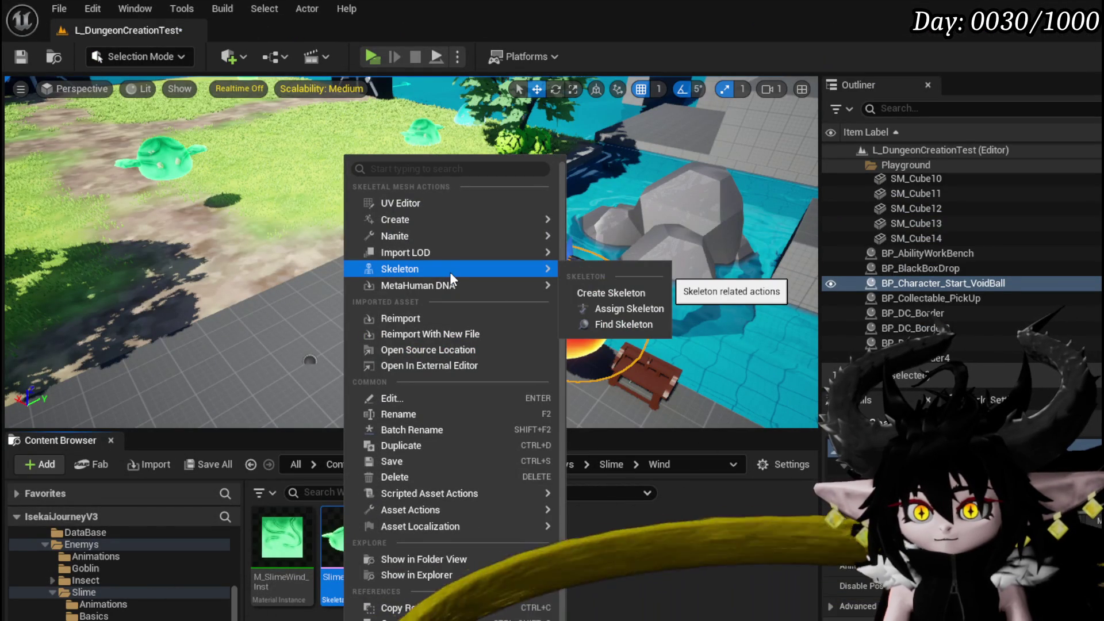
{"action": "mouse_move", "coordinate": [430, 253]}
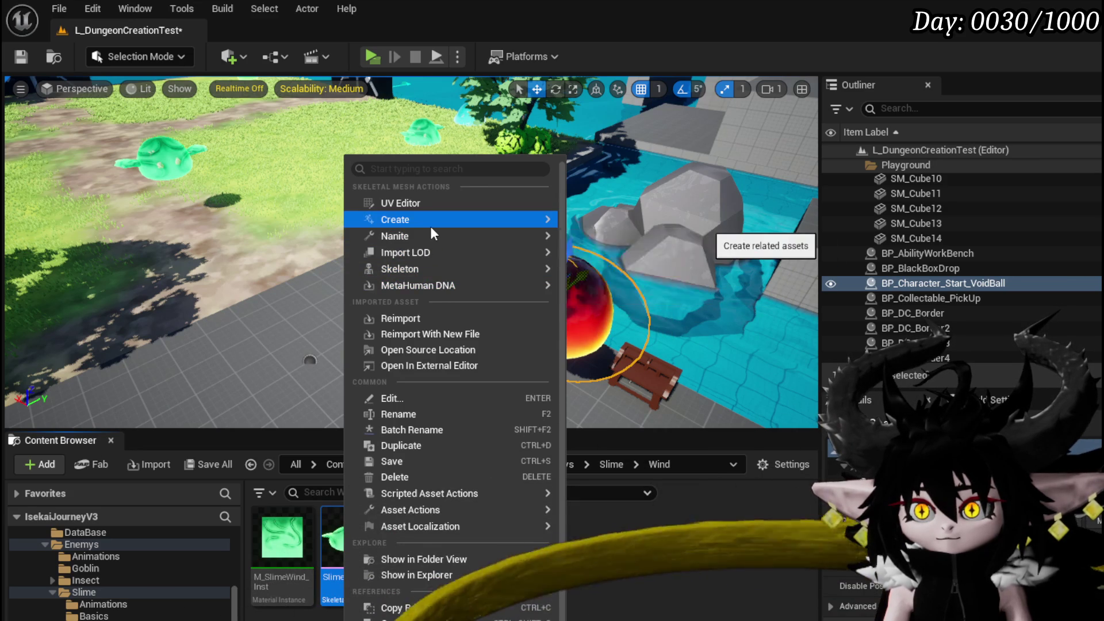
{"action": "mouse_move", "coordinate": [647, 265]}
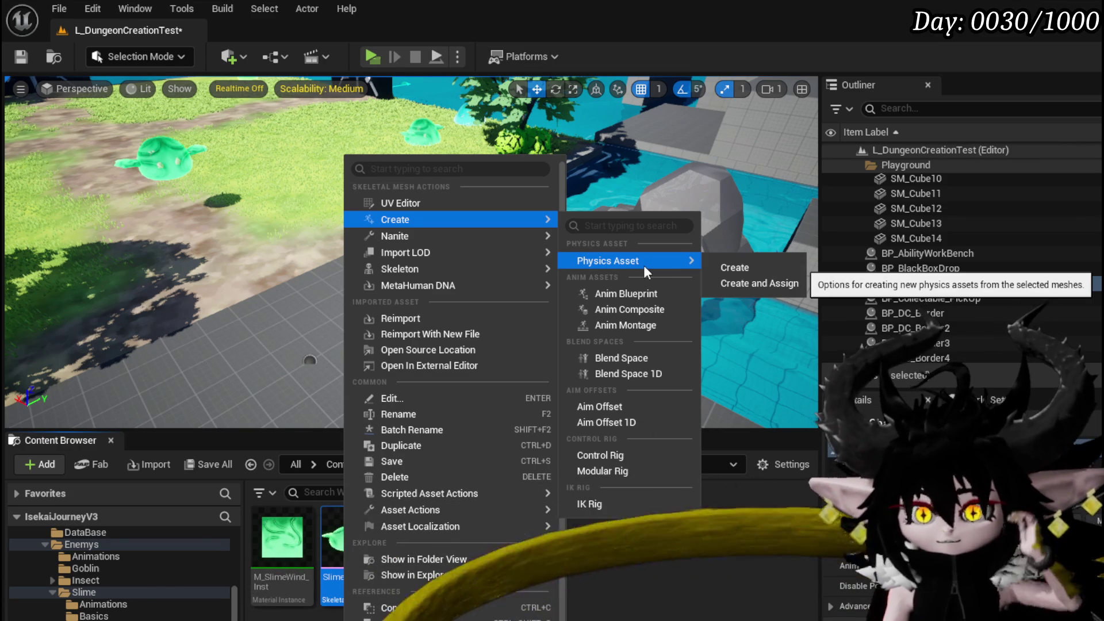
{"action": "left_click", "coordinate": [734, 267]}
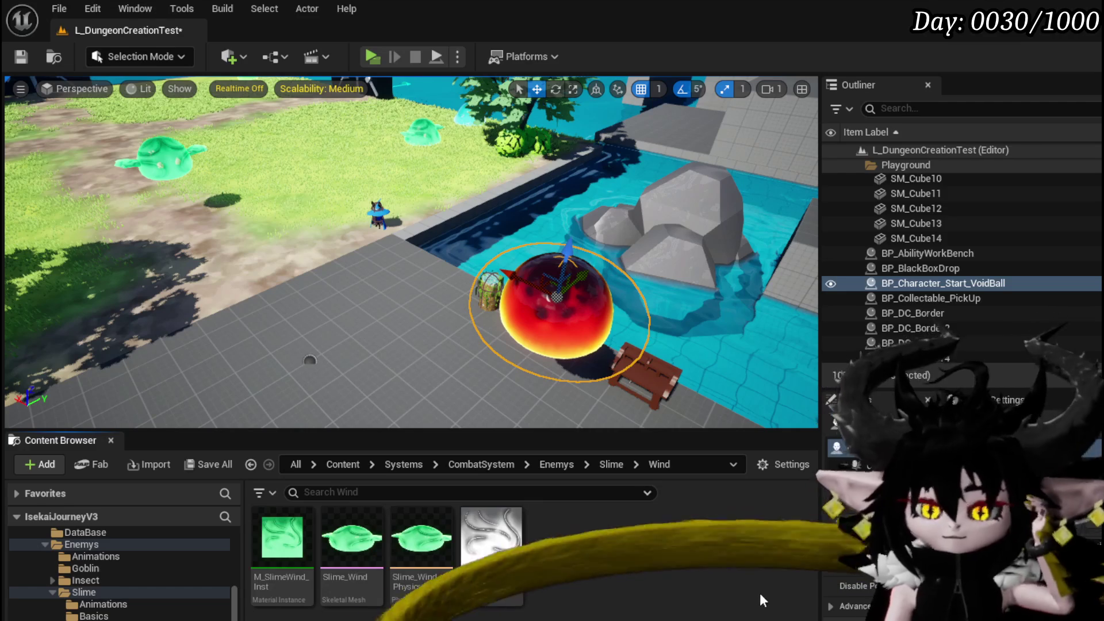
{"action": "right_click", "coordinate": [379, 541]}
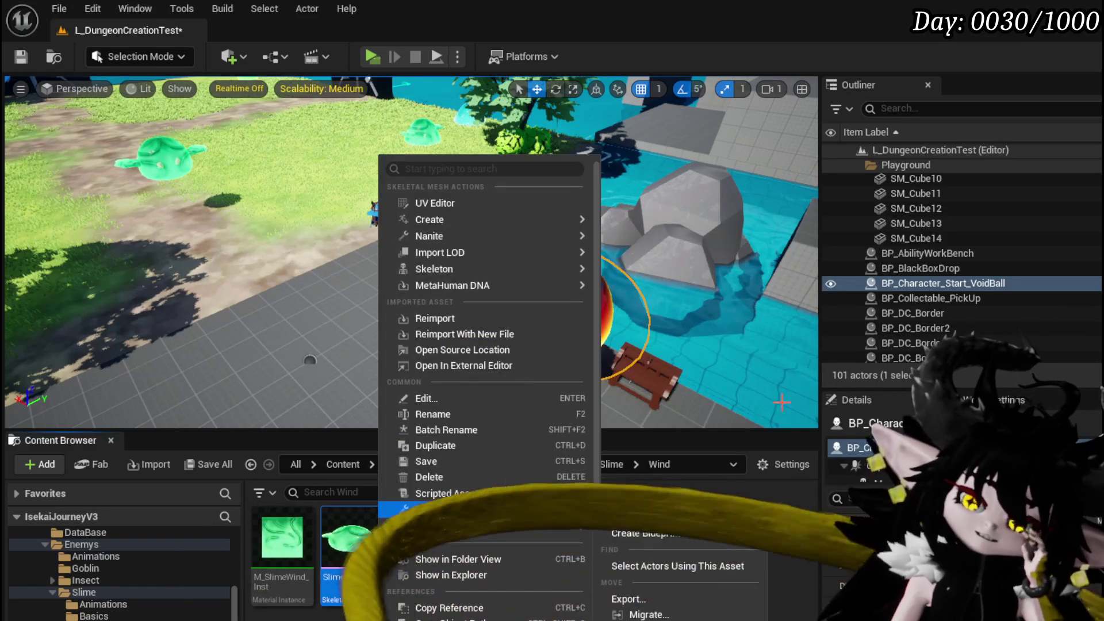
{"action": "key", "text": "Escape"}
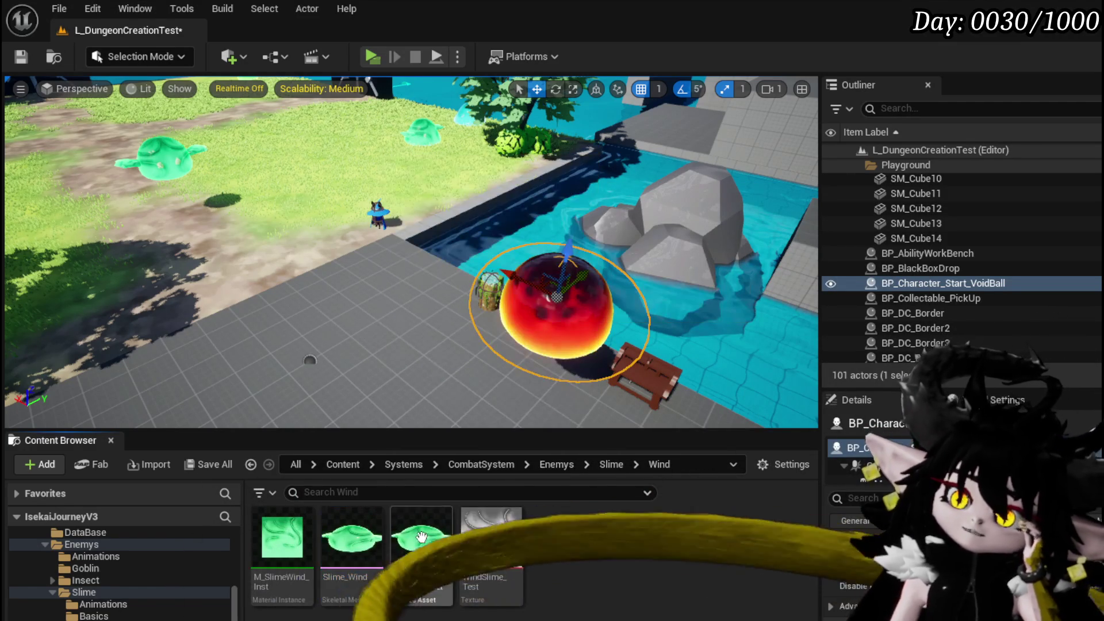
{"action": "left_click", "coordinate": [421, 538]}
{"action": "key", "text": "Delete"}
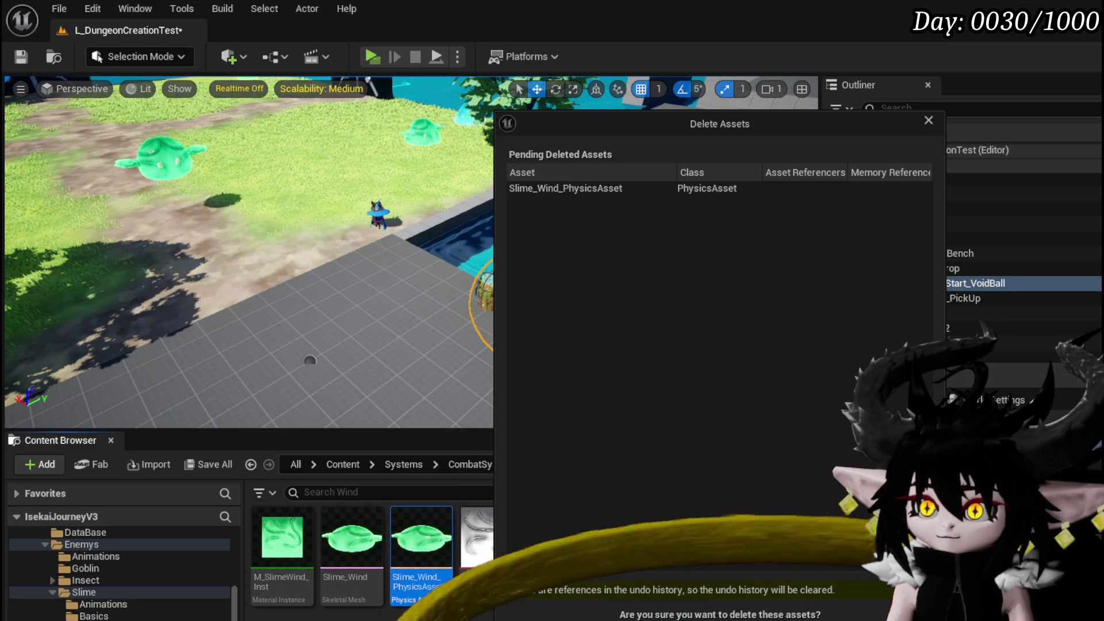
{"action": "key", "text": "Escape"}
{"action": "double_click", "coordinate": [359, 536]}
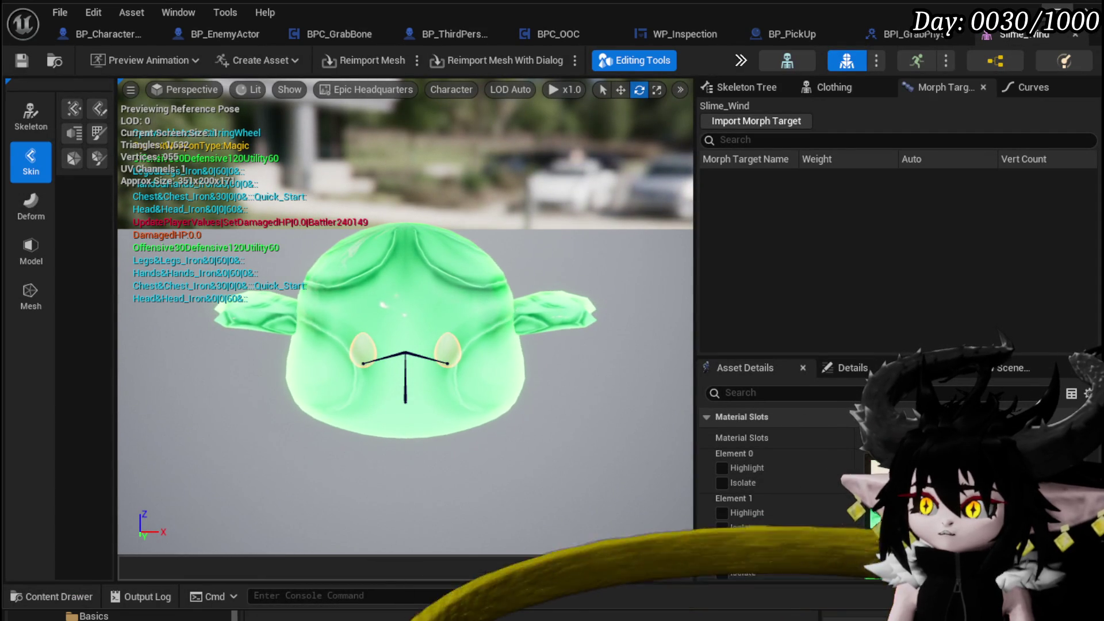
{"action": "left_click", "coordinate": [1075, 34]}
{"action": "key", "text": "alt+Tab"}
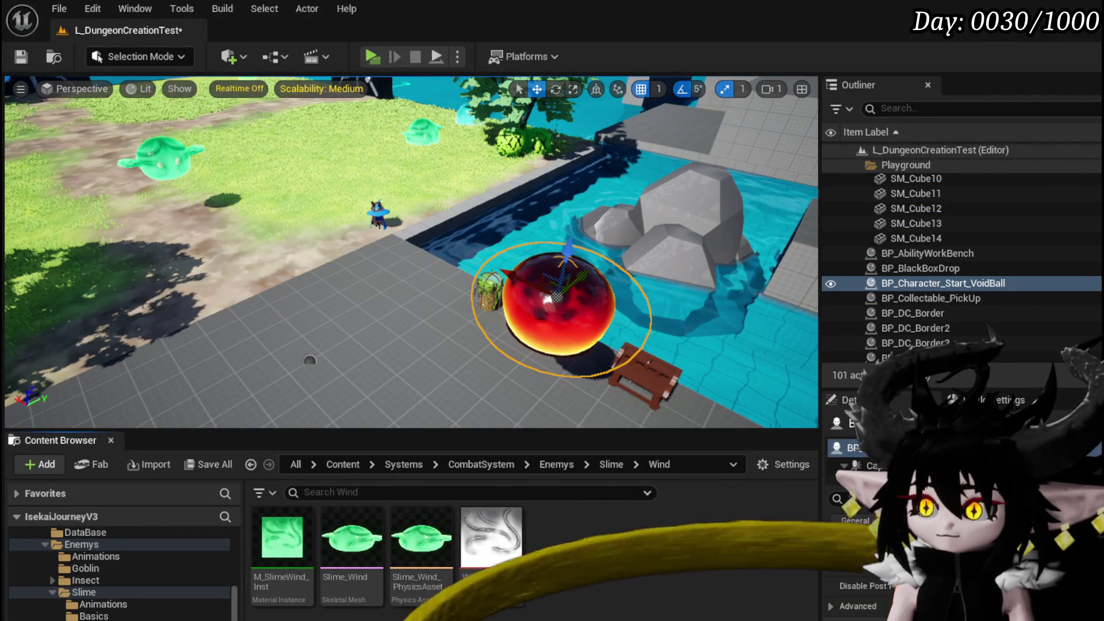
{"action": "double_click", "coordinate": [421, 538]}
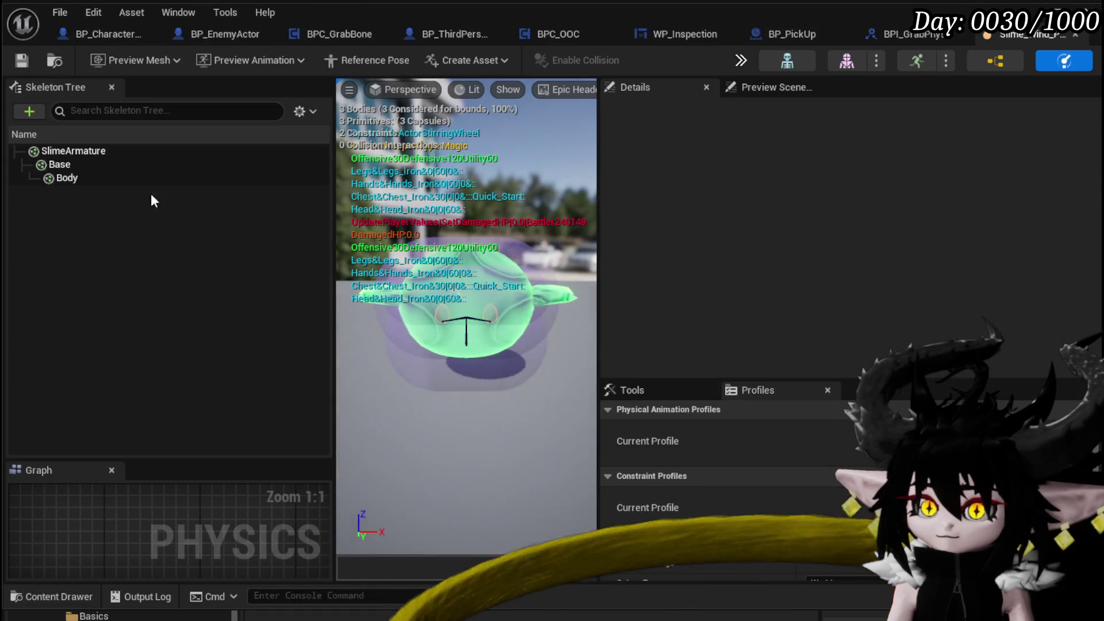
Set the SlimeArmature body's physics type to Kinematic, then start a play test walking toward the green slime
{"action": "left_click", "coordinate": [107, 151]}
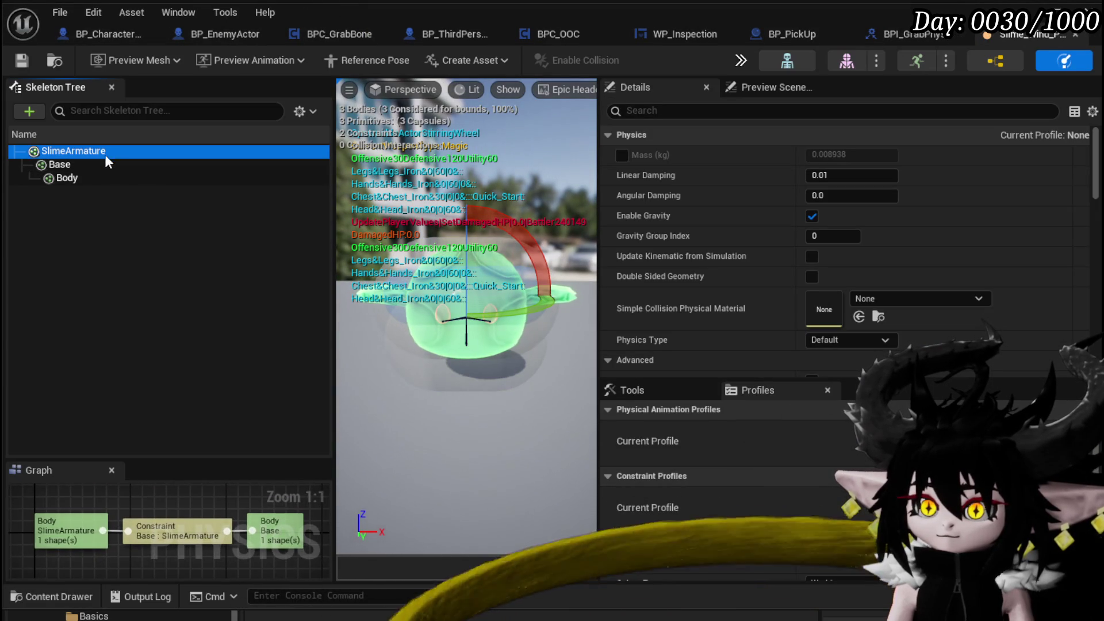
{"action": "left_click", "coordinate": [99, 168]}
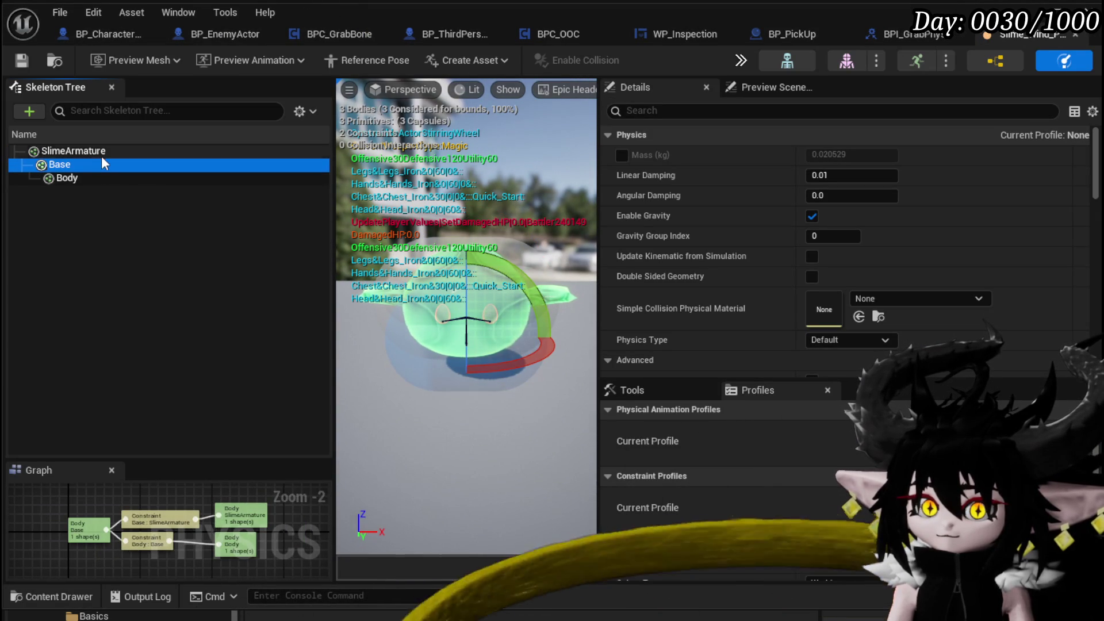
{"action": "right_click", "coordinate": [101, 154]}
{"action": "mouse_move", "coordinate": [322, 284]}
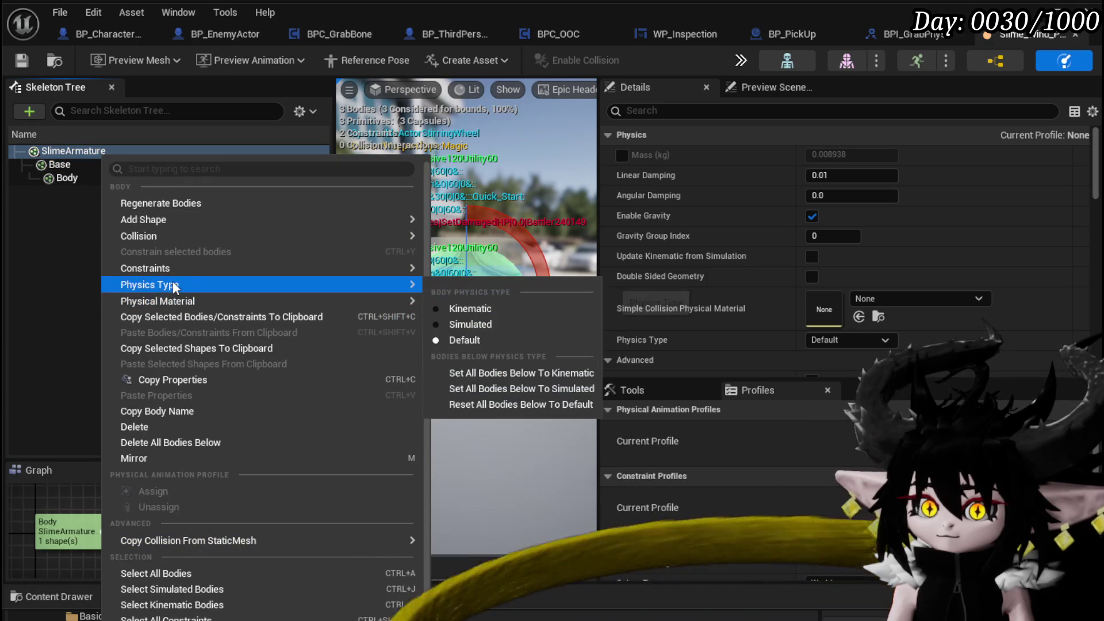
{"action": "left_click", "coordinate": [467, 311]}
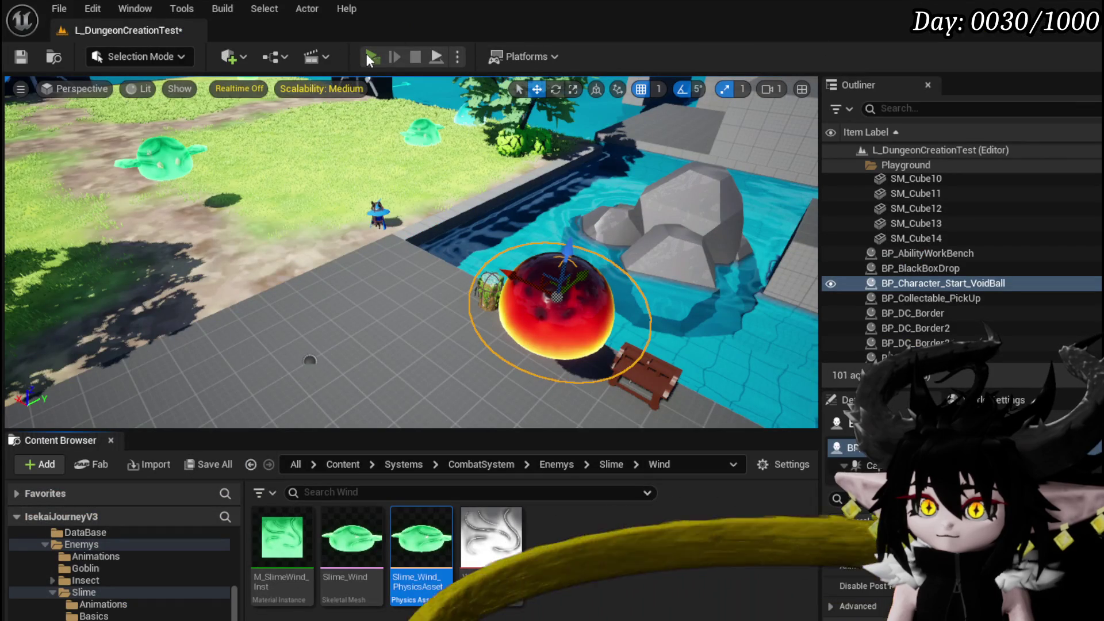
{"action": "left_click", "coordinate": [367, 54]}
{"action": "key", "text": "w"}
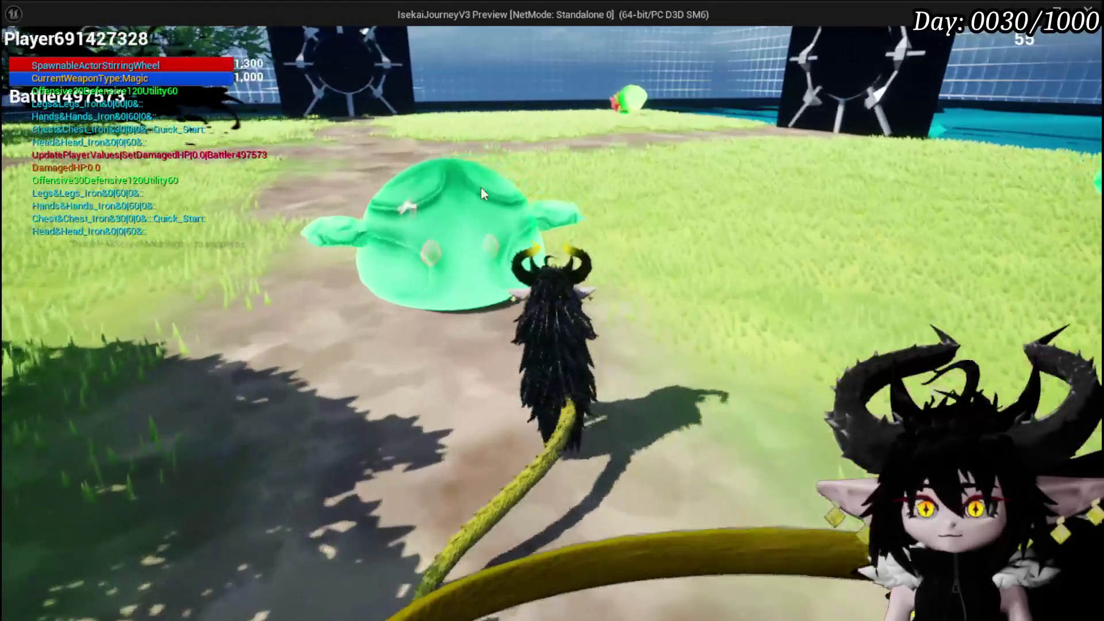
{"action": "left_click", "coordinate": [515, 198]}
{"action": "key", "text": "w"}
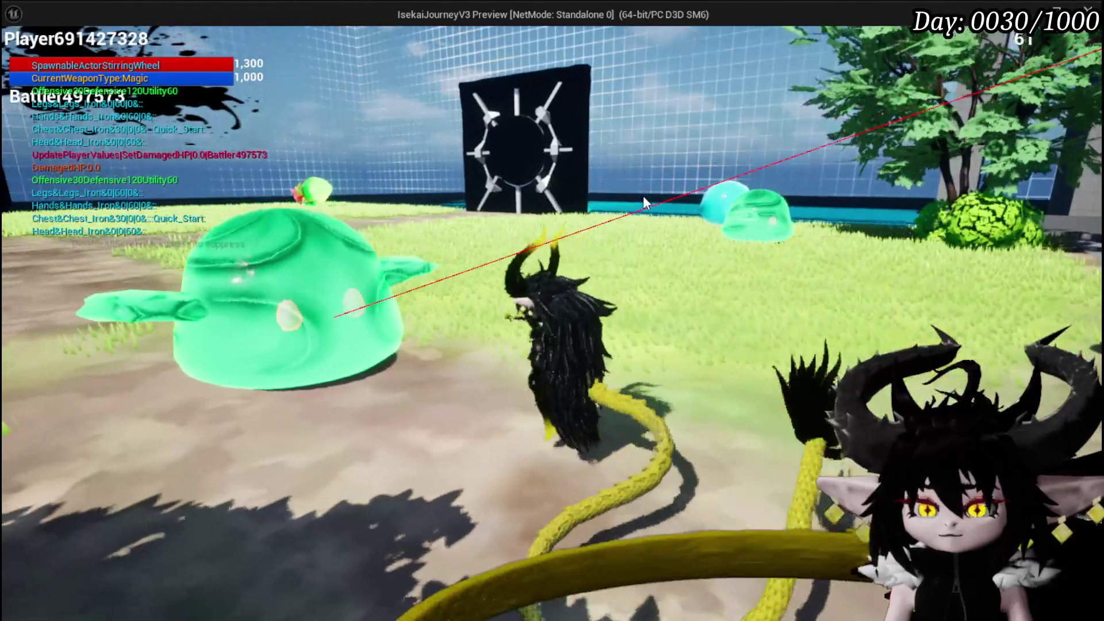
{"action": "key", "text": "Escape"}
{"action": "key", "text": "ctrl+s"}
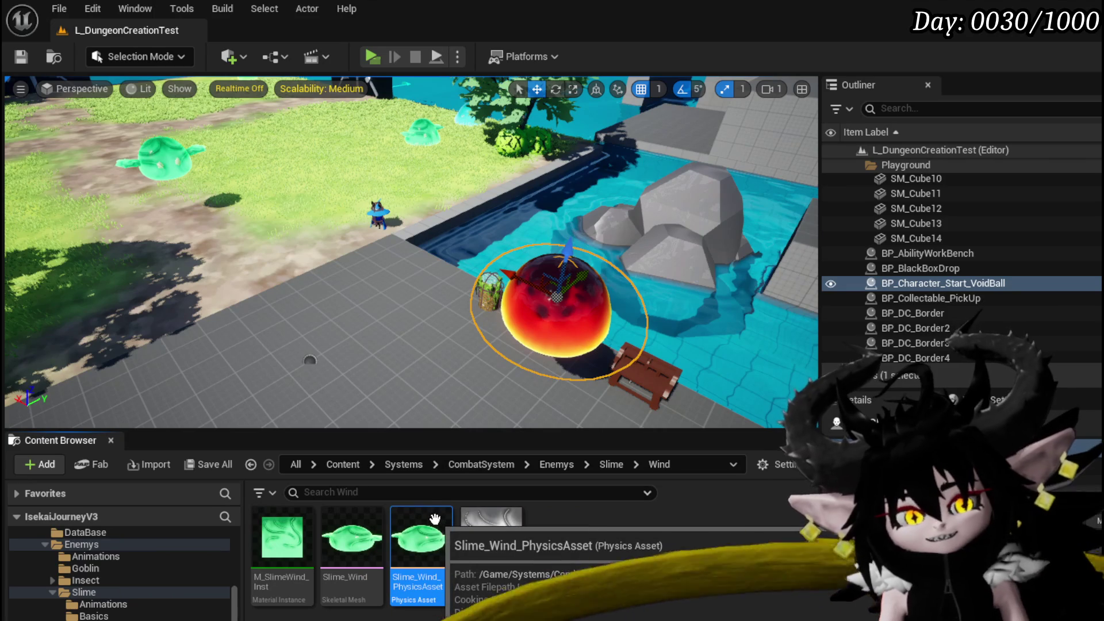
Open Slime_Wind_PhysicsAsset, inspect its Base and Body bodies, then return to BP_Character_Start_VoidBall
{"action": "double_click", "coordinate": [434, 520]}
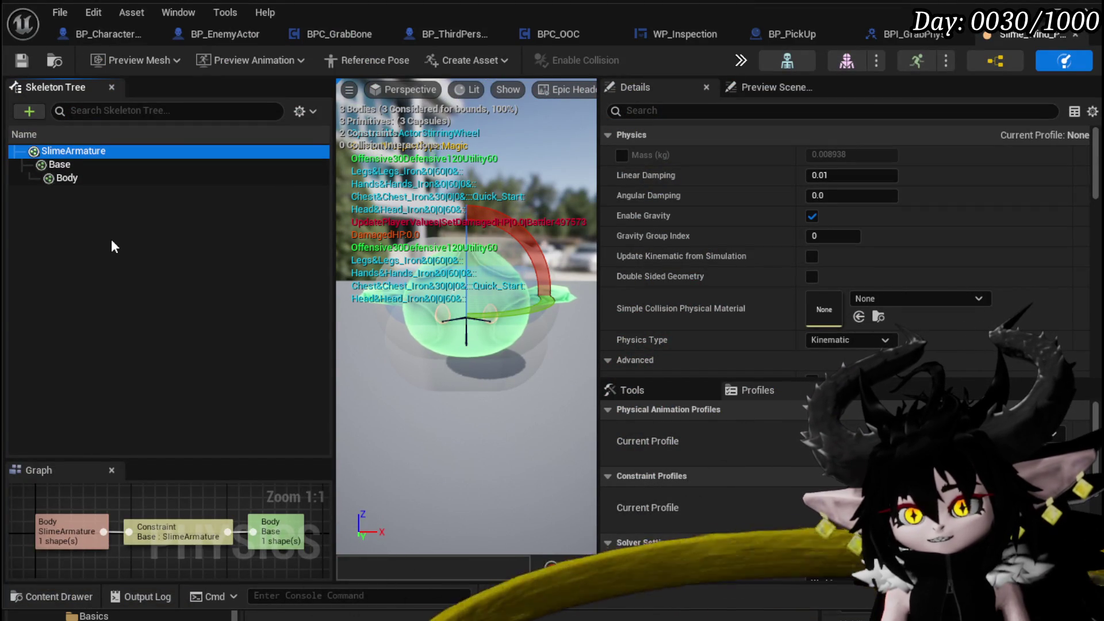
{"action": "left_click", "coordinate": [89, 167]}
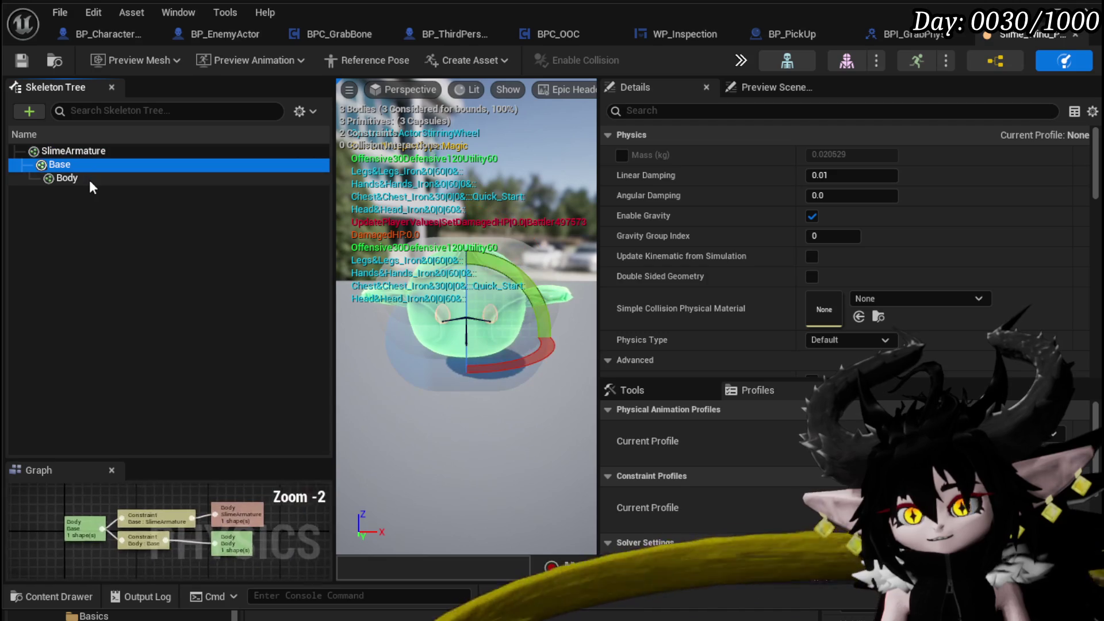
{"action": "left_click", "coordinate": [89, 179]}
{"action": "left_click", "coordinate": [89, 225]}
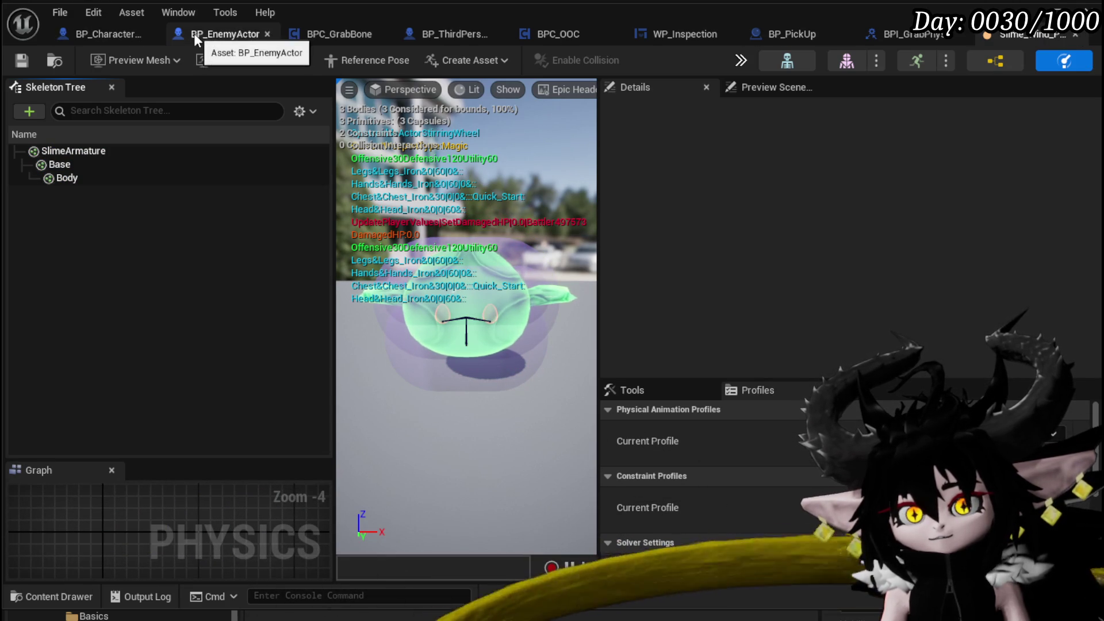
{"action": "left_click", "coordinate": [78, 34]}
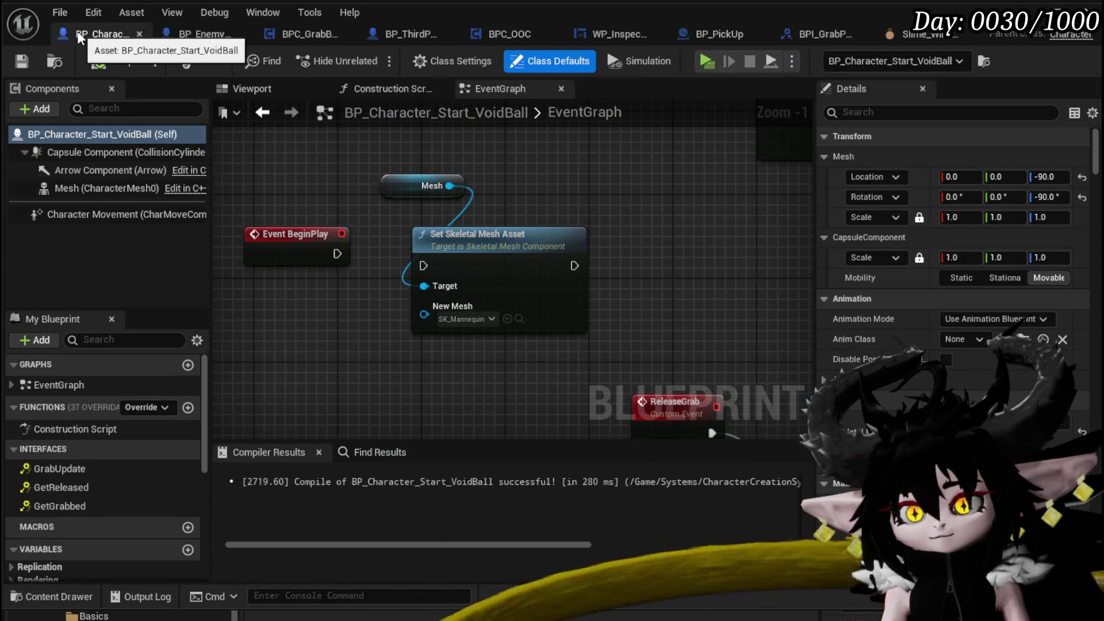
Set BP_EnemyActor's Mesh Physics Asset Override to SlimeEnemyBase_PhysicsAsset and save the blueprint
{"action": "left_click", "coordinate": [183, 34]}
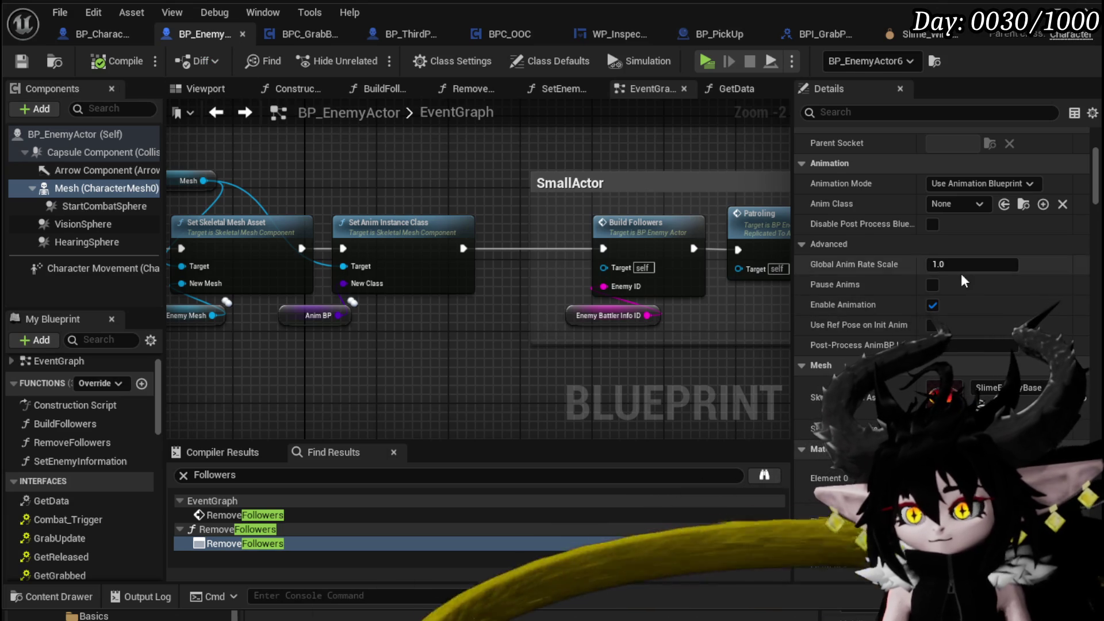
{"action": "scroll", "coordinate": [890, 270], "scroll_direction": "down", "scroll_amount": 15}
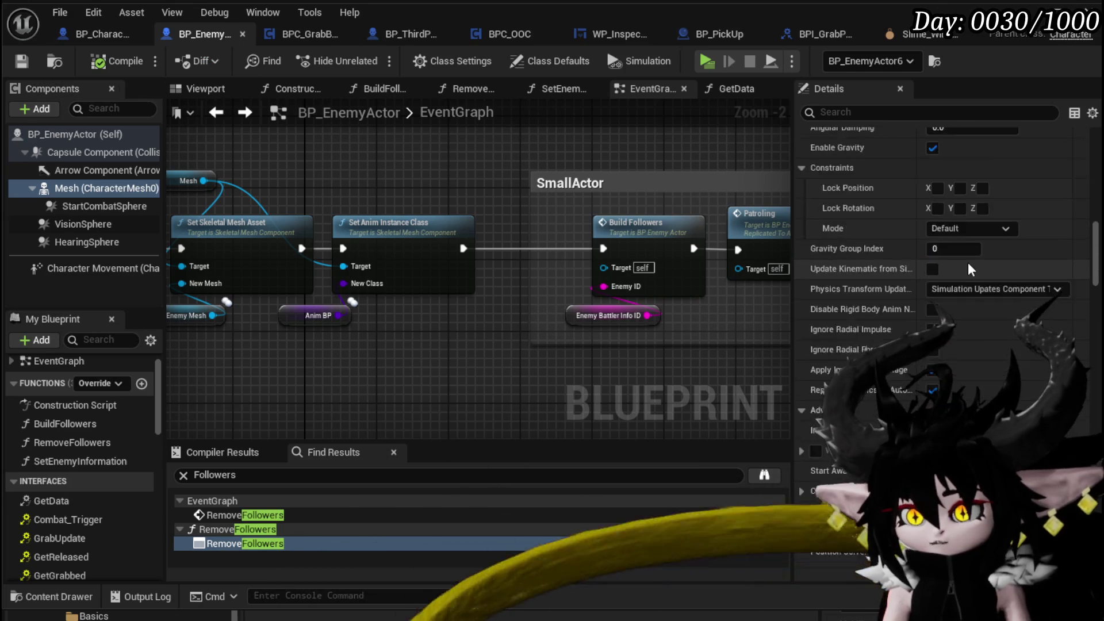
{"action": "scroll", "coordinate": [970, 270], "scroll_direction": "down", "scroll_amount": 5}
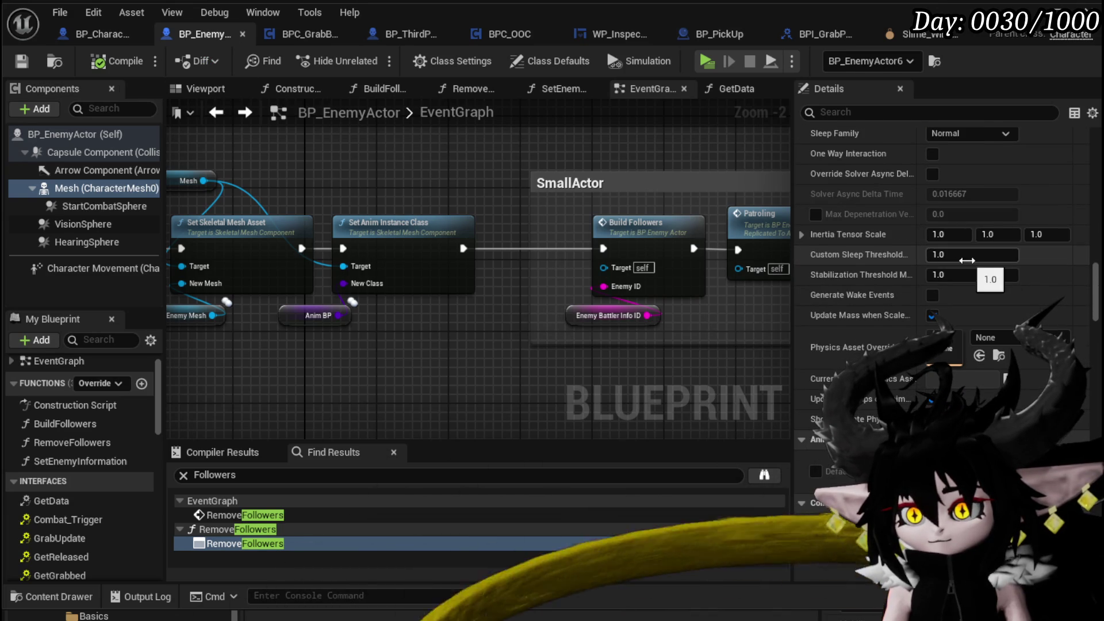
{"action": "scroll", "coordinate": [978, 260], "scroll_direction": "down", "scroll_amount": 3}
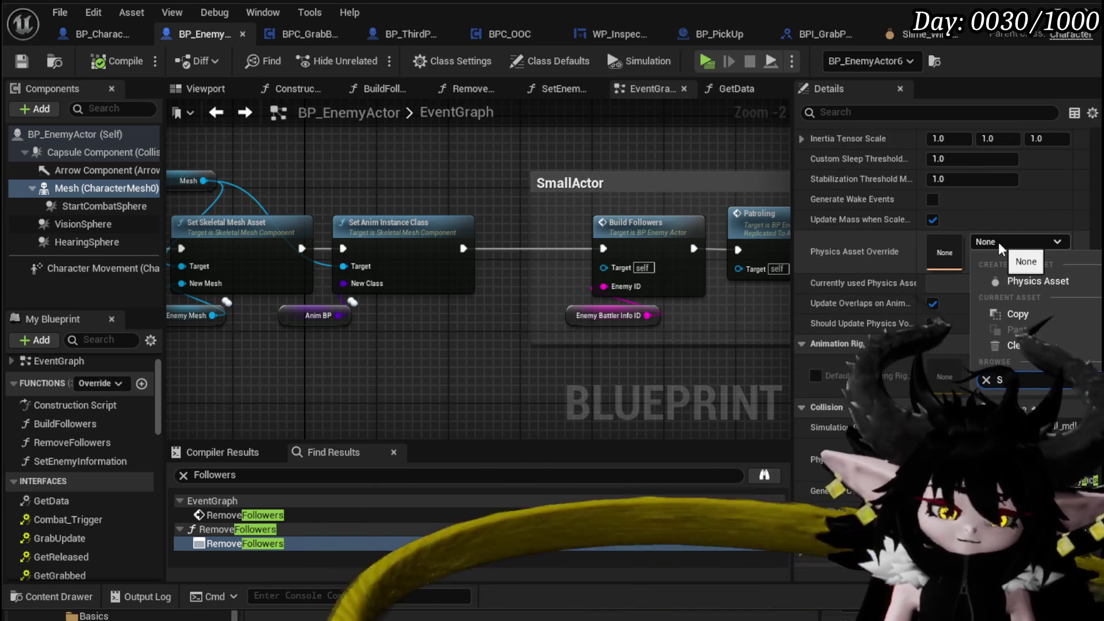
{"action": "type", "text": "Slime base"}
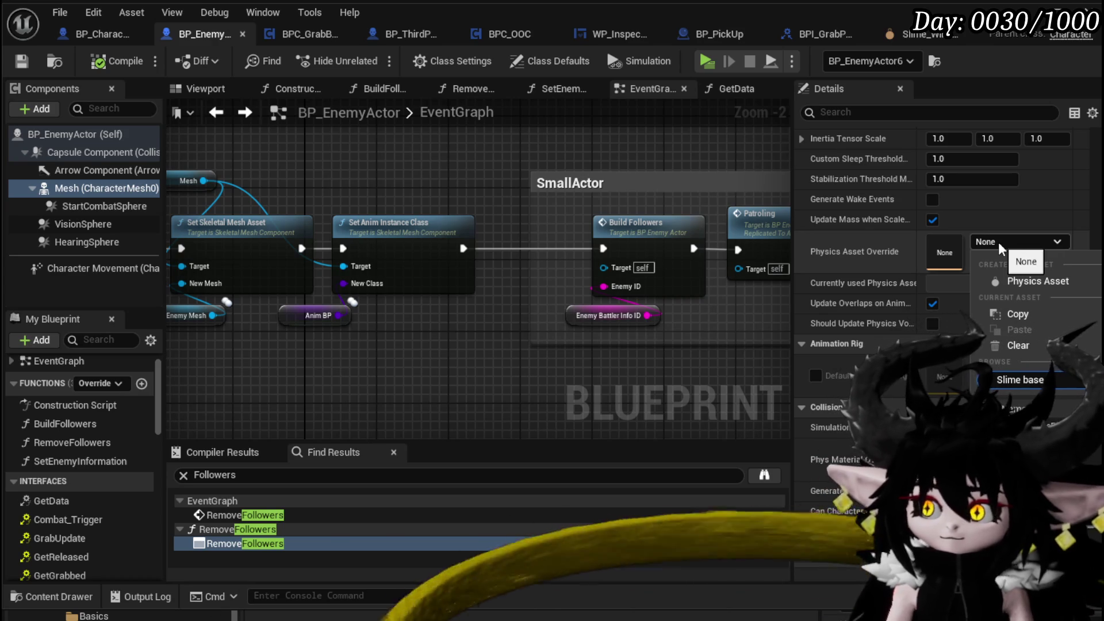
{"action": "key", "text": "Return"}
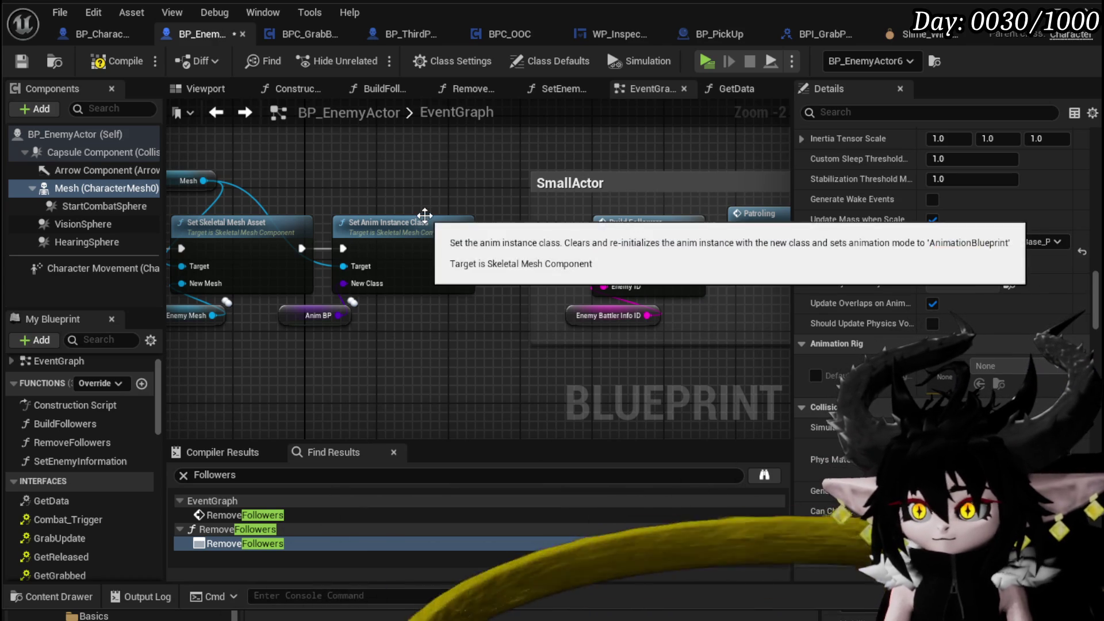
{"action": "left_click", "coordinate": [22, 62]}
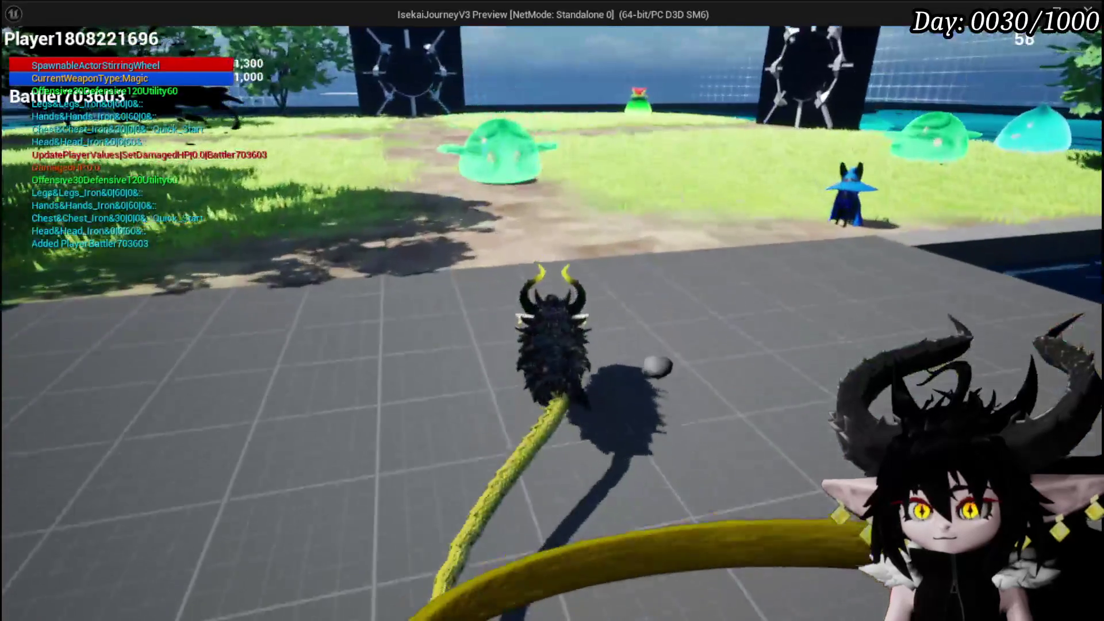
Walk toward the slimes and attack the green and left slimes with tail whips
{"action": "key", "text": "d"}
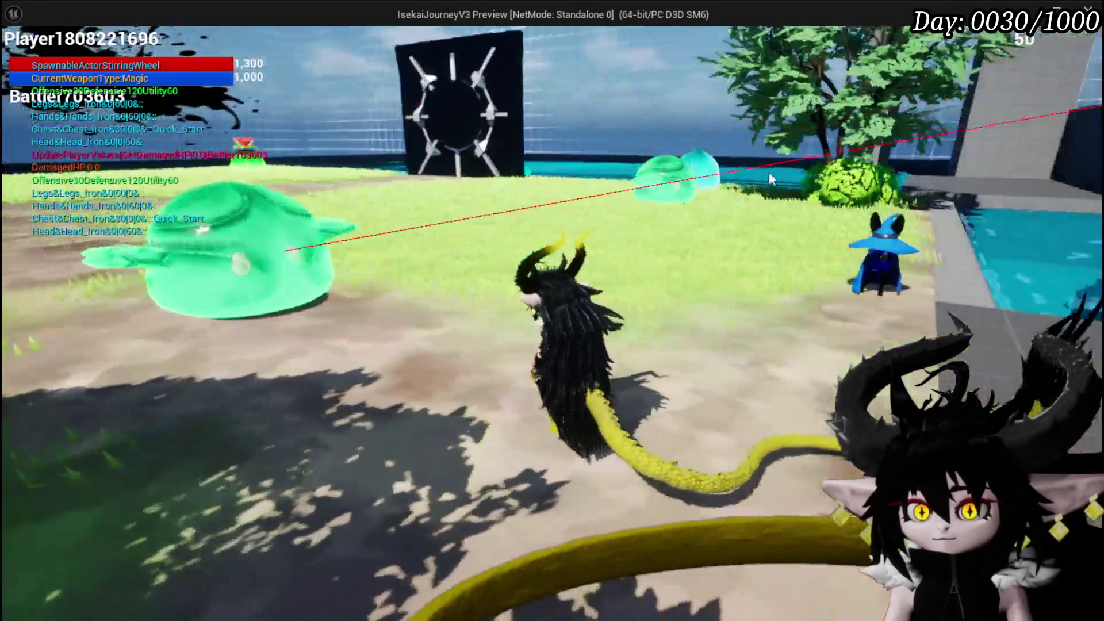
{"action": "key", "text": "w"}
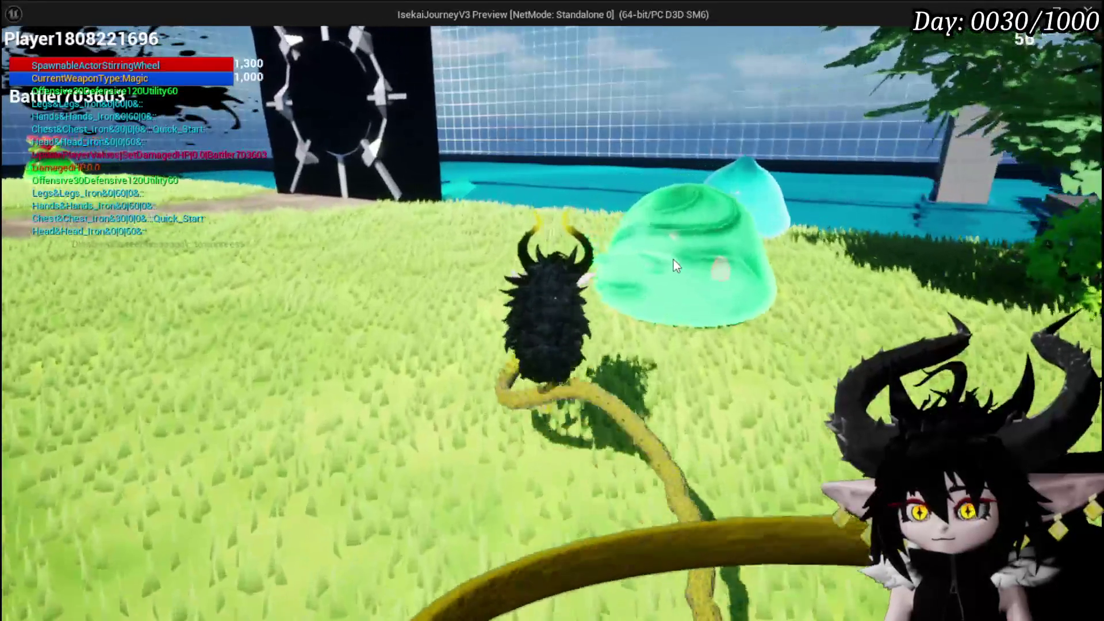
{"action": "left_click", "coordinate": [630, 224]}
{"action": "key", "text": "d"}
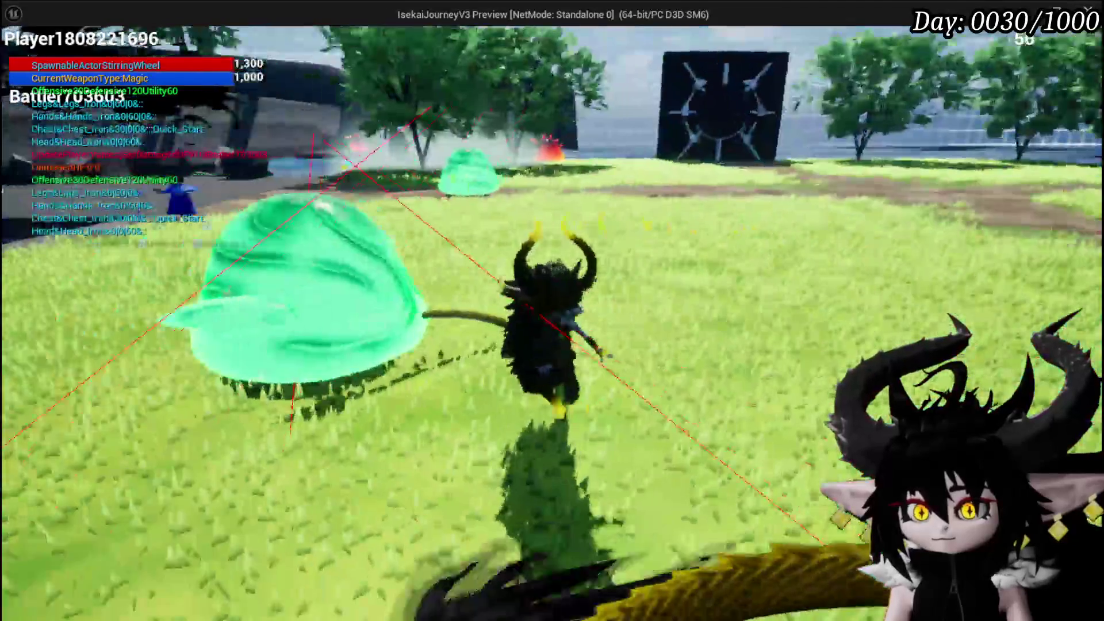
{"action": "left_click", "coordinate": [322, 301]}
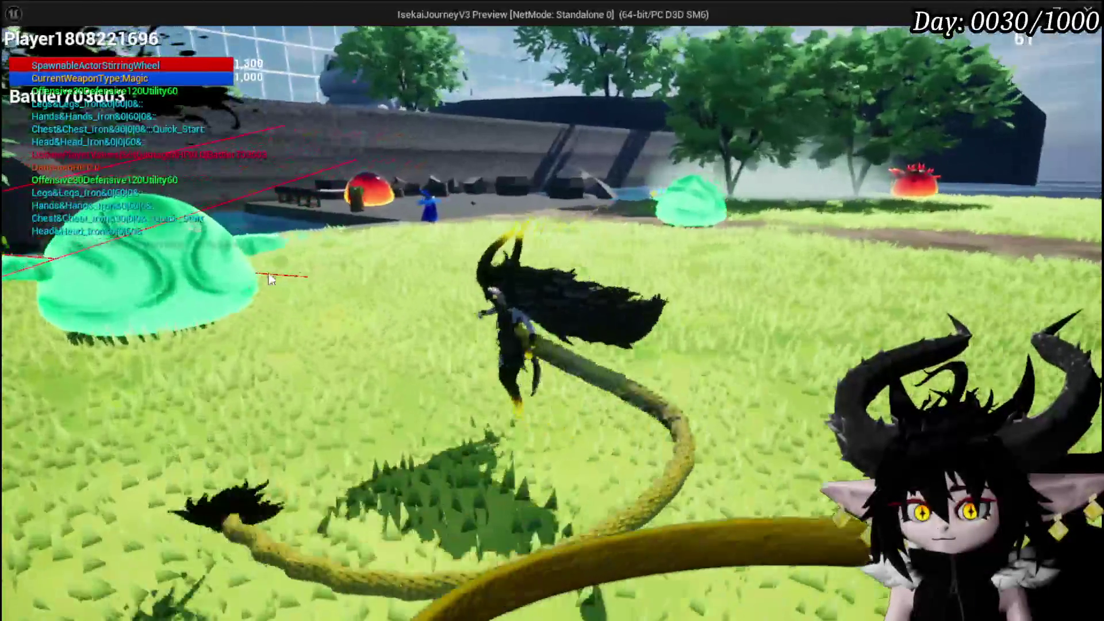
{"action": "left_click", "coordinate": [244, 286]}
Try grabbing the lava slime, attack the green slime again, then stop and save all
{"action": "key", "text": "w"}
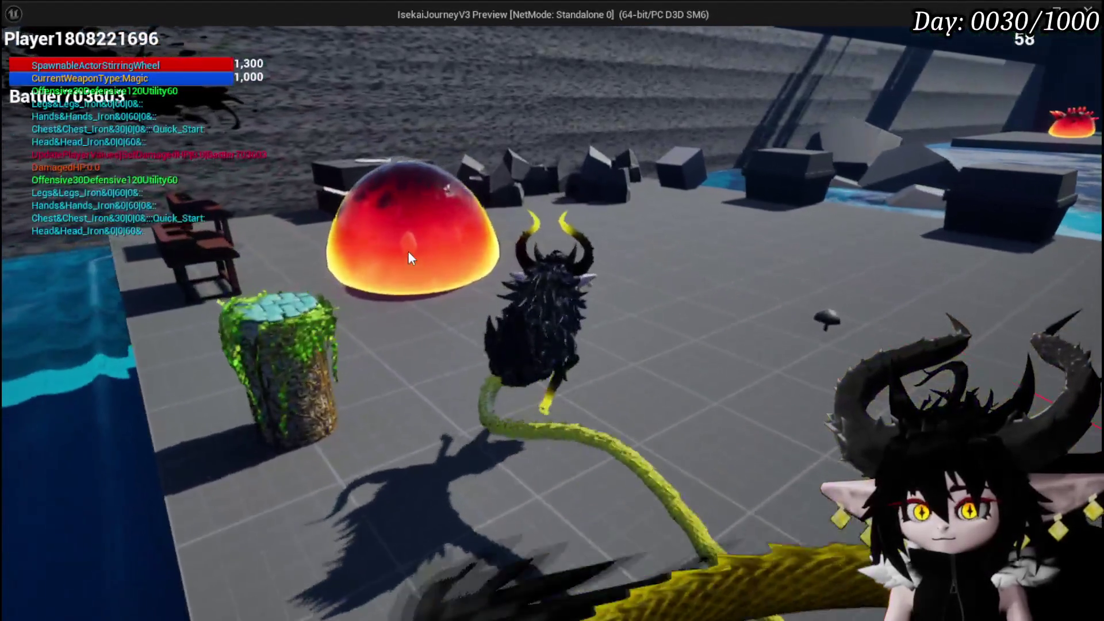
{"action": "left_click", "coordinate": [409, 251]}
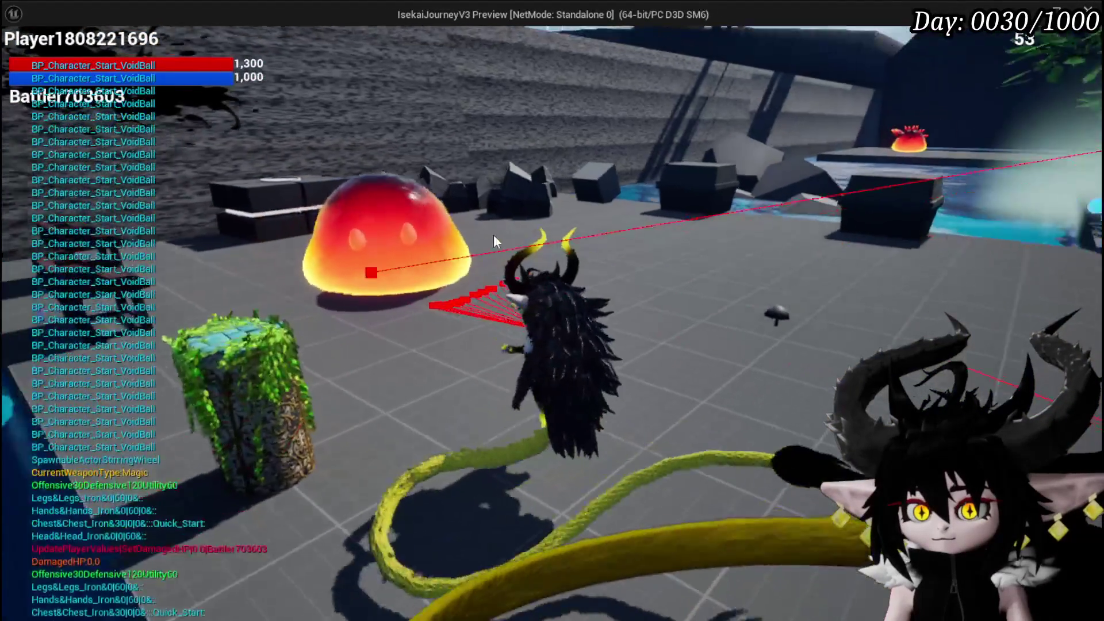
{"action": "key", "text": "w"}
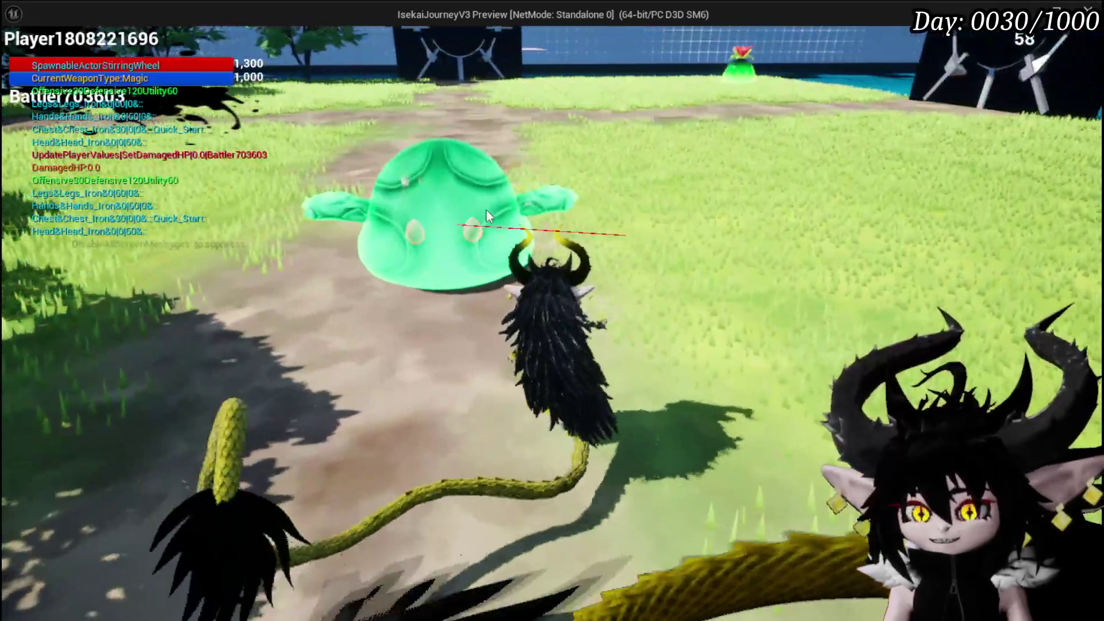
{"action": "left_click", "coordinate": [585, 199]}
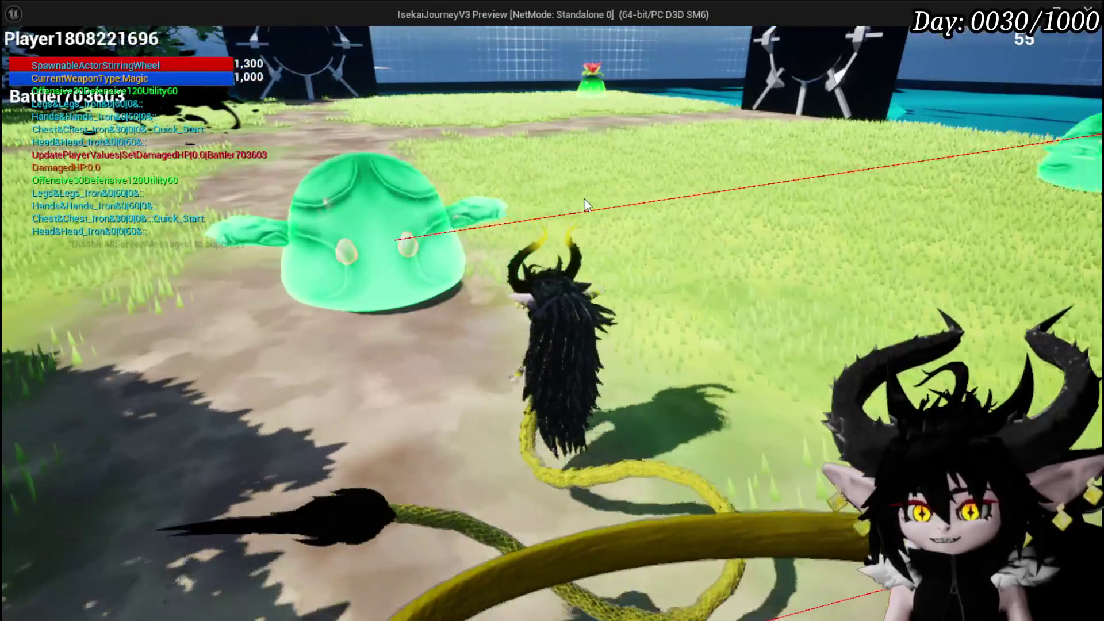
{"action": "key", "text": "Escape"}
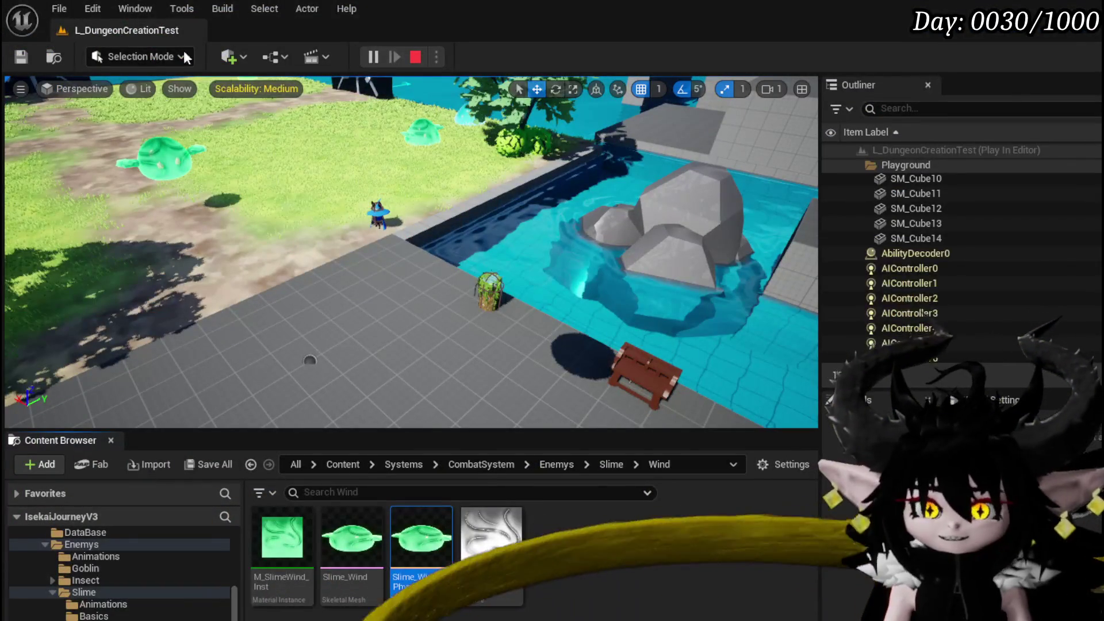
{"action": "left_click", "coordinate": [28, 67]}
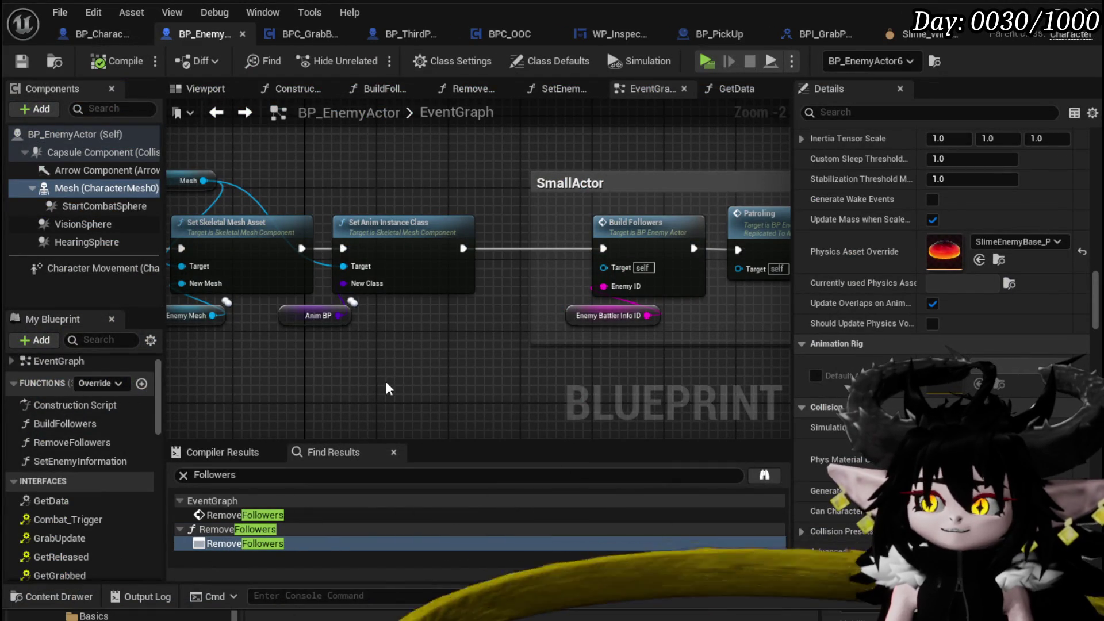
Reset BP_EnemyActor's Physics Asset Override to None, save it, and return to BP_Character_Start_VoidBall
{"action": "left_click", "coordinate": [1081, 253]}
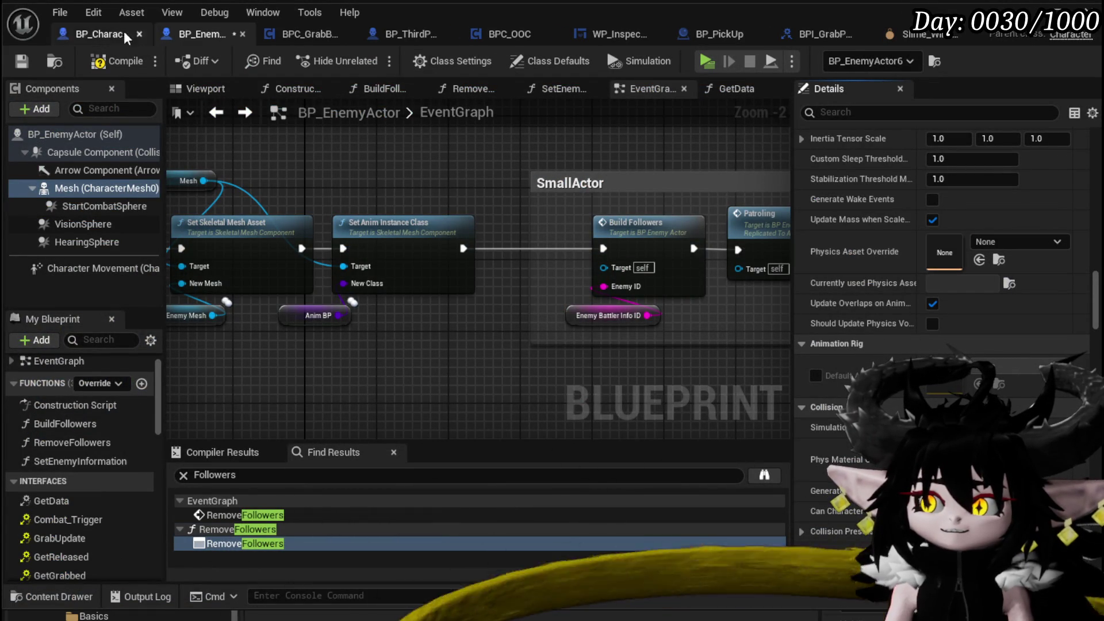
{"action": "left_click", "coordinate": [22, 61]}
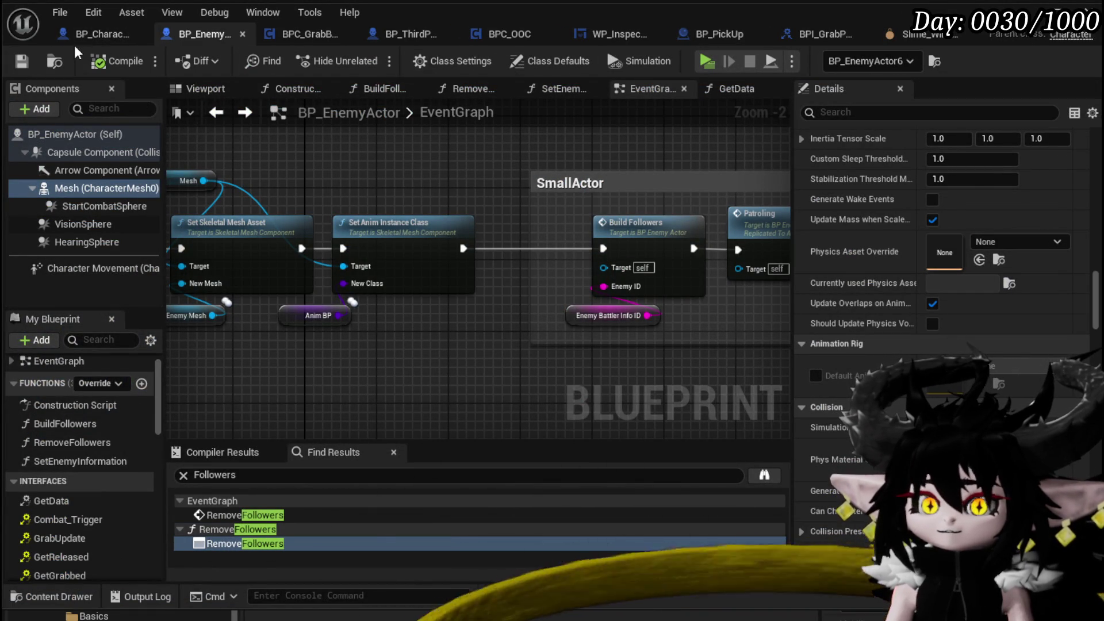
{"action": "left_click", "coordinate": [98, 34]}
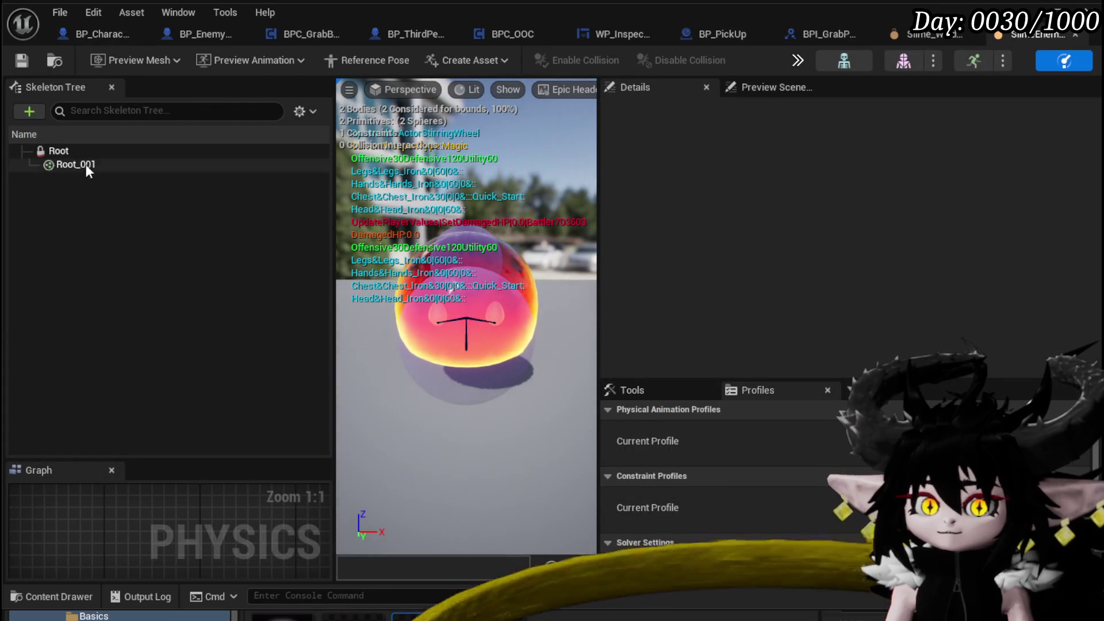
Select the Root and Root_001 bodies, save the physics asset, and go to the Slime physics asset
{"action": "left_click", "coordinate": [80, 167]}
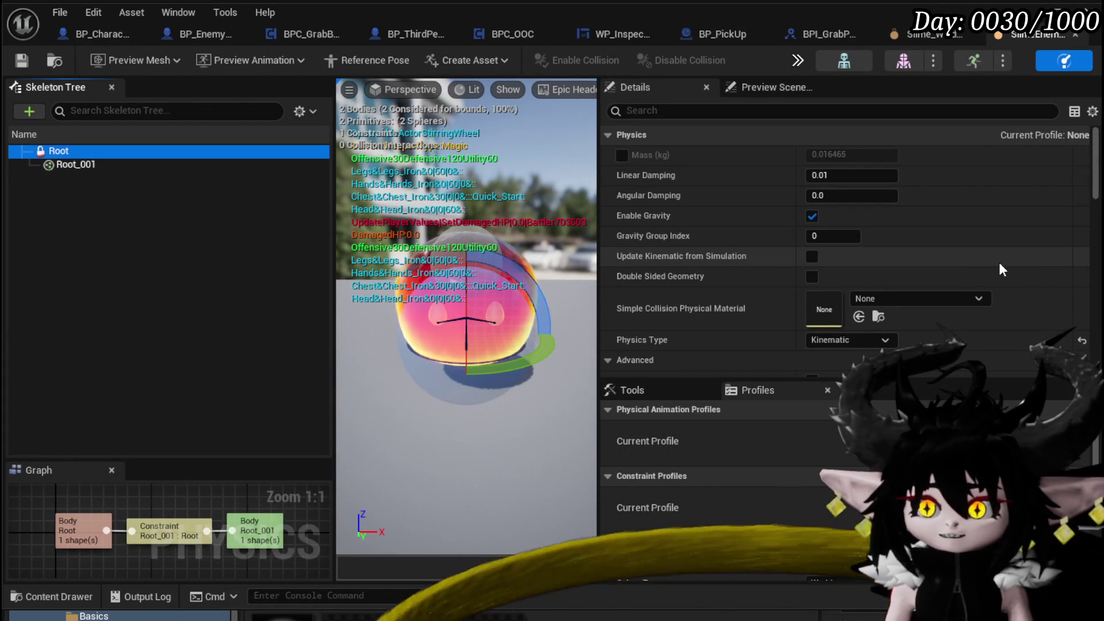
{"action": "scroll", "coordinate": [998, 269], "scroll_direction": "down", "scroll_amount": 5}
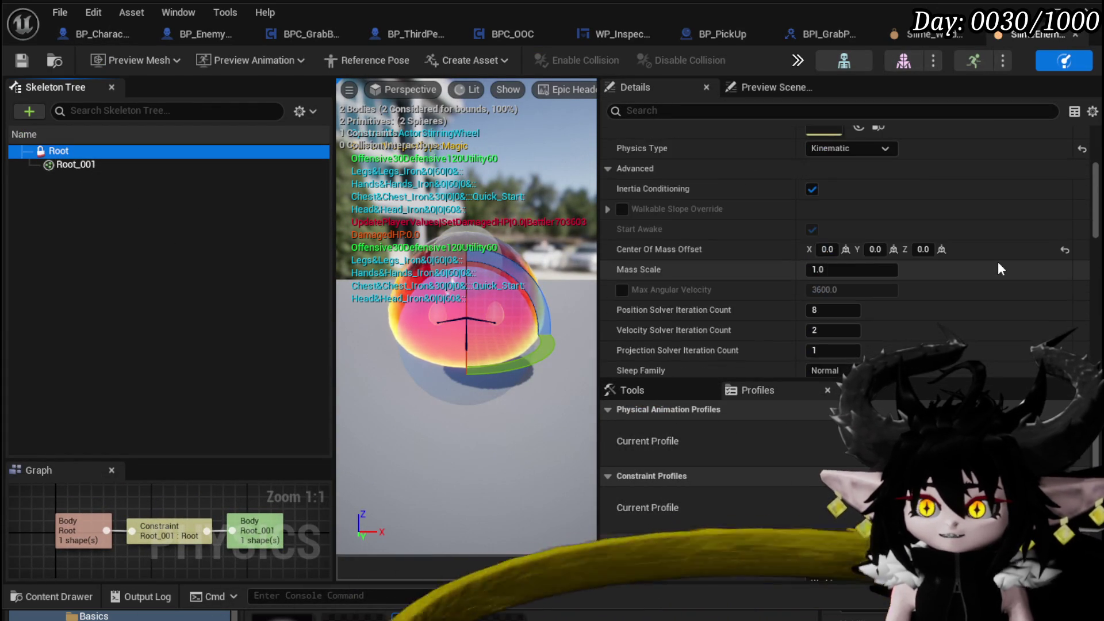
{"action": "scroll", "coordinate": [998, 268], "scroll_direction": "up", "scroll_amount": 3}
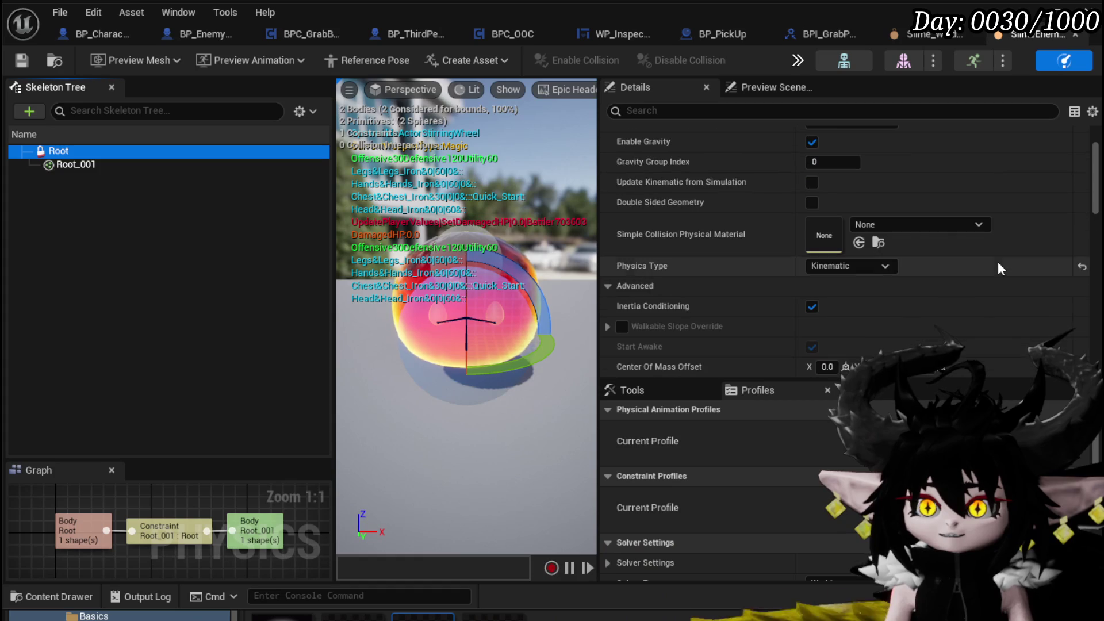
{"action": "left_click", "coordinate": [131, 167], "text": "ctrl"}
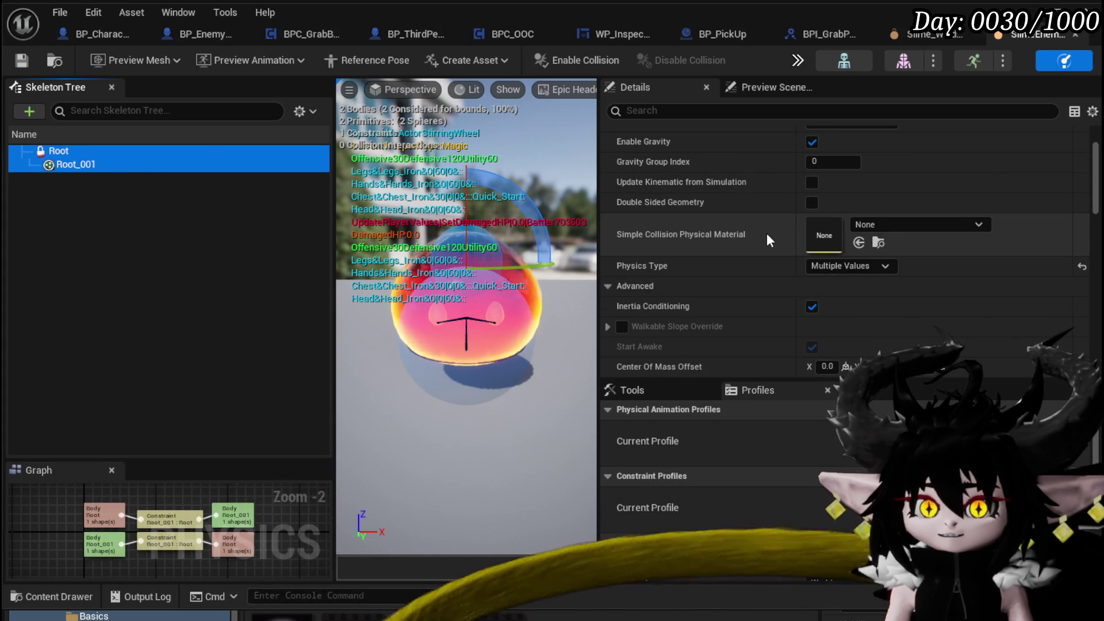
{"action": "left_click", "coordinate": [22, 61]}
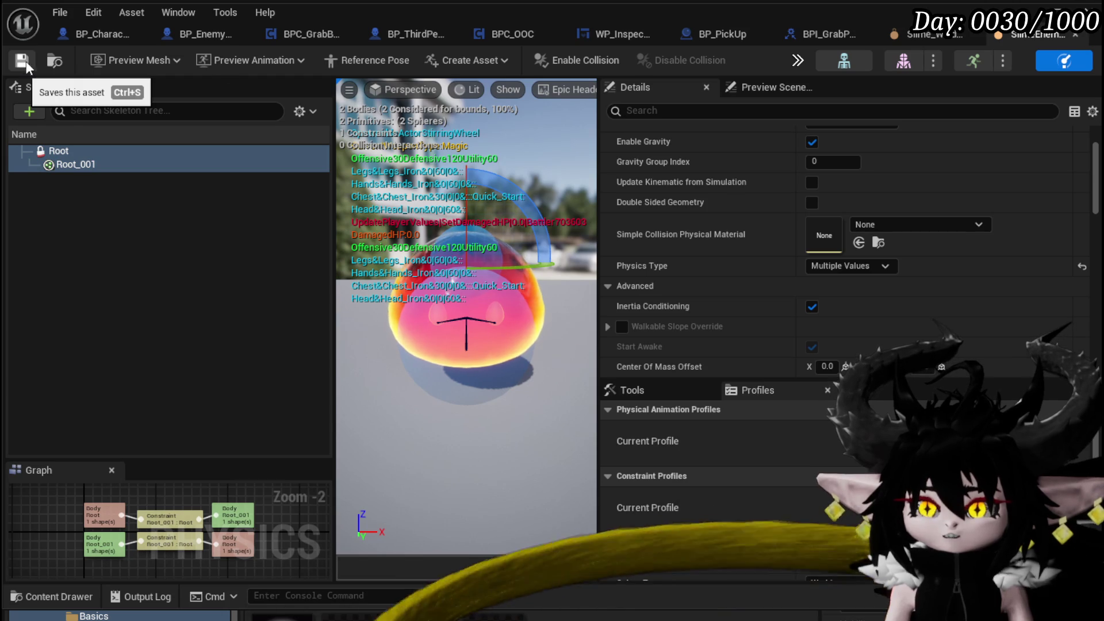
{"action": "left_click", "coordinate": [931, 33]}
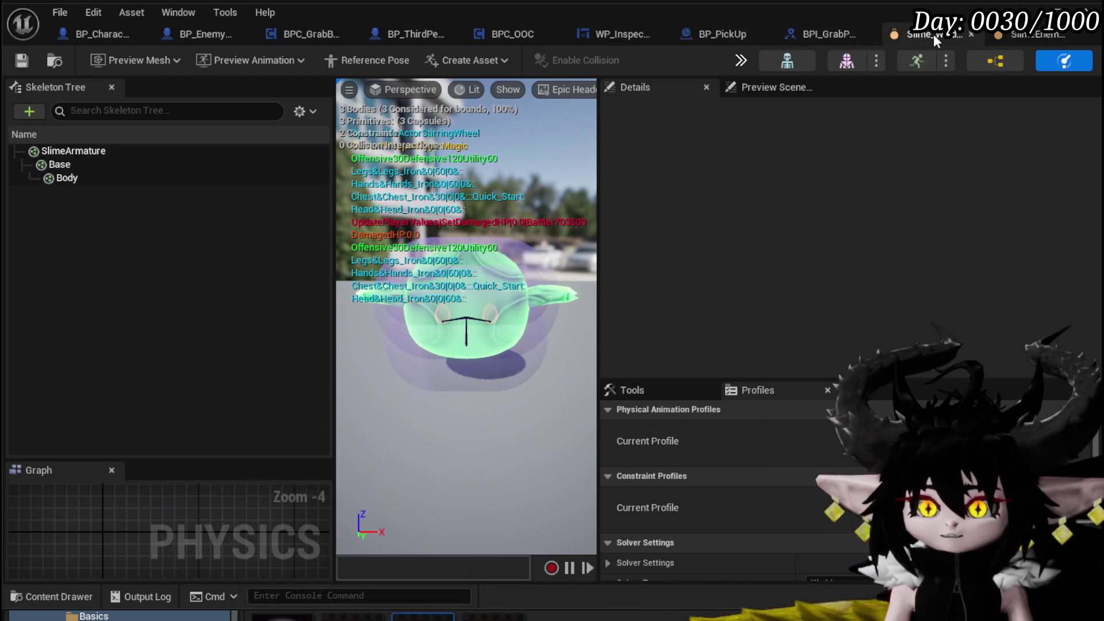
Constrain the SlimeArmature and Base bodies together
{"action": "left_click", "coordinate": [90, 154]}
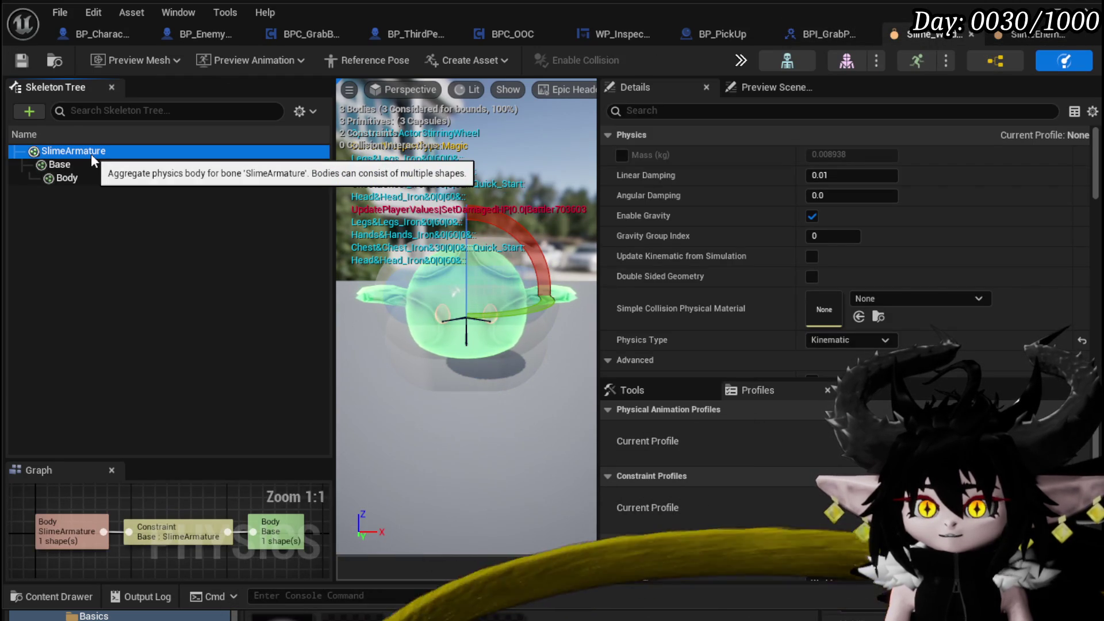
{"action": "left_click", "coordinate": [84, 164], "text": "ctrl"}
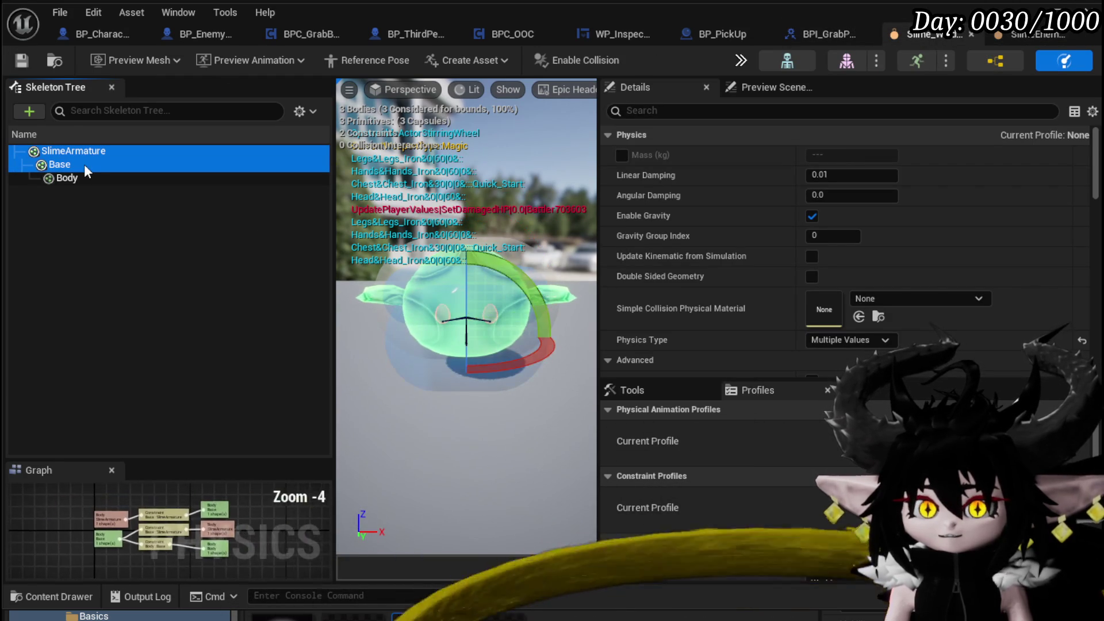
{"action": "key", "text": "c"}
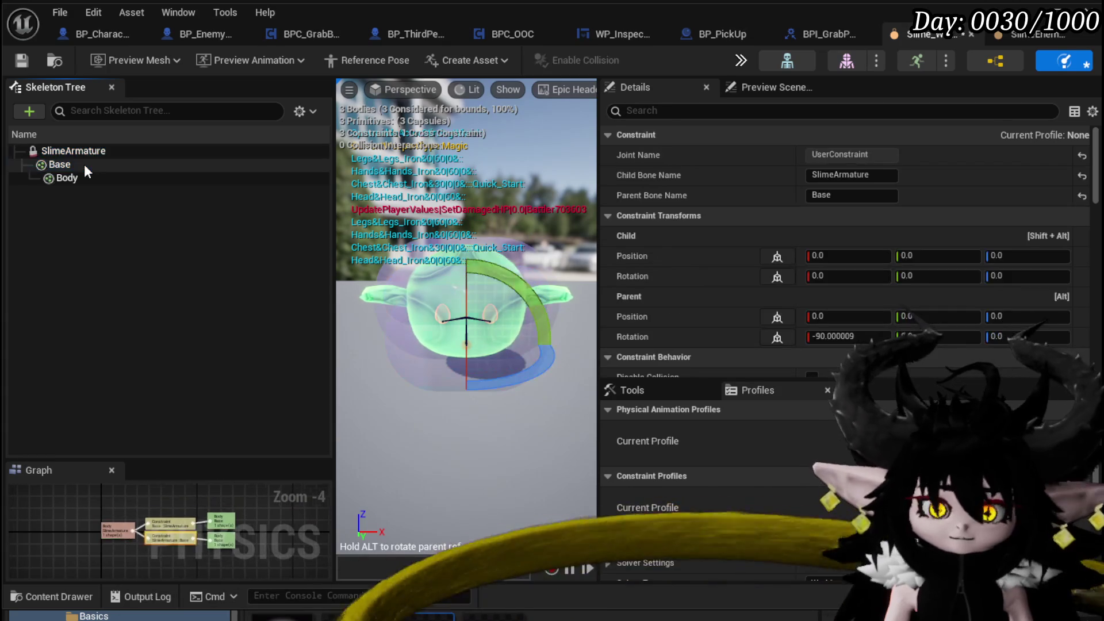
Review the Base and Body settings and delete the Body physics body
{"action": "left_click", "coordinate": [85, 166]}
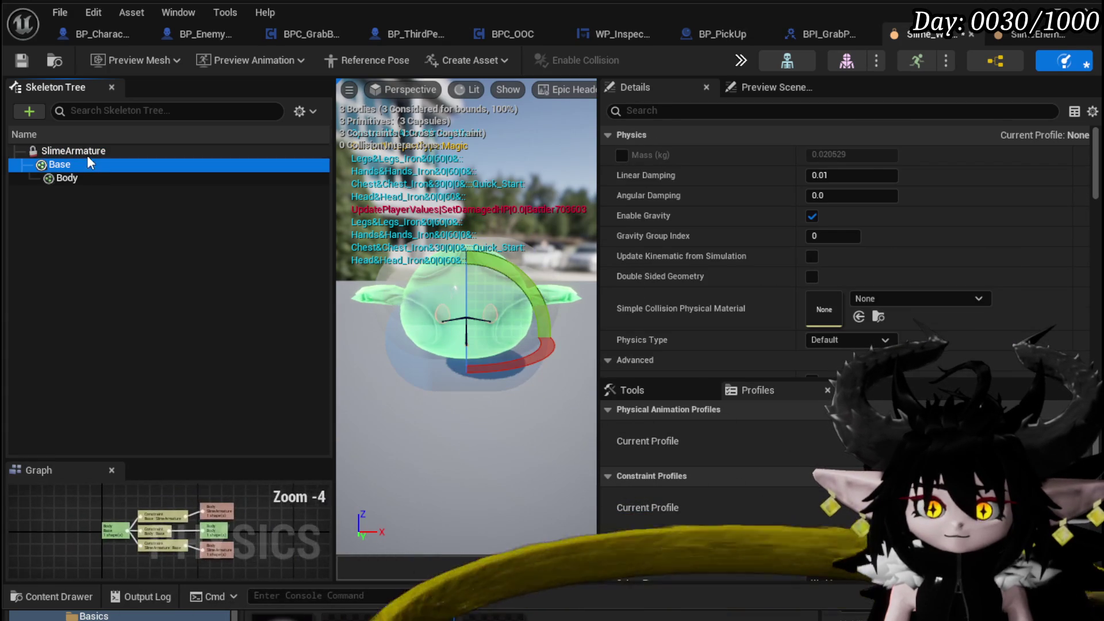
{"action": "left_click", "coordinate": [88, 153]}
{"action": "left_click", "coordinate": [87, 178]}
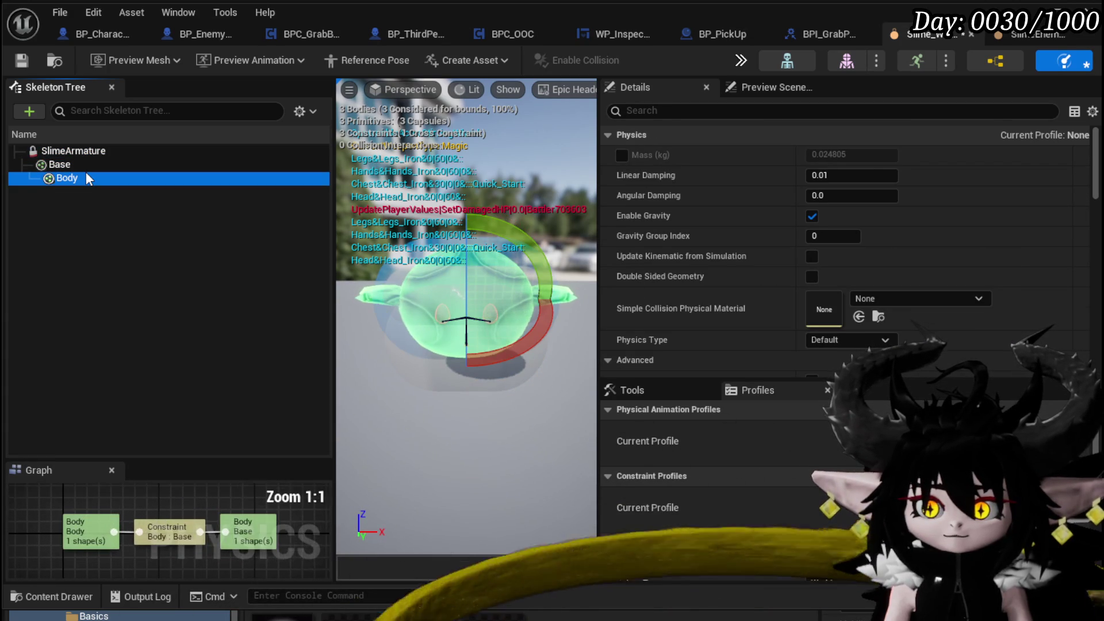
{"action": "left_click", "coordinate": [84, 168]}
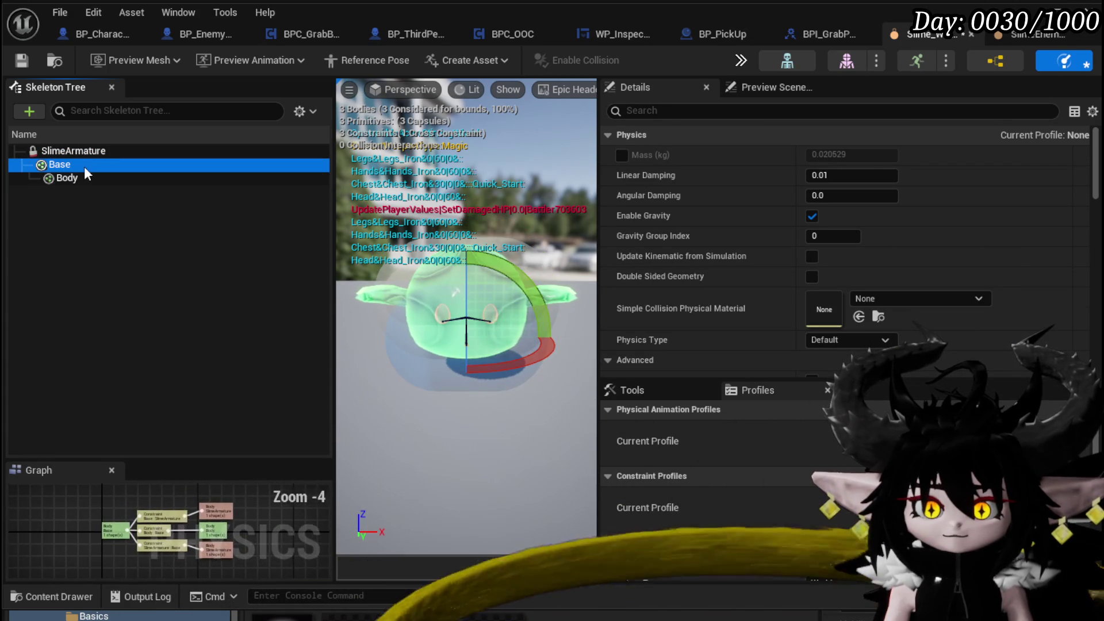
{"action": "scroll", "coordinate": [170, 521], "scroll_direction": "up", "scroll_amount": 3}
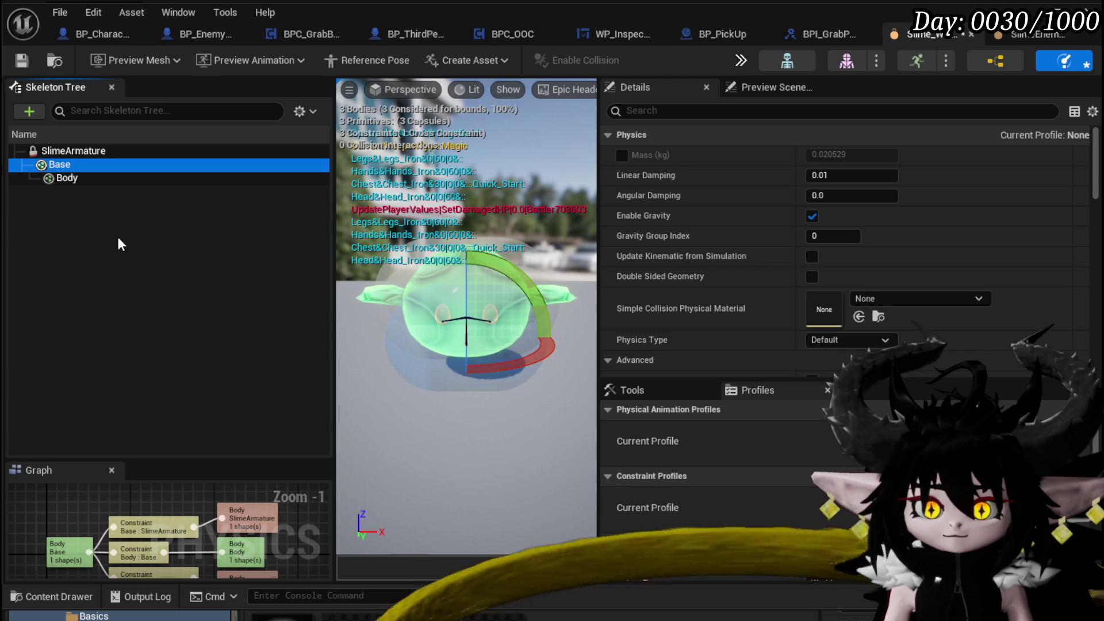
{"action": "left_click", "coordinate": [82, 178]}
{"action": "key", "text": "Delete"}
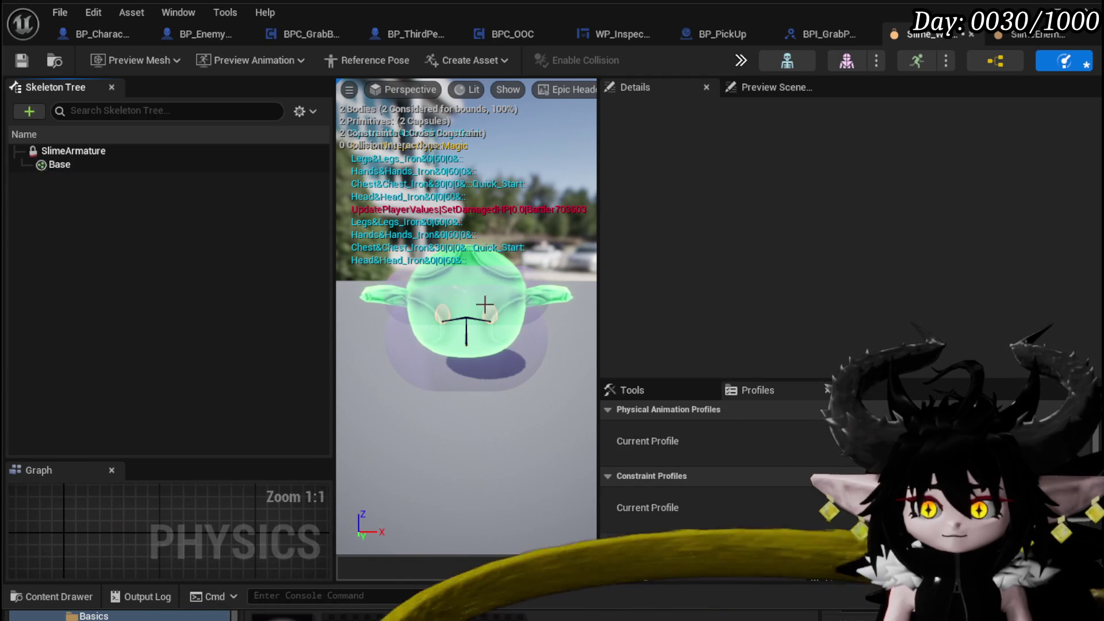
Move the SlimeArmature body lower on the slime and minimize the asset editor
{"action": "left_click", "coordinate": [486, 308]}
{"action": "left_click", "coordinate": [70, 167]}
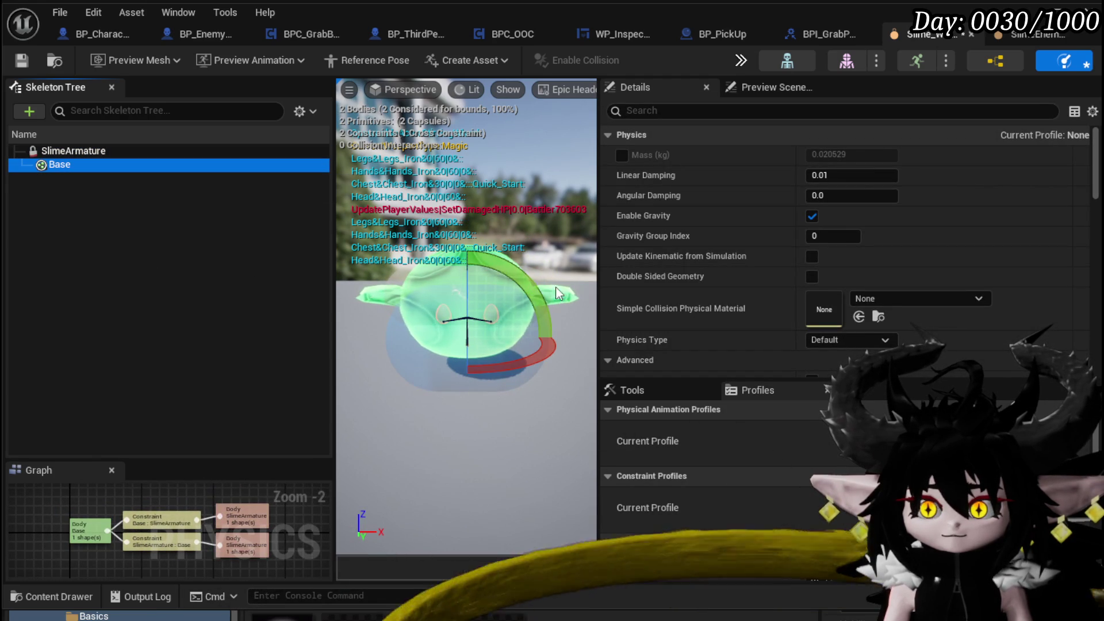
{"action": "key", "text": "w"}
{"action": "left_click", "coordinate": [471, 273]}
{"action": "left_click", "coordinate": [97, 152]}
{"action": "left_click_drag", "start_coordinate": [464, 237], "coordinate": [473, 283]}
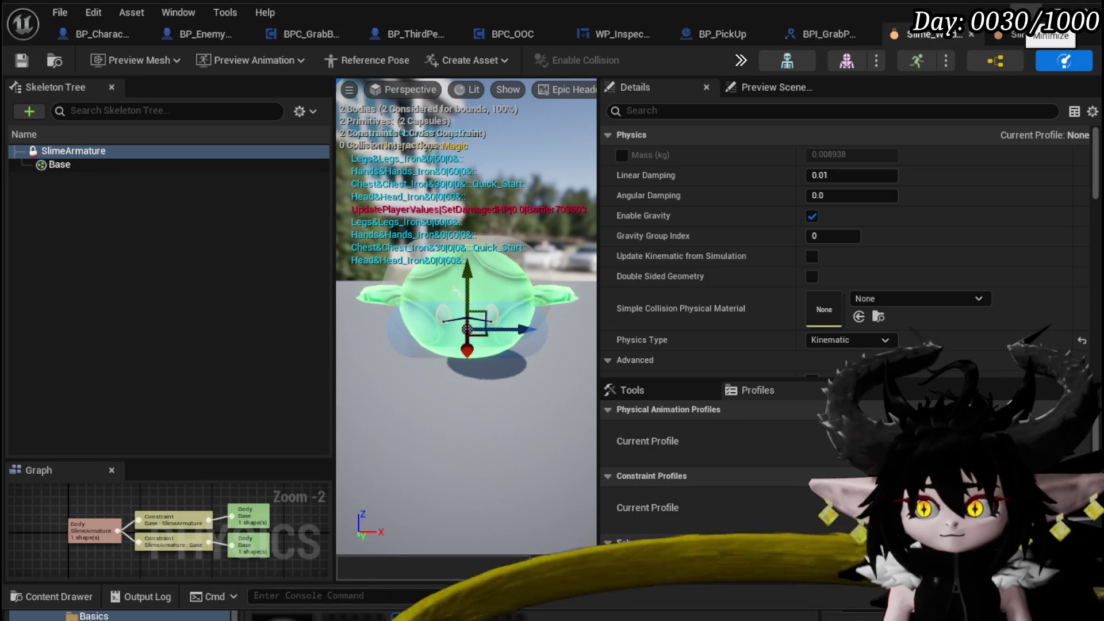
{"action": "left_click", "coordinate": [1050, 11]}
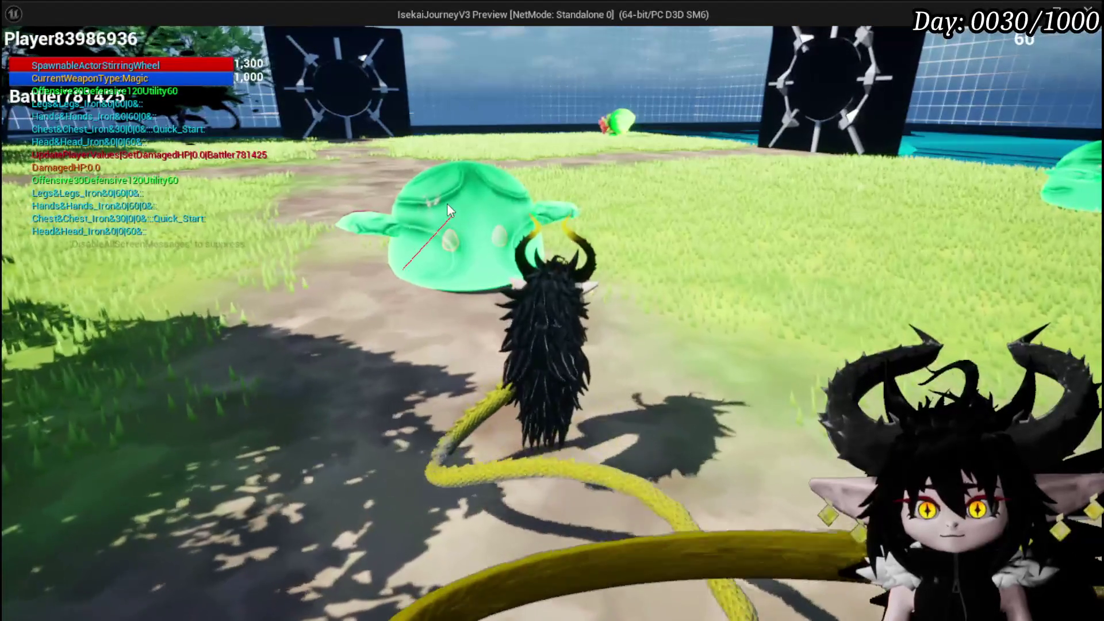
Stop the play test and return to the BP_EnemyActor EventGraph
{"action": "key", "text": "Escape"}
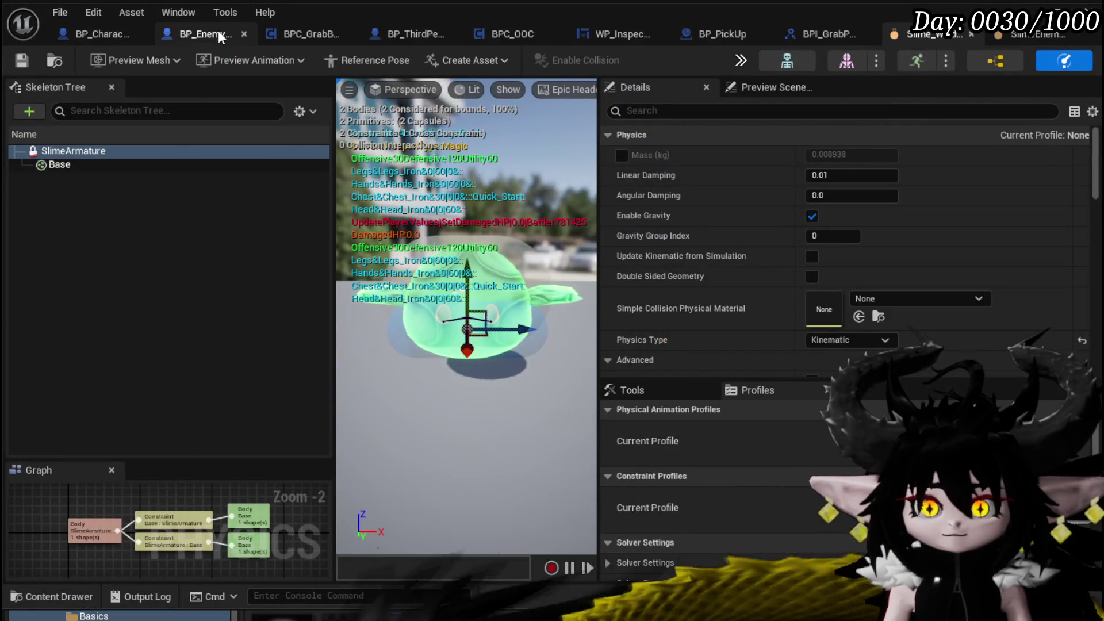
{"action": "left_click", "coordinate": [217, 33]}
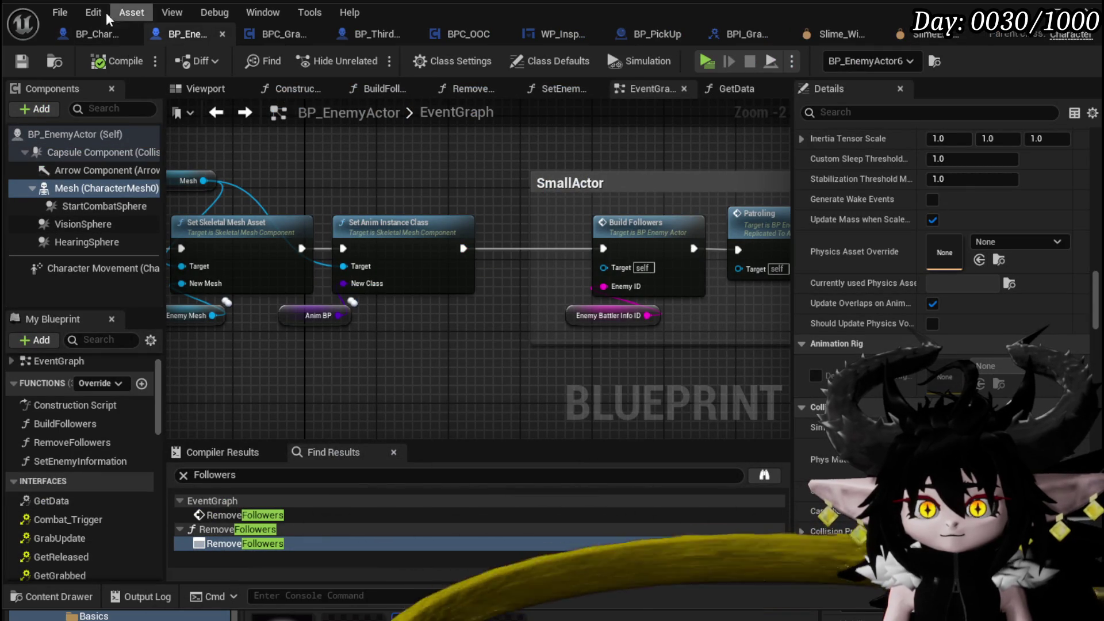
Compare physics Details of BP_Character_Start_VoidBall and BP_EnemyActor, including BP_EnemyActor's Class Defaults
{"action": "left_click", "coordinate": [80, 45]}
{"action": "scroll", "coordinate": [1017, 201], "scroll_direction": "down", "scroll_amount": 15}
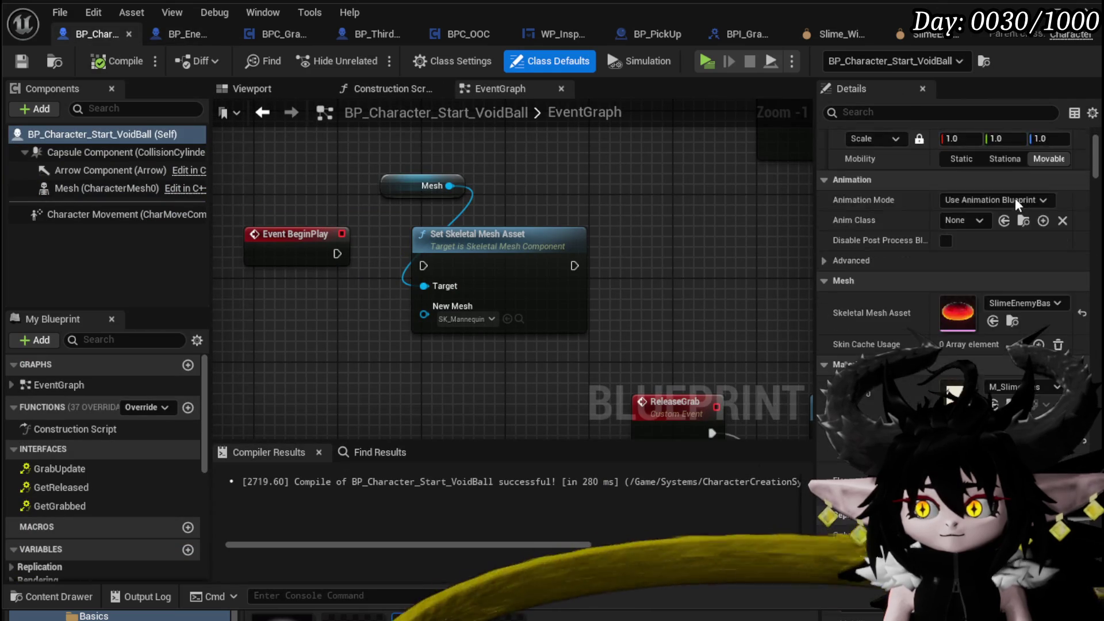
{"action": "scroll", "coordinate": [1017, 201], "scroll_direction": "down", "scroll_amount": 15}
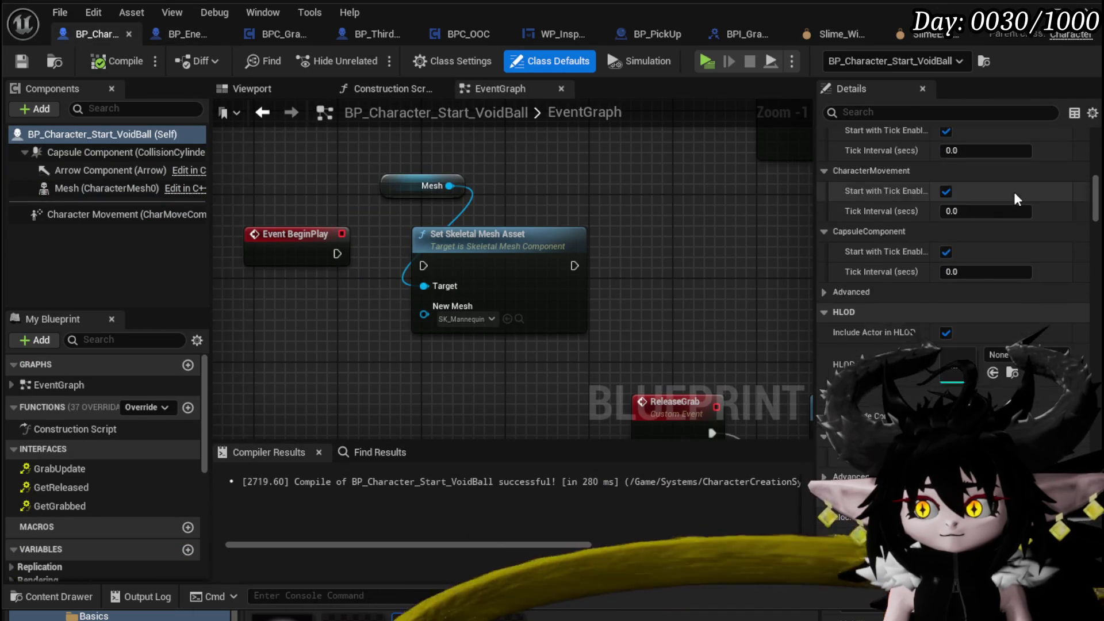
{"action": "scroll", "coordinate": [1016, 197], "scroll_direction": "down", "scroll_amount": 8}
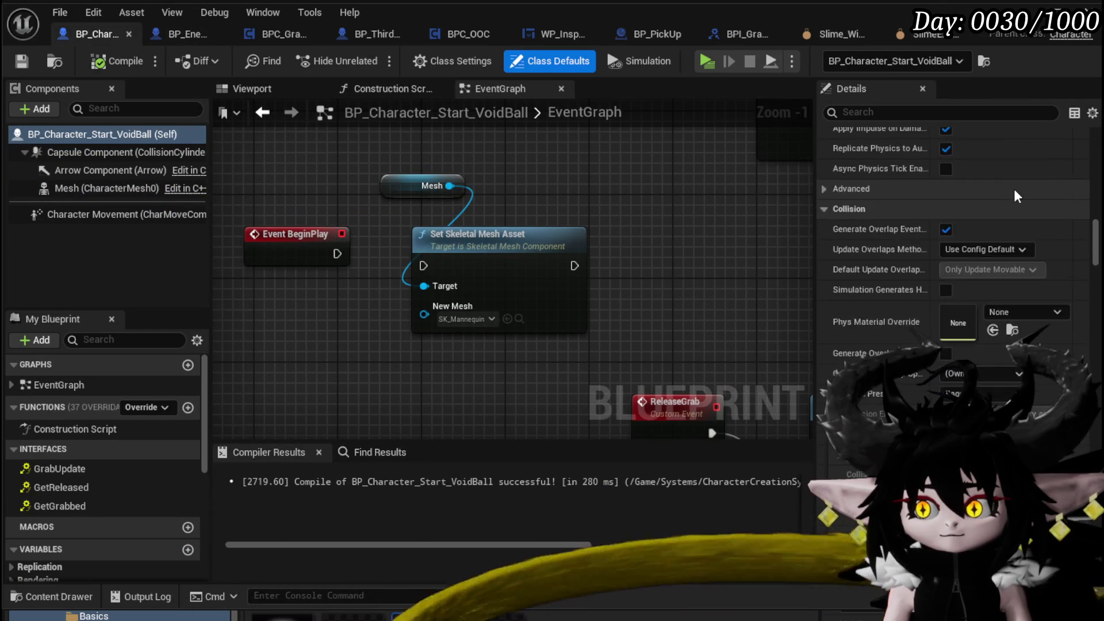
{"action": "left_click", "coordinate": [192, 47]}
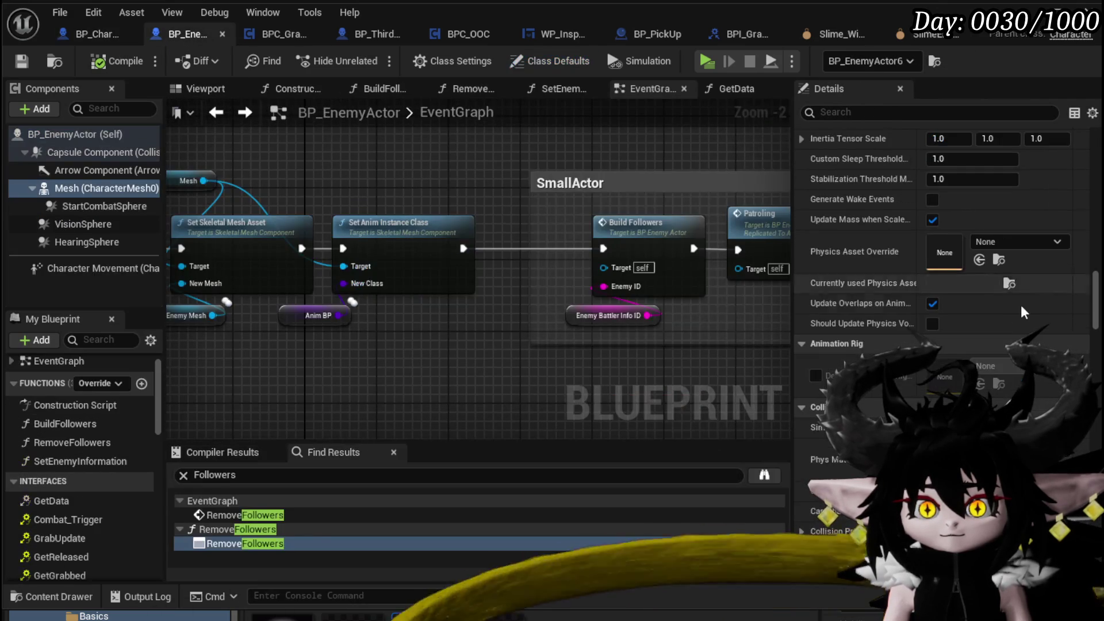
{"action": "scroll", "coordinate": [1006, 282], "scroll_direction": "down", "scroll_amount": 4}
{"action": "scroll", "coordinate": [1007, 281], "scroll_direction": "up", "scroll_amount": 4}
{"action": "scroll", "coordinate": [1007, 281], "scroll_direction": "up", "scroll_amount": 6}
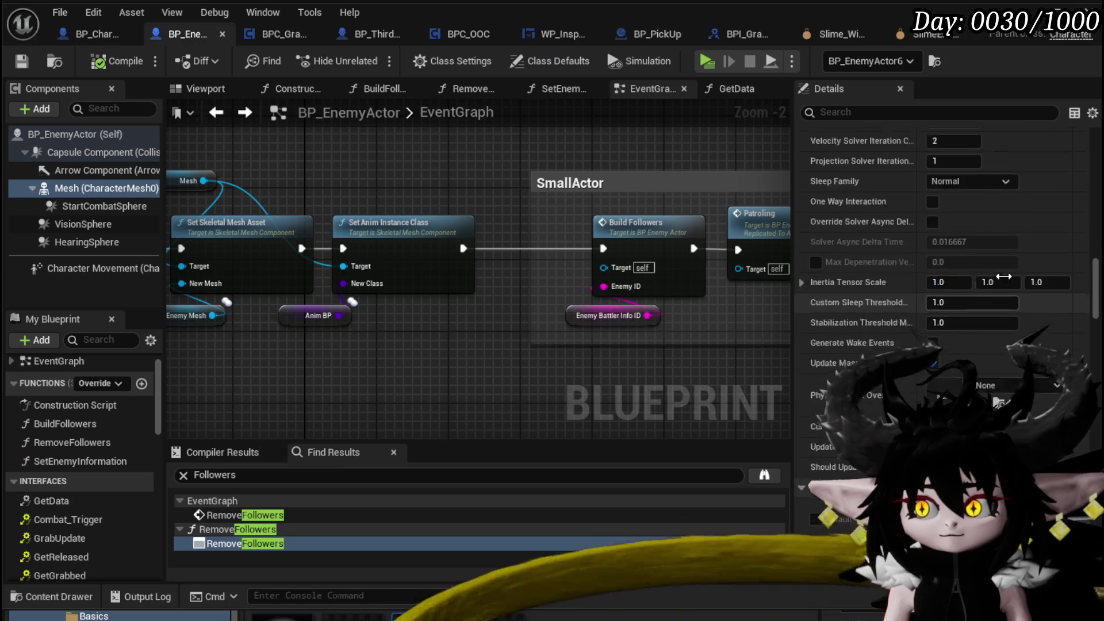
{"action": "scroll", "coordinate": [1006, 281], "scroll_direction": "up", "scroll_amount": 10}
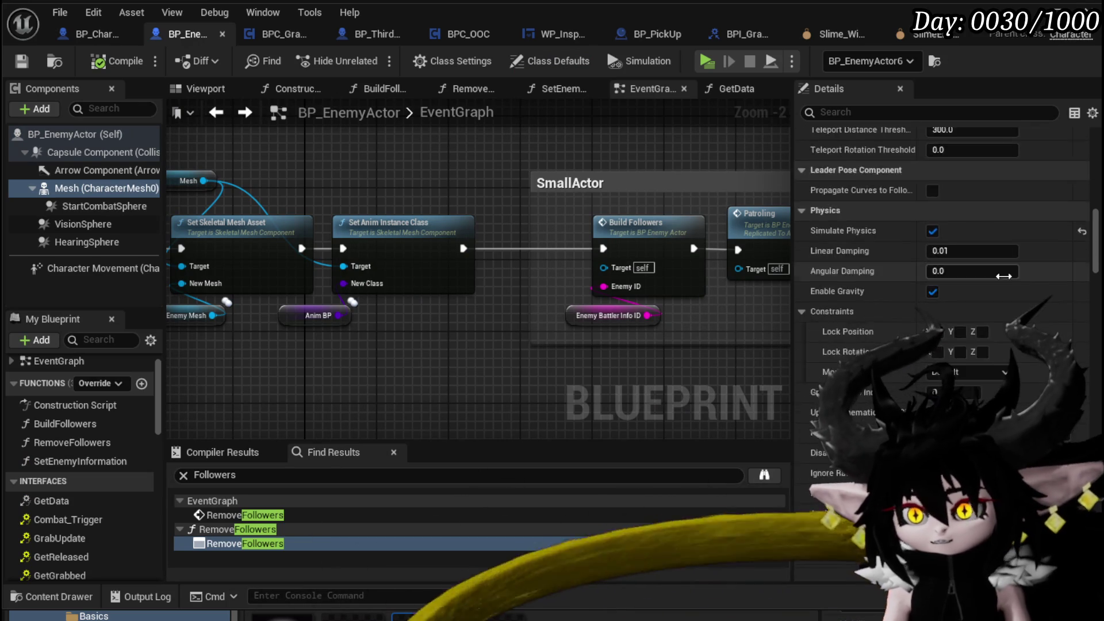
{"action": "scroll", "coordinate": [989, 279], "scroll_direction": "up", "scroll_amount": 3}
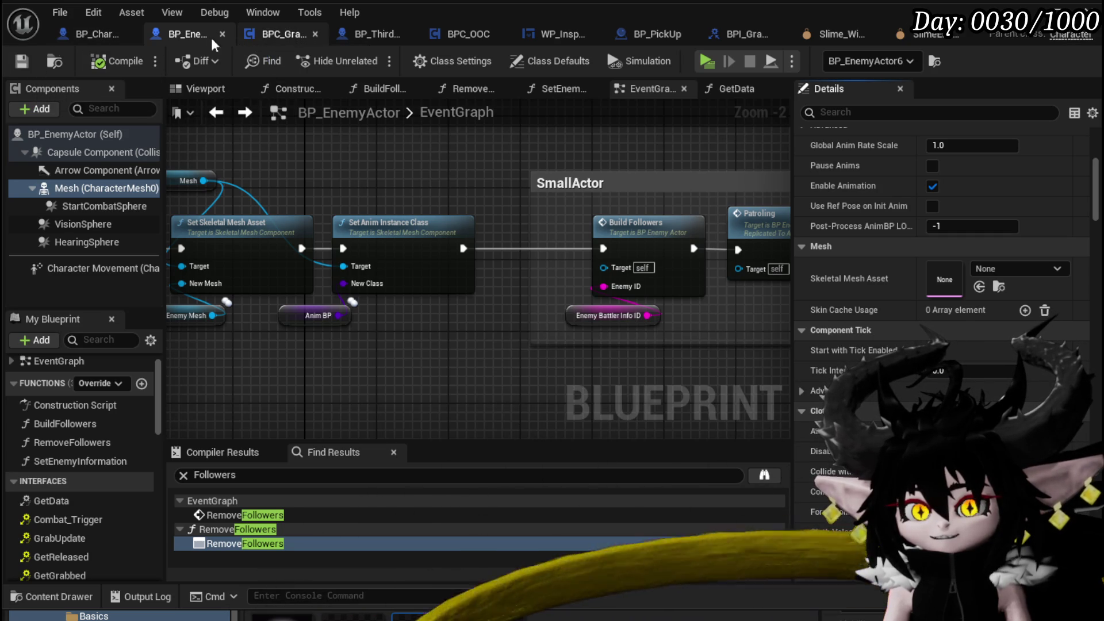
{"action": "left_click", "coordinate": [58, 137]}
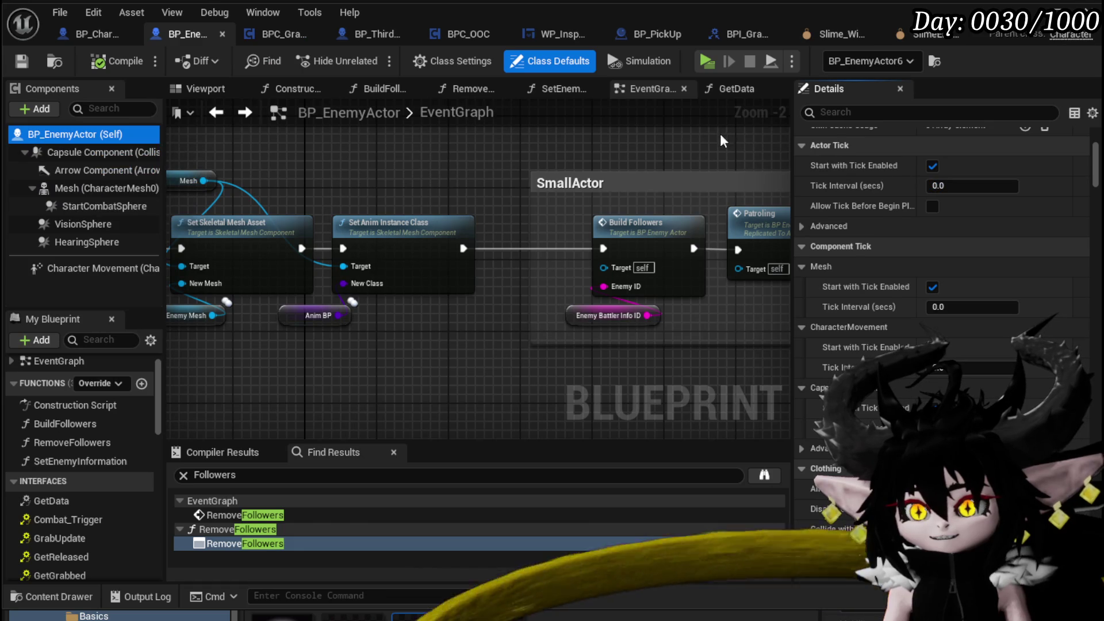
{"action": "left_click", "coordinate": [283, 37]}
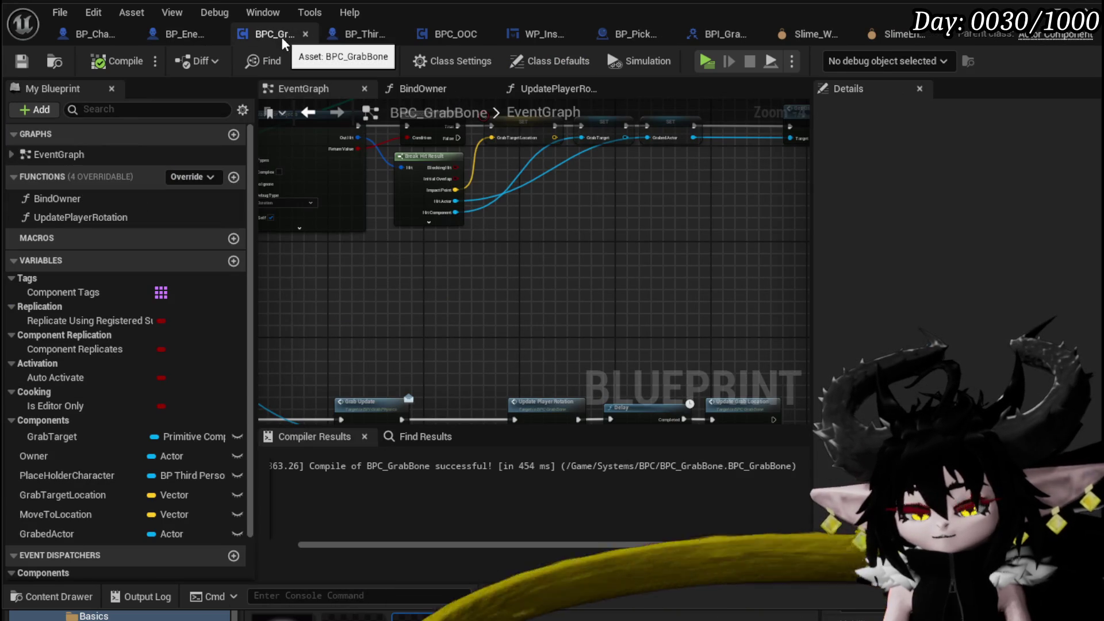
Play-test grabbing the green slime several times, then stop and view BPC_GrabBone's Get Grabbed area
{"action": "mouse_move", "coordinate": [498, 266]}
{"action": "left_mouse_down"}
{"action": "mouse_move", "coordinate": [446, 136]}
{"action": "mouse_move", "coordinate": [744, 161]}
{"action": "mouse_move", "coordinate": [412, 192]}
{"action": "mouse_move", "coordinate": [360, 334]}
{"action": "left_mouse_up"}
{"action": "mouse_move", "coordinate": [674, 286]}
{"action": "left_mouse_down"}
{"action": "mouse_move", "coordinate": [353, 271]}
{"action": "mouse_move", "coordinate": [347, 254]}
{"action": "mouse_move", "coordinate": [297, 293]}
{"action": "left_mouse_up"}
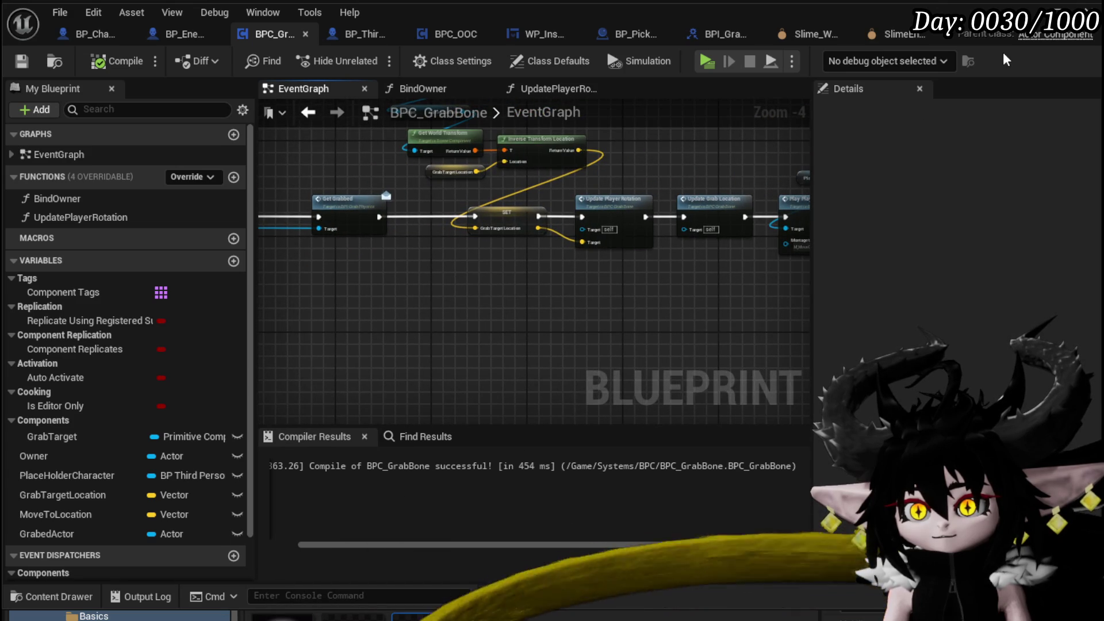
{"action": "key", "text": "alt+Tab"}
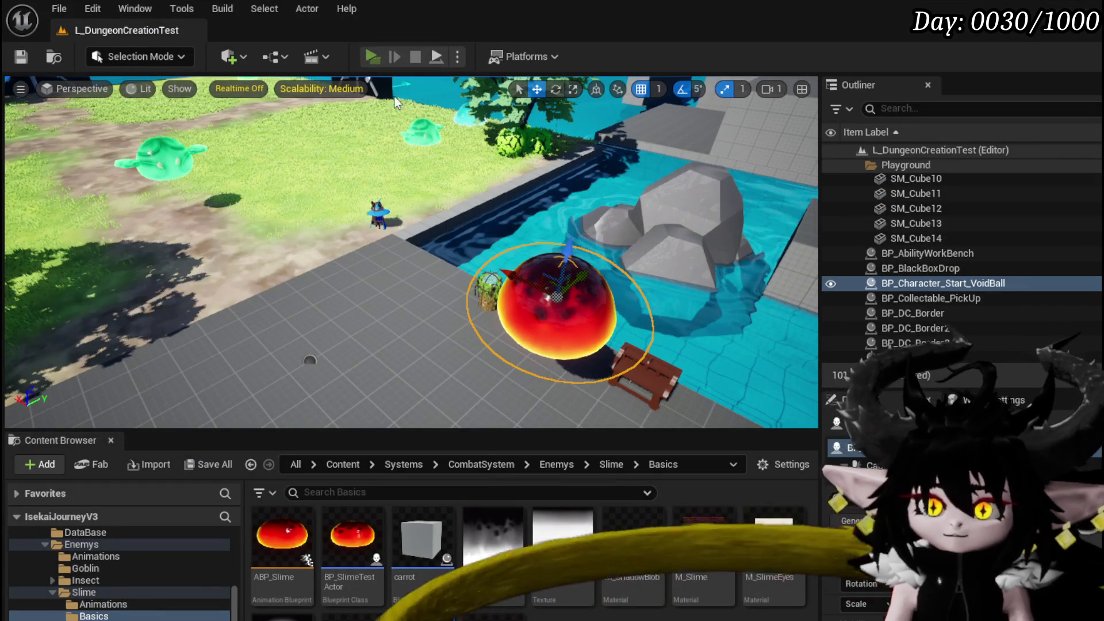
{"action": "left_click", "coordinate": [373, 56]}
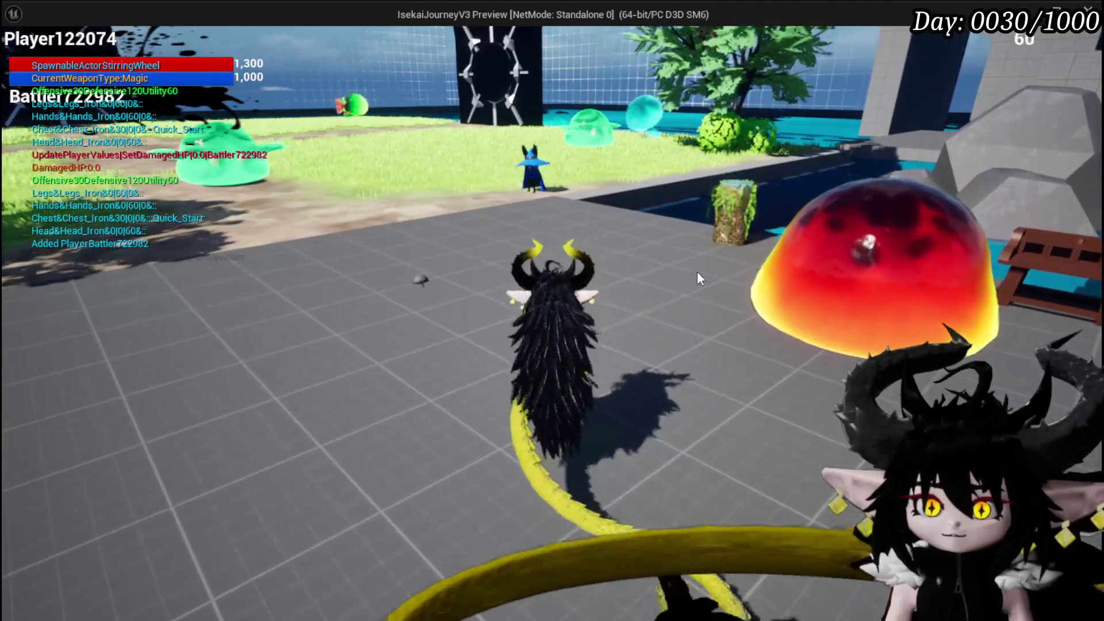
{"action": "left_click", "coordinate": [868, 293]}
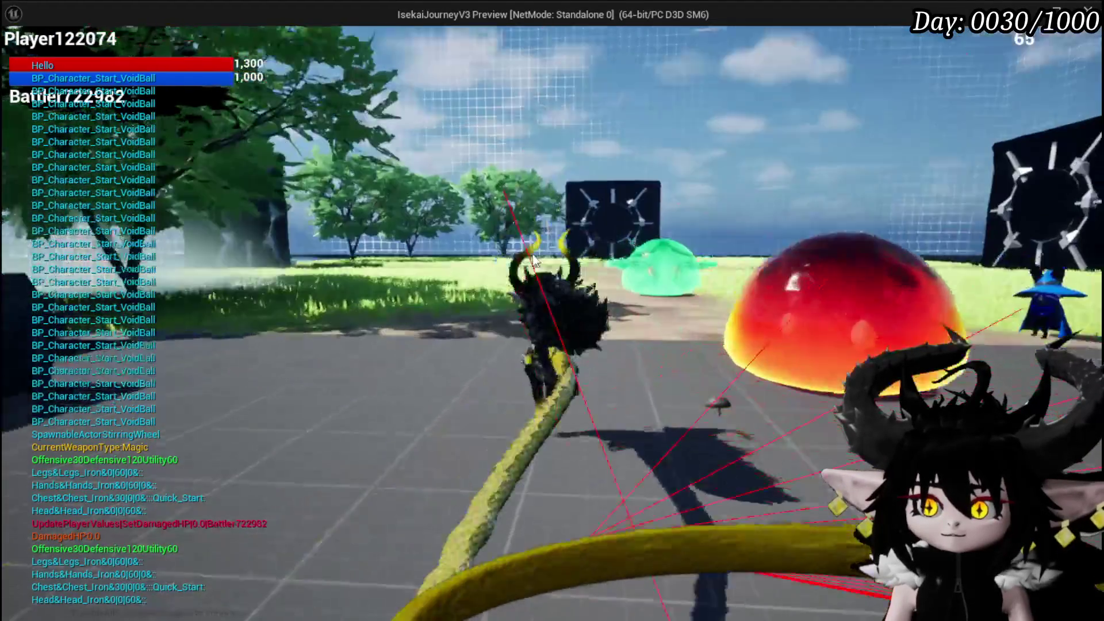
{"action": "key", "text": "w"}
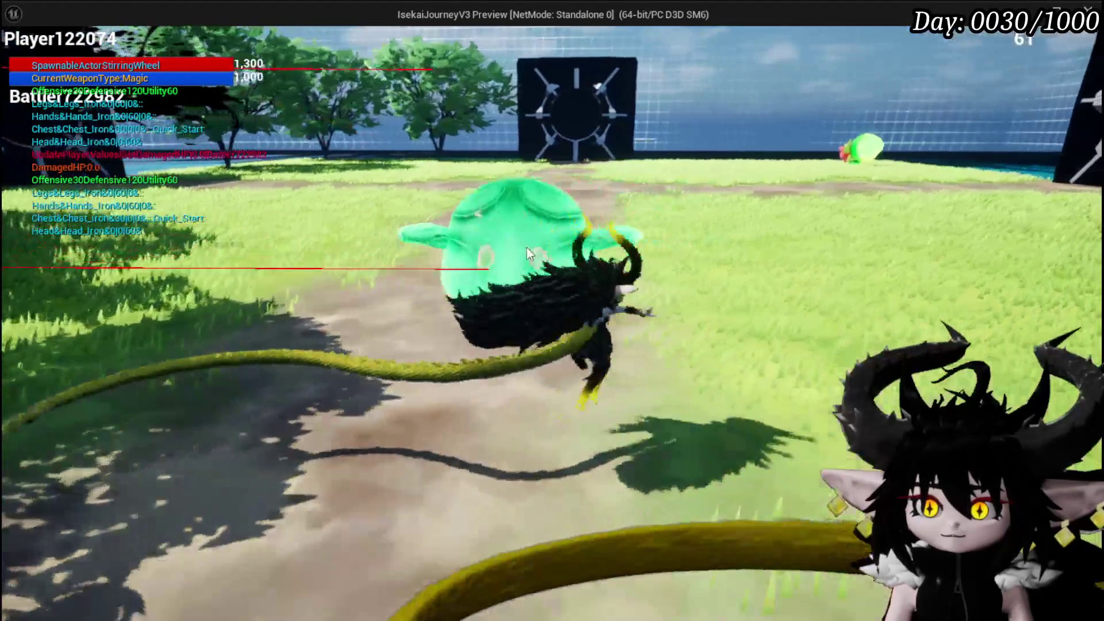
{"action": "left_click", "coordinate": [475, 273]}
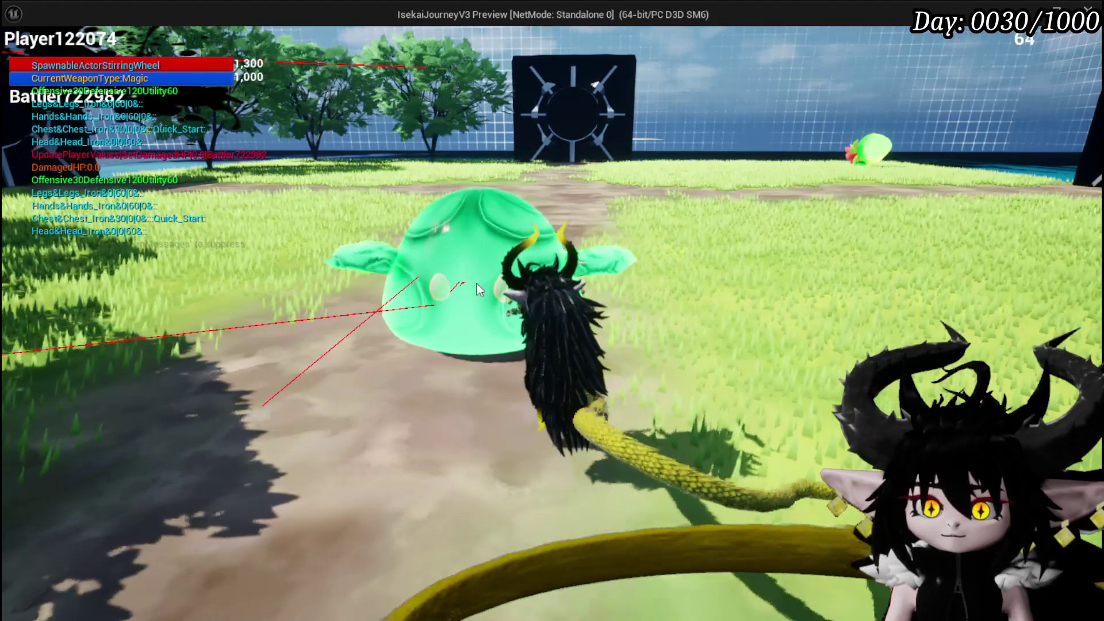
{"action": "left_click", "coordinate": [426, 302]}
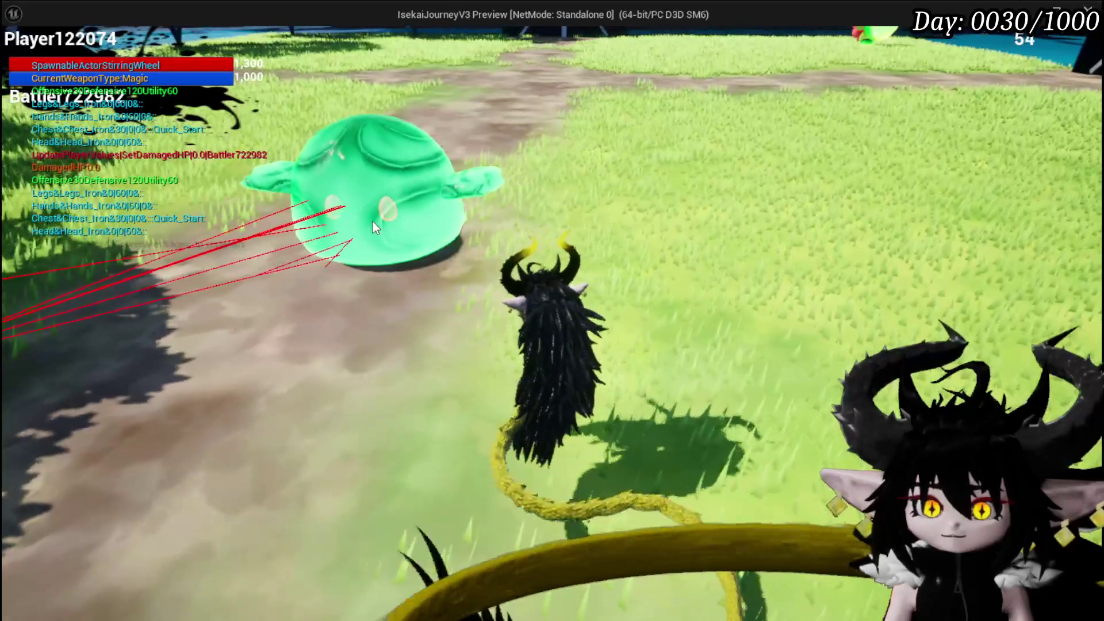
{"action": "key", "text": "Escape"}
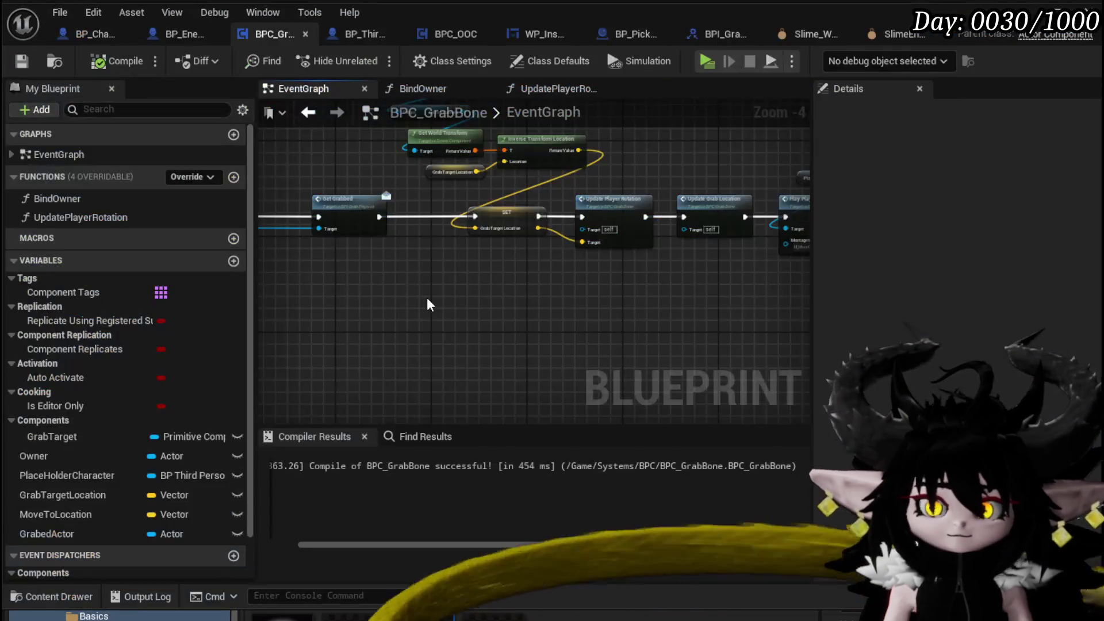
{"action": "mouse_move", "coordinate": [432, 303]}
{"action": "left_mouse_down"}
{"action": "mouse_move", "coordinate": [645, 271]}
{"action": "mouse_move", "coordinate": [509, 224]}
{"action": "left_mouse_up"}
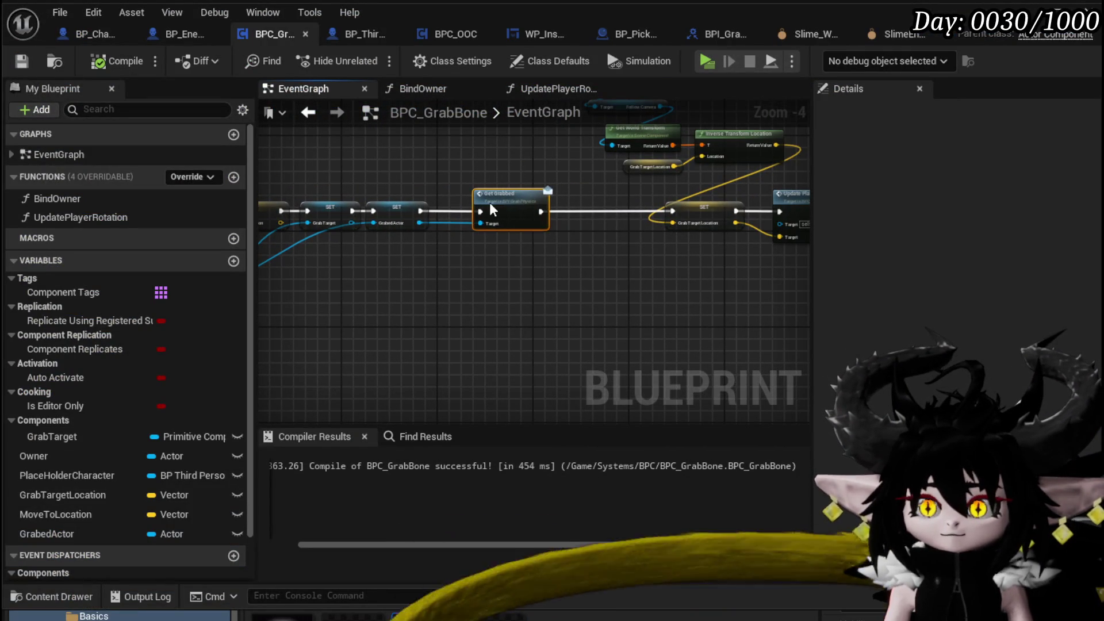
Add a Print String node after Get Grabbed's execution output
{"action": "left_click", "coordinate": [466, 211]}
{"action": "left_click_drag", "start_coordinate": [545, 256], "coordinate": [552, 257]}
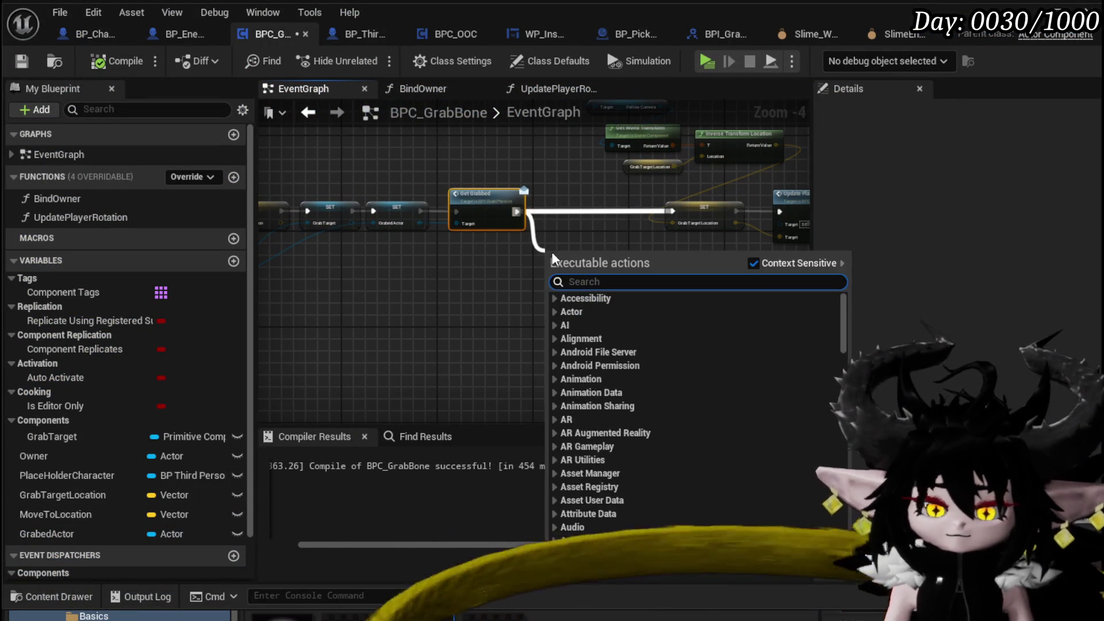
{"action": "type", "text": "Print string"}
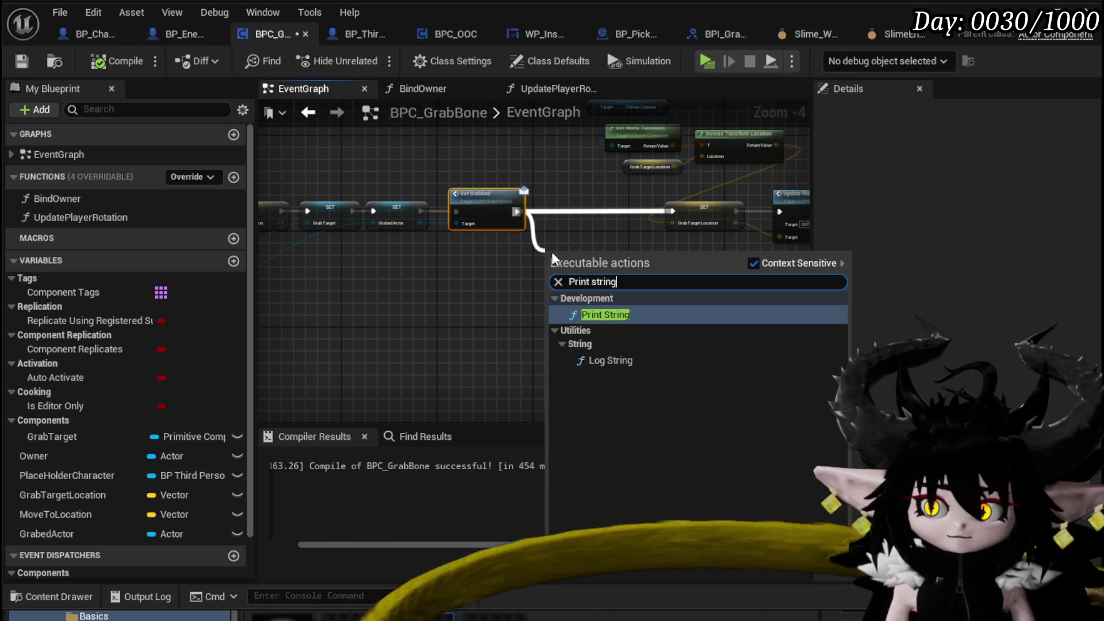
{"action": "key", "text": "Return"}
{"action": "scroll", "coordinate": [343, 270], "scroll_direction": "up", "scroll_amount": 2}
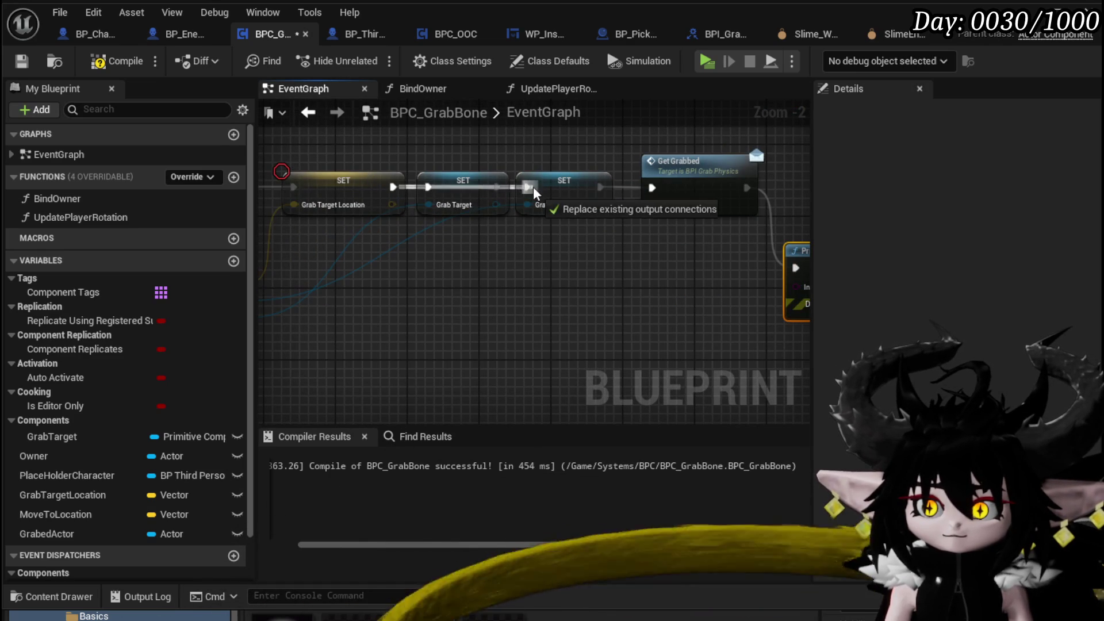
{"action": "mouse_move", "coordinate": [471, 150]}
{"action": "left_mouse_down"}
{"action": "mouse_move", "coordinate": [503, 295]}
{"action": "mouse_move", "coordinate": [501, 249]}
{"action": "left_mouse_up"}
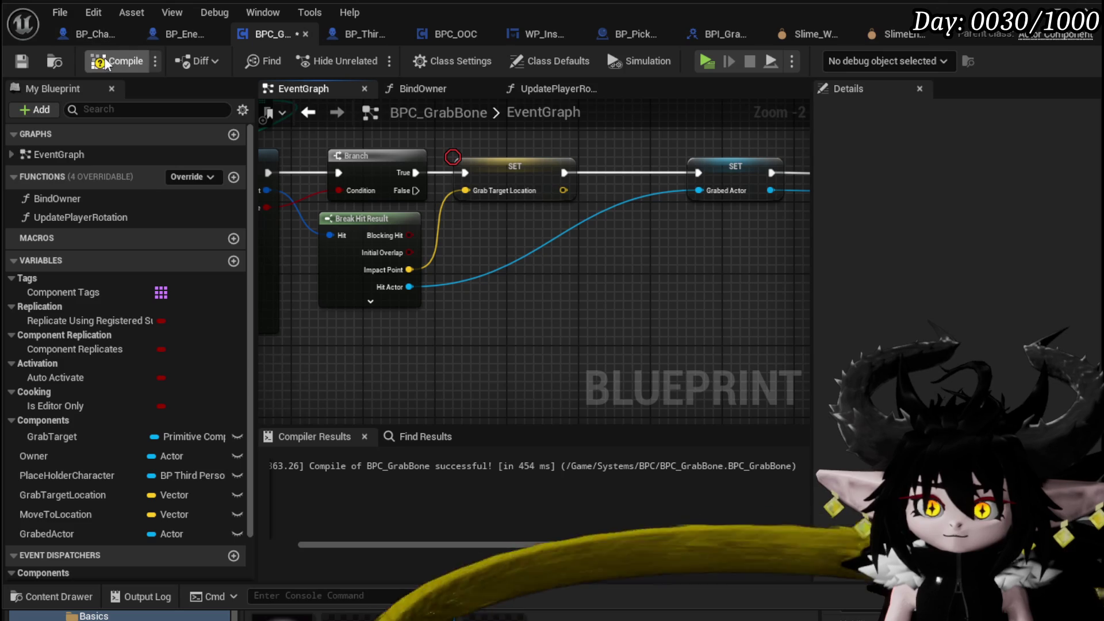
Delete the in-use GrabTarget variable
{"action": "left_click", "coordinate": [58, 438]}
{"action": "key", "text": "Delete"}
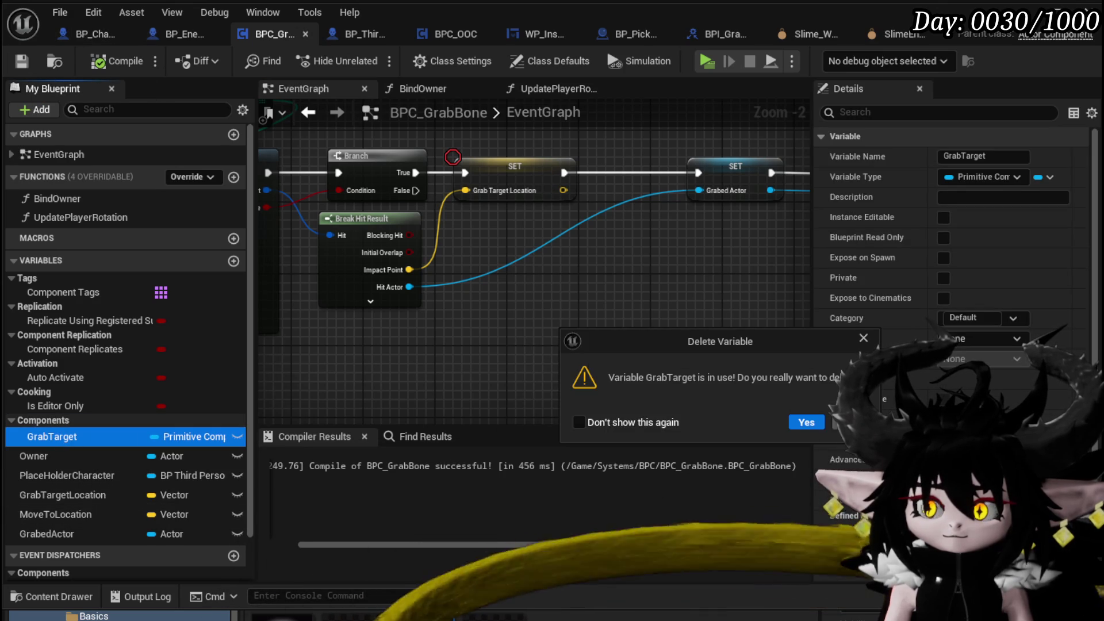
{"action": "key", "text": "Return"}
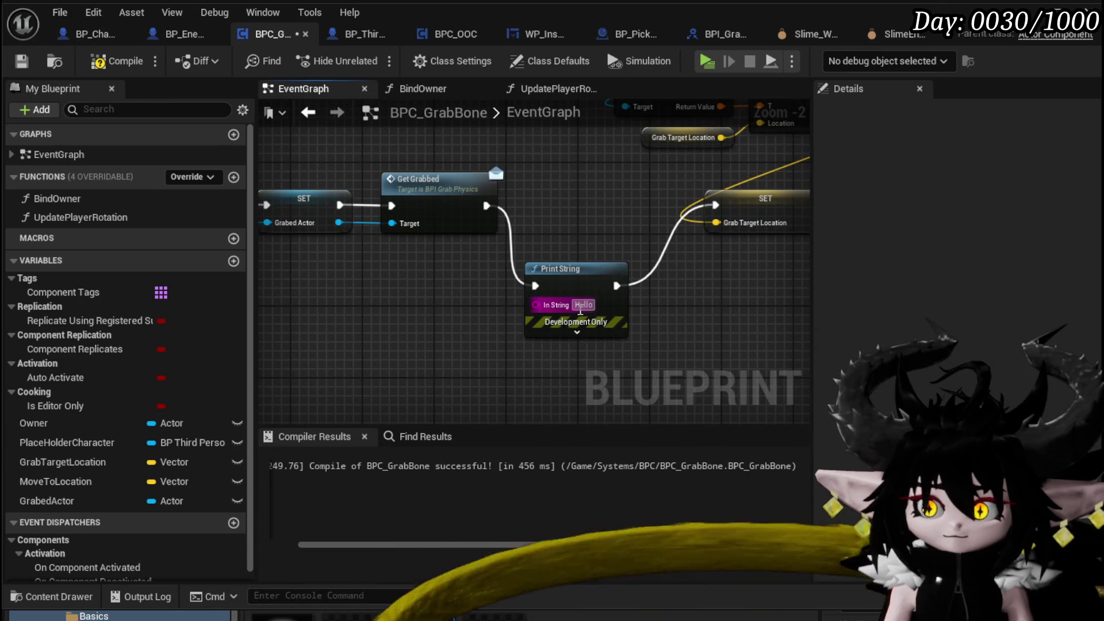
Feed Print String an Append of Grabed Actor's display name and 'HIT'
{"action": "type", "text": "HIT"}
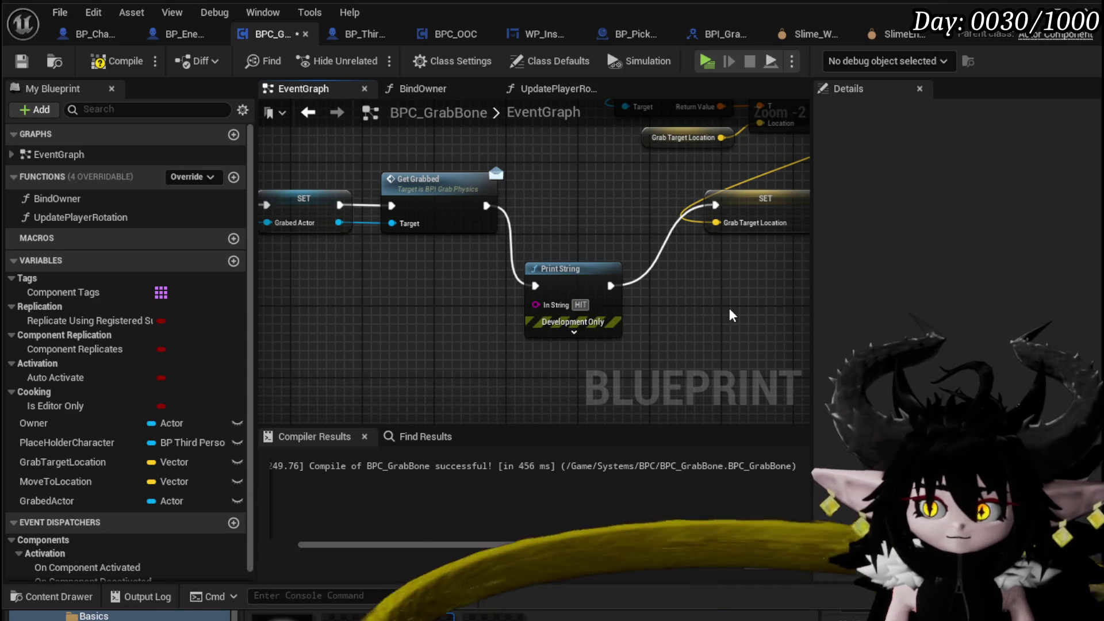
{"action": "left_click_drag", "start_coordinate": [414, 320], "coordinate": [413, 317]}
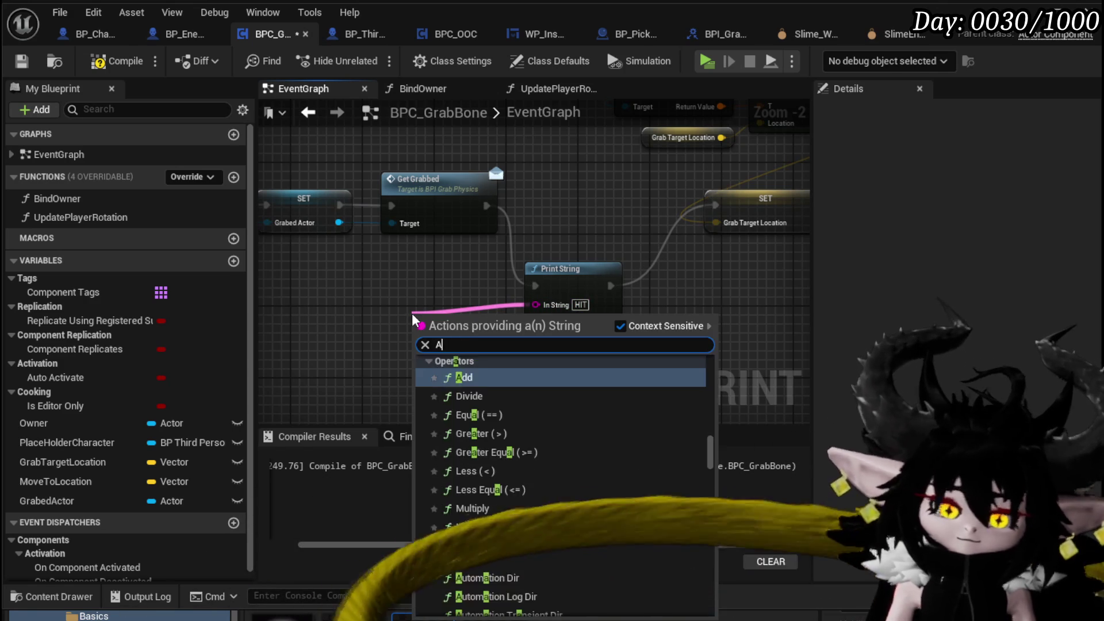
{"action": "type", "text": "append"}
{"action": "key", "text": "Return"}
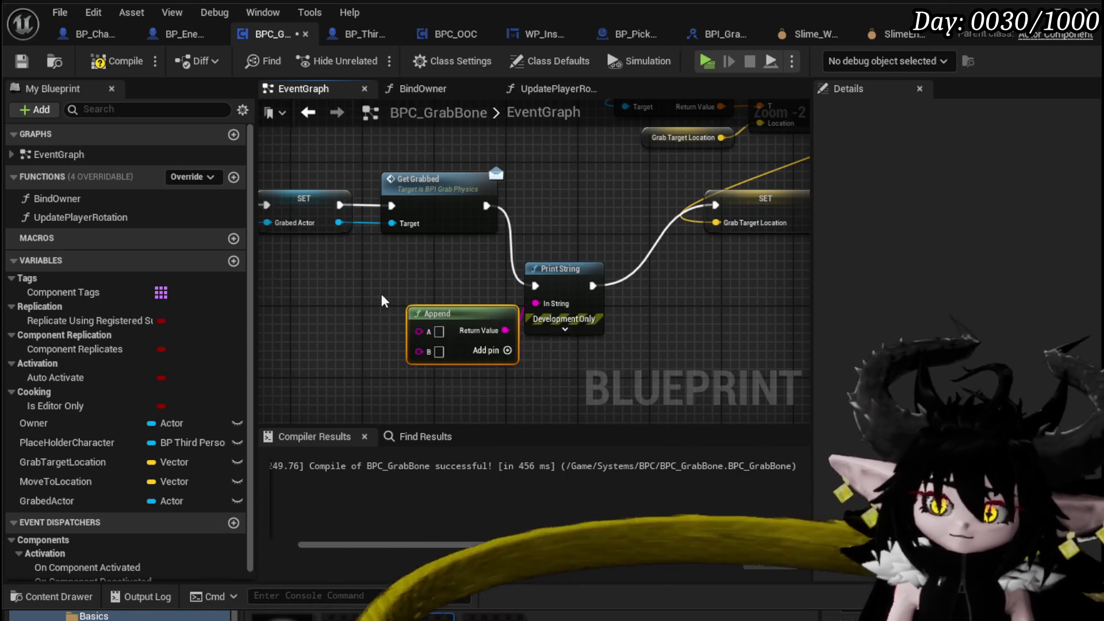
{"action": "scroll", "coordinate": [411, 313], "scroll_direction": "down", "scroll_amount": 1}
{"action": "scroll", "coordinate": [433, 190], "scroll_direction": "up", "scroll_amount": 1}
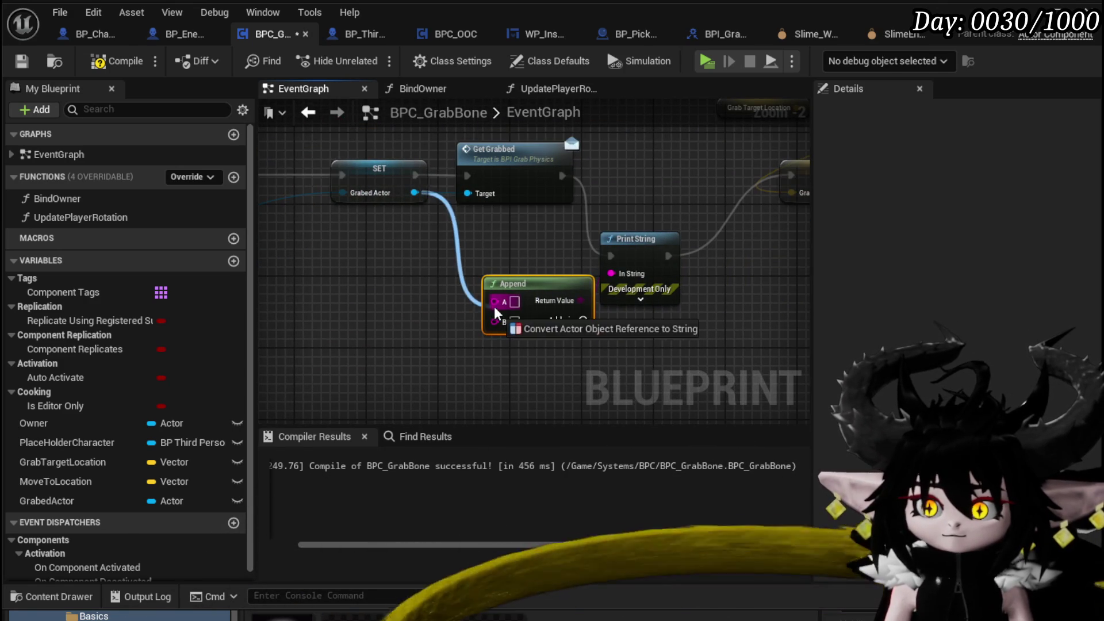
{"action": "left_click_drag", "start_coordinate": [495, 313], "coordinate": [496, 313]}
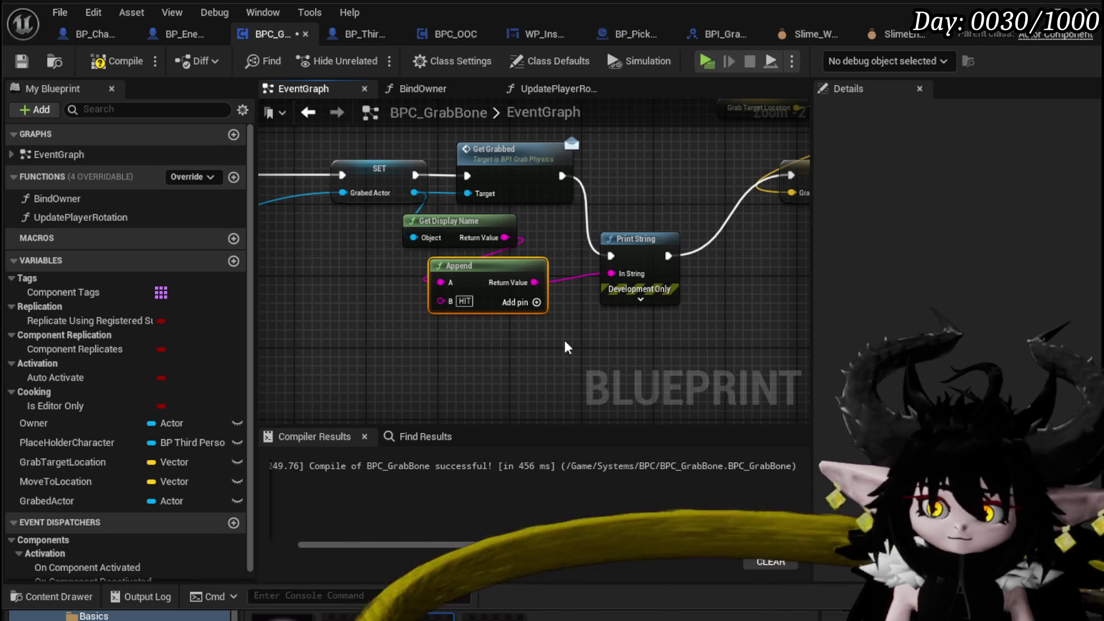
Save the BPC_GrabBone Blueprint
{"action": "left_click", "coordinate": [23, 62]}
{"action": "left_click_drag", "start_coordinate": [579, 248], "coordinate": [597, 263]}
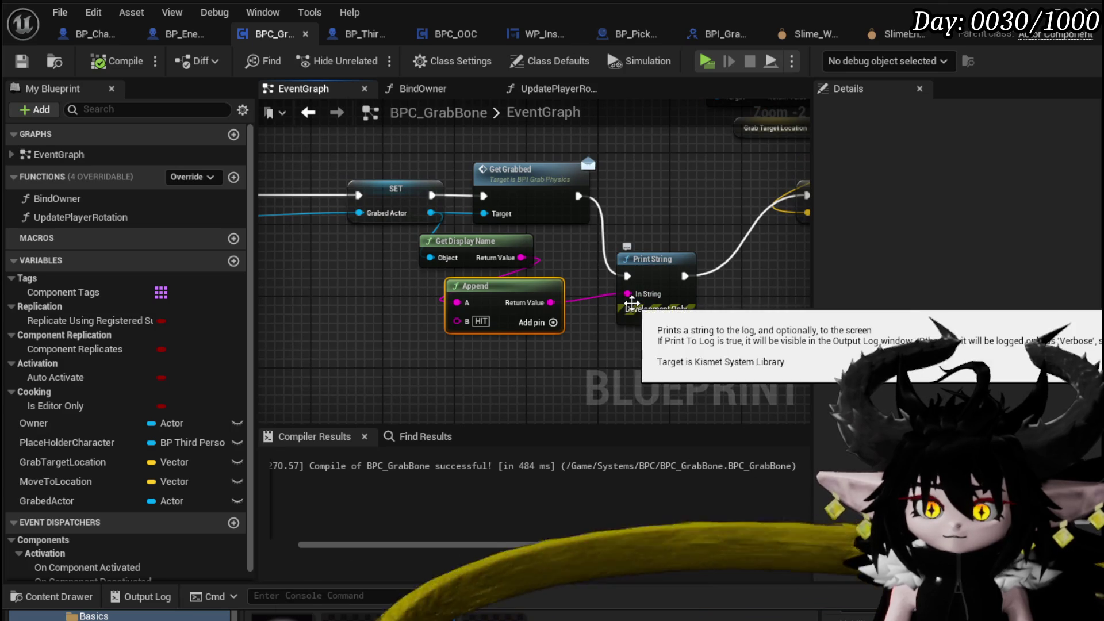
{"action": "scroll", "coordinate": [395, 287], "scroll_direction": "down", "scroll_amount": 7}
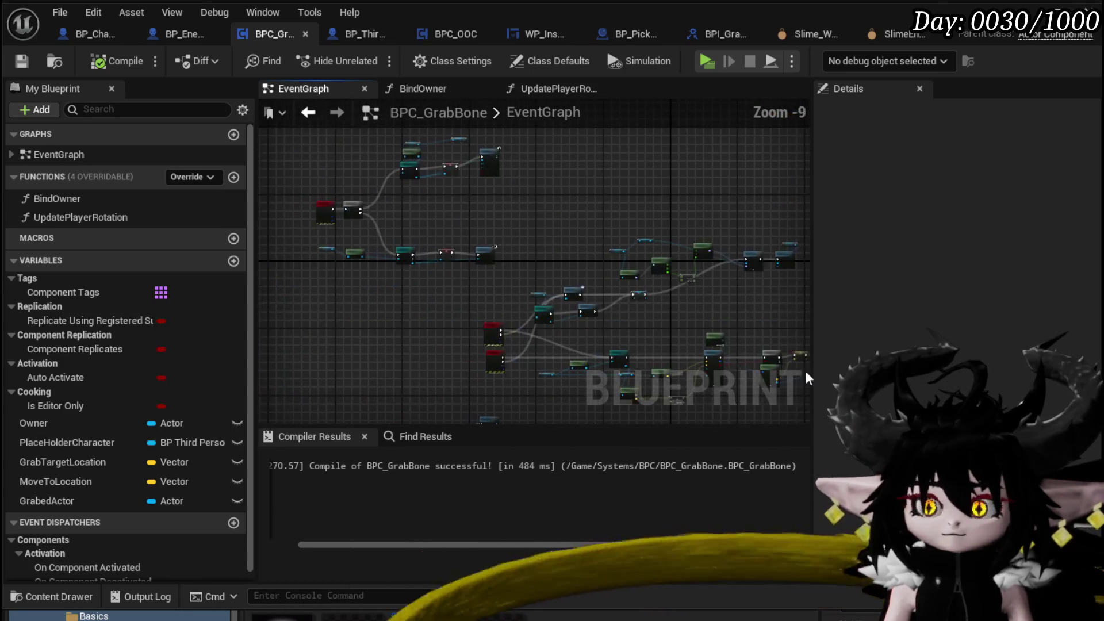
Delete the Cast To BP_Character_Start_VoidBall node from the Release Grab logic
{"action": "scroll", "coordinate": [496, 302], "scroll_direction": "up", "scroll_amount": 7}
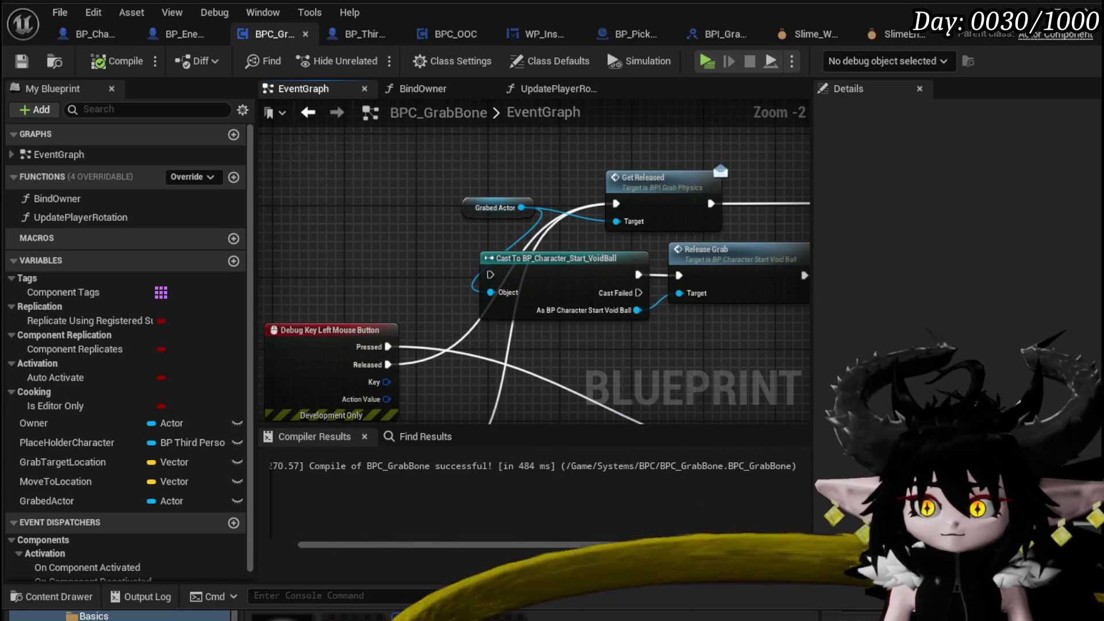
{"action": "left_click_drag", "start_coordinate": [376, 270], "coordinate": [336, 271]}
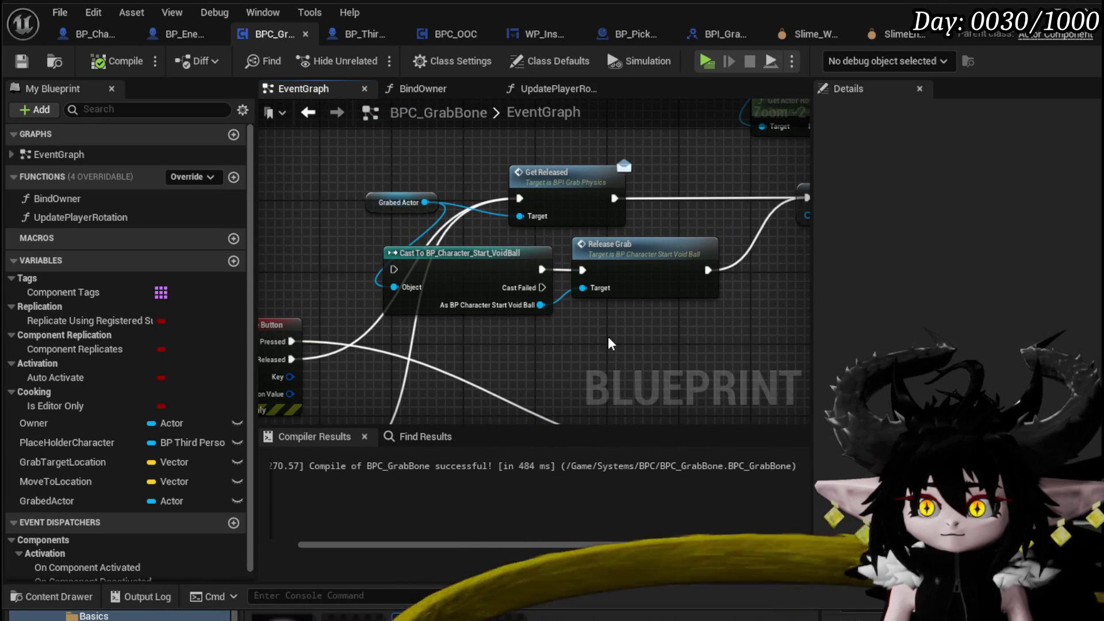
{"action": "left_click", "coordinate": [514, 264]}
{"action": "key", "text": "Delete"}
Pan past the Line Trace nodes to the Print String debug chain
{"action": "scroll", "coordinate": [698, 332], "scroll_direction": "down", "scroll_amount": 1}
{"action": "mouse_move", "coordinate": [699, 332]}
{"action": "left_mouse_down"}
{"action": "mouse_move", "coordinate": [374, 339]}
{"action": "mouse_move", "coordinate": [517, 246]}
{"action": "left_mouse_up"}
{"action": "scroll", "coordinate": [373, 340], "scroll_direction": "down", "scroll_amount": 2}
{"action": "scroll", "coordinate": [517, 246], "scroll_direction": "up", "scroll_amount": 2}
{"action": "mouse_move", "coordinate": [636, 234]}
{"action": "left_mouse_down"}
{"action": "mouse_move", "coordinate": [482, 281]}
{"action": "mouse_move", "coordinate": [403, 219]}
{"action": "mouse_move", "coordinate": [426, 345]}
{"action": "left_mouse_up"}
{"action": "scroll", "coordinate": [472, 281], "scroll_direction": "down", "scroll_amount": 1}
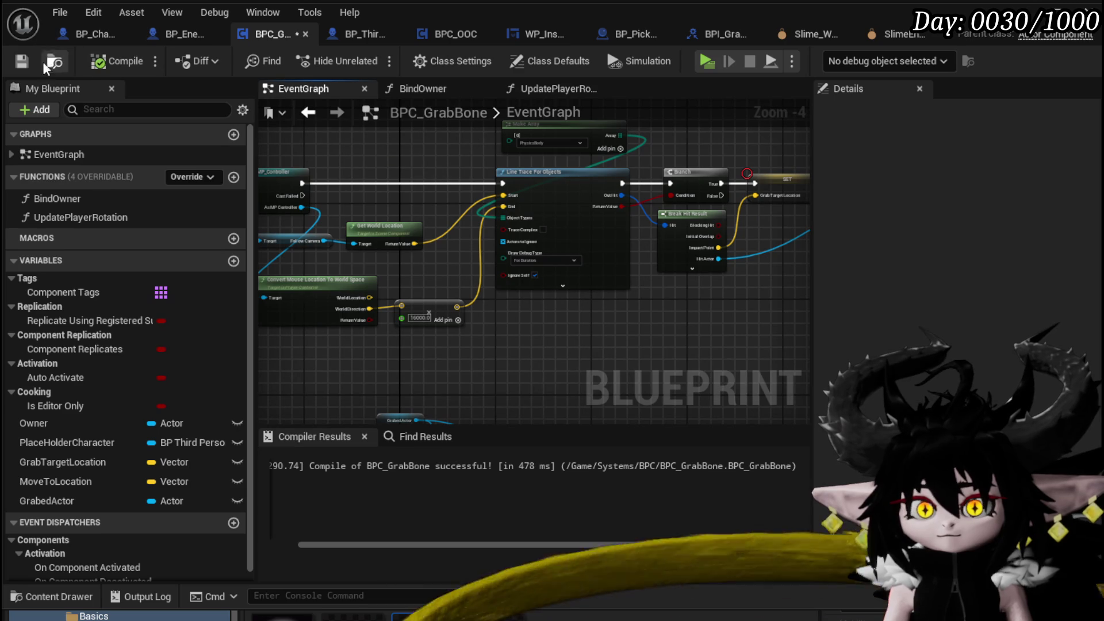
{"action": "left_click_drag", "start_coordinate": [667, 158], "coordinate": [227, 185]}
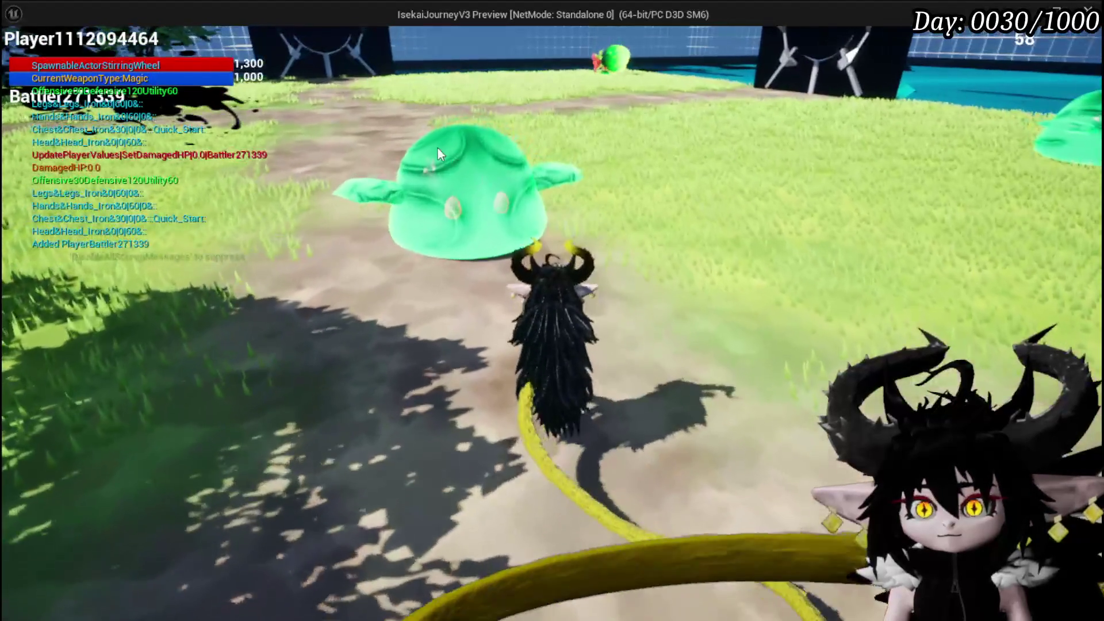
Try grabbing the green slime in the play test, stop it, and save the level
{"action": "left_click", "coordinate": [440, 155]}
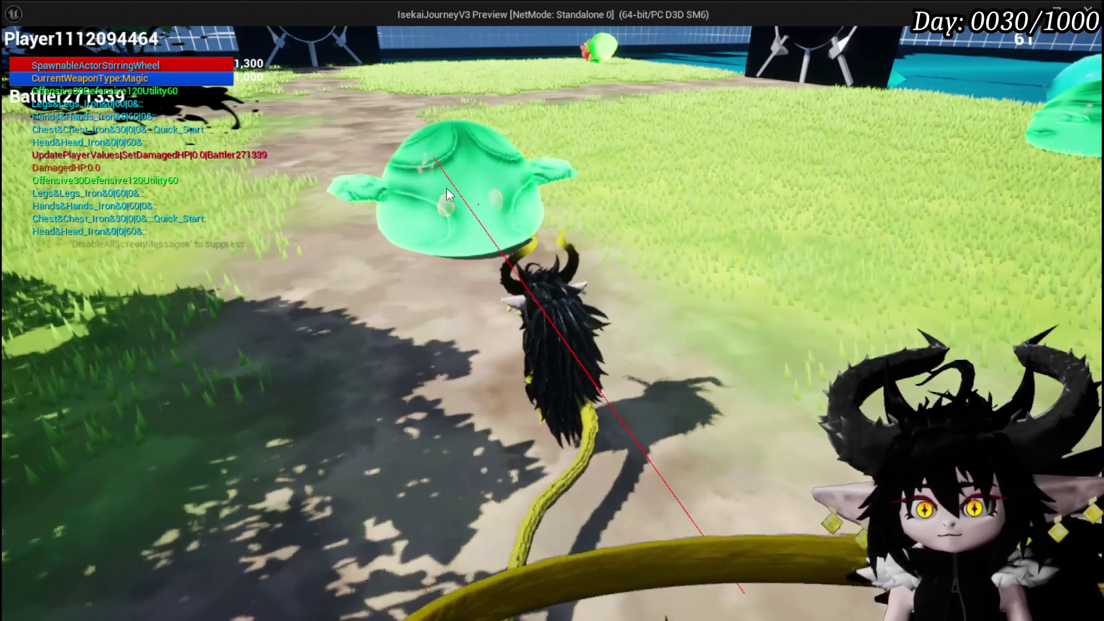
{"action": "key", "text": "Escape"}
{"action": "left_click", "coordinate": [19, 58]}
Back in BPC_GrabBone, reposition Make Array near Line Trace For Objects
{"action": "key", "text": "alt+Tab"}
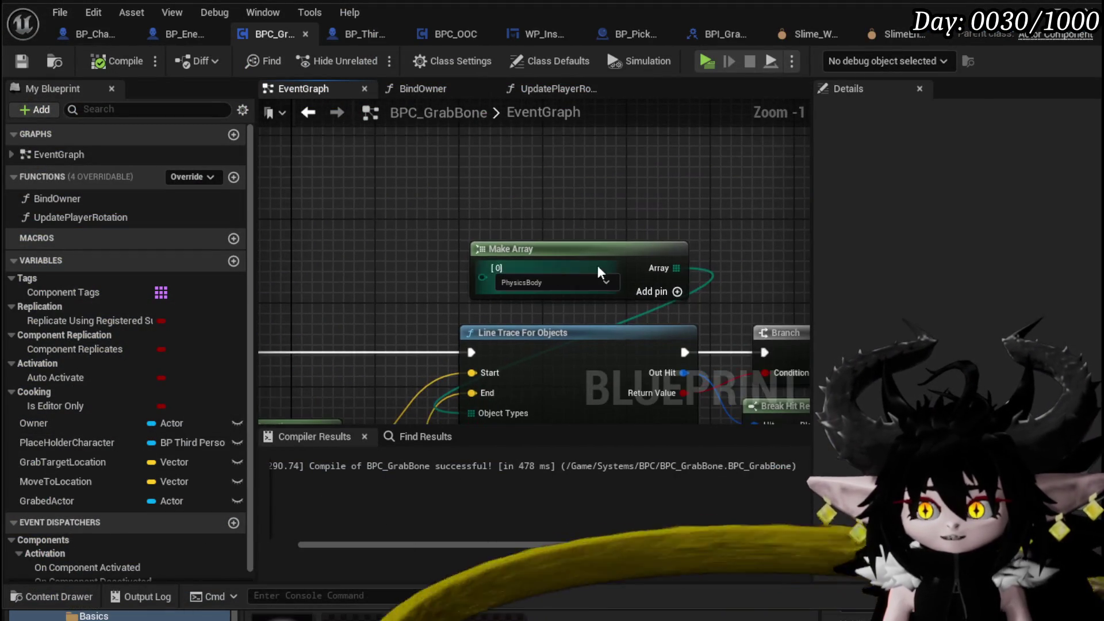
{"action": "left_click_drag", "start_coordinate": [477, 248], "coordinate": [304, 153]}
{"action": "scroll", "coordinate": [305, 153], "scroll_direction": "down", "scroll_amount": 4}
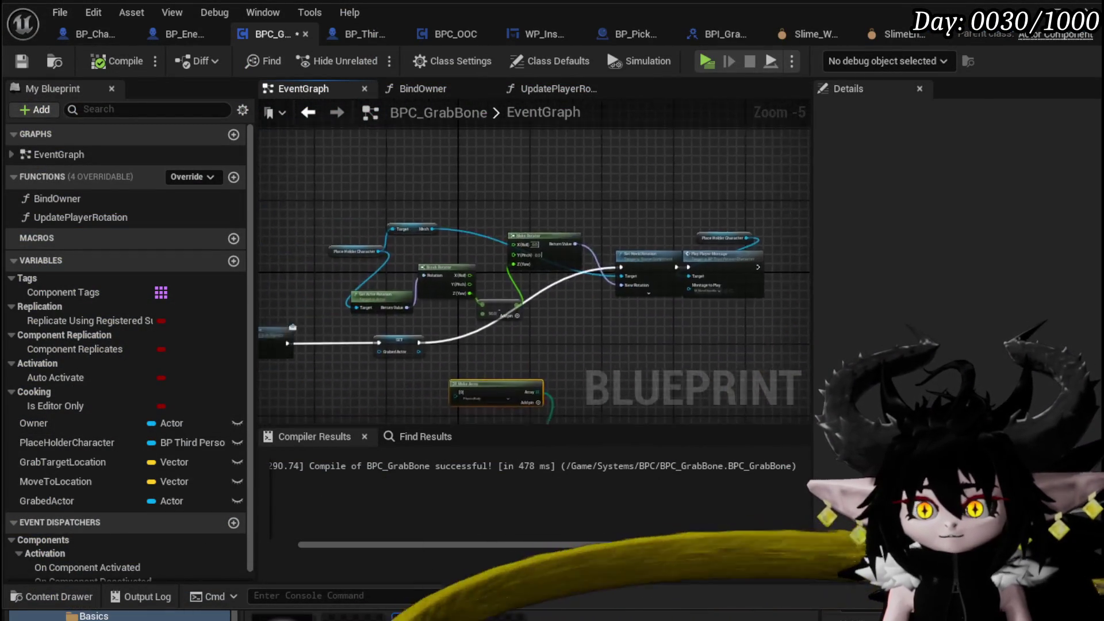
{"action": "left_click_drag", "start_coordinate": [406, 316], "coordinate": [532, 247]}
{"action": "scroll", "coordinate": [532, 247], "scroll_direction": "up", "scroll_amount": 3}
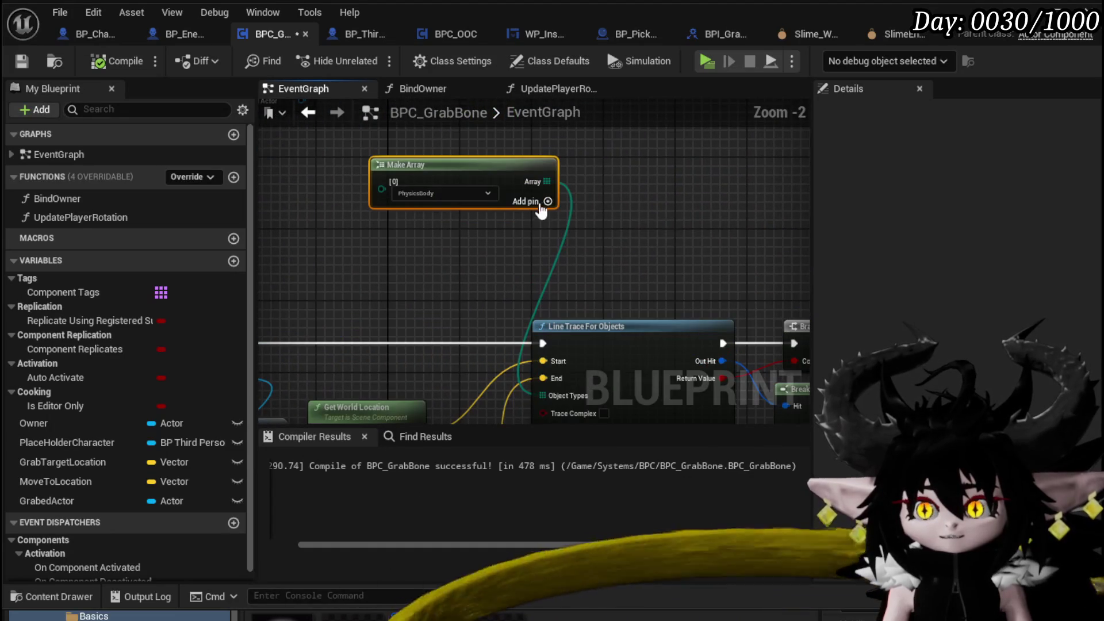
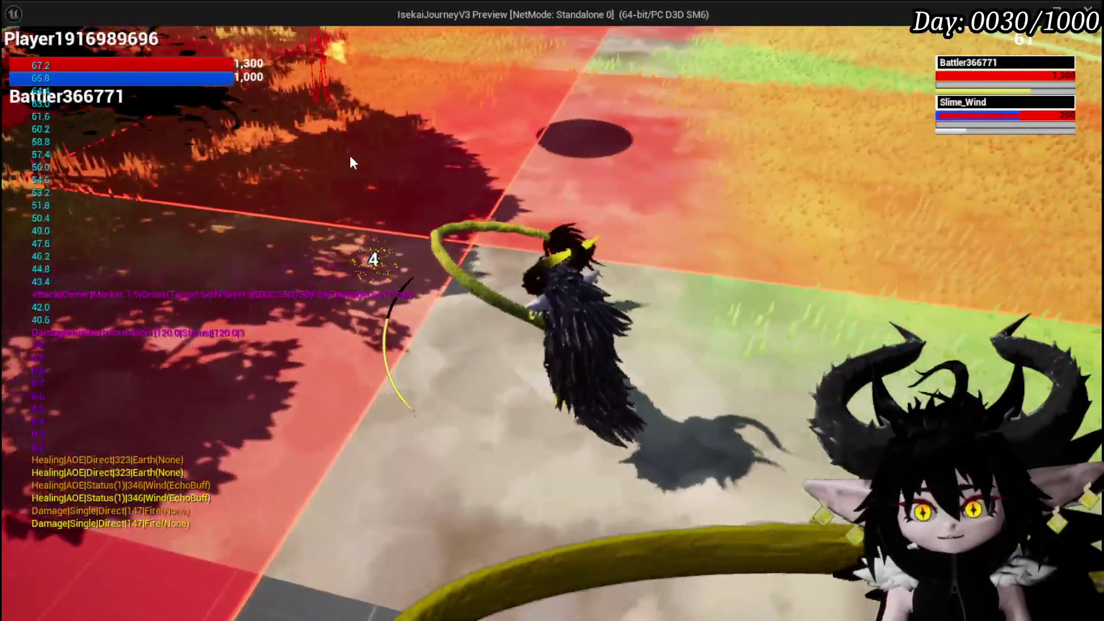
Restart Play In Editor and try grabbing the nearby green slime
{"action": "key", "text": "Escape"}
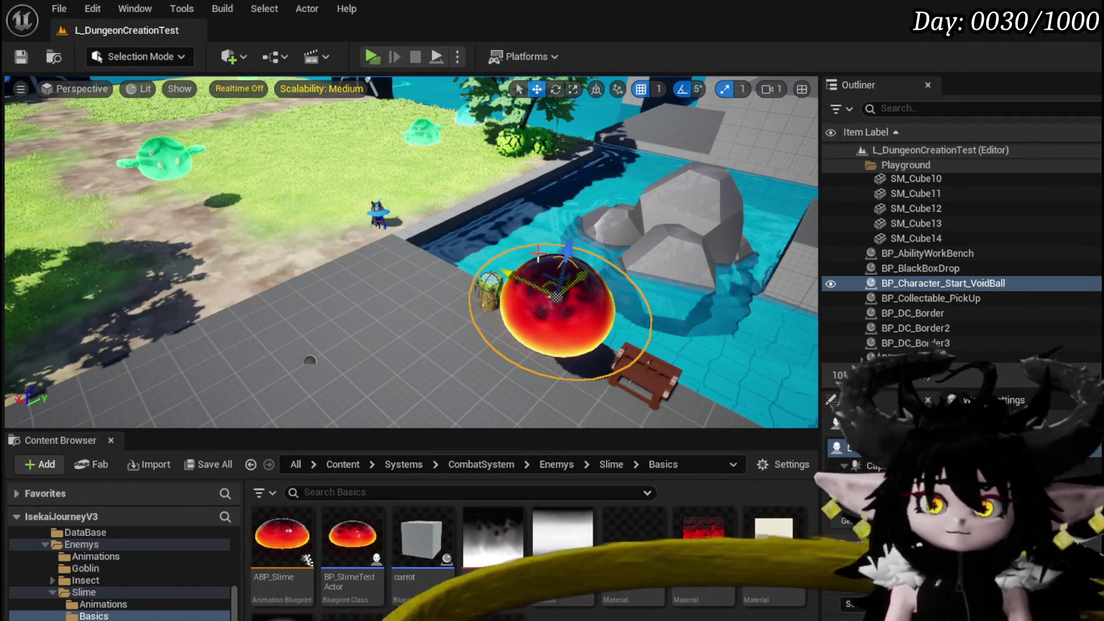
{"action": "left_click", "coordinate": [367, 67]}
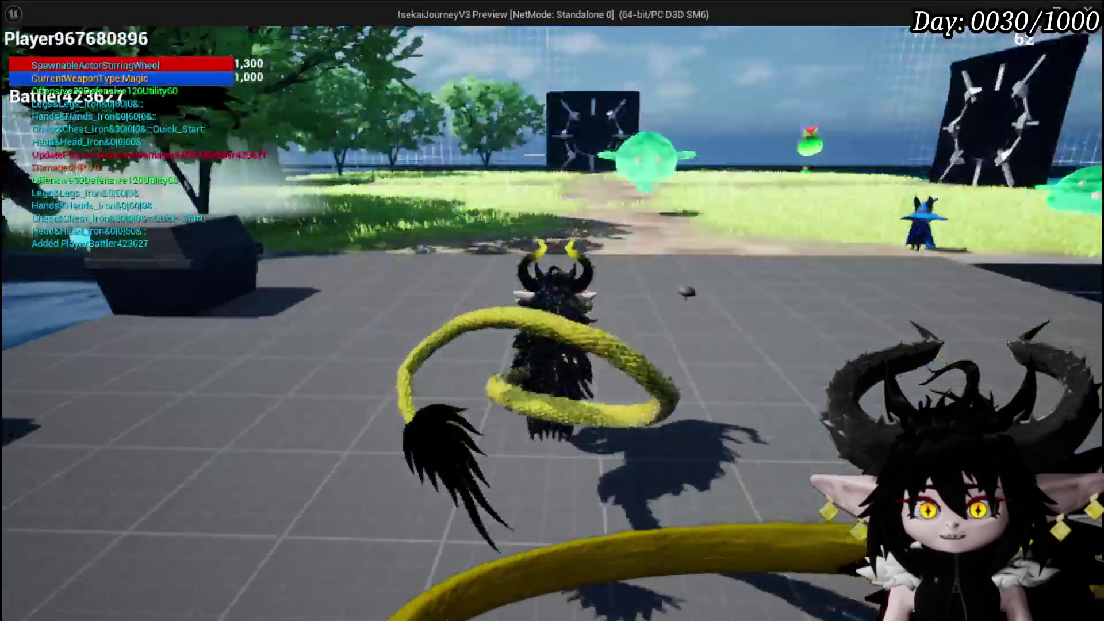
{"action": "key", "text": "w"}
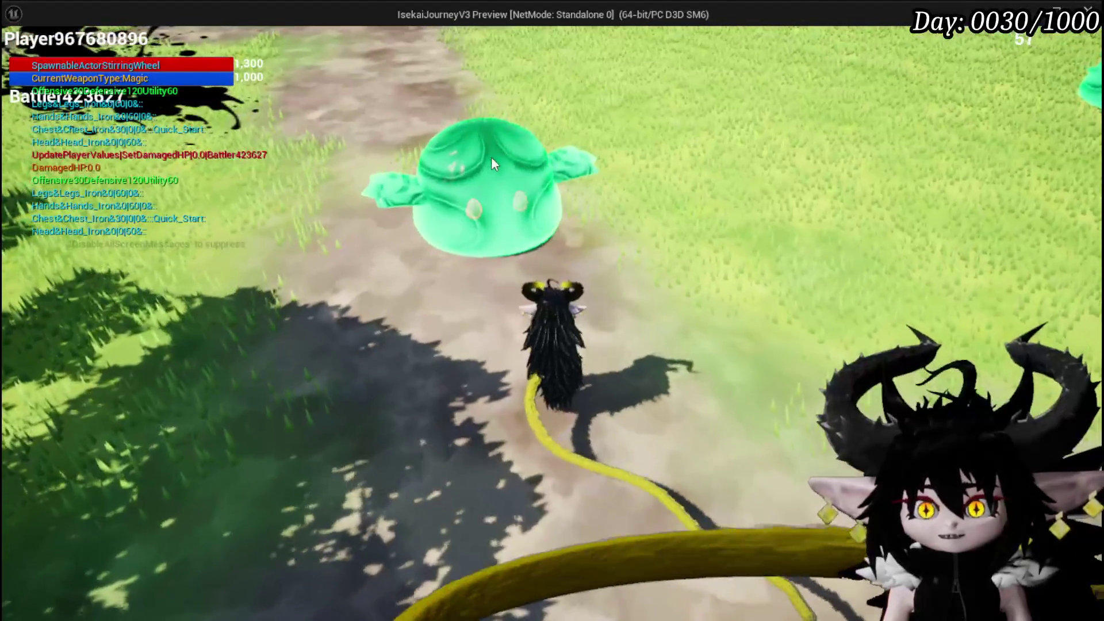
{"action": "left_click", "coordinate": [644, 171]}
{"action": "scroll", "coordinate": [644, 172], "scroll_direction": "up", "scroll_amount": 3}
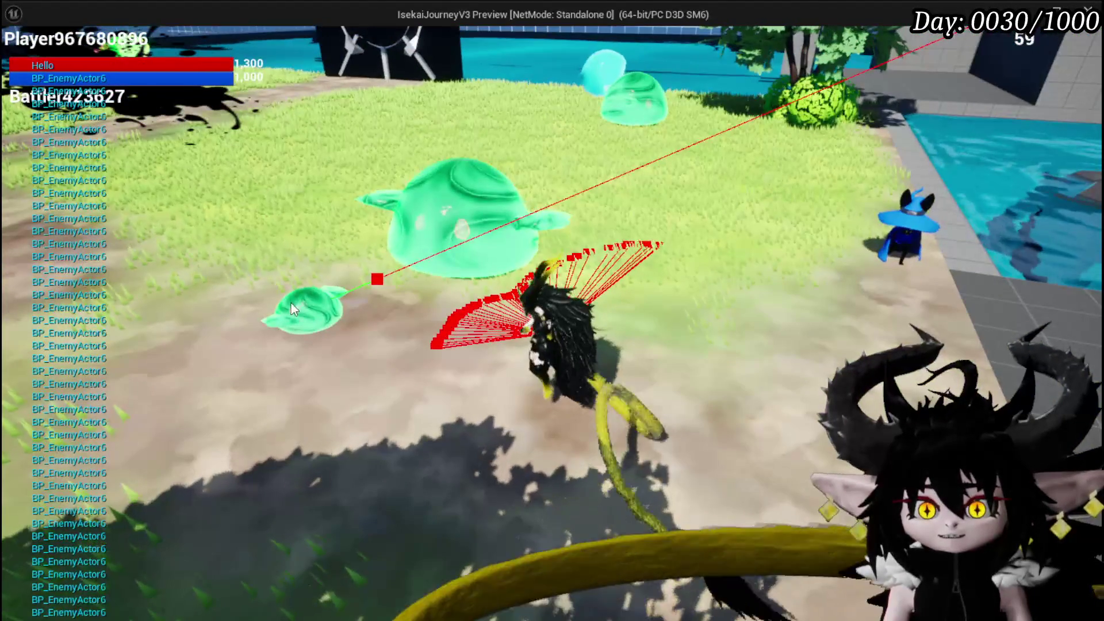
Keep trying to grab slimes around the level, then end the play session
{"action": "left_click", "coordinate": [339, 280]}
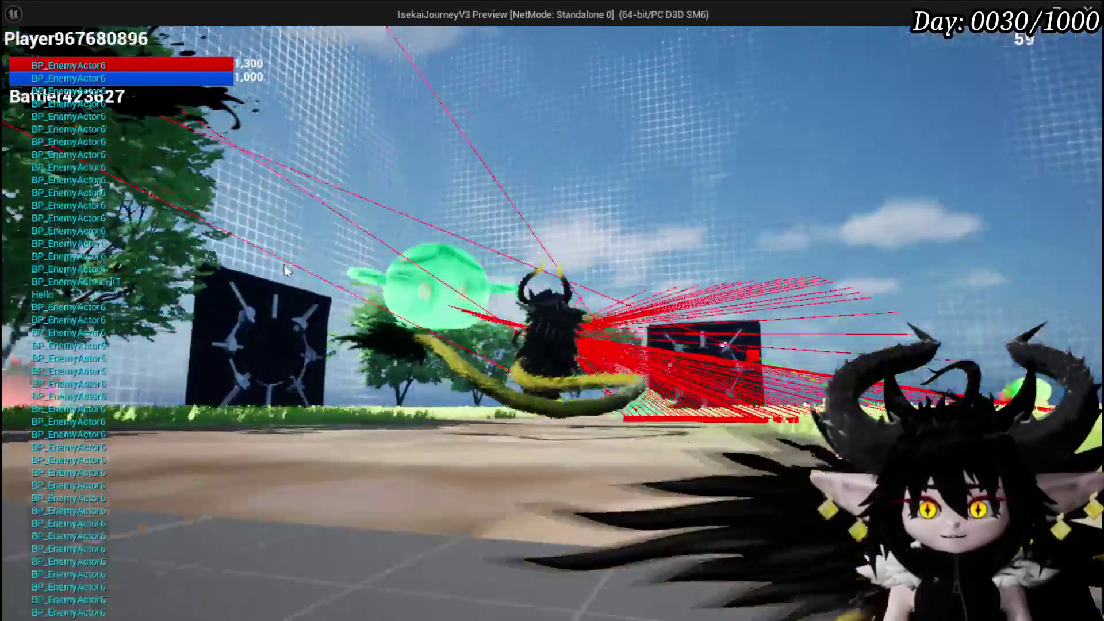
{"action": "left_click", "coordinate": [515, 253]}
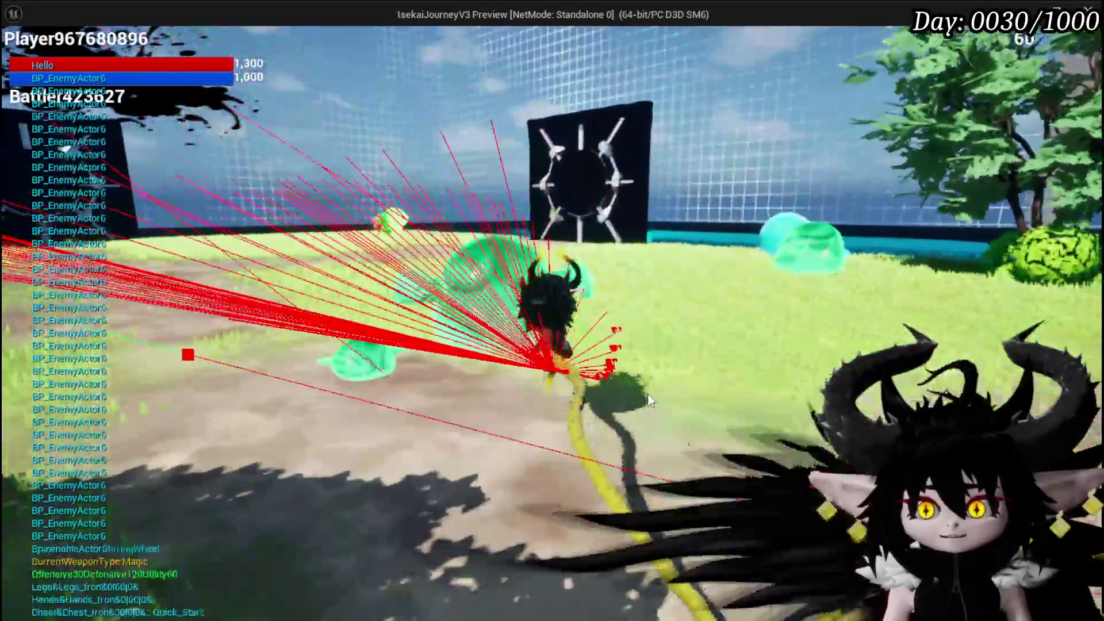
{"action": "left_click", "coordinate": [601, 400]}
{"action": "key", "text": "w"}
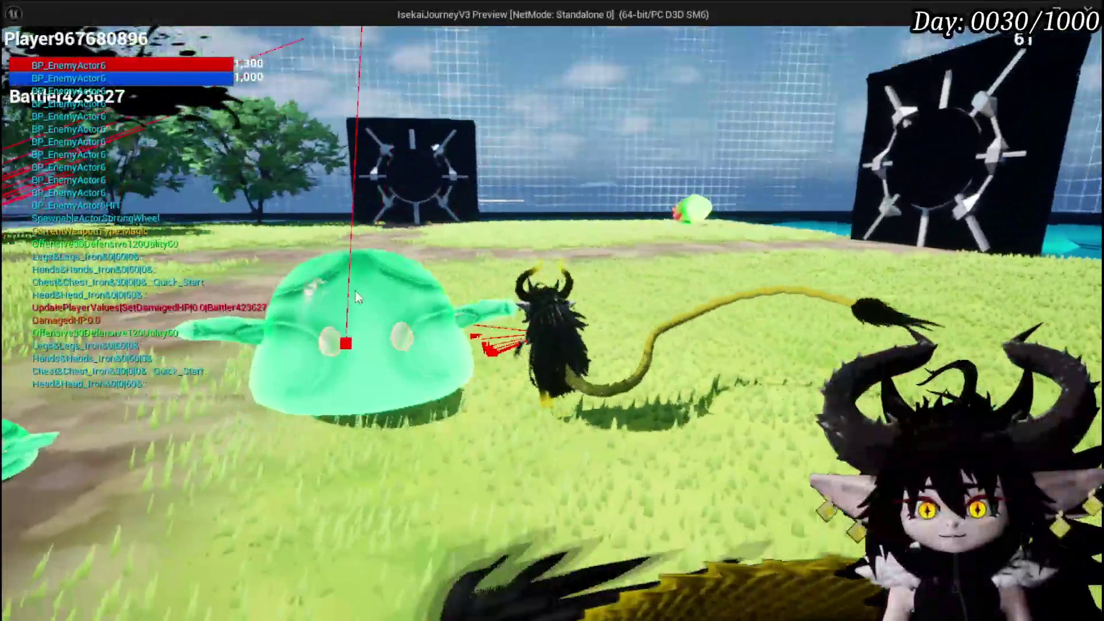
{"action": "left_click", "coordinate": [450, 191]}
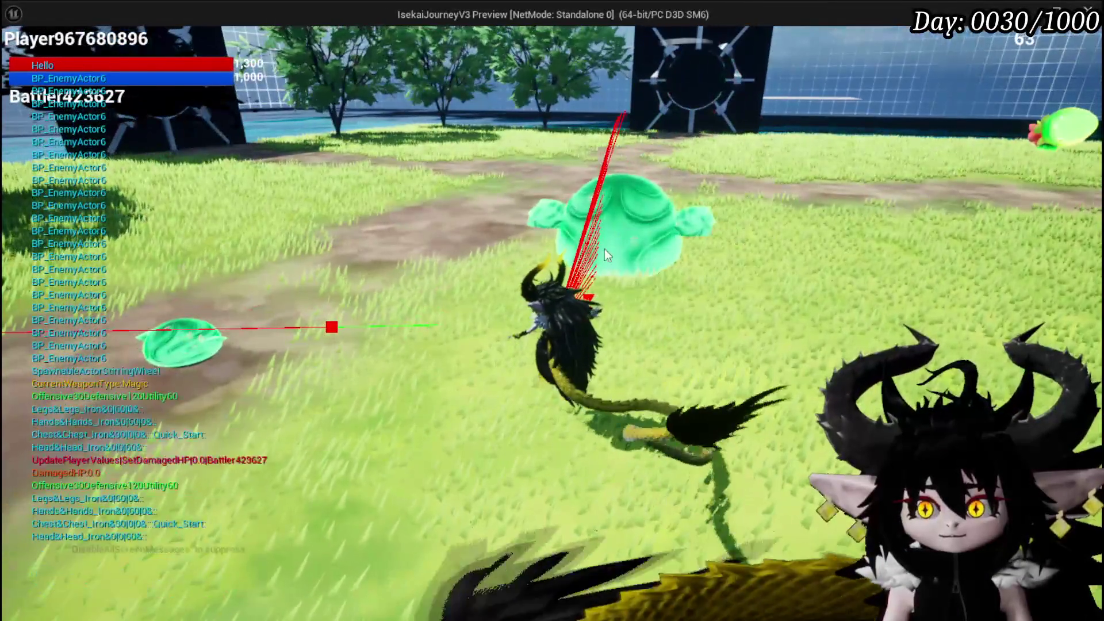
{"action": "left_click", "coordinate": [605, 249]}
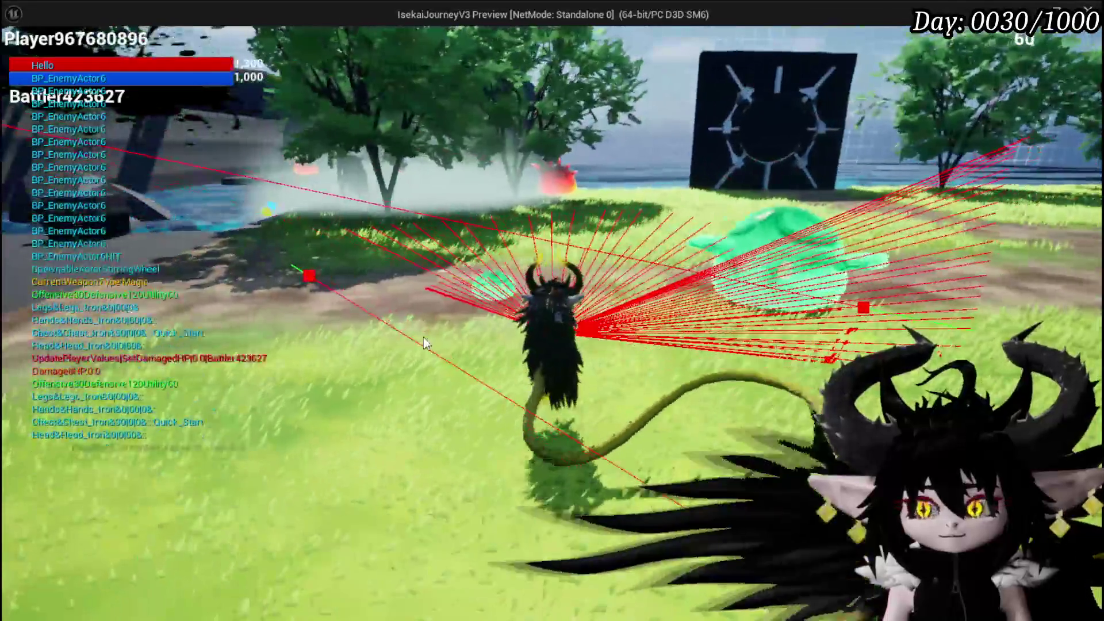
{"action": "left_click", "coordinate": [638, 362]}
{"action": "left_click", "coordinate": [920, 296]}
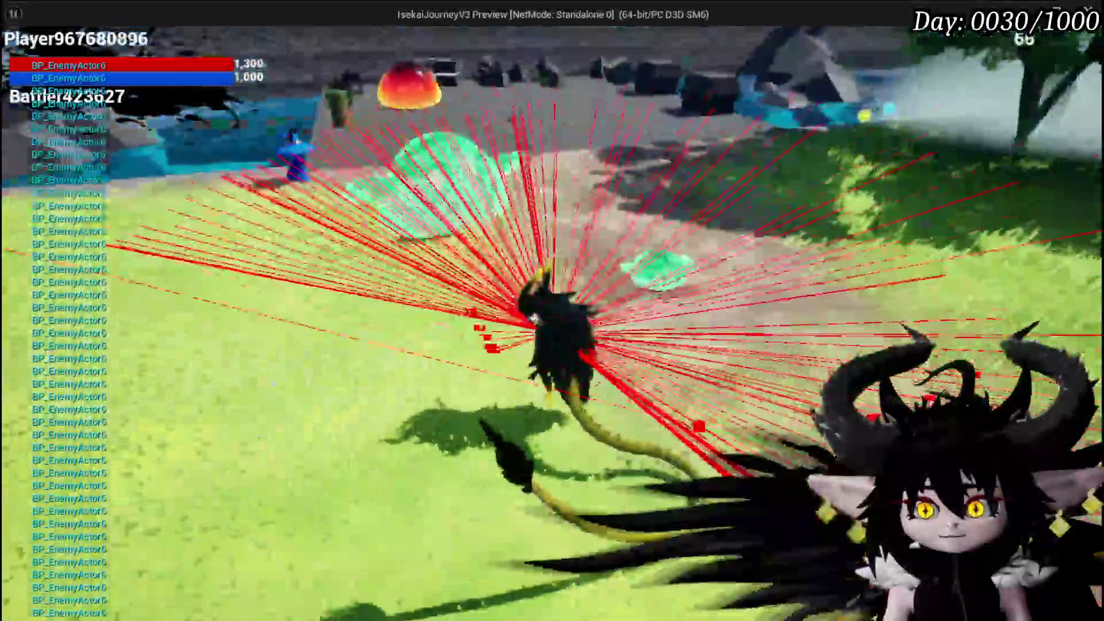
{"action": "left_click", "coordinate": [920, 296]}
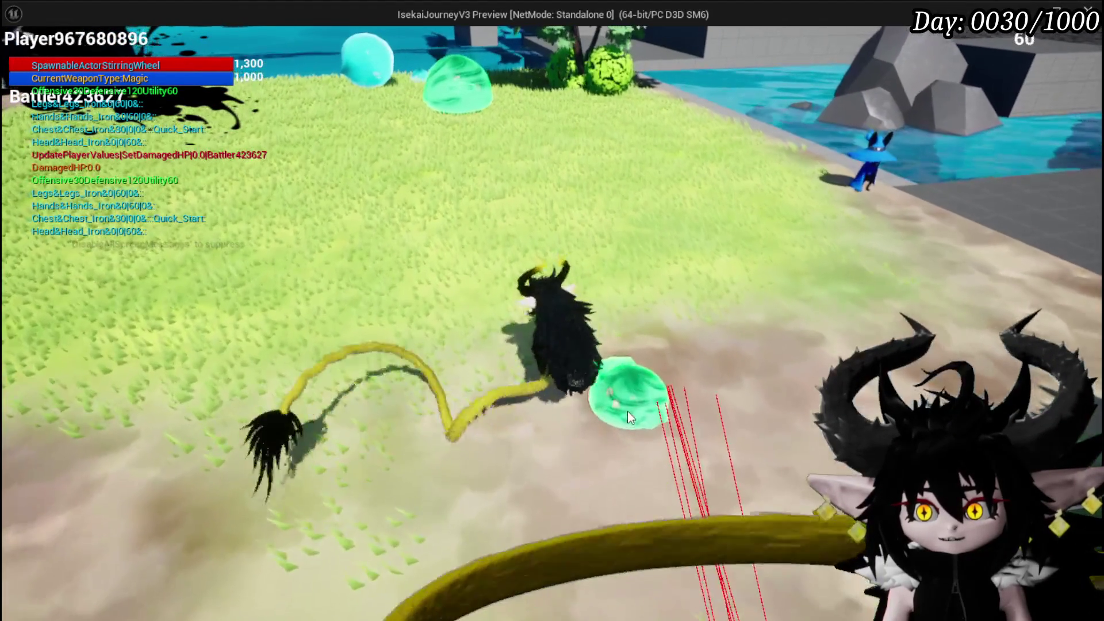
{"action": "key", "text": "Escape"}
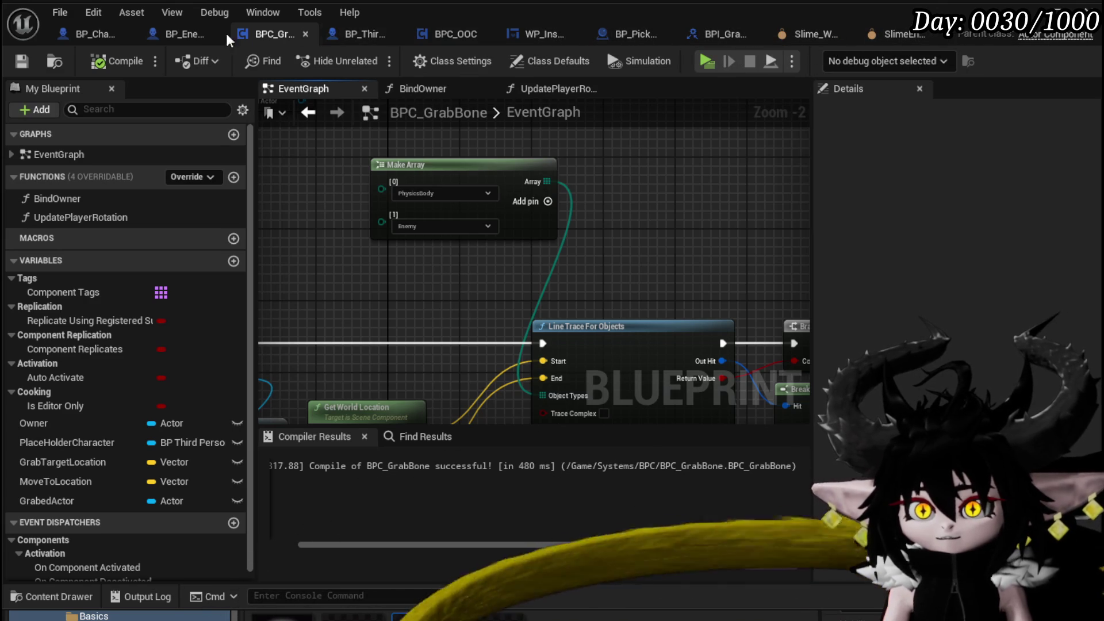
Inspect BP_EnemyActor's BuildFollowers function graph to see which slime class it spawns
{"action": "left_click", "coordinate": [191, 36]}
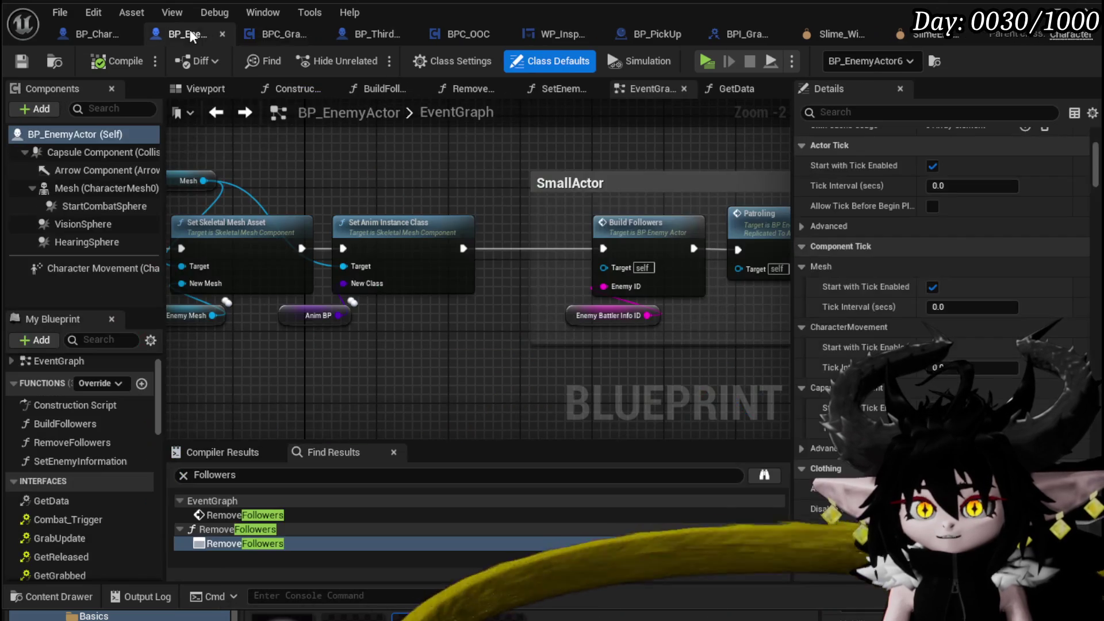
{"action": "double_click", "coordinate": [660, 248]}
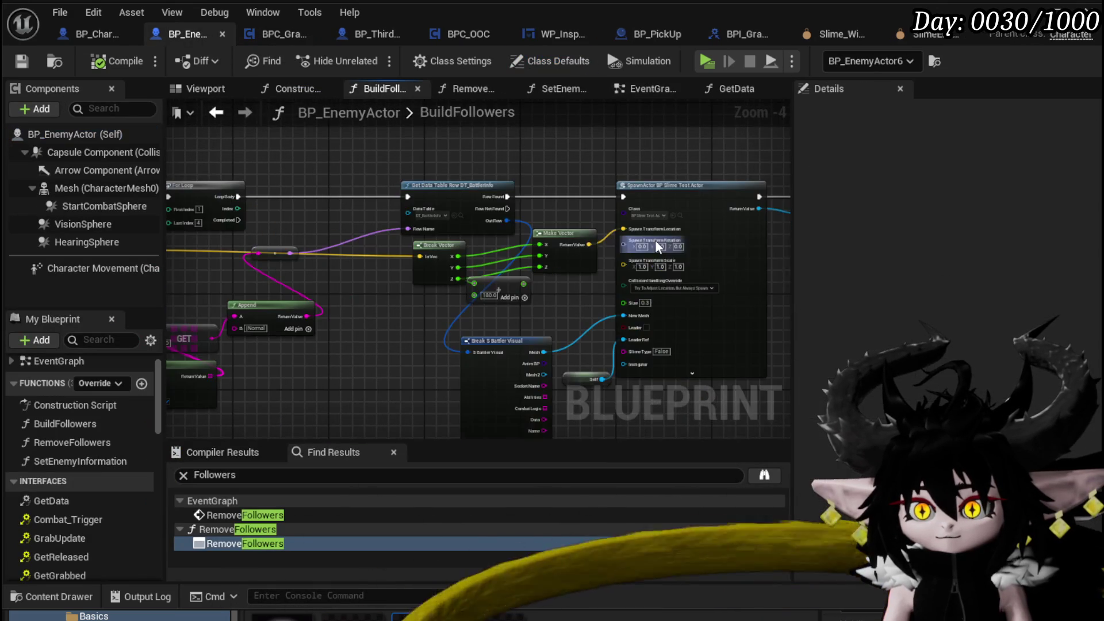
{"action": "scroll", "coordinate": [534, 175], "scroll_direction": "up", "scroll_amount": 3}
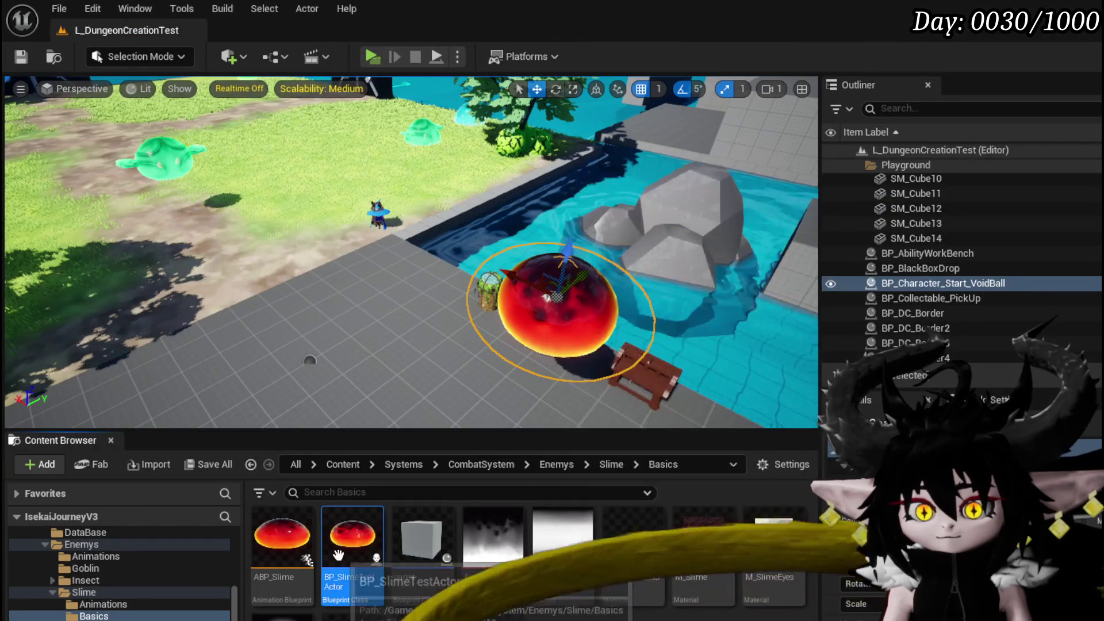
Add BPI Grab Physics to BP_SlimeTestActor's implemented interfaces and expand its interface functions
{"action": "double_click", "coordinate": [338, 555]}
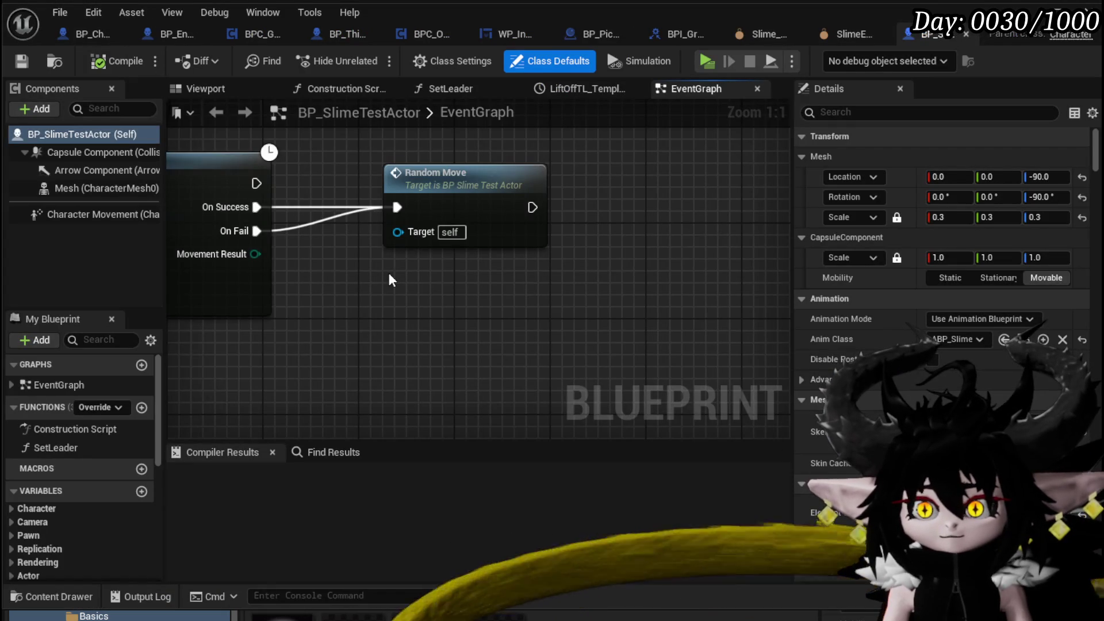
{"action": "scroll", "coordinate": [389, 273], "scroll_direction": "down", "scroll_amount": 2}
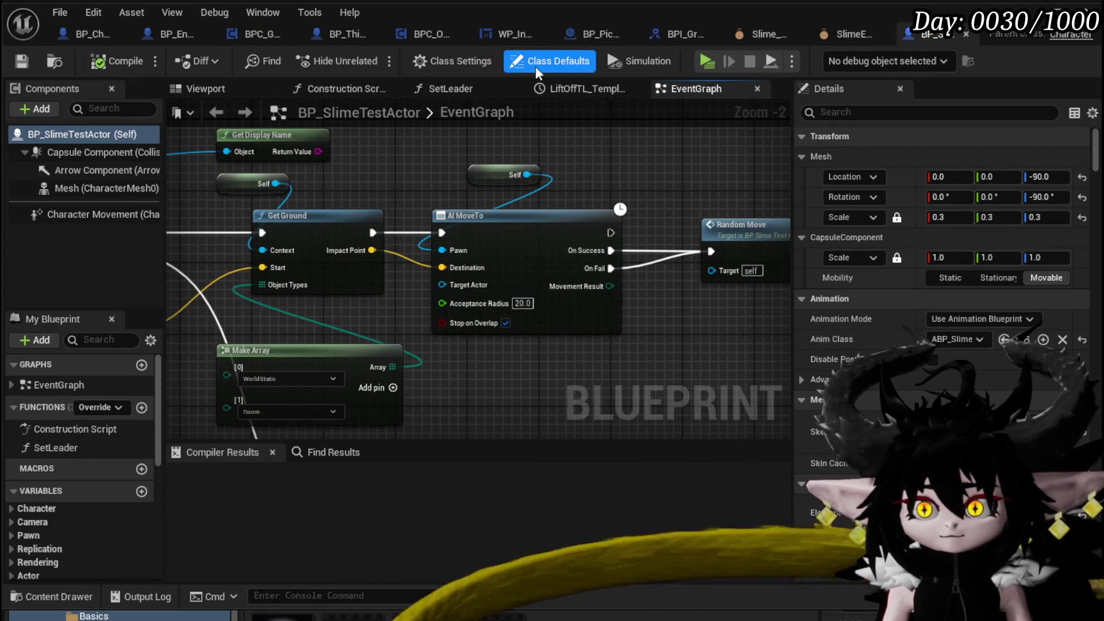
{"action": "left_click", "coordinate": [458, 68]}
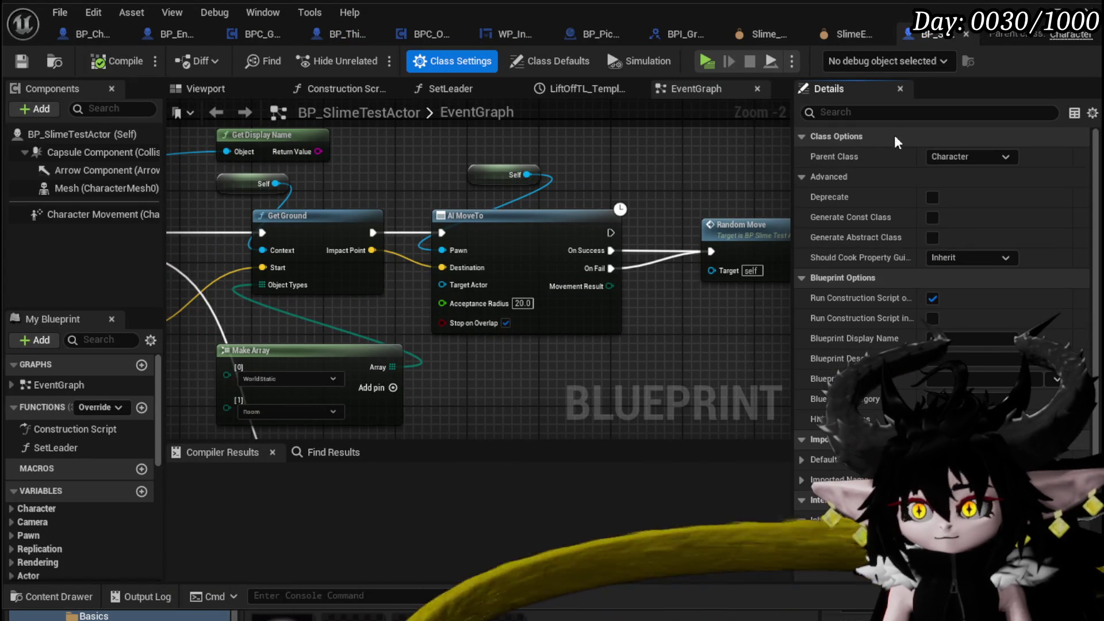
{"action": "left_click", "coordinate": [885, 118]}
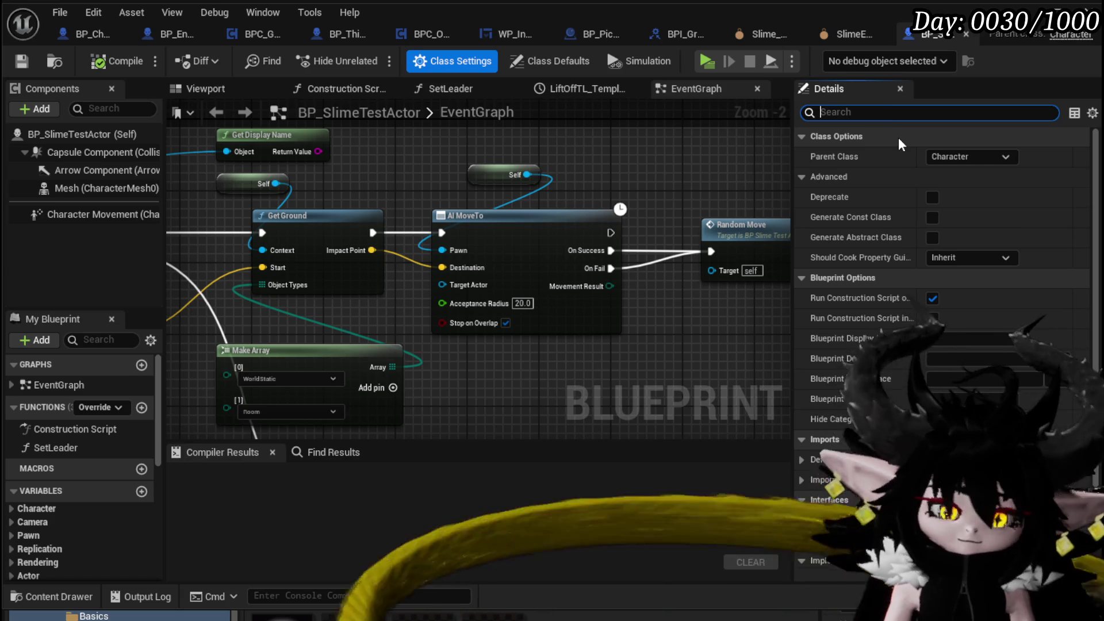
{"action": "type", "text": "BPI"}
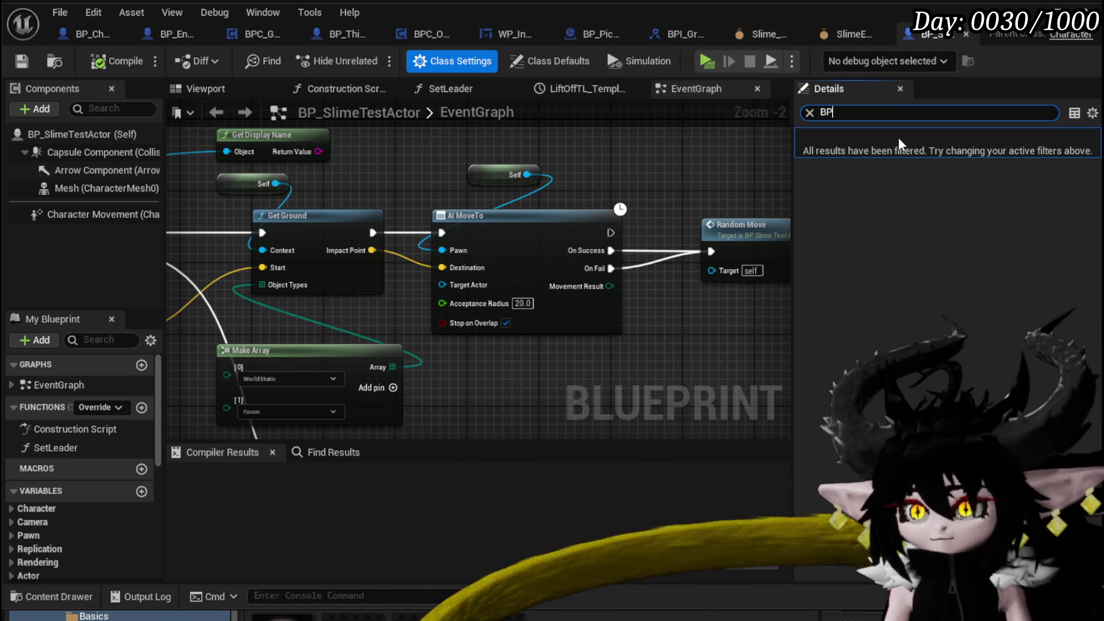
{"action": "key", "text": "BackSpace"}
{"action": "key", "text": "BackSpace"}
{"action": "key", "text": "BackSpace"}
{"action": "scroll", "coordinate": [904, 192], "scroll_direction": "down", "scroll_amount": 3}
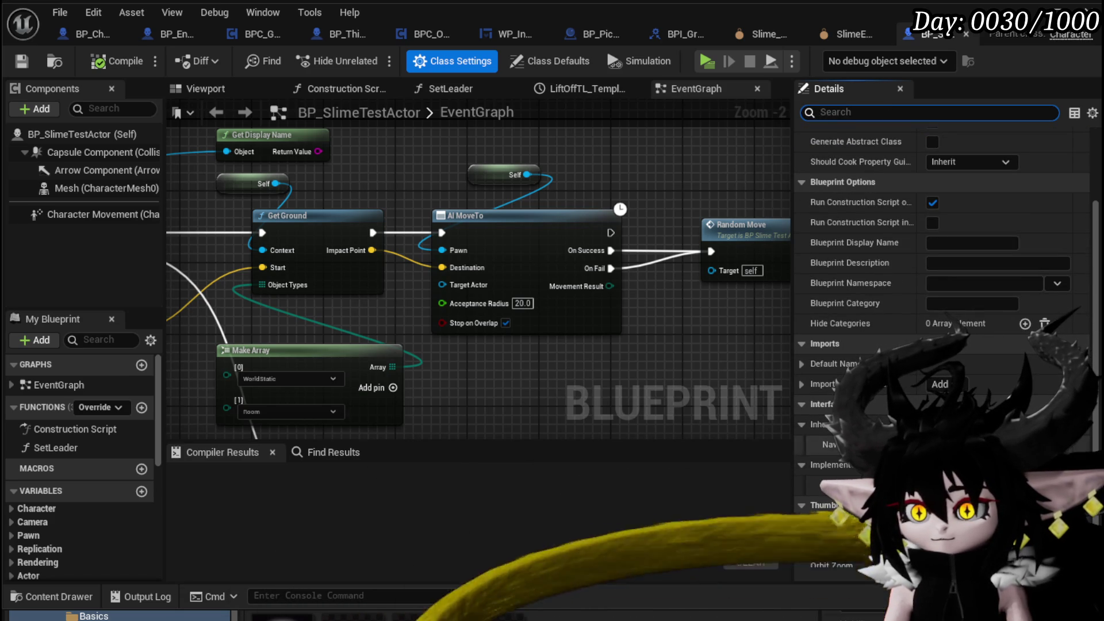
{"action": "scroll", "coordinate": [943, 276], "scroll_direction": "down", "scroll_amount": 1}
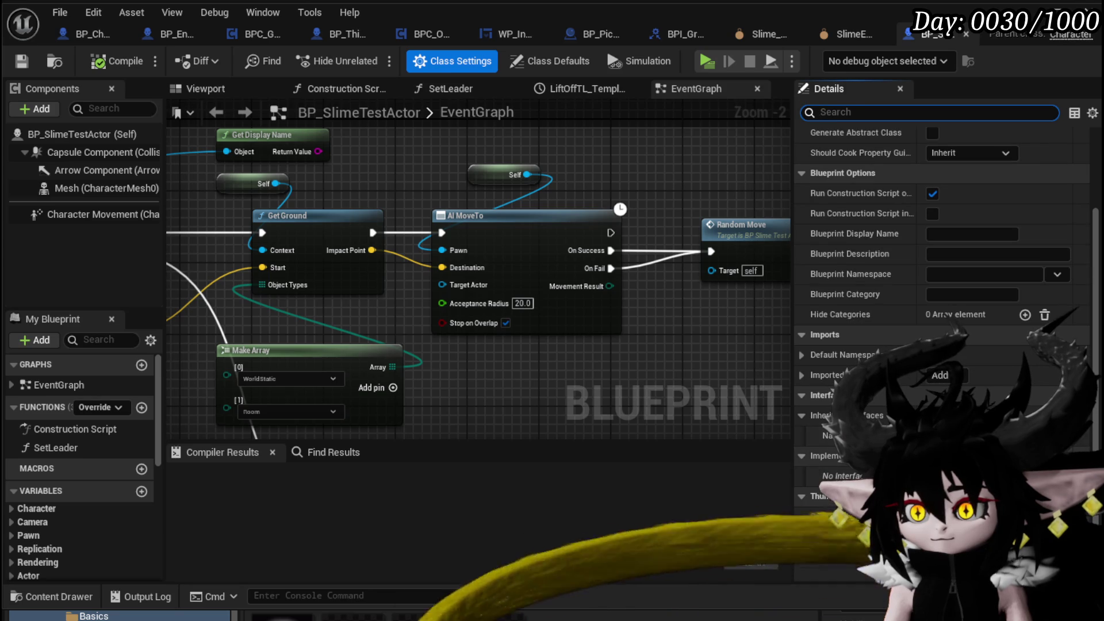
{"action": "left_click", "coordinate": [819, 498]}
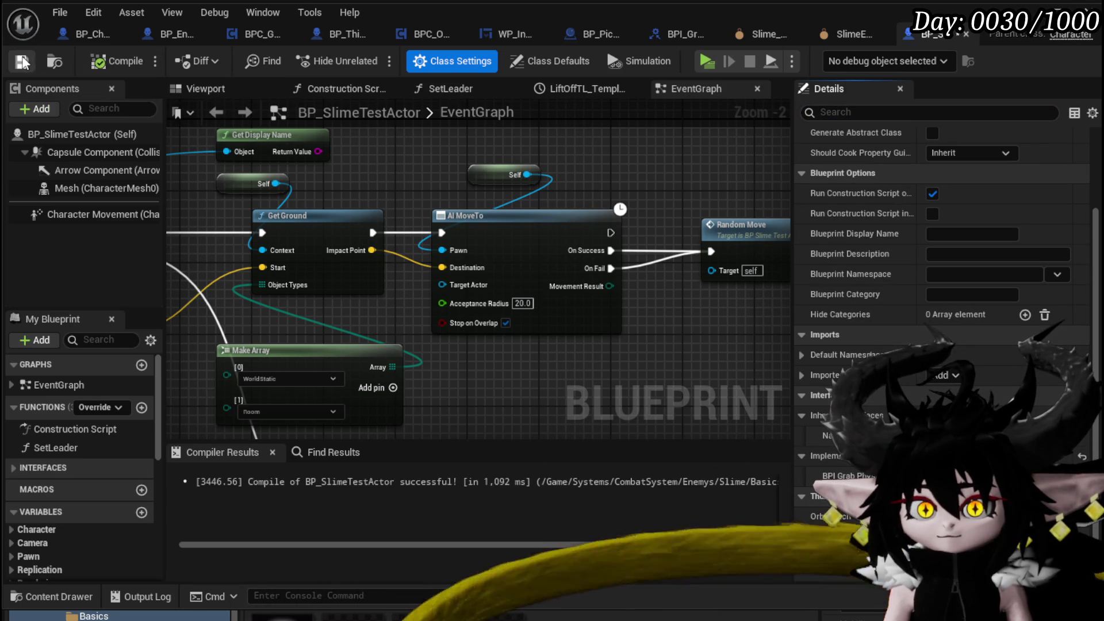
{"action": "left_click", "coordinate": [18, 468]}
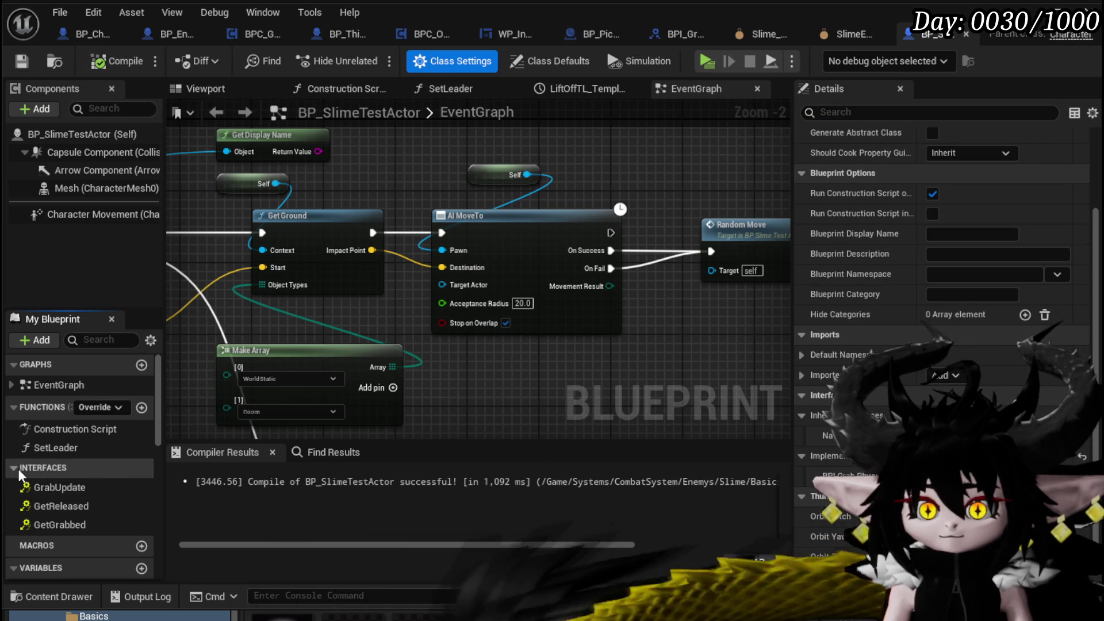
Add the GrabUpdate, GetReleased and GetGrabbed events to the slime's graph
{"action": "double_click", "coordinate": [67, 491]}
{"action": "double_click", "coordinate": [64, 506]}
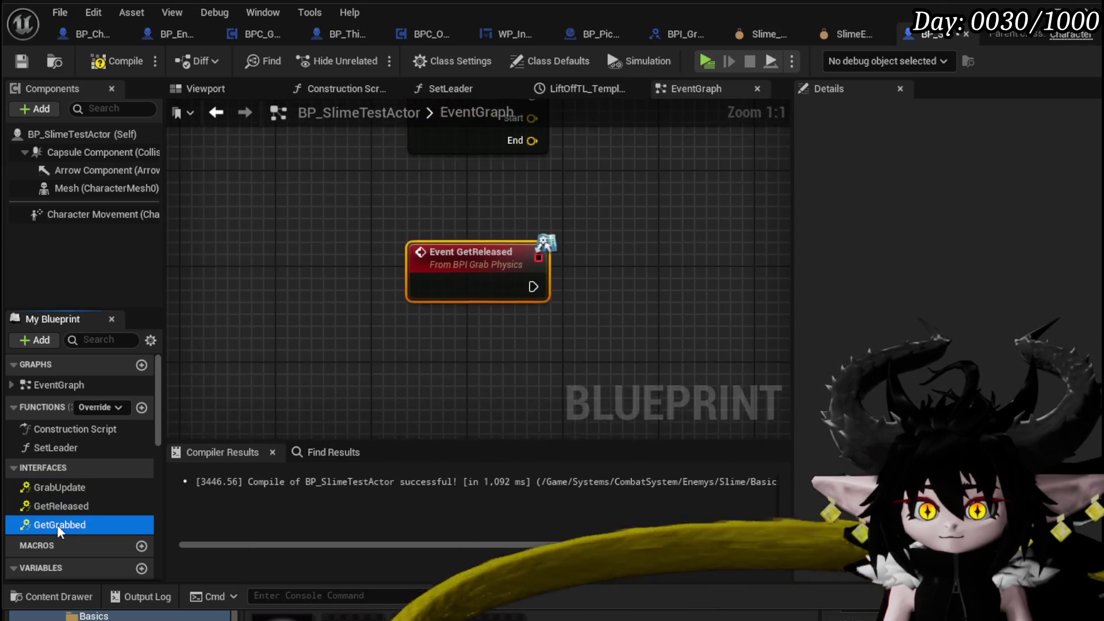
{"action": "double_click", "coordinate": [57, 525]}
{"action": "left_click_drag", "start_coordinate": [362, 305], "coordinate": [336, 365]}
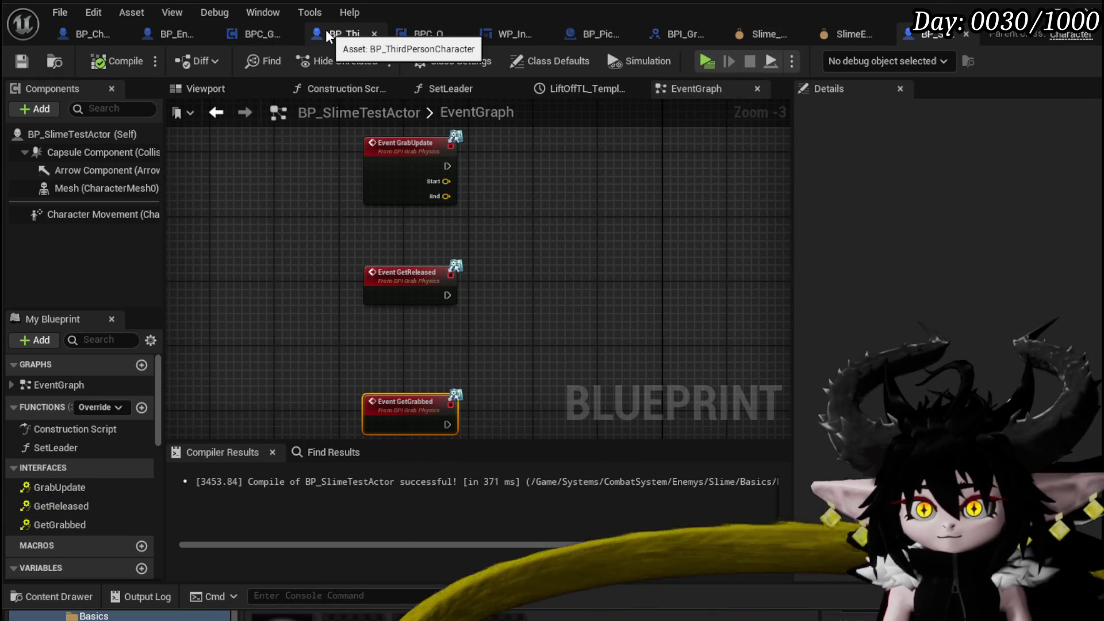
In BP_Character_Start_VoidBall, select the look-at and release rotation nodes for copying
{"action": "left_click", "coordinate": [101, 35]}
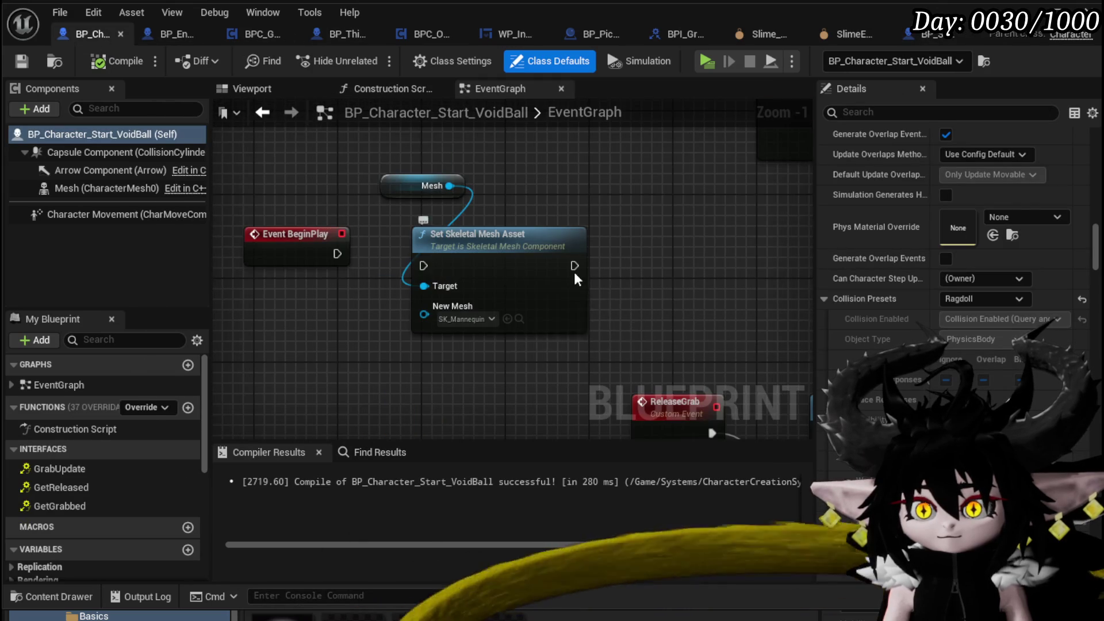
{"action": "scroll", "coordinate": [542, 276], "scroll_direction": "down", "scroll_amount": 4}
{"action": "scroll", "coordinate": [340, 270], "scroll_direction": "up", "scroll_amount": 2}
{"action": "left_click_drag", "start_coordinate": [523, 288], "coordinate": [736, 141]}
{"action": "mouse_move", "coordinate": [546, 369]}
{"action": "left_mouse_down"}
{"action": "mouse_move", "coordinate": [717, 197]}
{"action": "mouse_move", "coordinate": [730, 148]}
{"action": "left_mouse_up"}
{"action": "left_click_drag", "start_coordinate": [544, 351], "coordinate": [645, 290]}
{"action": "left_click_drag", "start_coordinate": [529, 386], "coordinate": [680, 274]}
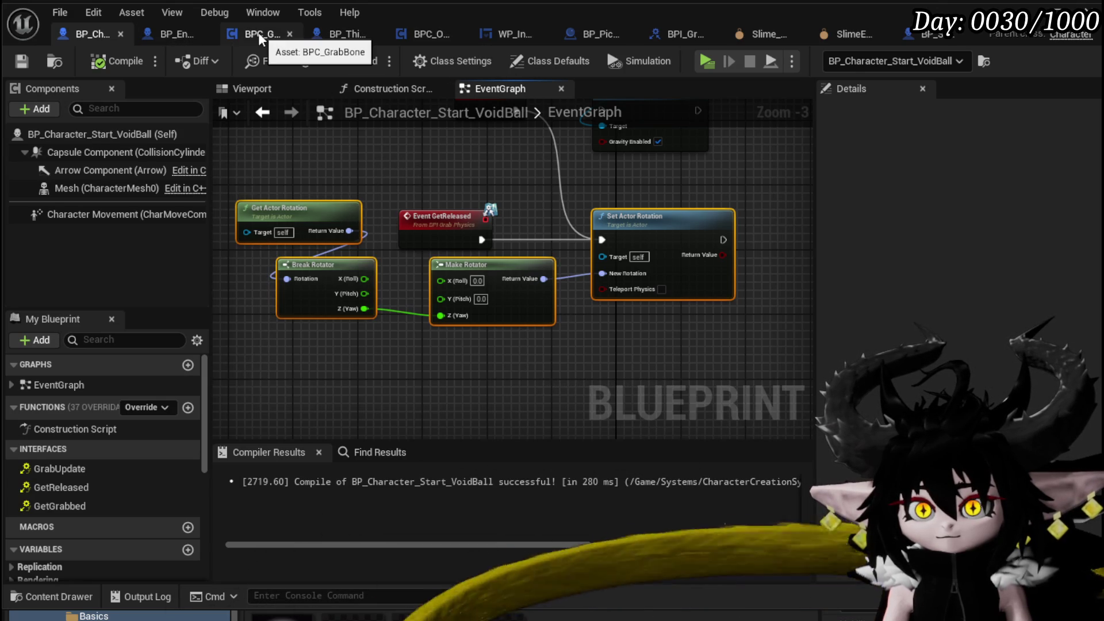
Paste the rotation nodes into the slime graph and drive Set Actor Rotation from GrabUpdate's End
{"action": "left_click", "coordinate": [918, 39]}
{"action": "scroll", "coordinate": [536, 239], "scroll_direction": "down", "scroll_amount": 3}
{"action": "key", "text": "ctrl+v"}
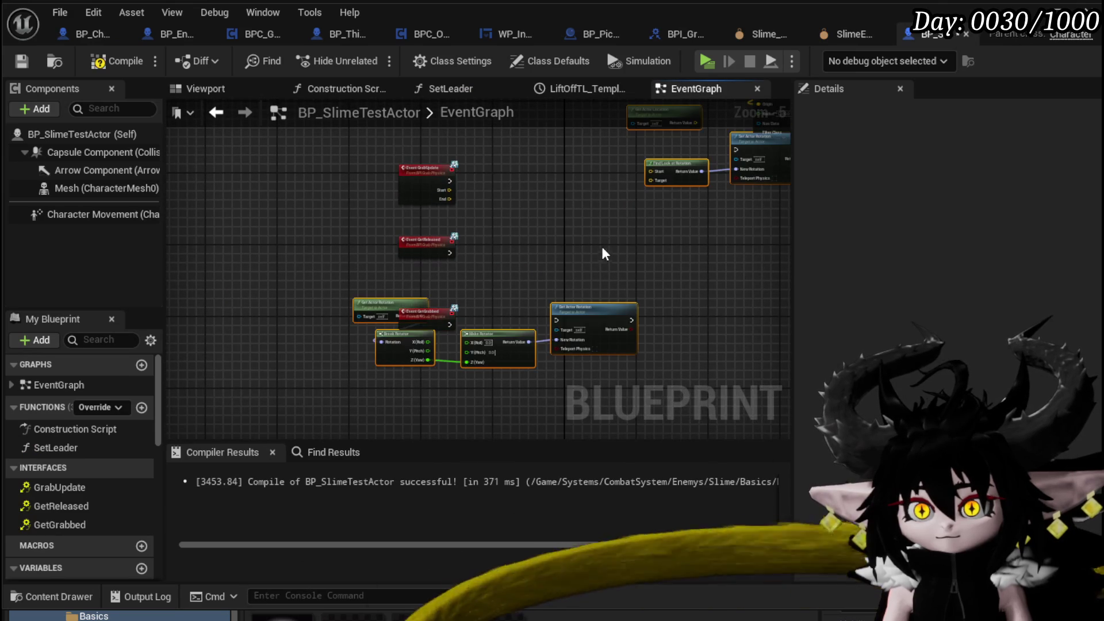
{"action": "scroll", "coordinate": [467, 207], "scroll_direction": "up", "scroll_amount": 3}
{"action": "mouse_move", "coordinate": [424, 167]}
{"action": "left_mouse_down"}
{"action": "mouse_move", "coordinate": [387, 236]}
{"action": "mouse_move", "coordinate": [506, 315]}
{"action": "left_mouse_up"}
{"action": "left_click_drag", "start_coordinate": [389, 228], "coordinate": [547, 250]}
{"action": "left_click_drag", "start_coordinate": [669, 260], "coordinate": [703, 210]}
Wire GetReleased into the yaw-only rotation reset and compile BP_SlimeTestActor
{"action": "mouse_move", "coordinate": [414, 275]}
{"action": "left_mouse_down"}
{"action": "mouse_move", "coordinate": [405, 222]}
{"action": "mouse_move", "coordinate": [571, 241]}
{"action": "mouse_move", "coordinate": [481, 223]}
{"action": "mouse_move", "coordinate": [397, 237]}
{"action": "mouse_move", "coordinate": [485, 153]}
{"action": "left_mouse_up"}
{"action": "scroll", "coordinate": [485, 153], "scroll_direction": "down", "scroll_amount": 2}
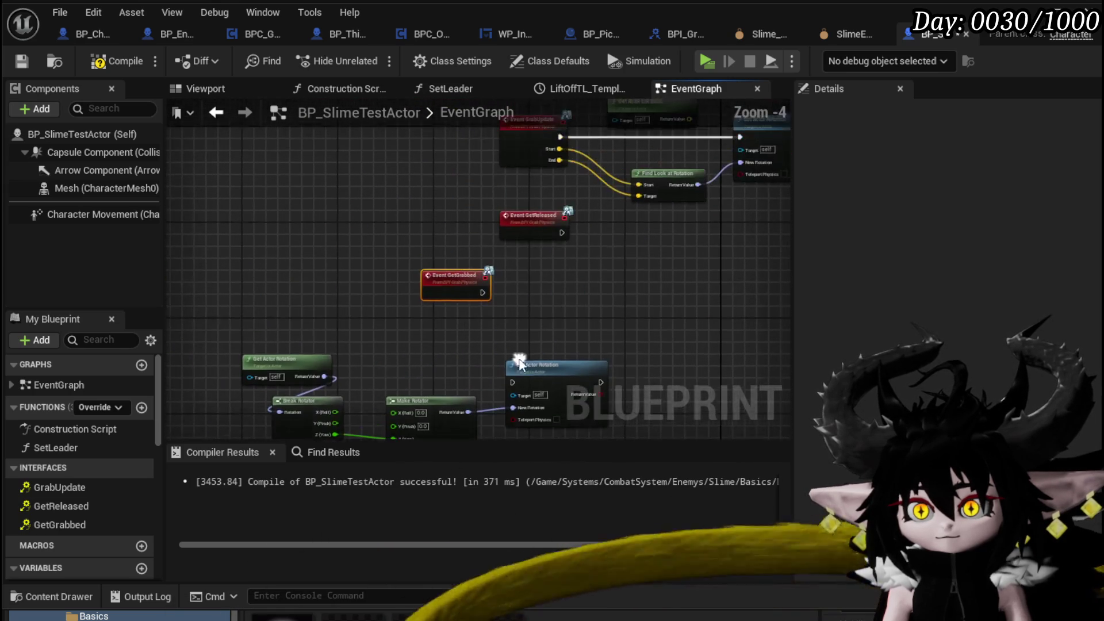
{"action": "scroll", "coordinate": [425, 360], "scroll_direction": "up", "scroll_amount": 3}
{"action": "left_click_drag", "start_coordinate": [461, 308], "coordinate": [549, 349]}
{"action": "scroll", "coordinate": [583, 285], "scroll_direction": "down", "scroll_amount": 2}
{"action": "left_click_drag", "start_coordinate": [261, 380], "coordinate": [598, 322]}
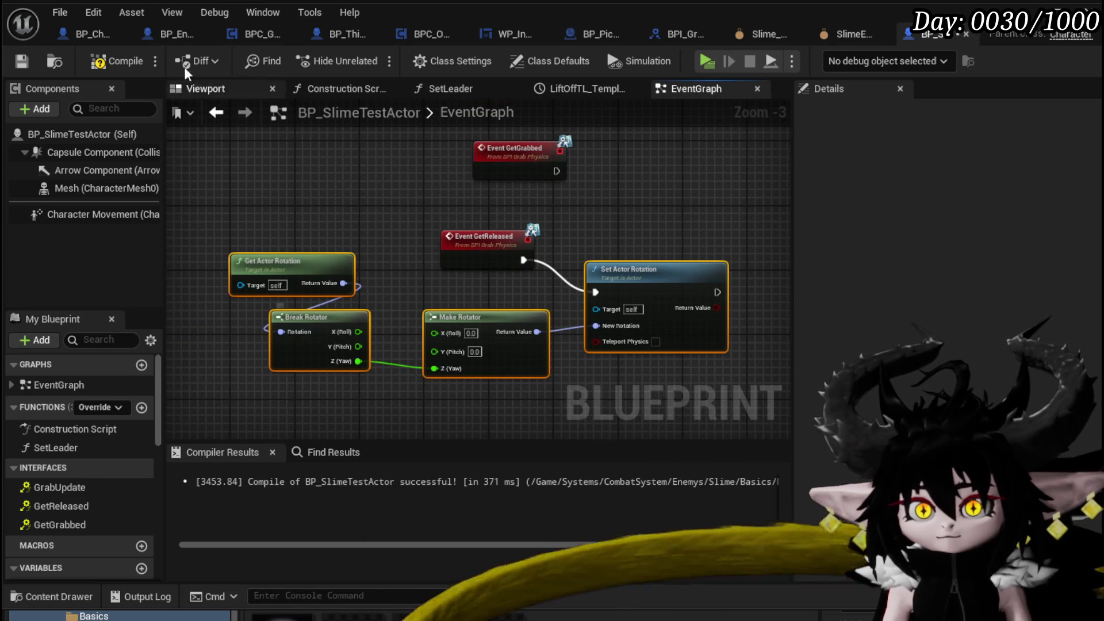
{"action": "left_click", "coordinate": [22, 63]}
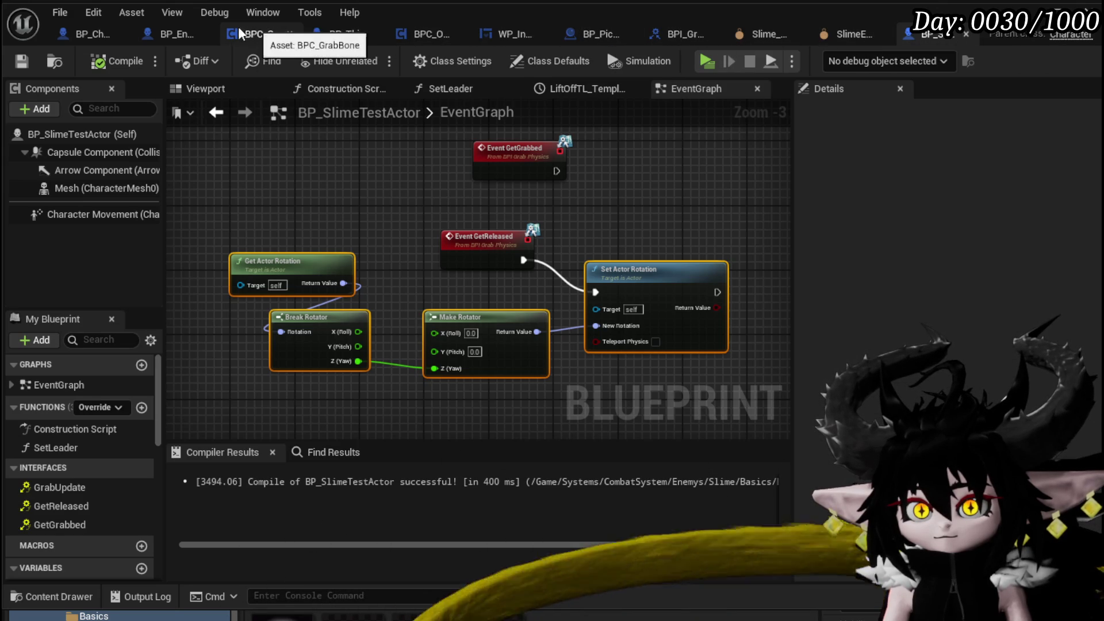
{"action": "left_click", "coordinate": [167, 31]}
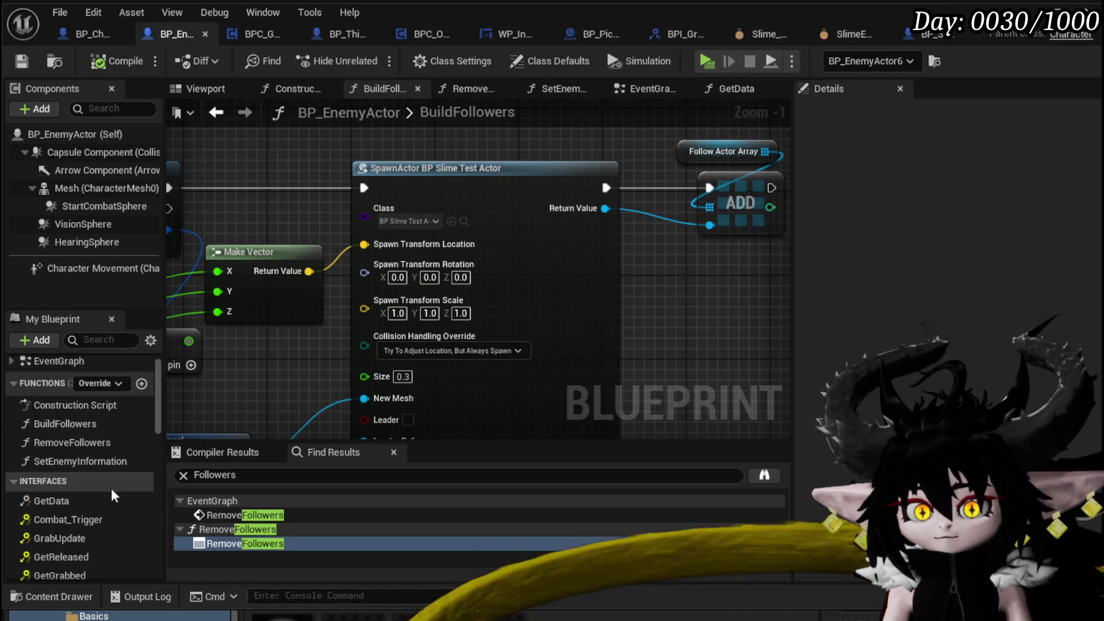
Paste the yaw-only rotation reset nodes beside BP_EnemyActor's GetReleased event
{"action": "scroll", "coordinate": [106, 488], "scroll_direction": "down", "scroll_amount": 3}
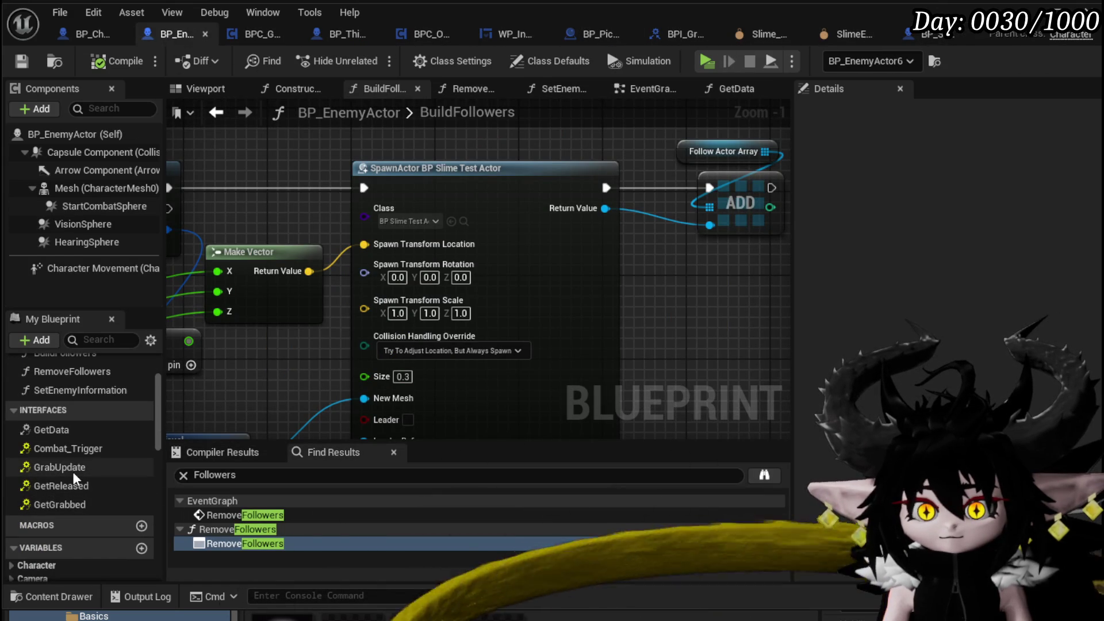
{"action": "left_click", "coordinate": [81, 486]}
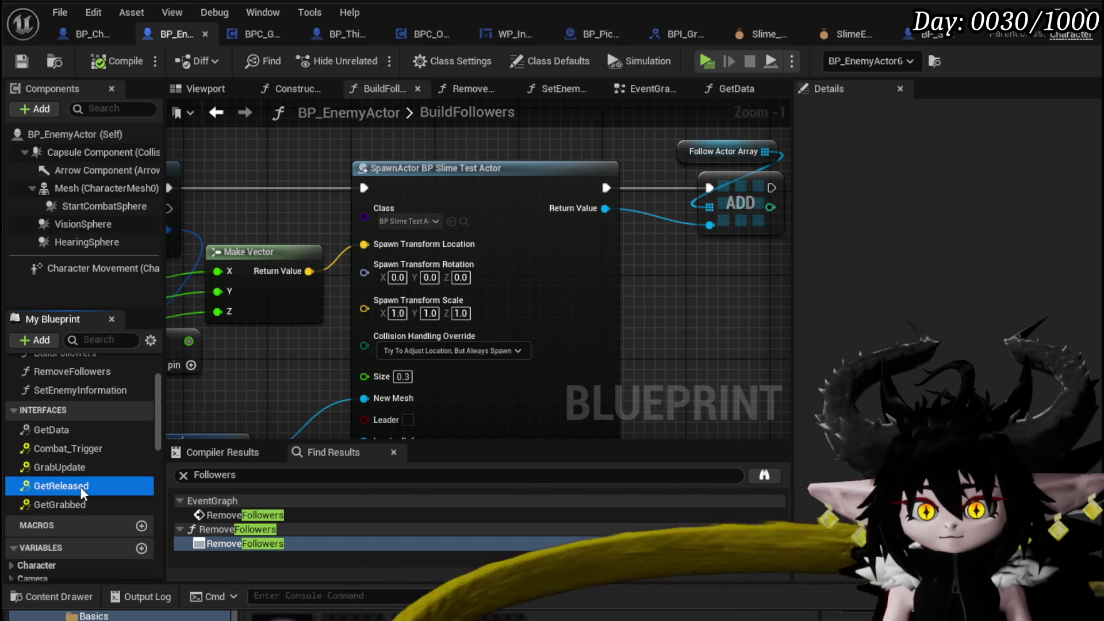
{"action": "double_click", "coordinate": [80, 486]}
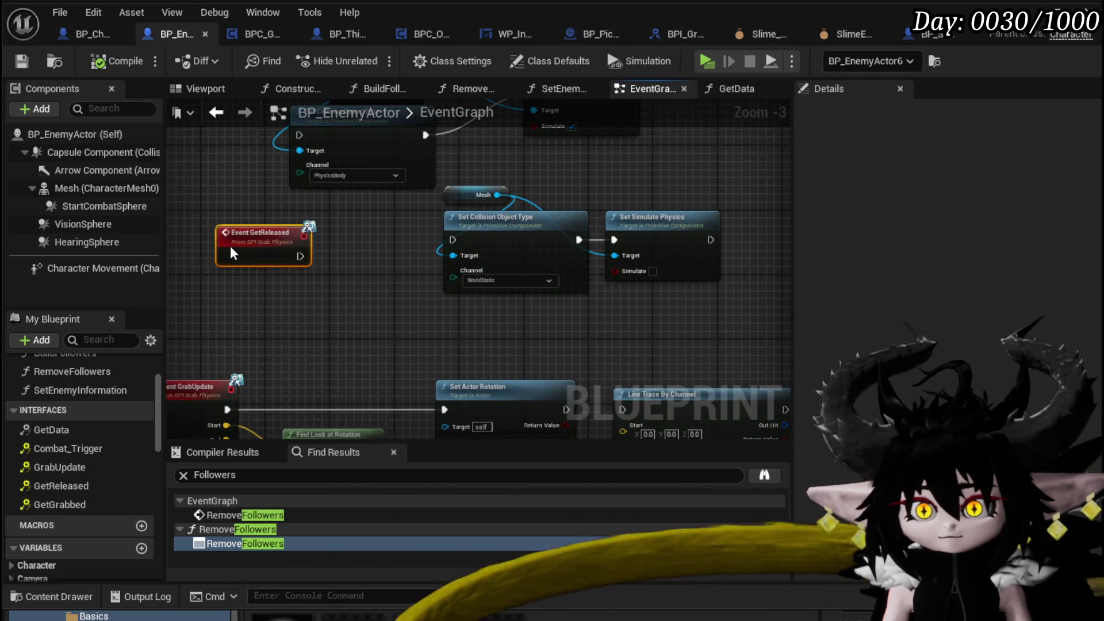
{"action": "left_click_drag", "start_coordinate": [258, 251], "coordinate": [176, 235]}
{"action": "key", "text": "ctrl+v"}
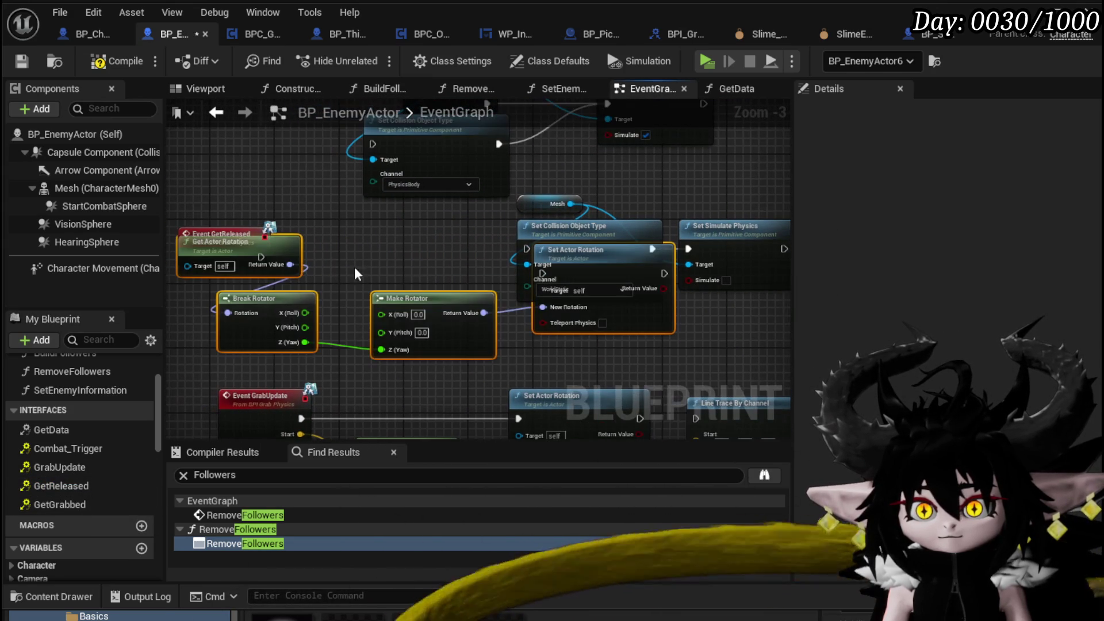
{"action": "mouse_move", "coordinate": [619, 311]}
{"action": "left_mouse_down"}
{"action": "mouse_move", "coordinate": [491, 317]}
{"action": "mouse_move", "coordinate": [433, 296]}
{"action": "mouse_move", "coordinate": [437, 314]}
{"action": "left_mouse_up"}
Chain the rotation reset into Set Collision Object Type, then compile and save
{"action": "left_click_drag", "start_coordinate": [659, 276], "coordinate": [538, 311]}
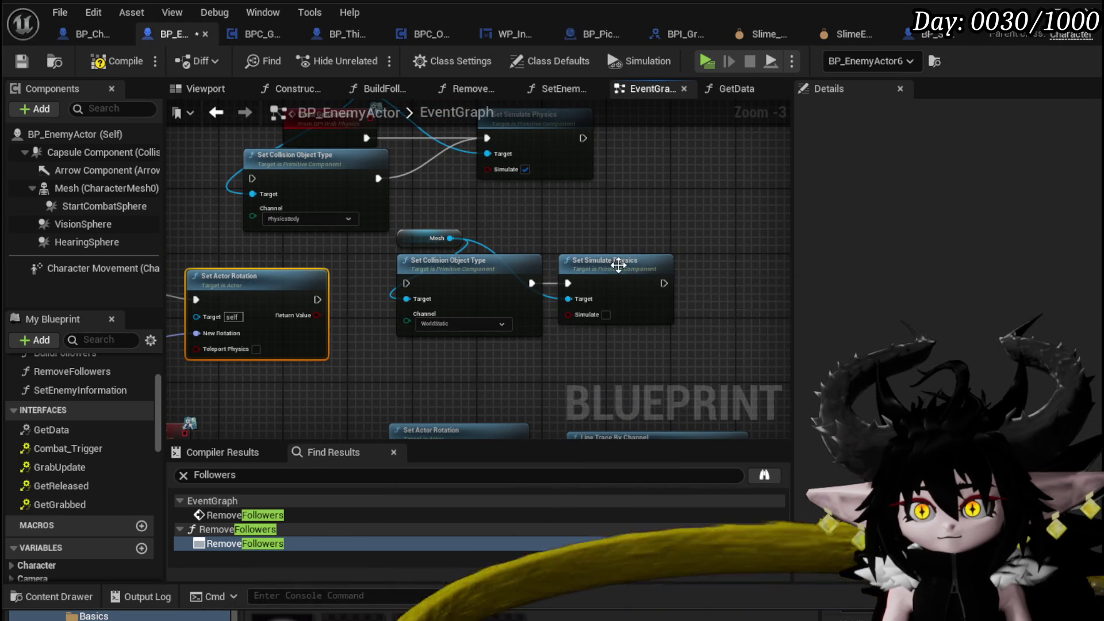
{"action": "left_click_drag", "start_coordinate": [316, 300], "coordinate": [406, 283]}
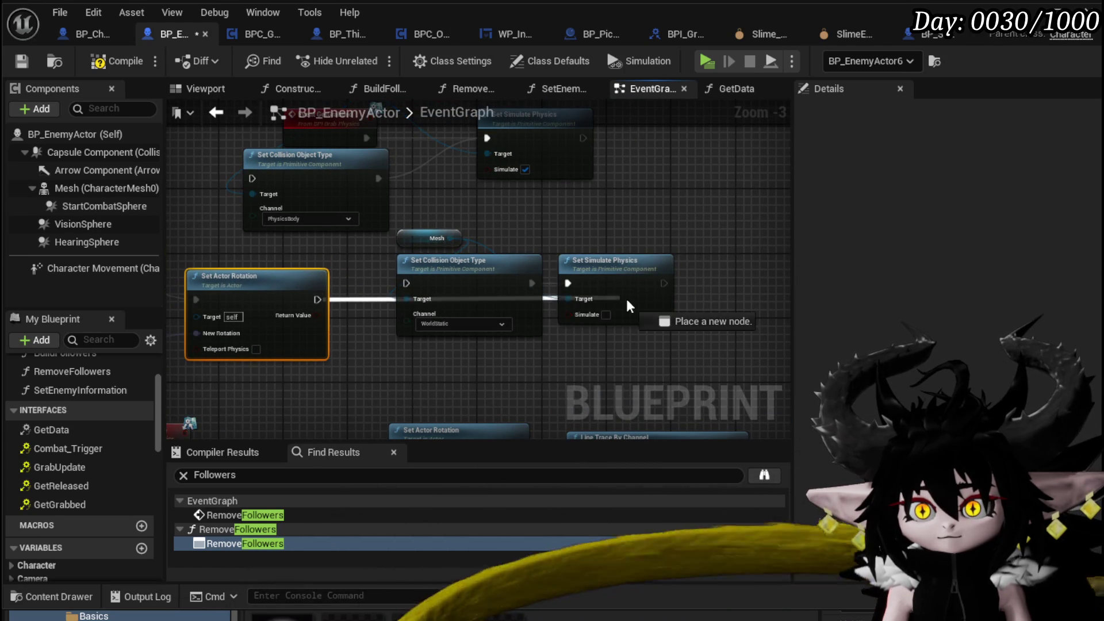
{"action": "left_click_drag", "start_coordinate": [599, 276], "coordinate": [648, 292]}
{"action": "mouse_move", "coordinate": [609, 229]}
{"action": "left_mouse_down"}
{"action": "mouse_move", "coordinate": [563, 308]}
{"action": "mouse_move", "coordinate": [598, 257]}
{"action": "left_mouse_up"}
{"action": "left_click", "coordinate": [501, 236]}
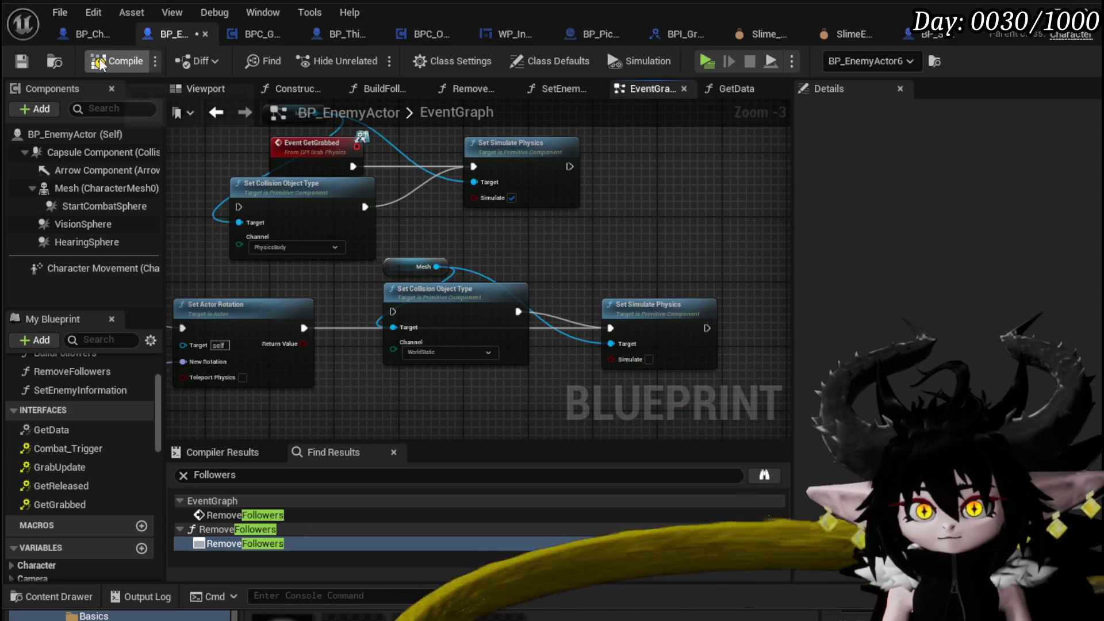
{"action": "left_click", "coordinate": [17, 58]}
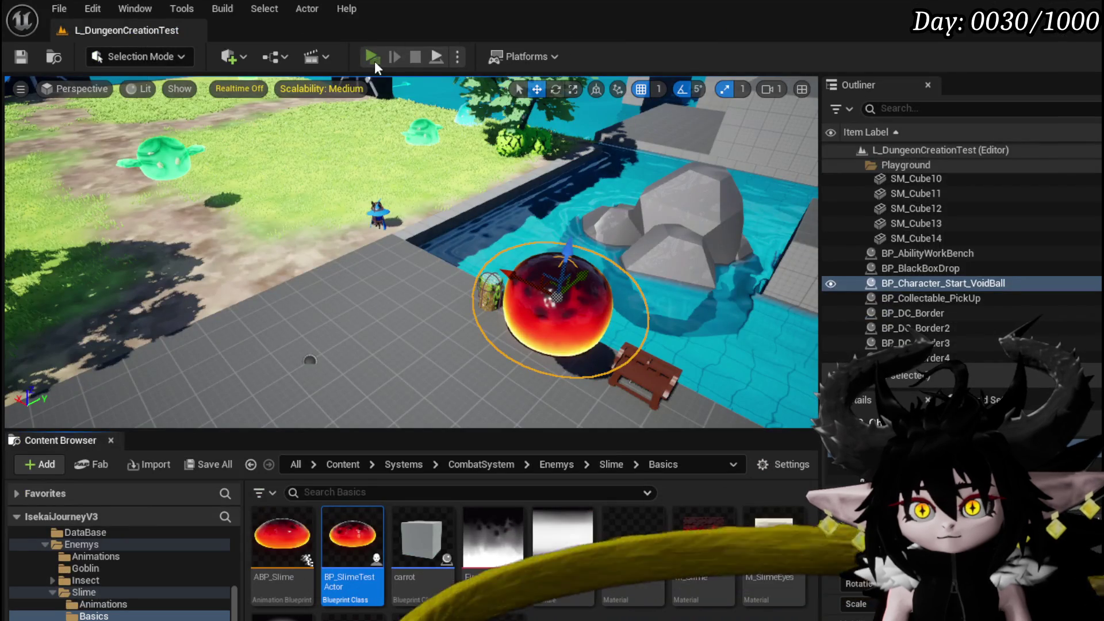
Play-test grabbing, flinging and releasing several slimes to check their rotation
{"action": "left_click", "coordinate": [373, 58]}
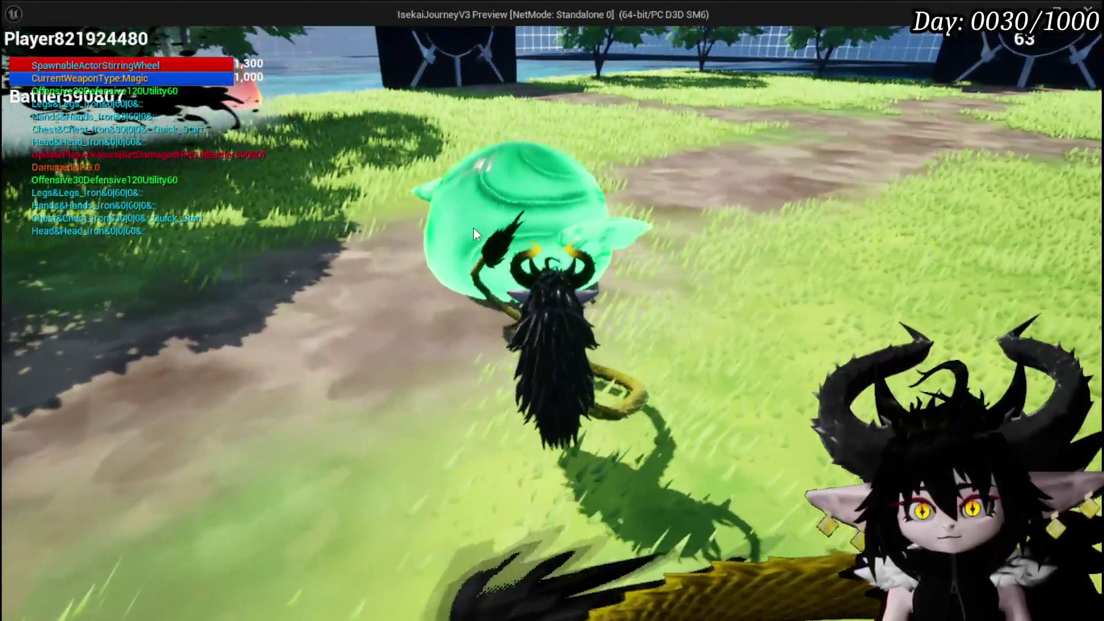
{"action": "left_click", "coordinate": [474, 228]}
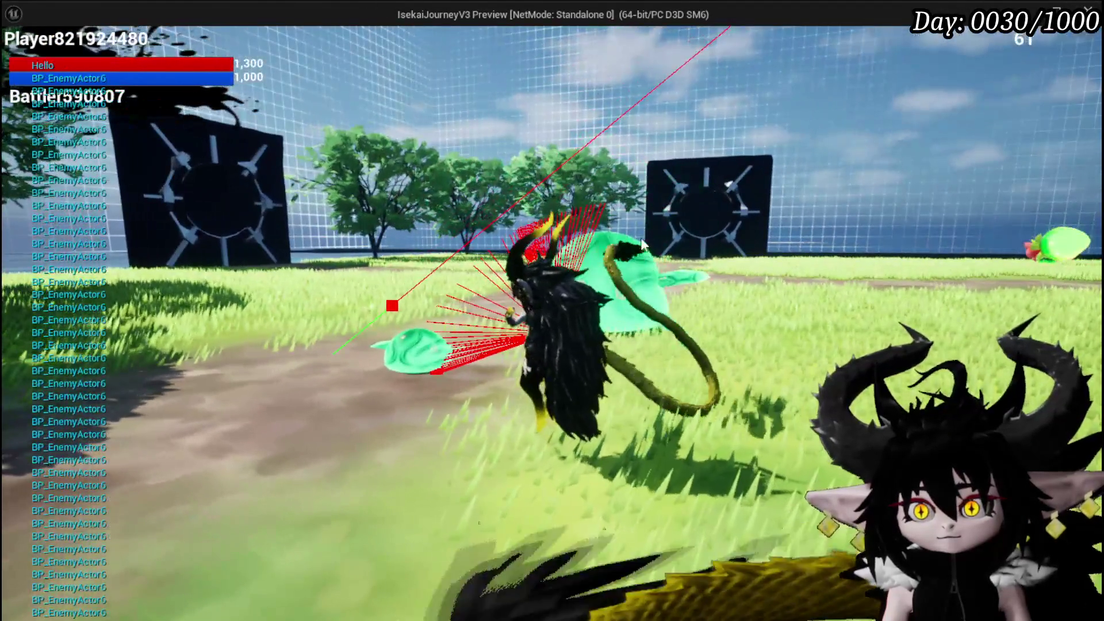
{"action": "left_click", "coordinate": [766, 110]}
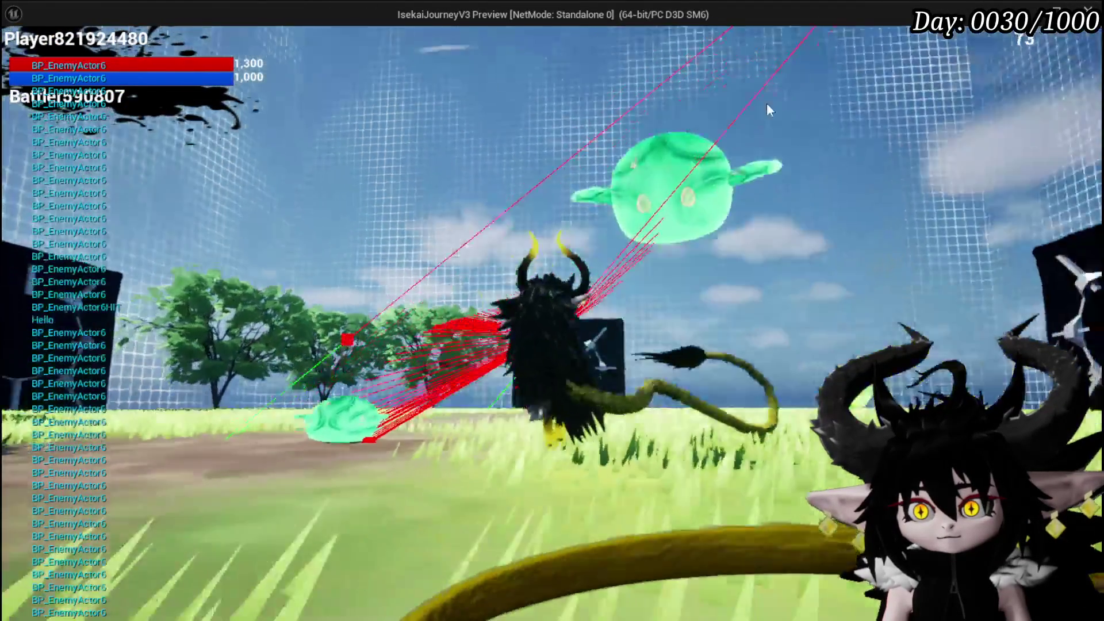
{"action": "left_click", "coordinate": [528, 313]}
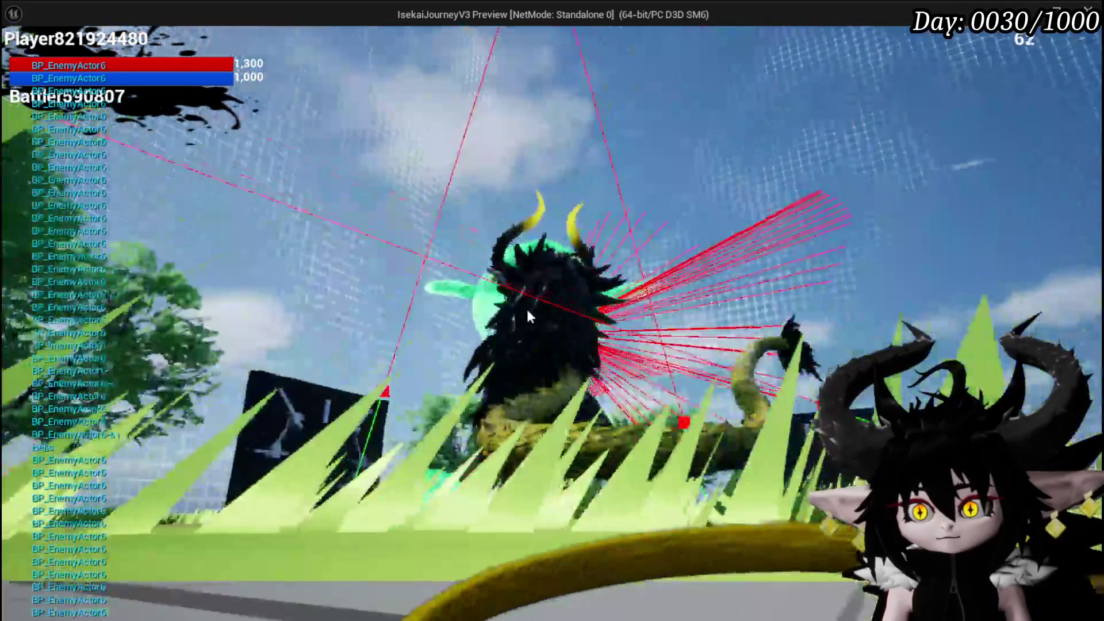
{"action": "left_click", "coordinate": [527, 306]}
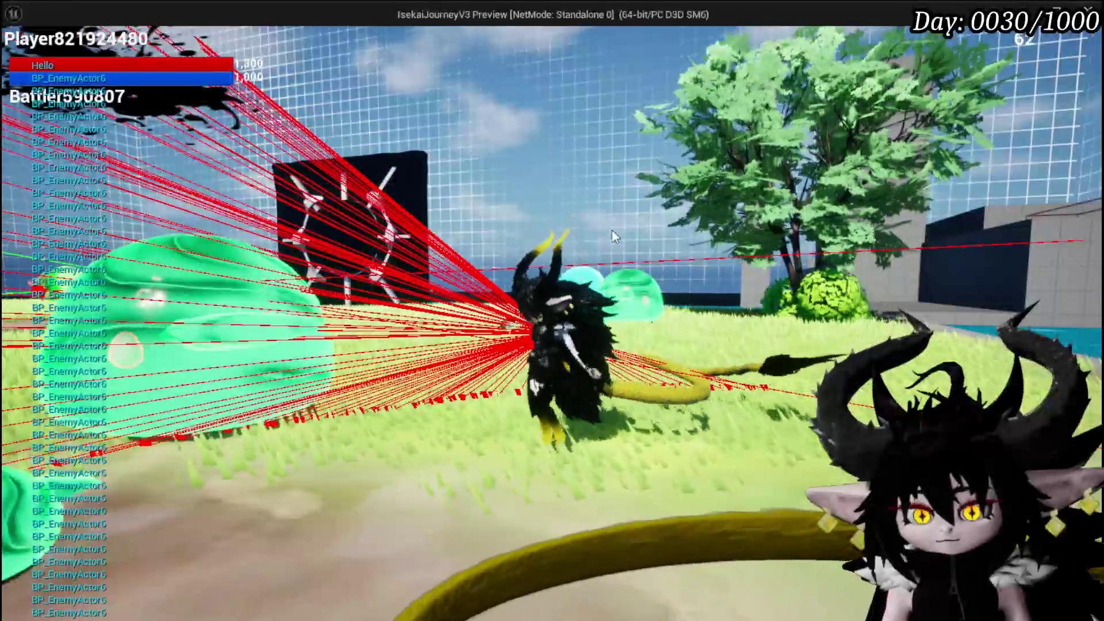
{"action": "left_click", "coordinate": [614, 227]}
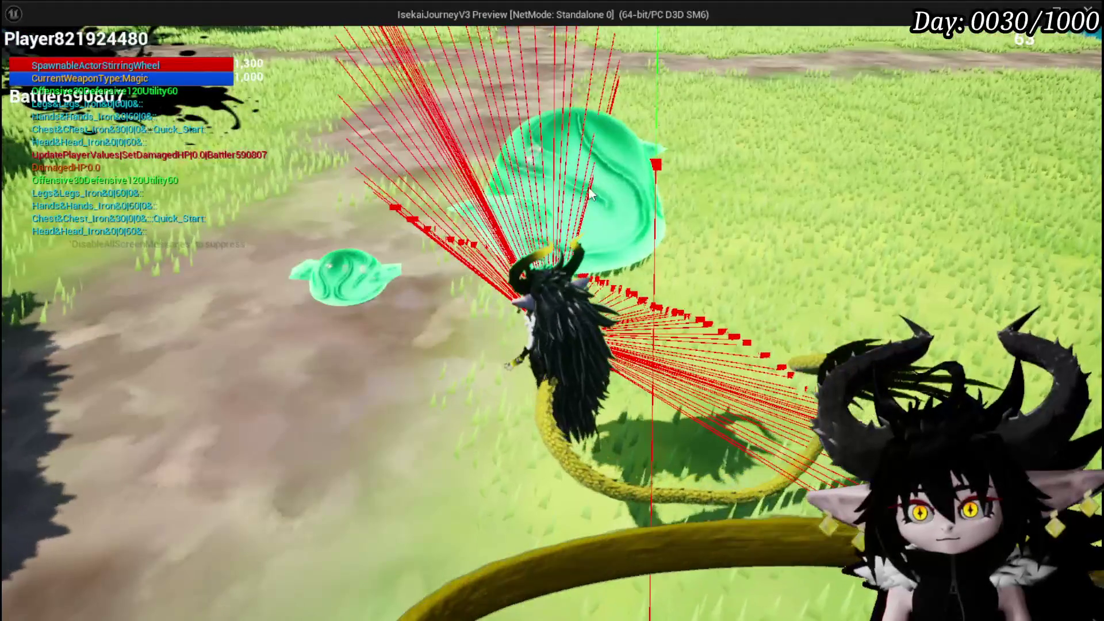
{"action": "left_click", "coordinate": [599, 180]}
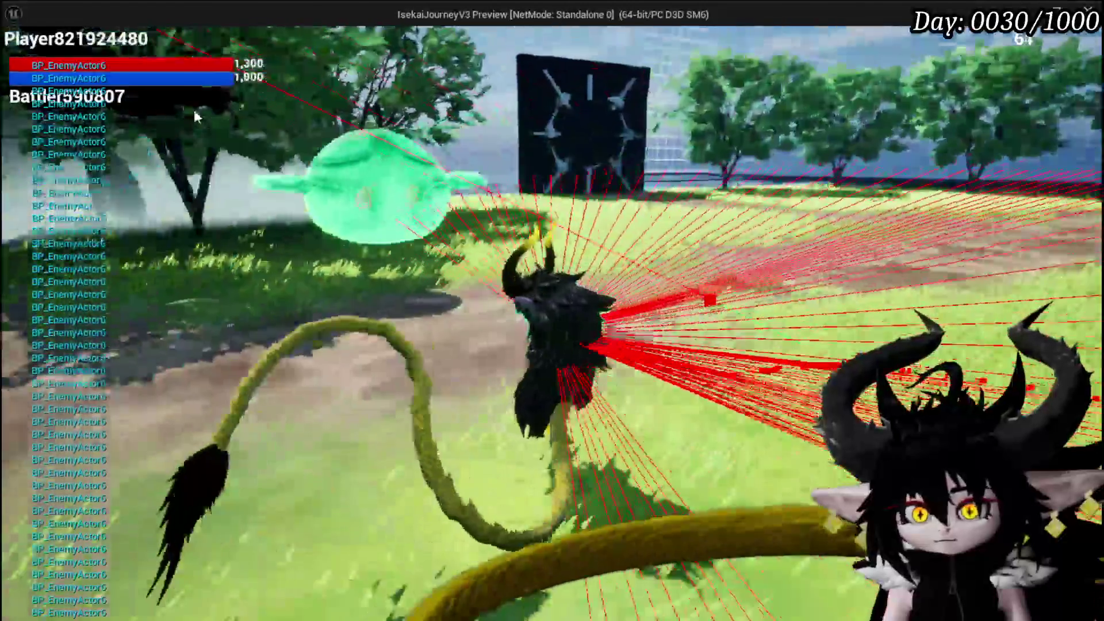
{"action": "left_click", "coordinate": [195, 117]}
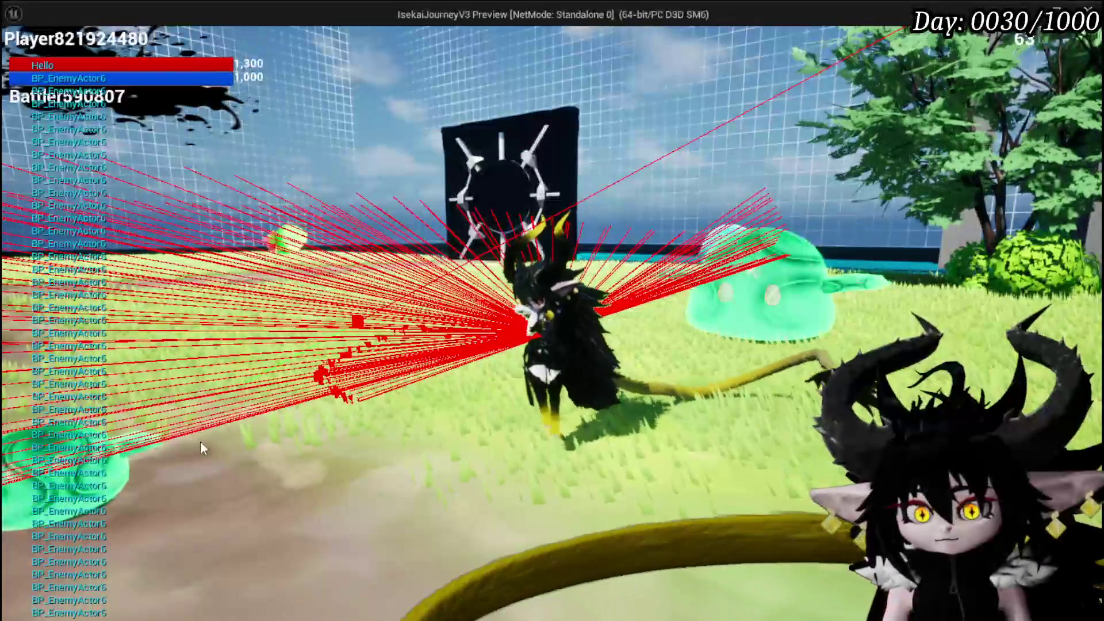
{"action": "left_click", "coordinate": [192, 444]}
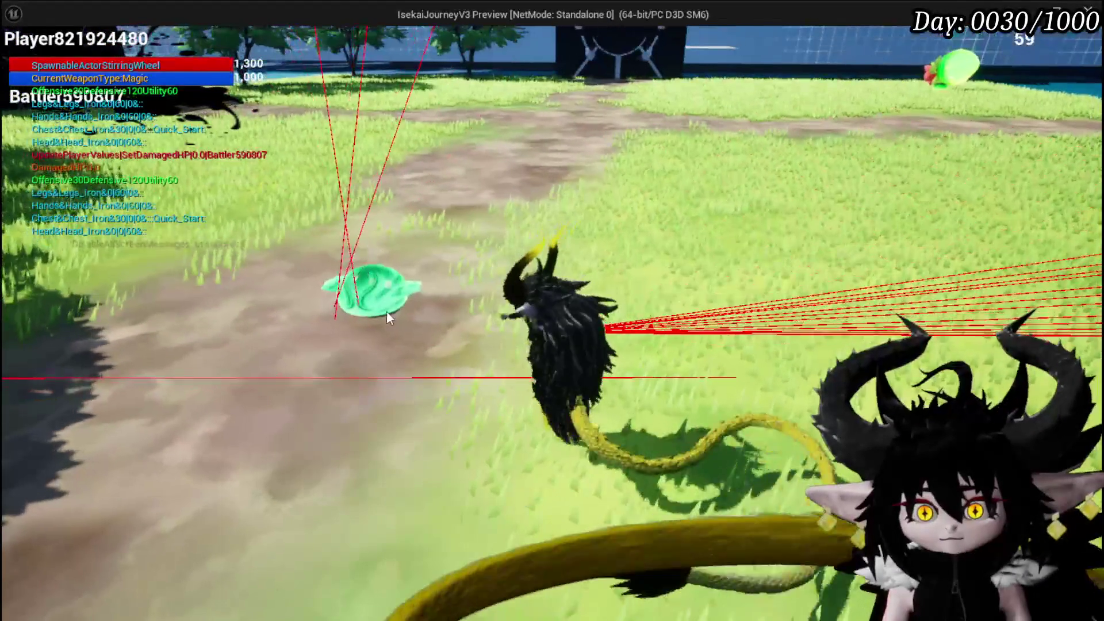
Stop the play test and open BP_SlimeTestActor
{"action": "key", "text": "alt+Tab"}
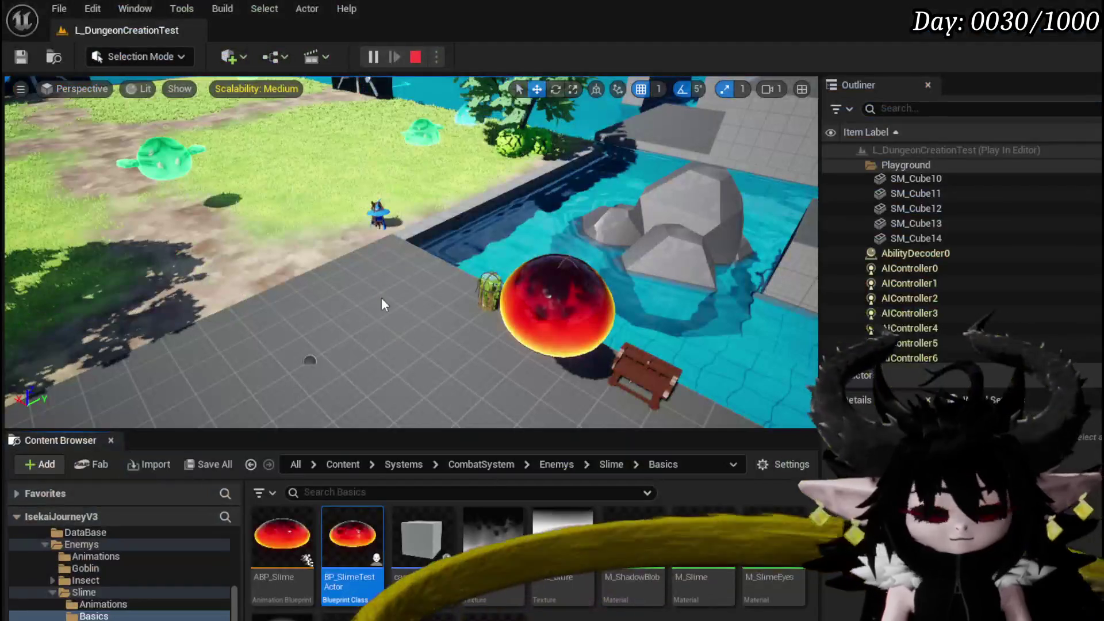
{"action": "key", "text": "Escape"}
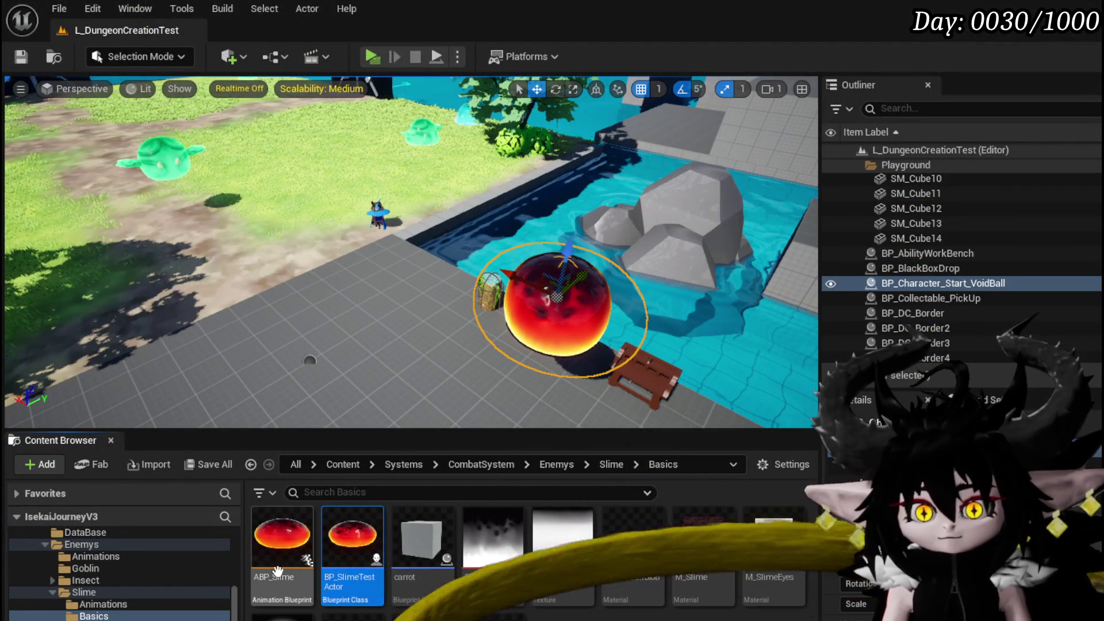
{"action": "double_click", "coordinate": [344, 540]}
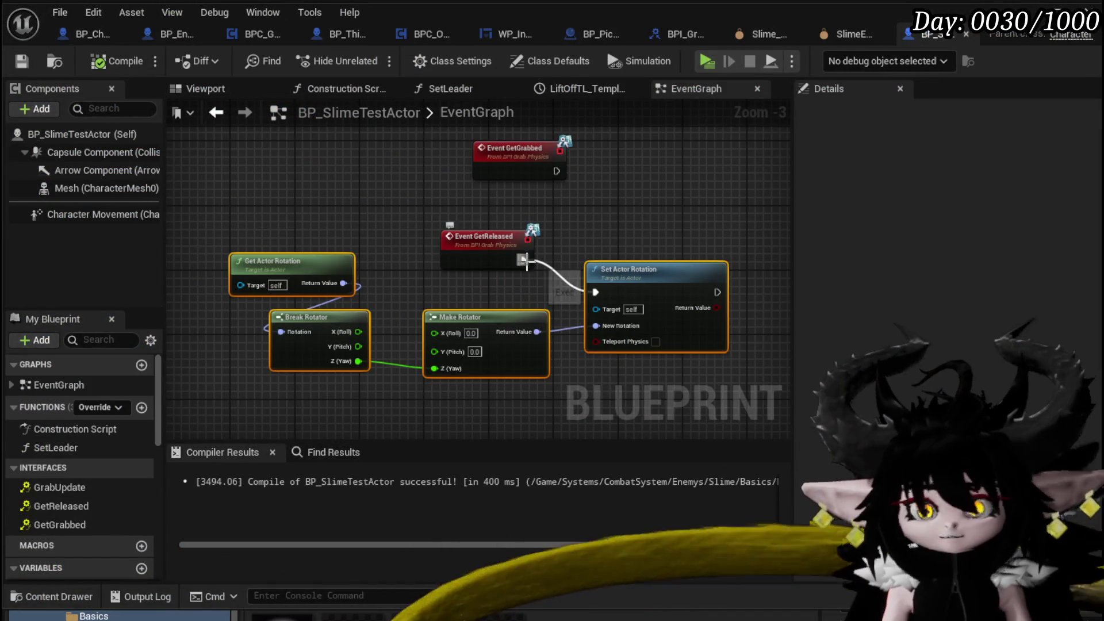
Bring BP_SlimeTestActor's GetGrabbed and GetReleased events into view
{"action": "left_click", "coordinate": [77, 136]}
{"action": "scroll", "coordinate": [995, 303], "scroll_direction": "down", "scroll_amount": 15}
{"action": "scroll", "coordinate": [994, 300], "scroll_direction": "down", "scroll_amount": 3}
{"action": "scroll", "coordinate": [994, 301], "scroll_direction": "up", "scroll_amount": 8}
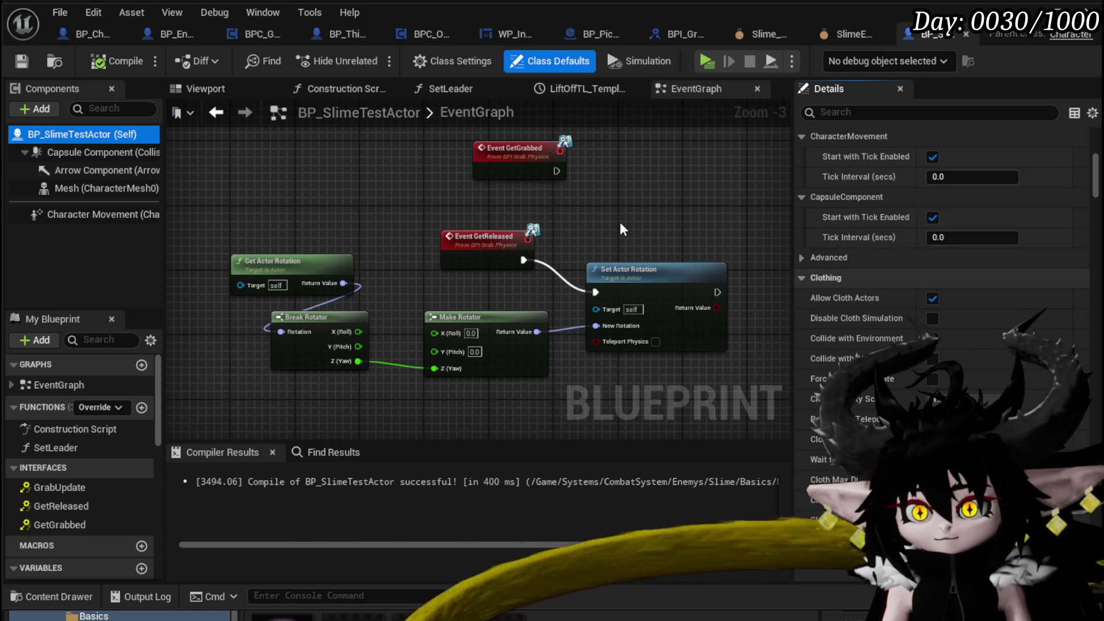
{"action": "mouse_move", "coordinate": [619, 222]}
{"action": "left_mouse_down"}
{"action": "mouse_move", "coordinate": [522, 249]}
{"action": "mouse_move", "coordinate": [408, 350]}
{"action": "left_mouse_up"}
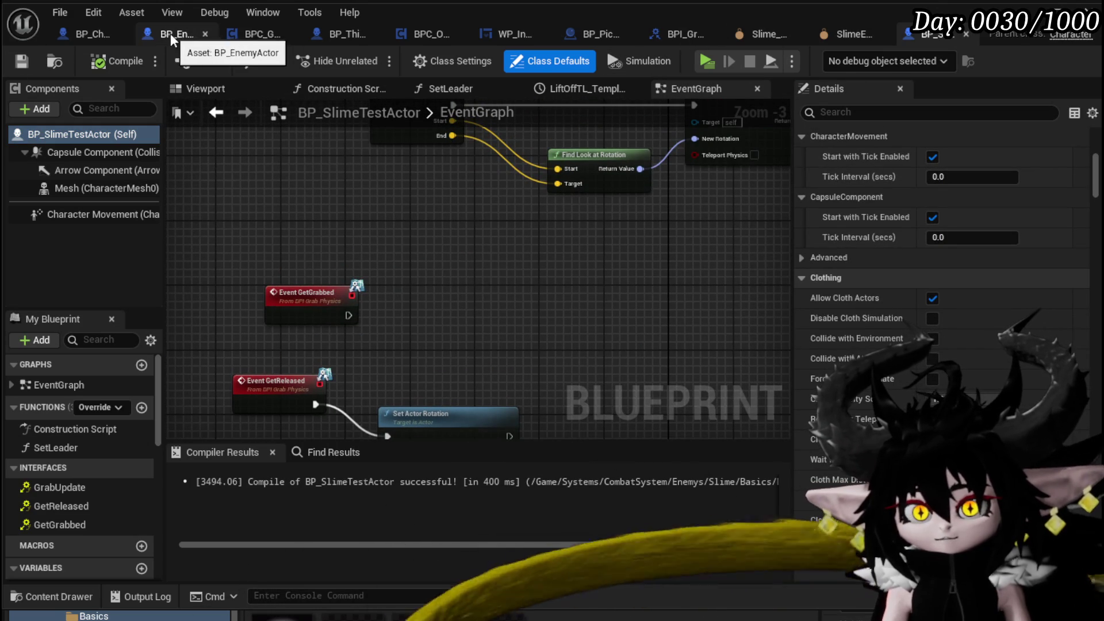
Select BP_EnemyActor's Mesh getter and Set Simulate Physics nodes for copying
{"action": "left_click", "coordinate": [156, 35]}
{"action": "left_click_drag", "start_coordinate": [621, 263], "coordinate": [624, 275]}
{"action": "left_click_drag", "start_coordinate": [558, 160], "coordinate": [465, 197]}
{"action": "left_click", "coordinate": [422, 176]}
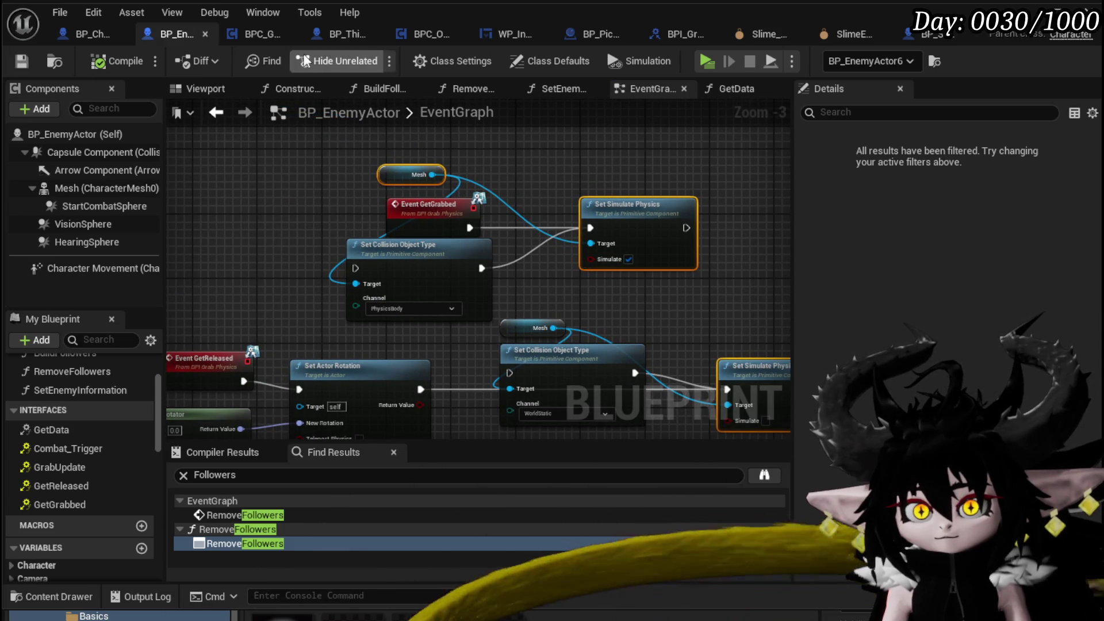
{"action": "left_click", "coordinate": [914, 36]}
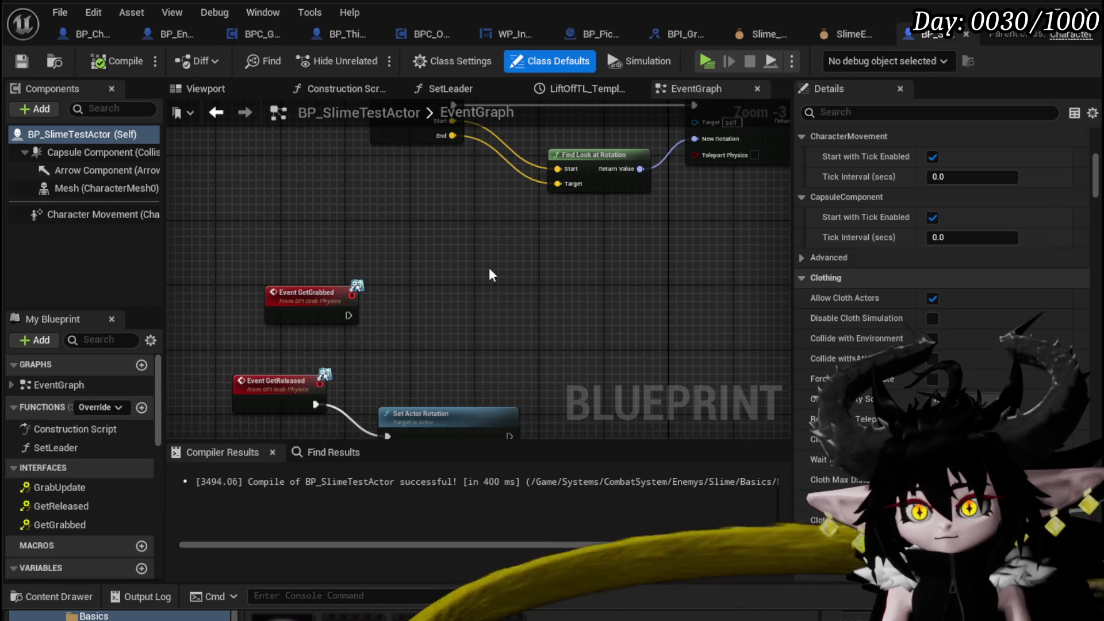
Paste the physics nodes, enable Mesh simulation on GetGrabbed, and duplicate the Mesh getter
{"action": "key", "text": "ctrl+v"}
{"action": "left_click_drag", "start_coordinate": [534, 258], "coordinate": [451, 287]}
{"action": "mouse_move", "coordinate": [348, 315]}
{"action": "left_mouse_down"}
{"action": "mouse_move", "coordinate": [439, 282]}
{"action": "mouse_move", "coordinate": [433, 277]}
{"action": "left_mouse_up"}
{"action": "left_click", "coordinate": [276, 148]}
{"action": "key", "text": "ctrl+c"}
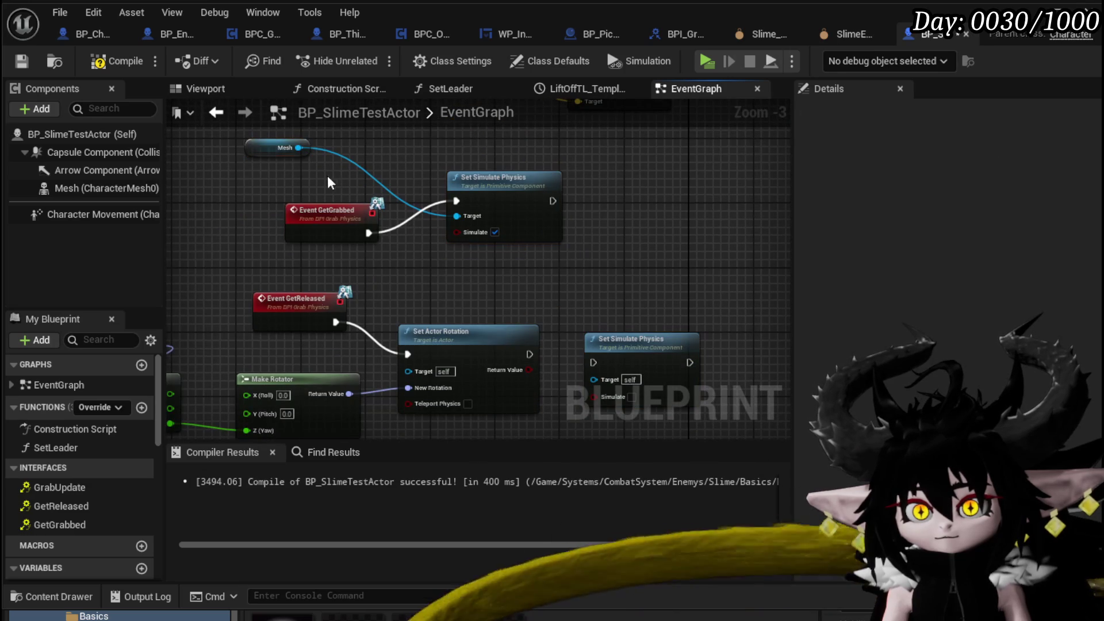
{"action": "left_click", "coordinate": [549, 283]}
{"action": "key", "text": "ctrl+v"}
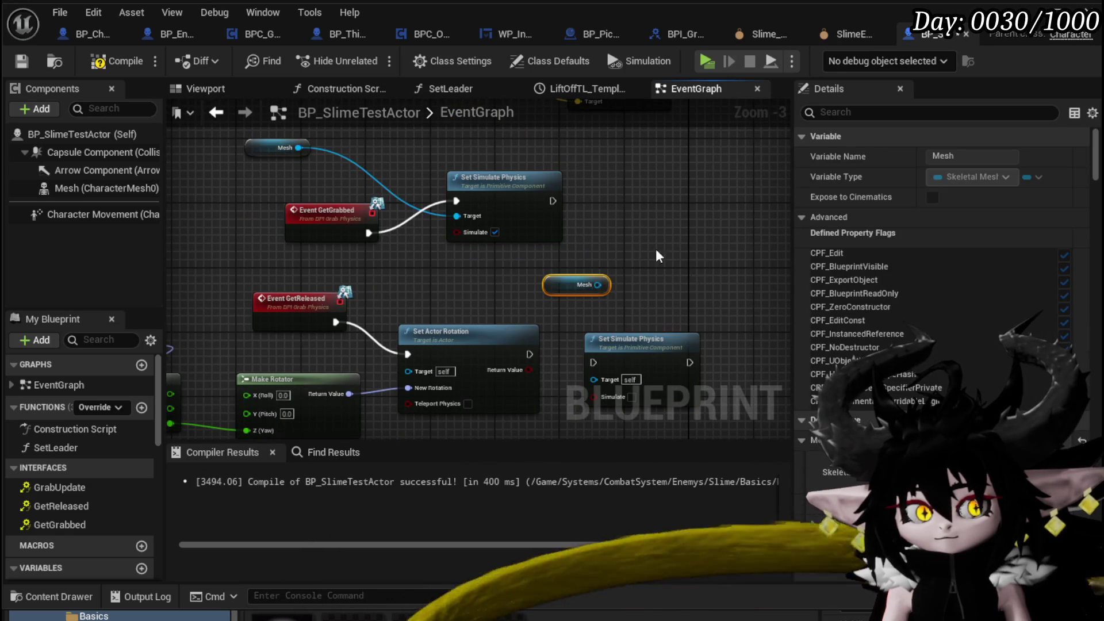
Disable Mesh physics simulation after the release rotation reset, then compile and save
{"action": "left_click_drag", "start_coordinate": [625, 295], "coordinate": [582, 241]}
{"action": "mouse_move", "coordinate": [488, 301]}
{"action": "left_mouse_down"}
{"action": "mouse_move", "coordinate": [554, 308]}
{"action": "mouse_move", "coordinate": [553, 294]}
{"action": "left_mouse_up"}
{"action": "mouse_move", "coordinate": [512, 207]}
{"action": "left_mouse_down"}
{"action": "mouse_move", "coordinate": [571, 291]}
{"action": "mouse_move", "coordinate": [579, 275]}
{"action": "left_mouse_up"}
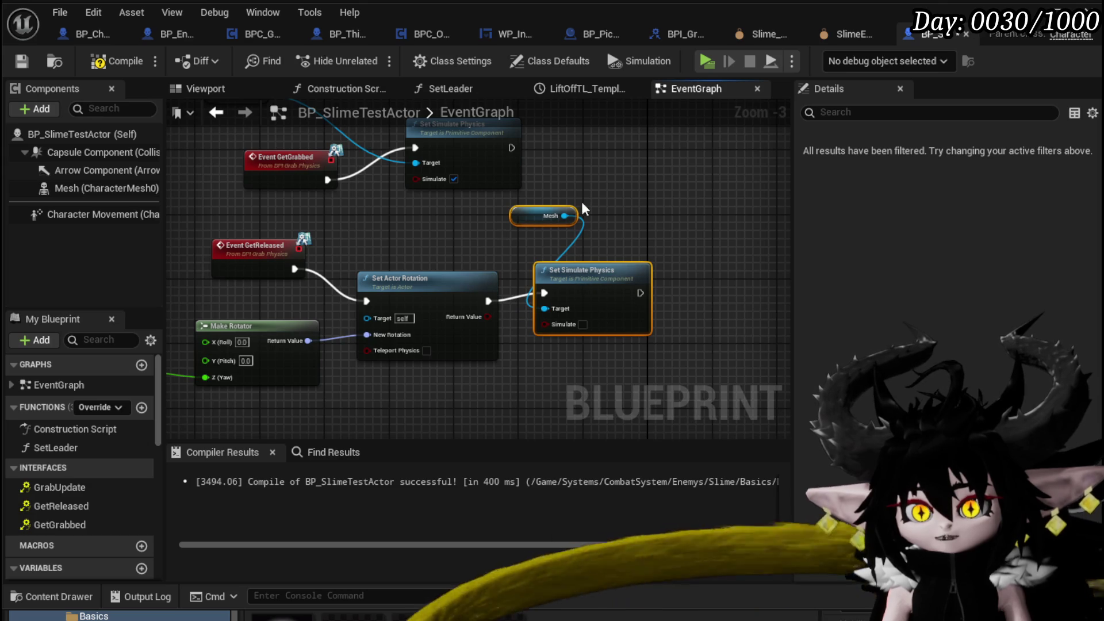
{"action": "left_click", "coordinate": [499, 241]}
{"action": "left_click", "coordinate": [15, 60]}
{"action": "left_click", "coordinate": [69, 137]}
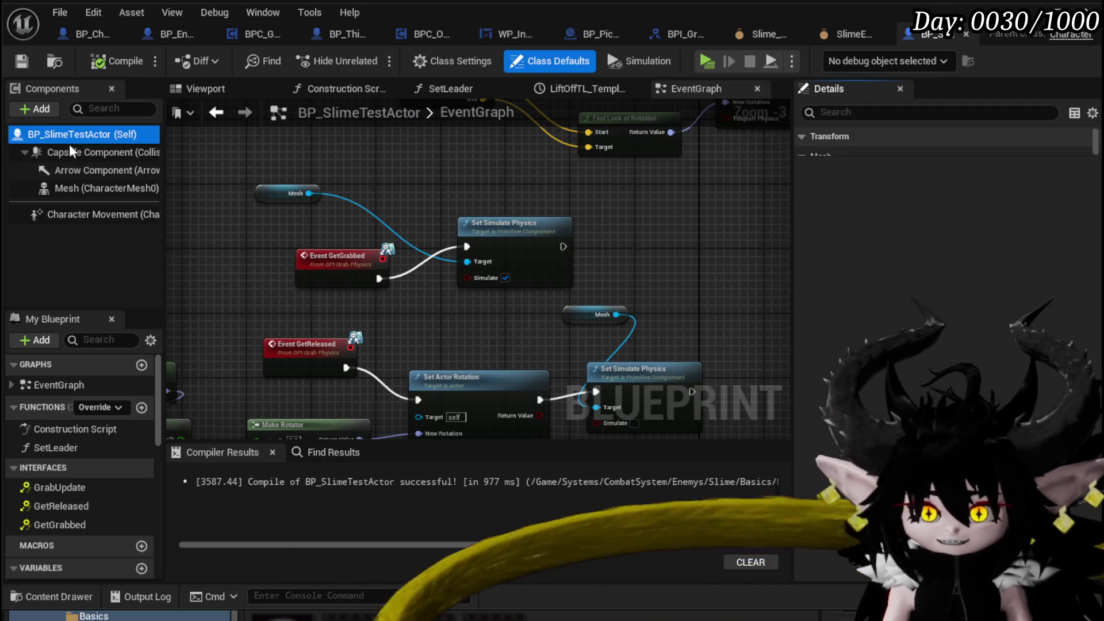
Set the slime Mesh's Collision Presets to Ragdoll
{"action": "left_click", "coordinate": [68, 184]}
{"action": "scroll", "coordinate": [851, 275], "scroll_direction": "down", "scroll_amount": 10}
{"action": "scroll", "coordinate": [857, 278], "scroll_direction": "down", "scroll_amount": 3}
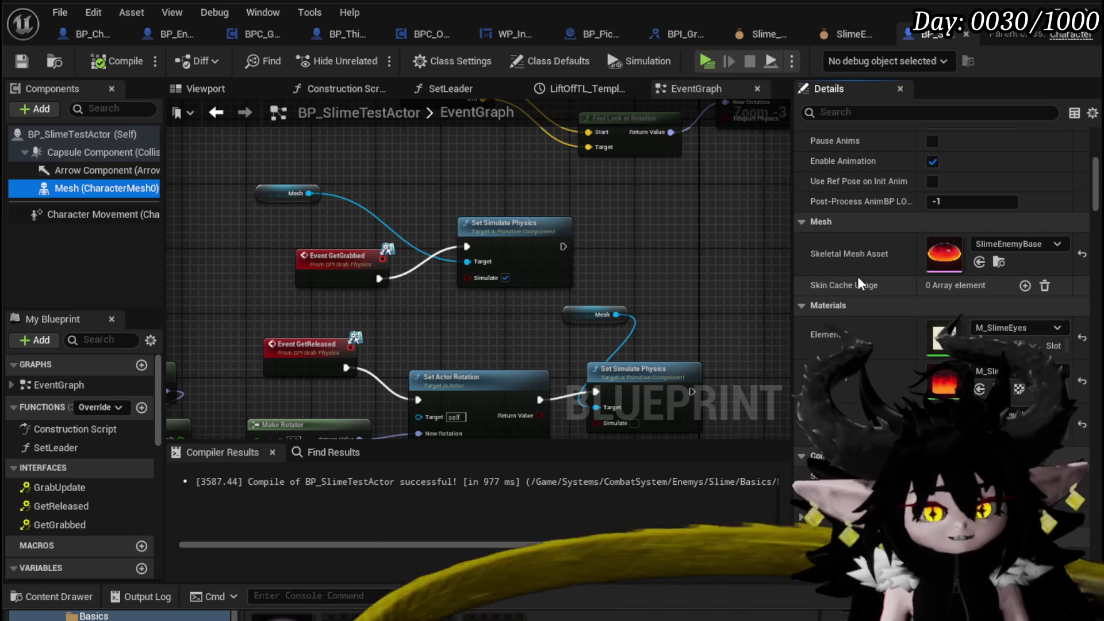
{"action": "scroll", "coordinate": [858, 283], "scroll_direction": "down", "scroll_amount": 2}
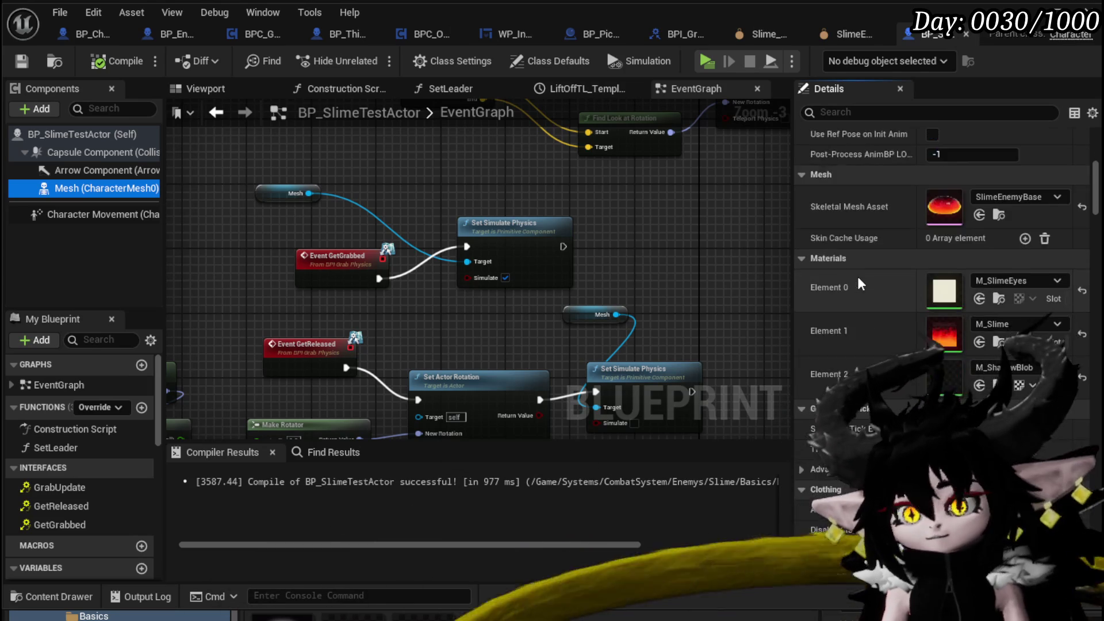
{"action": "scroll", "coordinate": [857, 274], "scroll_direction": "down", "scroll_amount": 8}
{"action": "scroll", "coordinate": [858, 279], "scroll_direction": "down", "scroll_amount": 2}
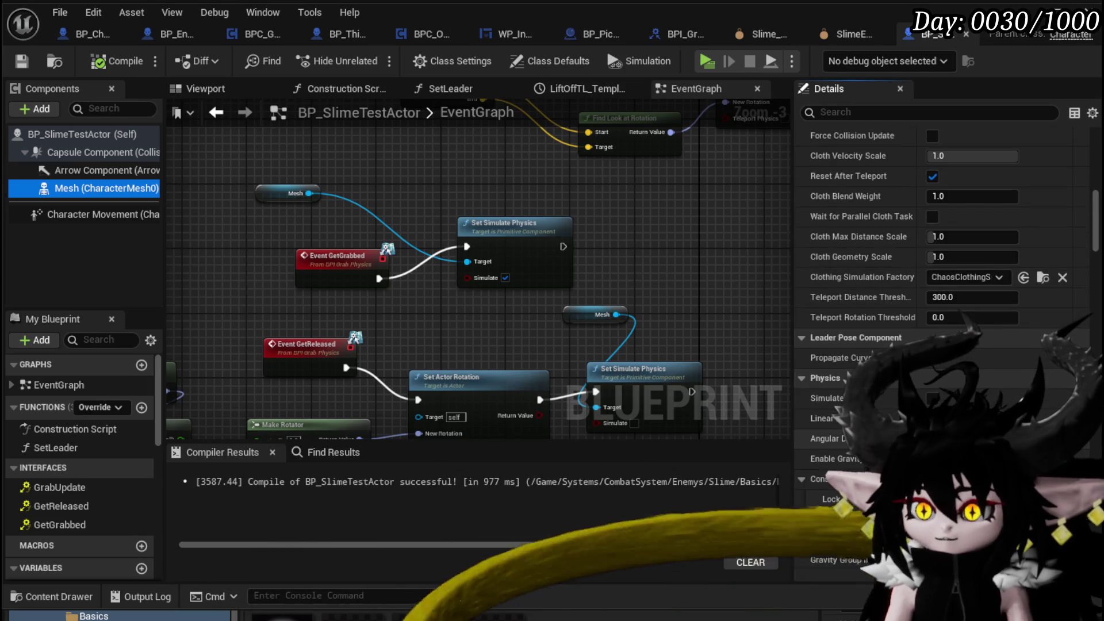
{"action": "scroll", "coordinate": [859, 278], "scroll_direction": "down", "scroll_amount": 20}
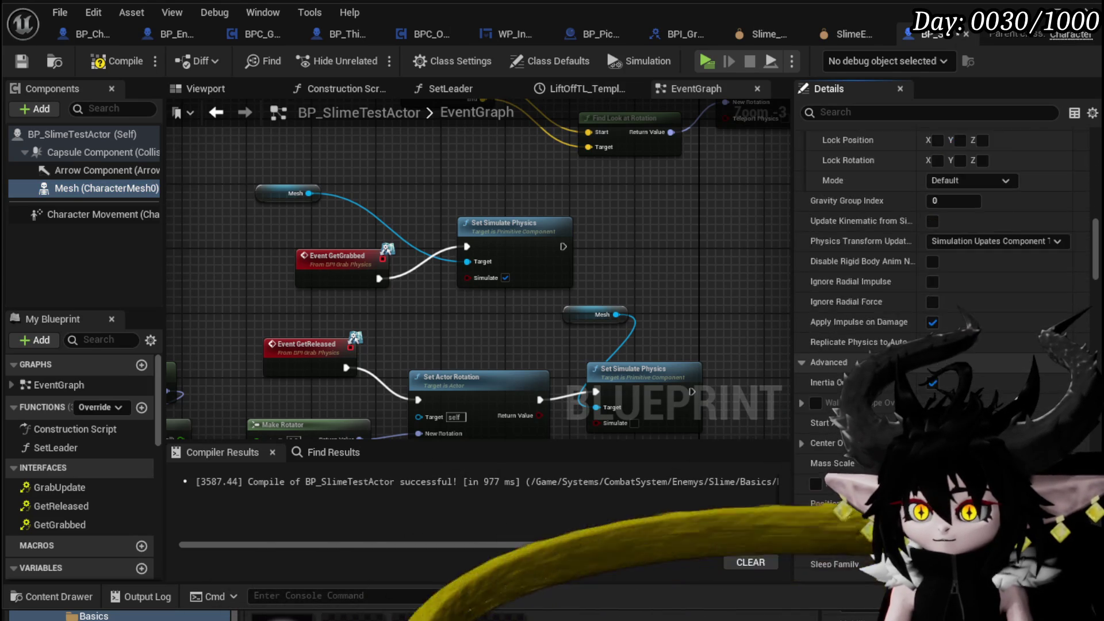
{"action": "scroll", "coordinate": [943, 345], "scroll_direction": "down", "scroll_amount": 15}
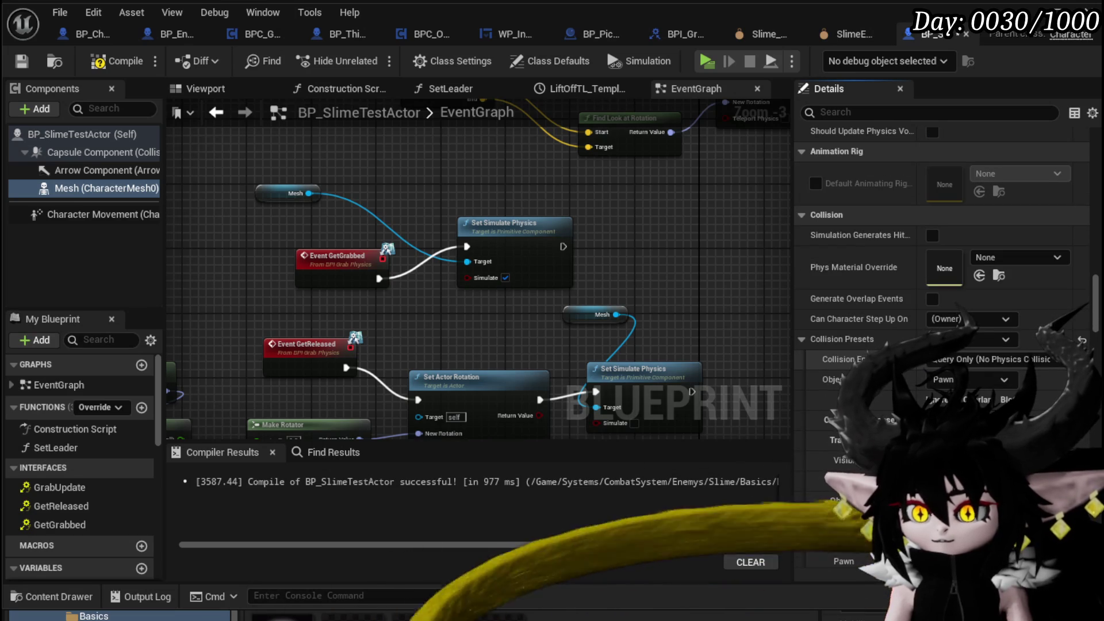
{"action": "scroll", "coordinate": [946, 383], "scroll_direction": "down", "scroll_amount": 3}
{"action": "left_click", "coordinate": [970, 284]}
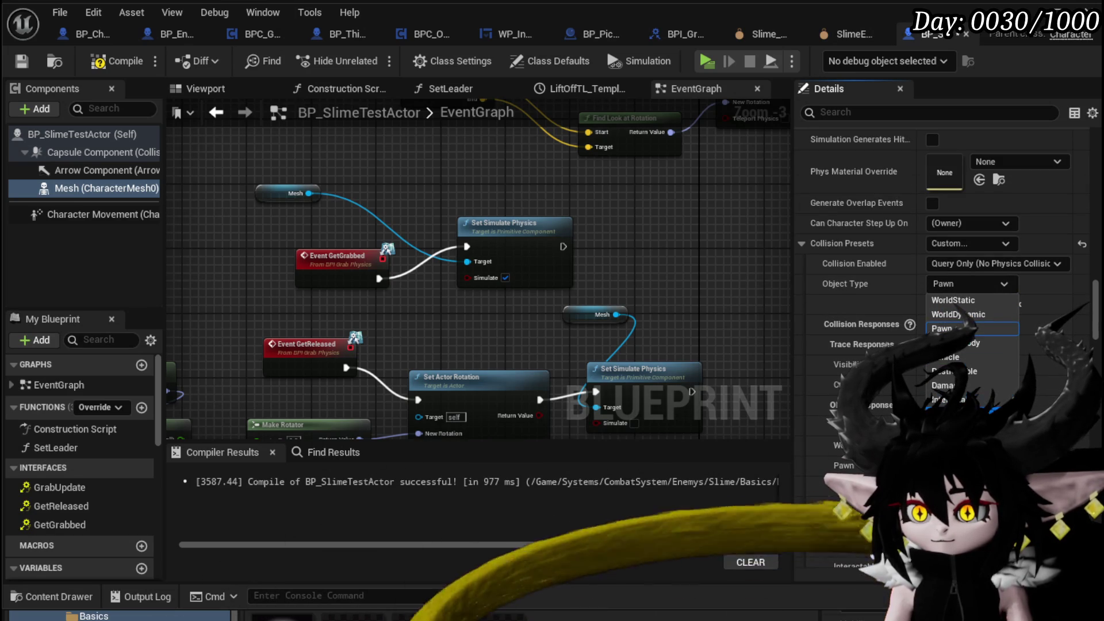
{"action": "left_click", "coordinate": [941, 246]}
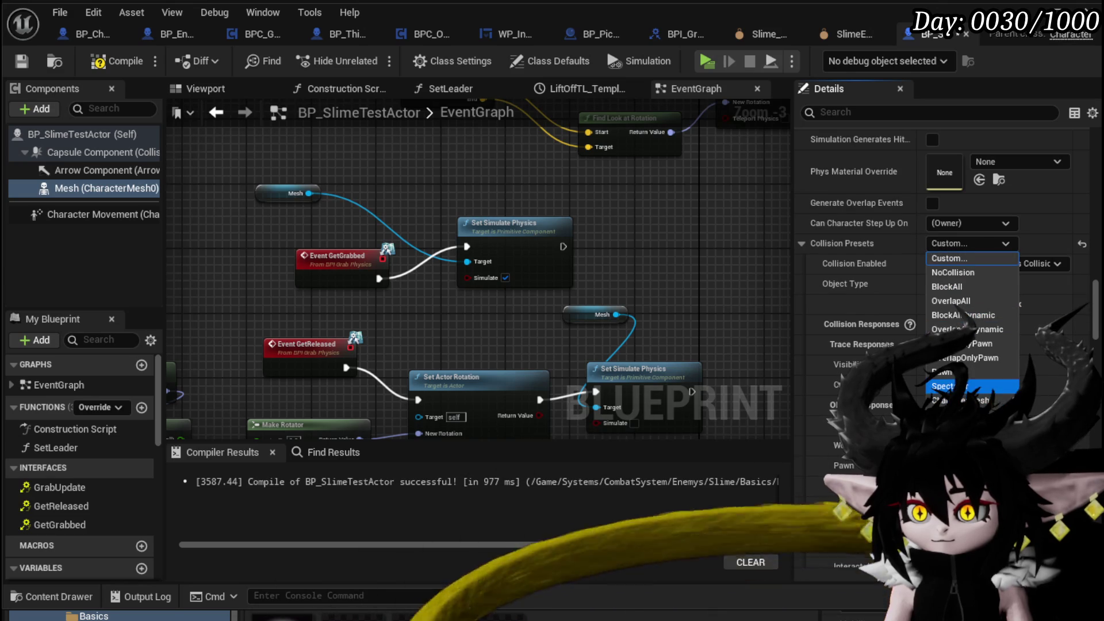
{"action": "left_click", "coordinate": [954, 487]}
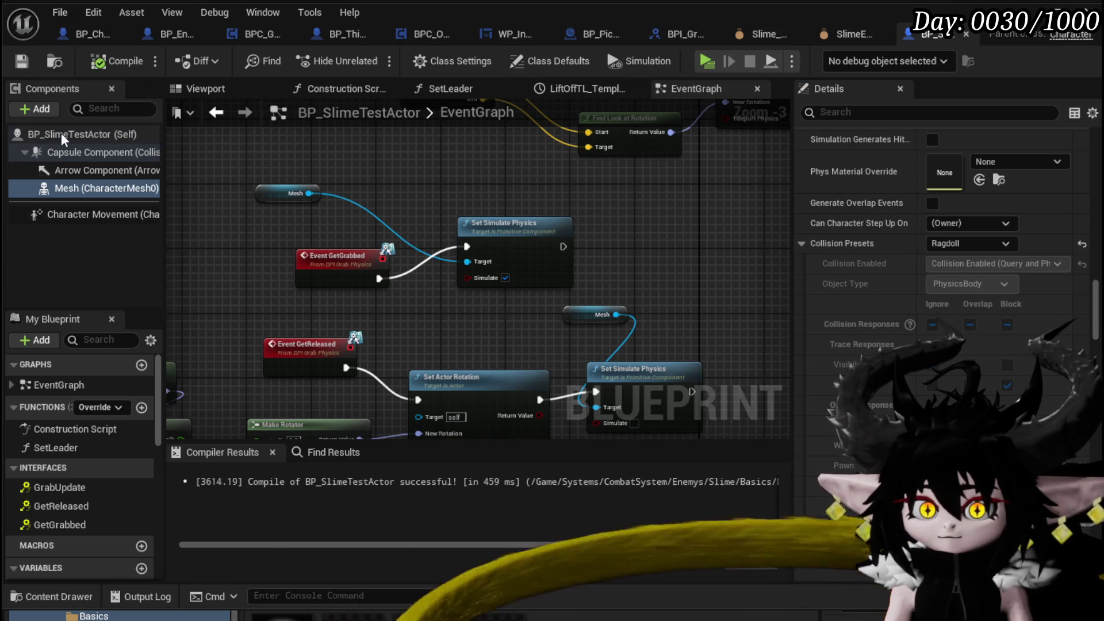
Make the Capsule Component ignore another object channel, recompile, and start Play
{"action": "left_click", "coordinate": [71, 154]}
{"action": "scroll", "coordinate": [957, 244], "scroll_direction": "up", "scroll_amount": 12}
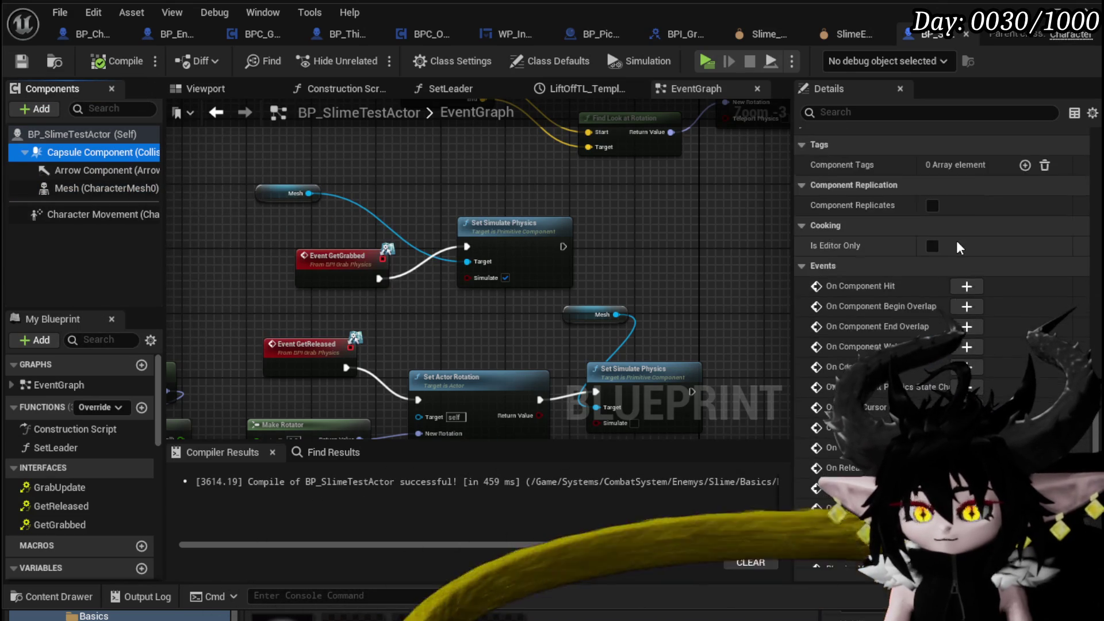
{"action": "scroll", "coordinate": [958, 245], "scroll_direction": "up", "scroll_amount": 5}
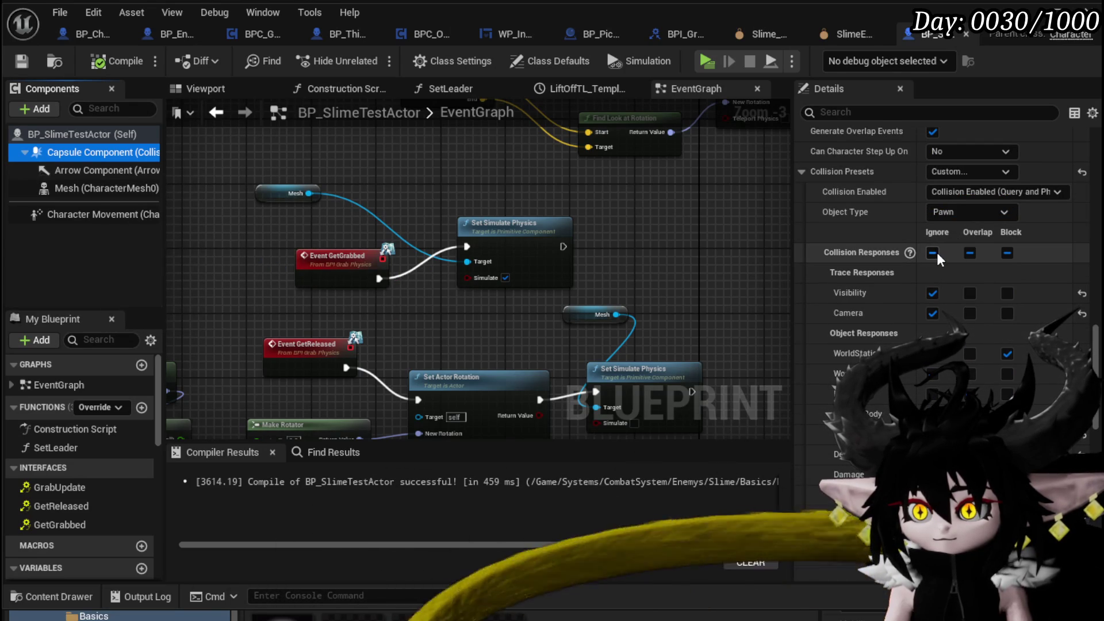
{"action": "left_click", "coordinate": [932, 394]}
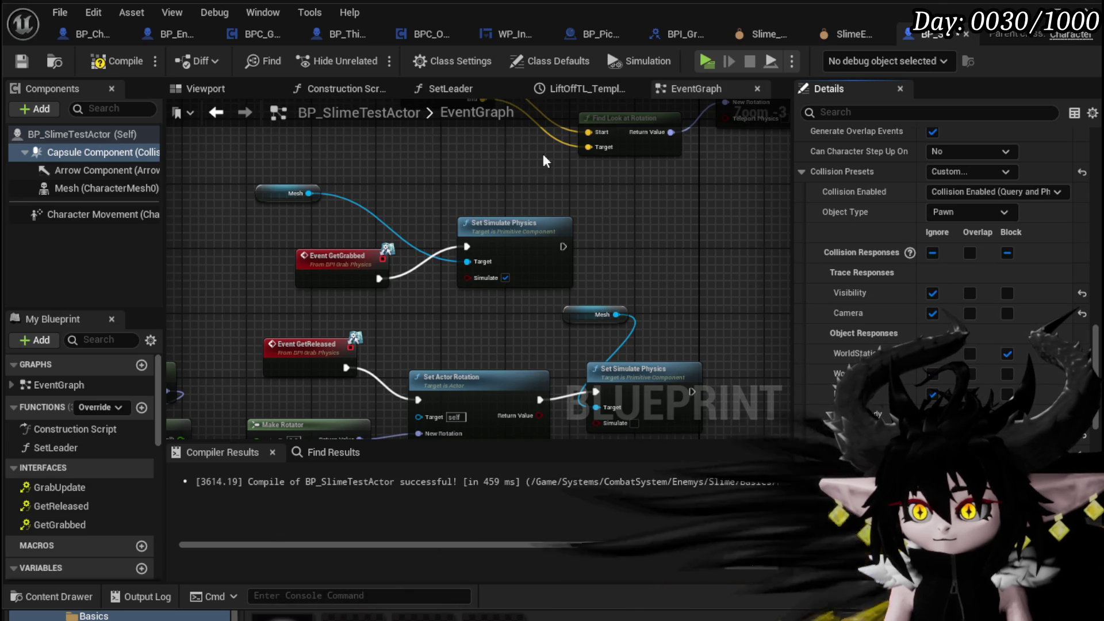
{"action": "left_click", "coordinate": [110, 61]}
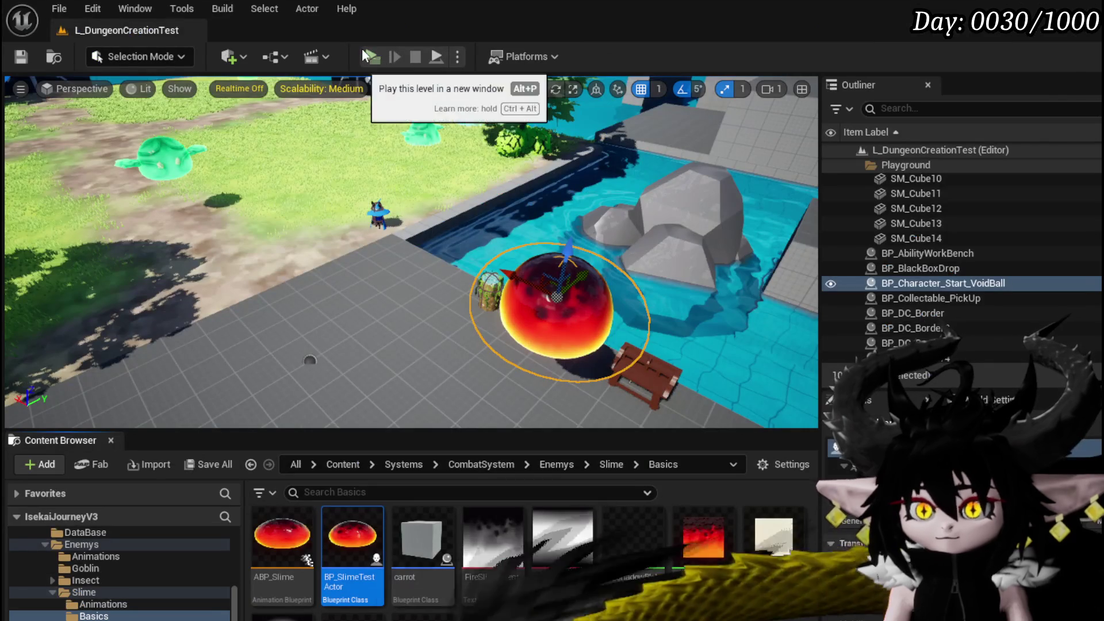
{"action": "left_click", "coordinate": [362, 48]}
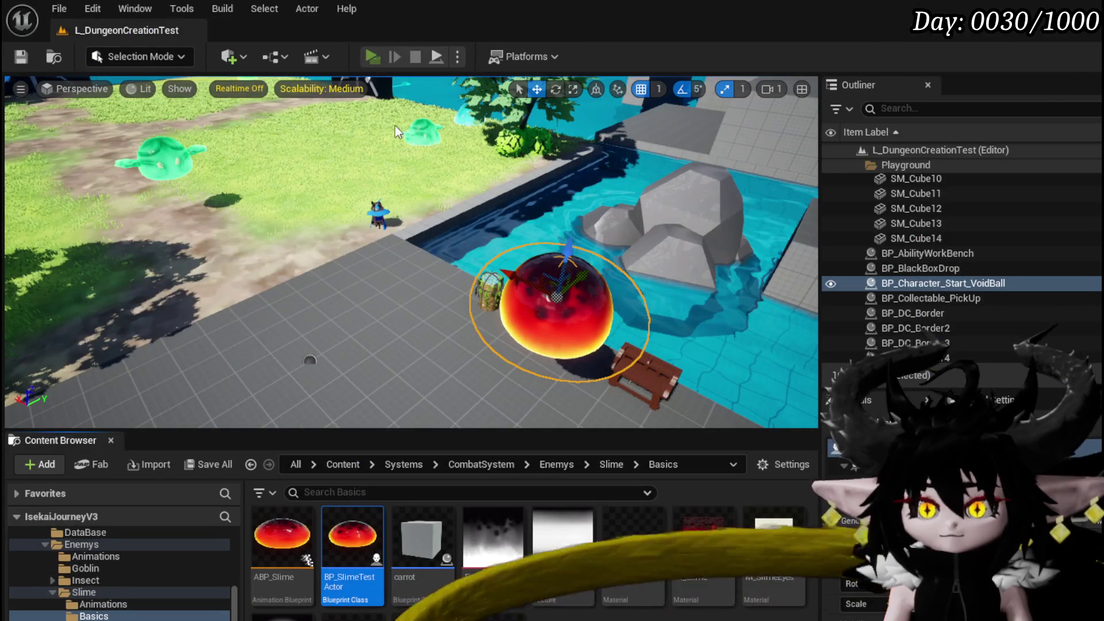
{"action": "key", "text": "w"}
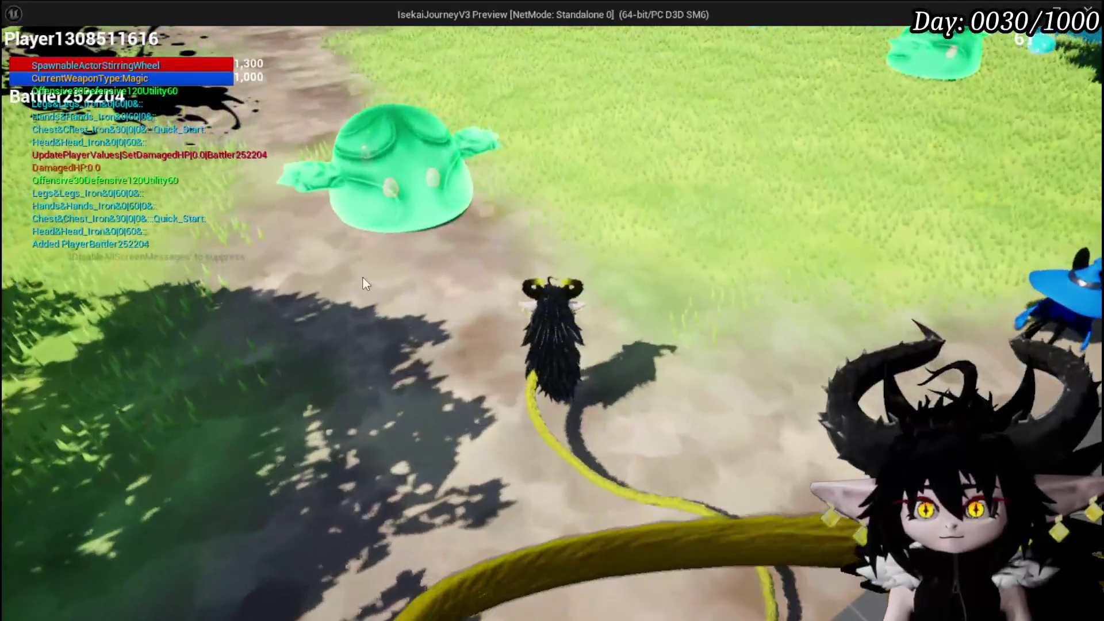
{"action": "left_click", "coordinate": [395, 176]}
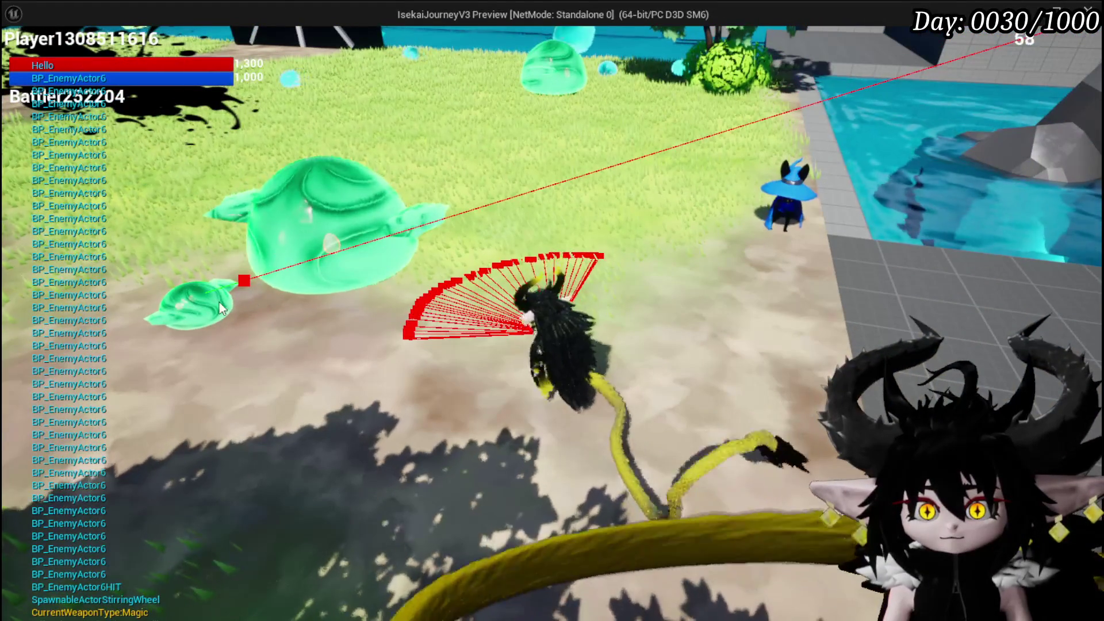
{"action": "key", "text": "w"}
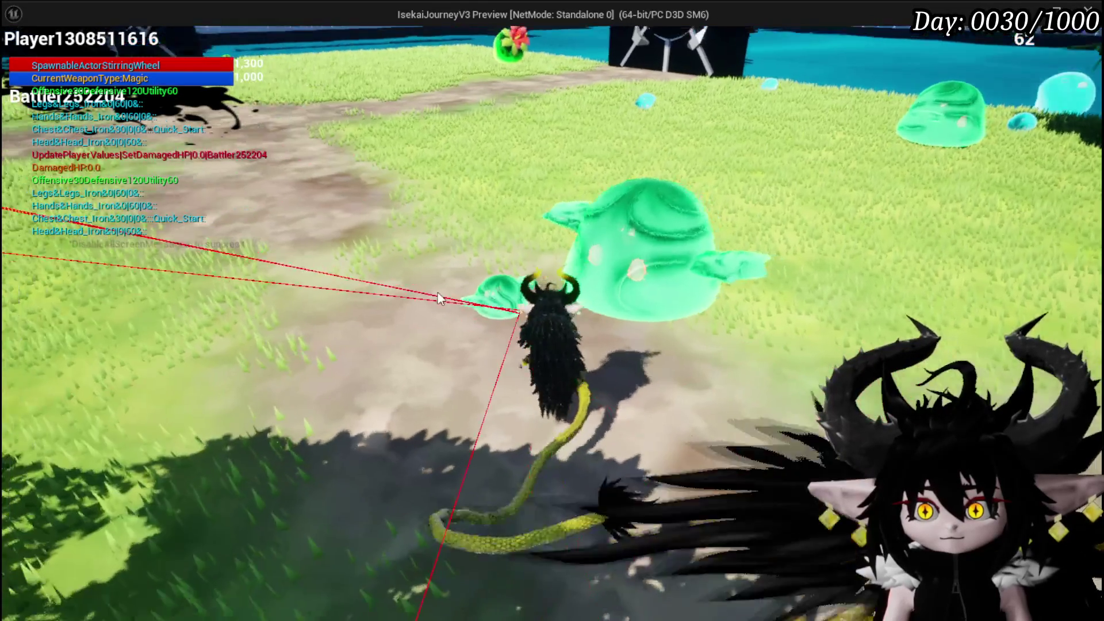
{"action": "left_click", "coordinate": [438, 298]}
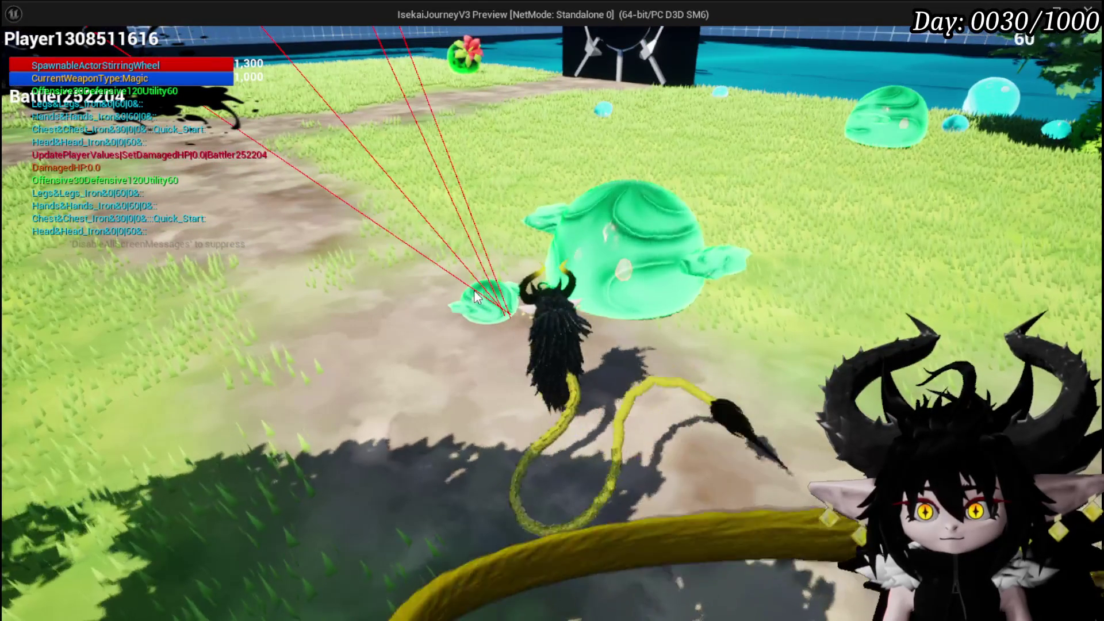
{"action": "key", "text": "Escape"}
{"action": "key", "text": "ctrl+s"}
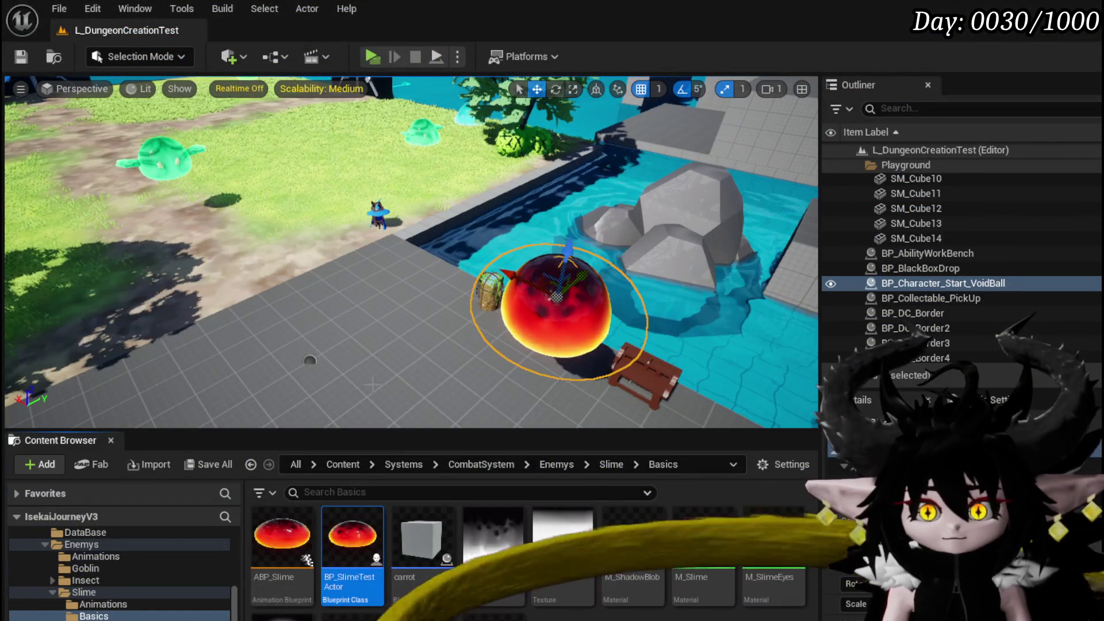
Open BP_SlimeTestActor and review the Mesh component's physics settings
{"action": "double_click", "coordinate": [342, 531]}
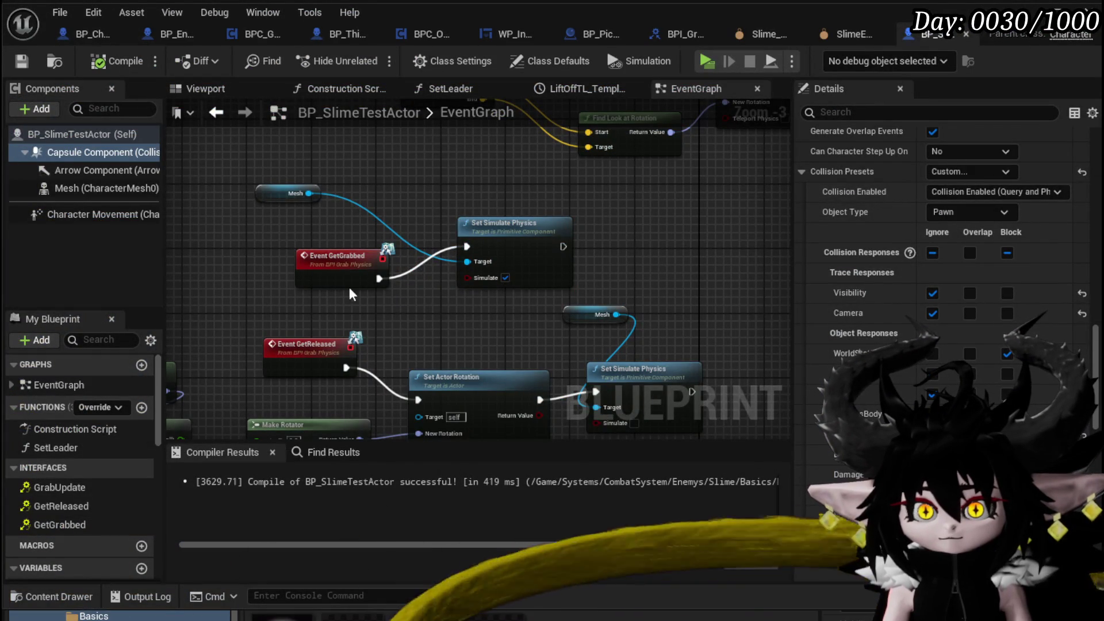
{"action": "left_click", "coordinate": [103, 188]}
{"action": "scroll", "coordinate": [963, 282], "scroll_direction": "up", "scroll_amount": 5}
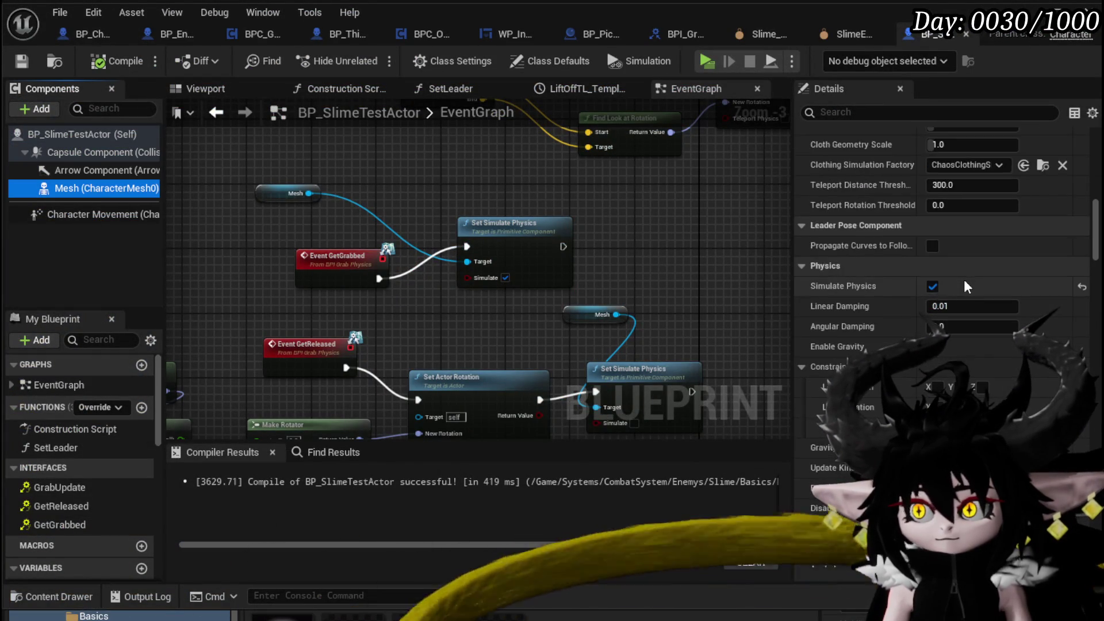
{"action": "scroll", "coordinate": [964, 282], "scroll_direction": "down", "scroll_amount": 8}
{"action": "scroll", "coordinate": [964, 282], "scroll_direction": "up", "scroll_amount": 4}
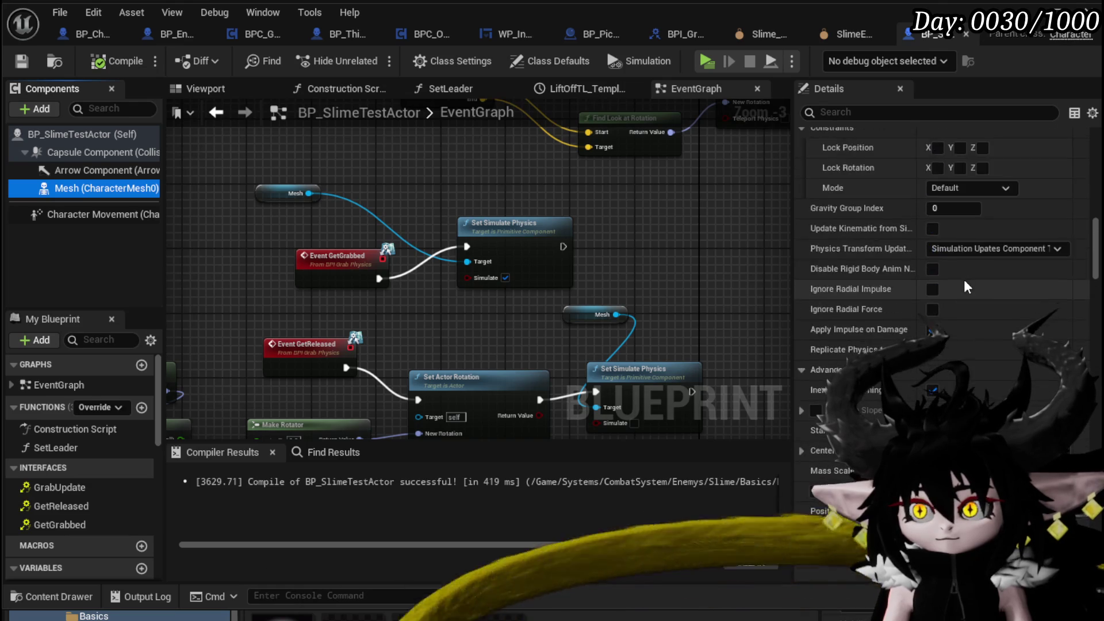
{"action": "scroll", "coordinate": [964, 287], "scroll_direction": "up", "scroll_amount": 3}
Set the Capsule Component's collision Object Type to PhysicsBody and return to the level editor
{"action": "left_click", "coordinate": [103, 152]}
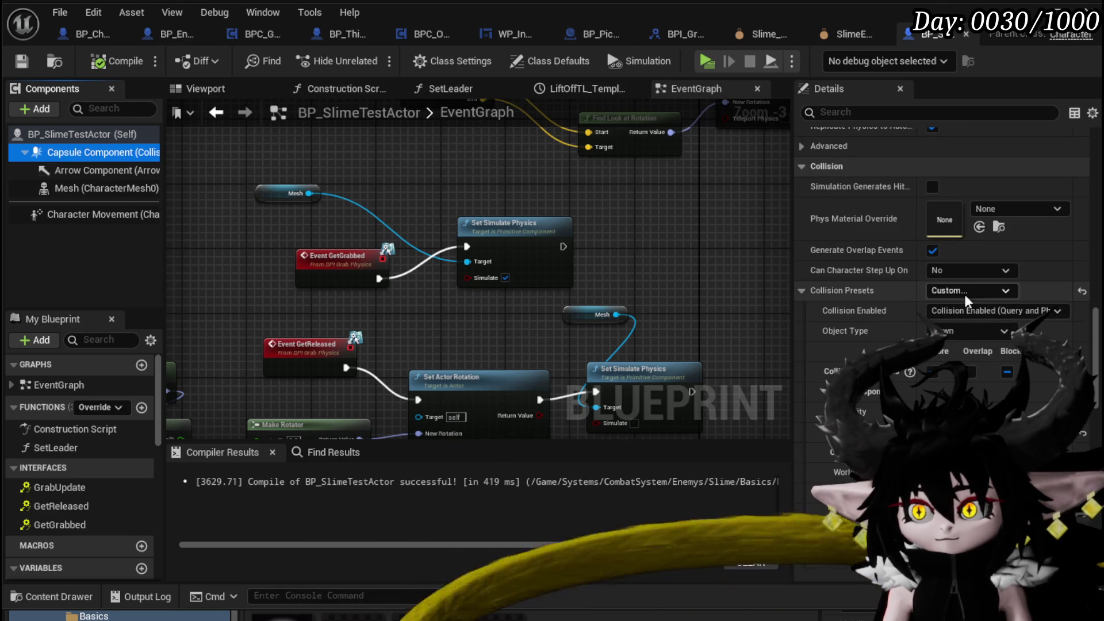
{"action": "left_click", "coordinate": [966, 332]}
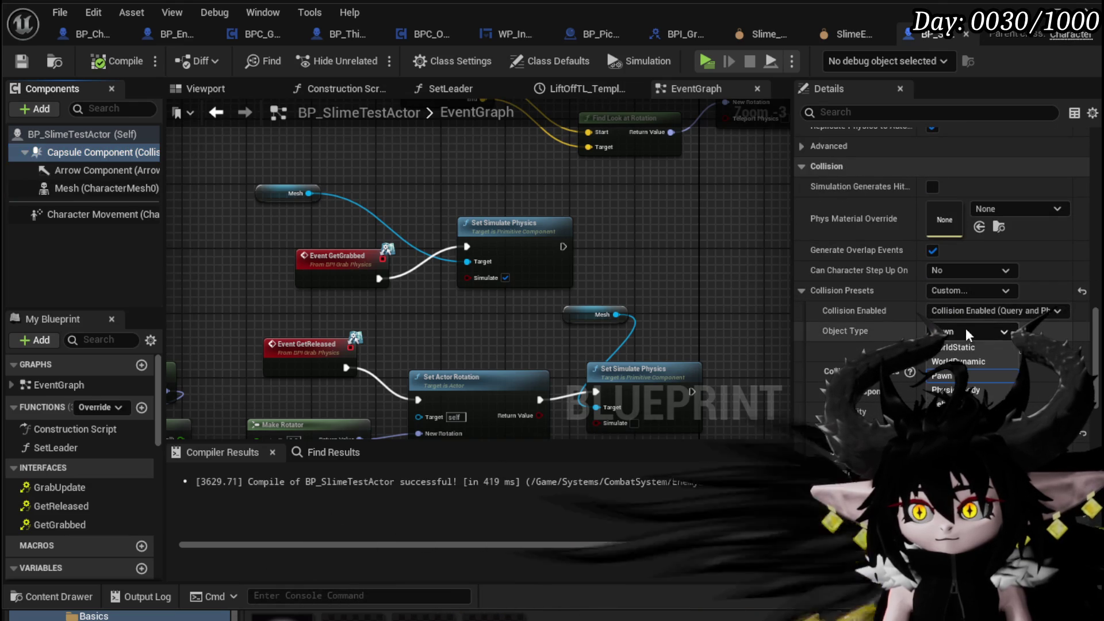
{"action": "left_click", "coordinate": [966, 390]}
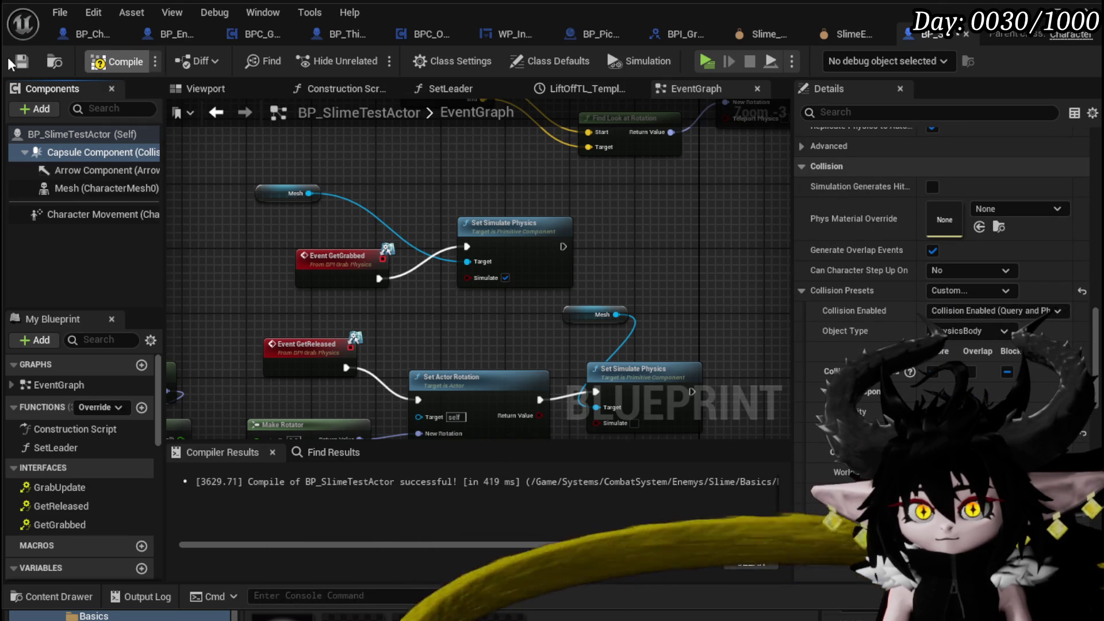
{"action": "key", "text": "alt+Tab"}
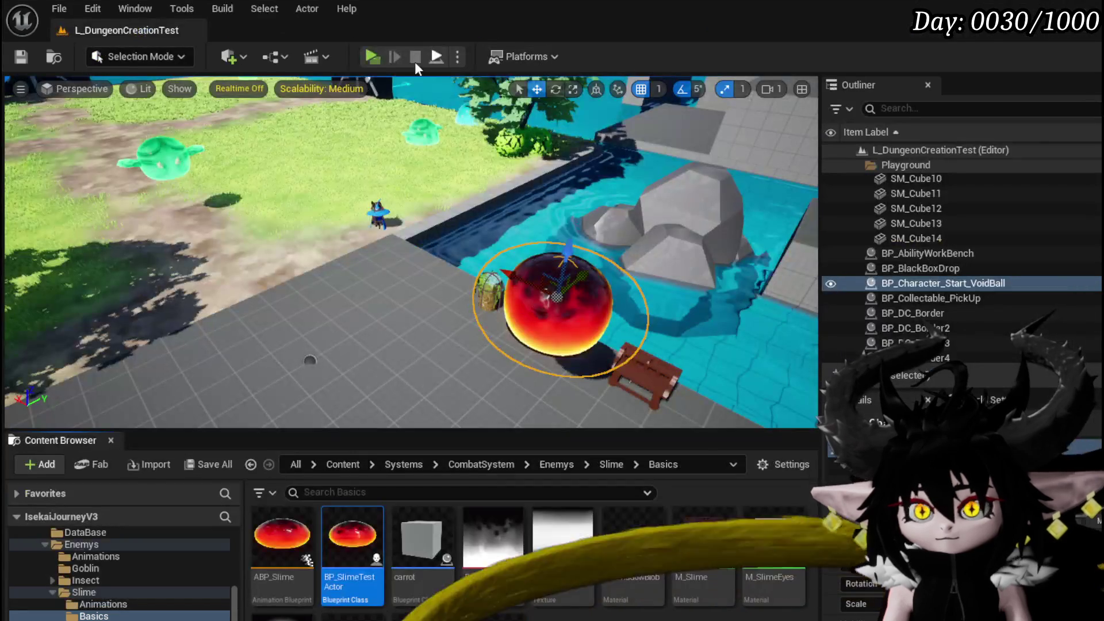
{"action": "left_click", "coordinate": [369, 57]}
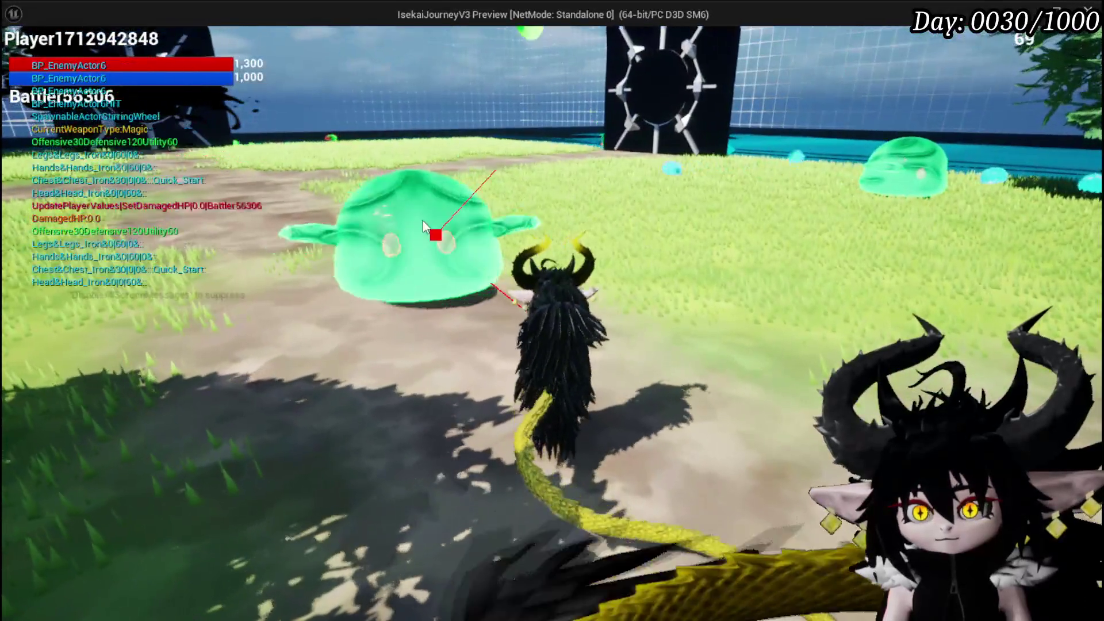
{"action": "left_click", "coordinate": [422, 221]}
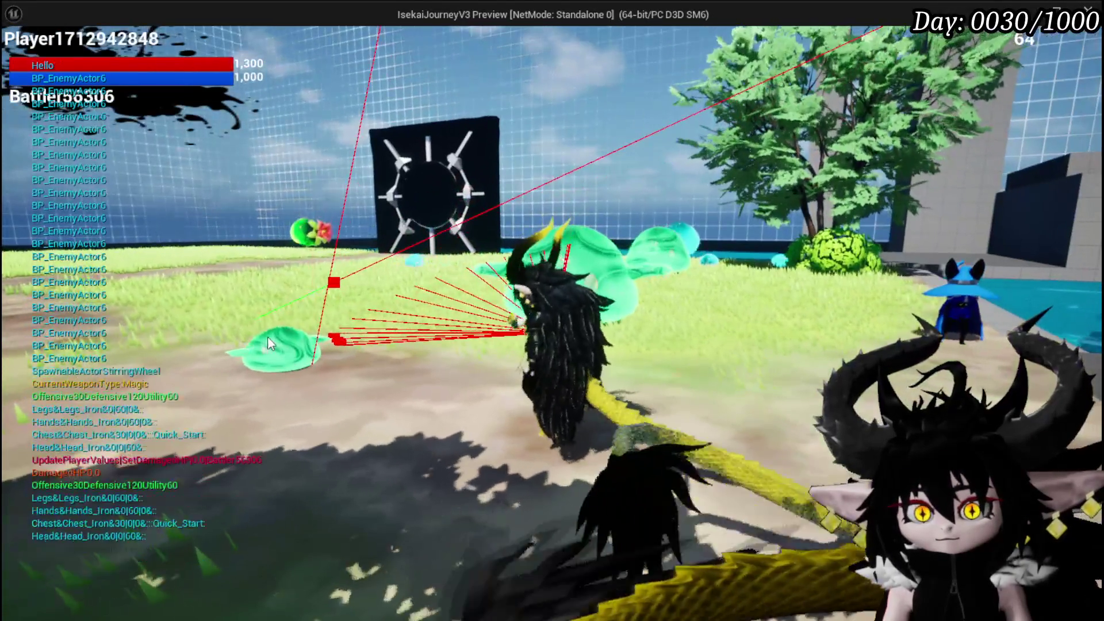
{"action": "left_click", "coordinate": [269, 339]}
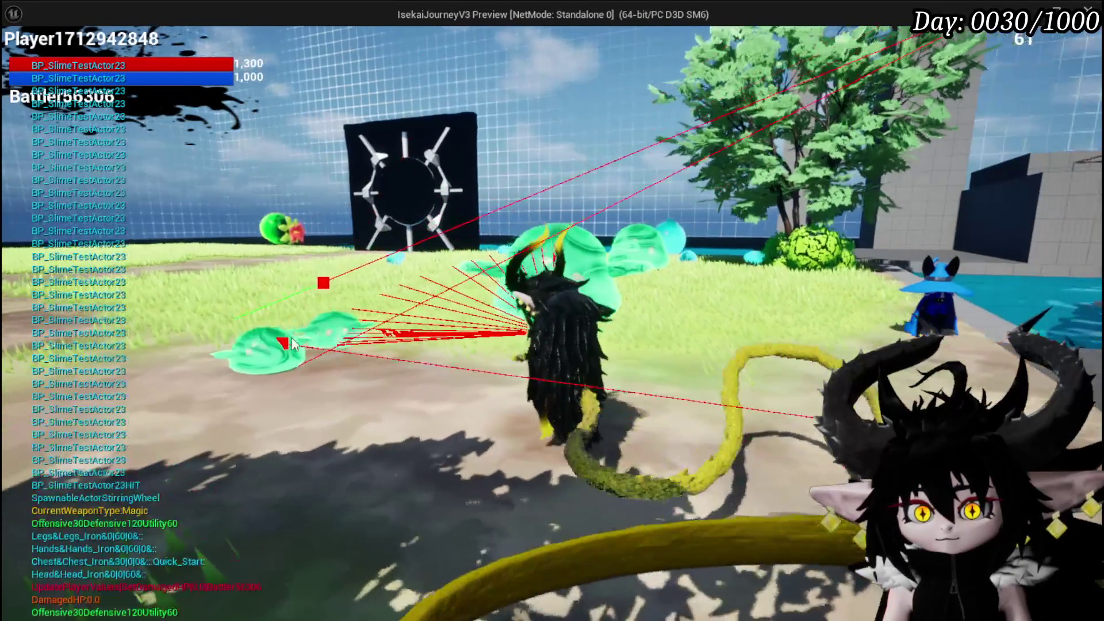
{"action": "left_click", "coordinate": [335, 343]}
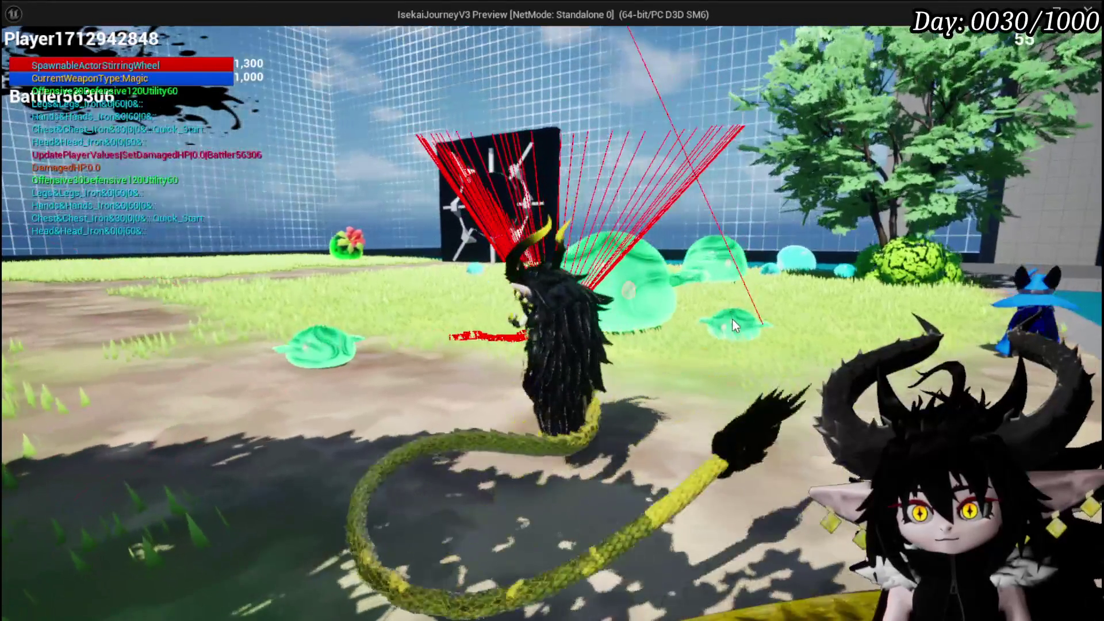
{"action": "left_click", "coordinate": [732, 319]}
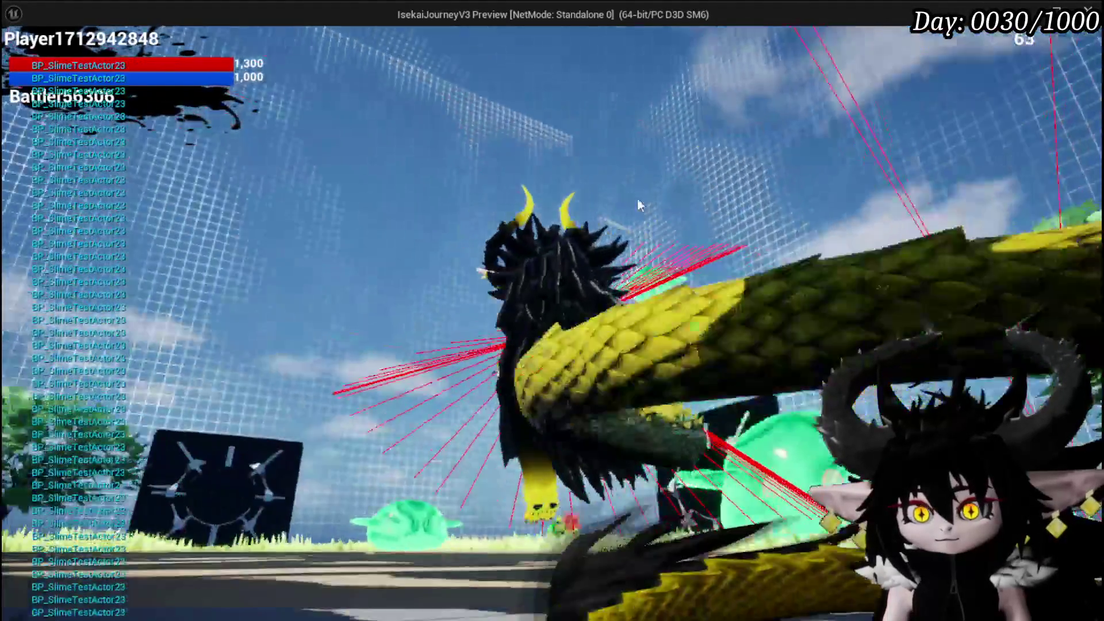
{"action": "left_click", "coordinate": [388, 233]}
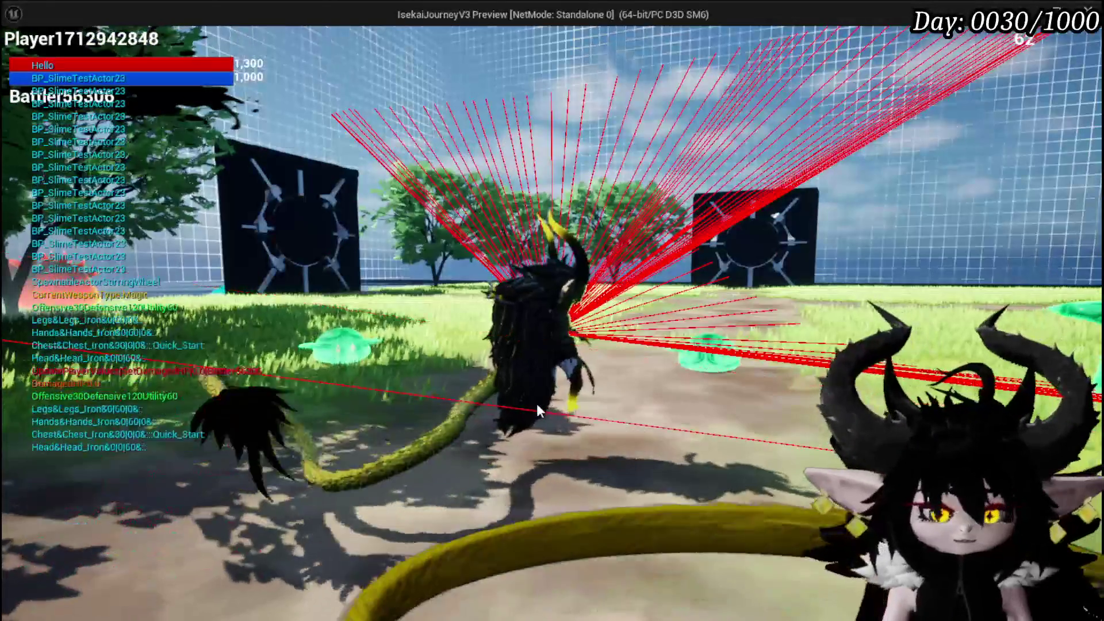
{"action": "key", "text": "Escape"}
{"action": "key", "text": "ctrl+s"}
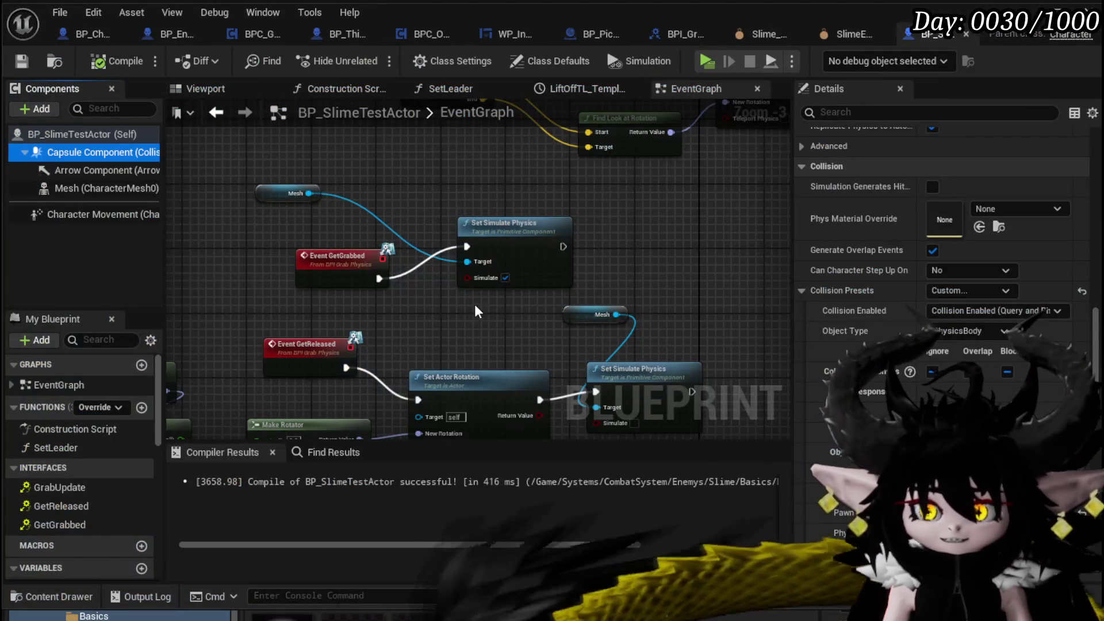
{"action": "left_click_drag", "start_coordinate": [475, 306], "coordinate": [524, 290]}
Untick Simulate Physics in BP_SlimeTestActor's class defaults, recompile with F7, and switch to BP_EnemyActor
{"action": "mouse_move", "coordinate": [63, 191]}
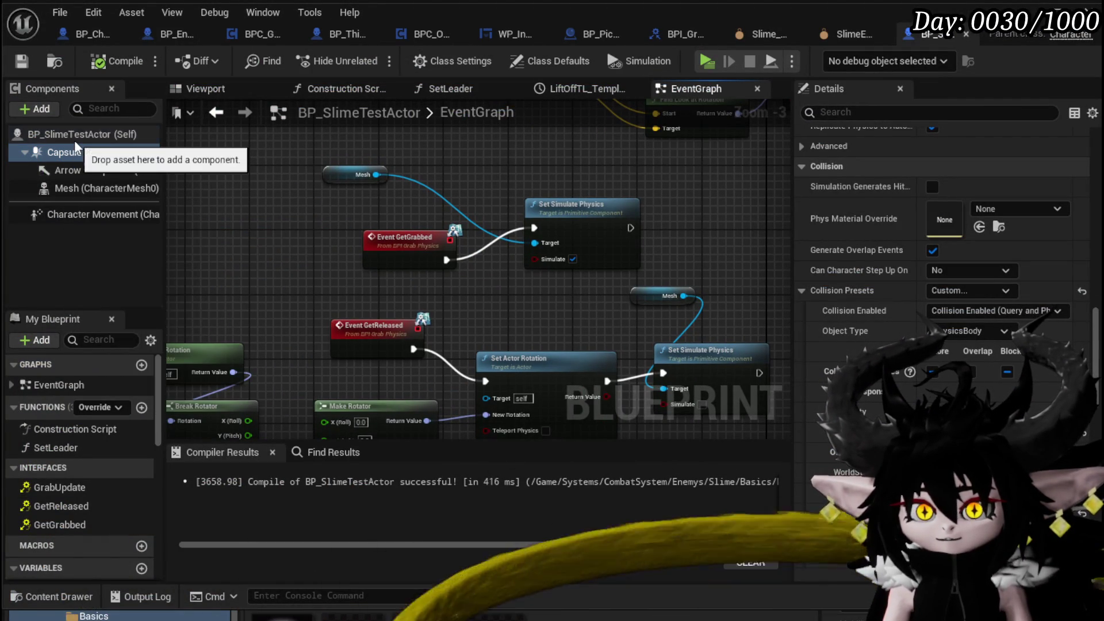
{"action": "left_click", "coordinate": [74, 140]}
{"action": "scroll", "coordinate": [964, 268], "scroll_direction": "up", "scroll_amount": 3}
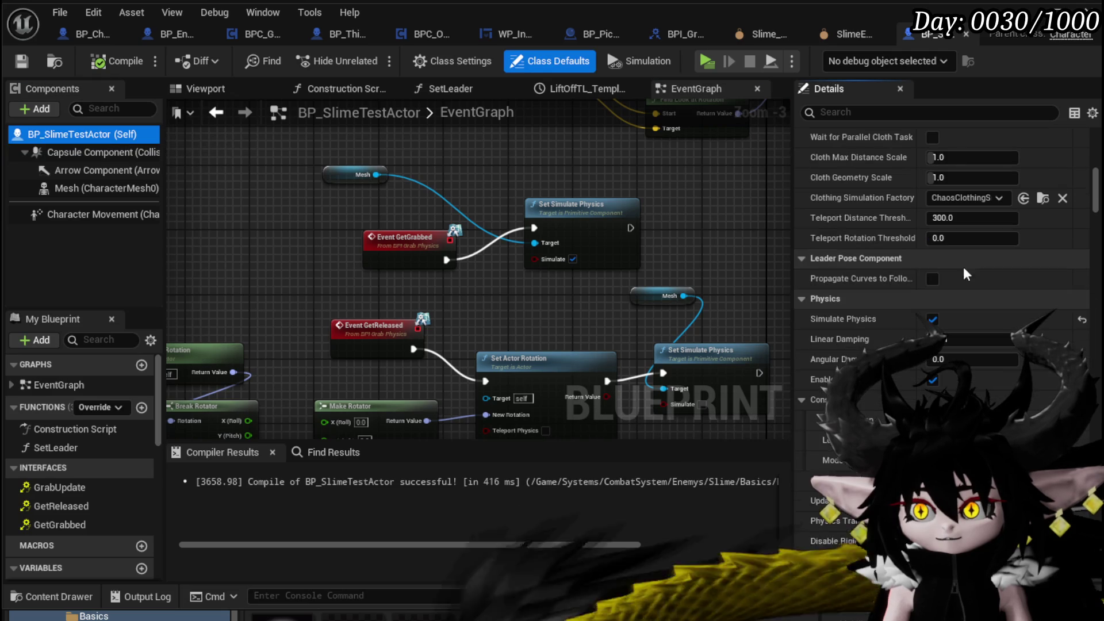
{"action": "left_click", "coordinate": [934, 319]}
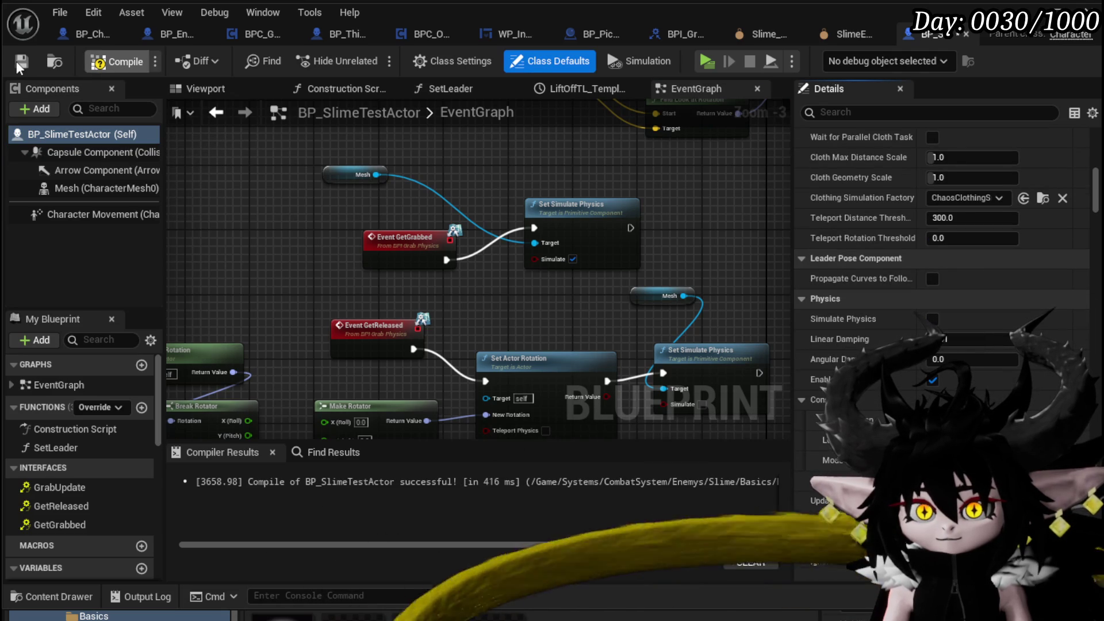
{"action": "key", "text": "F7"}
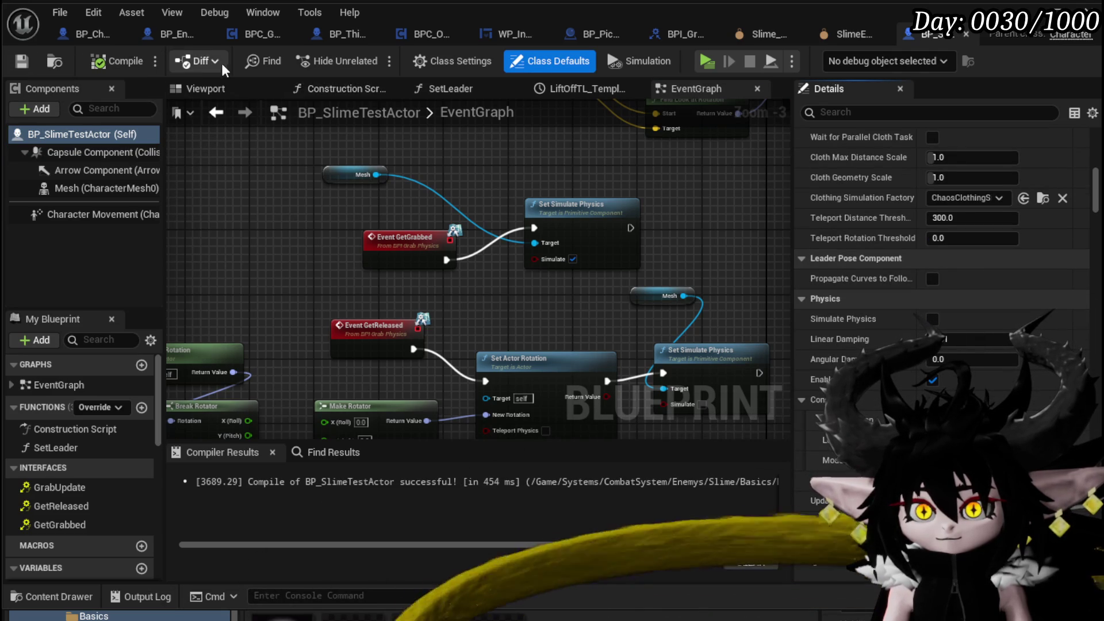
{"action": "left_click", "coordinate": [152, 27]}
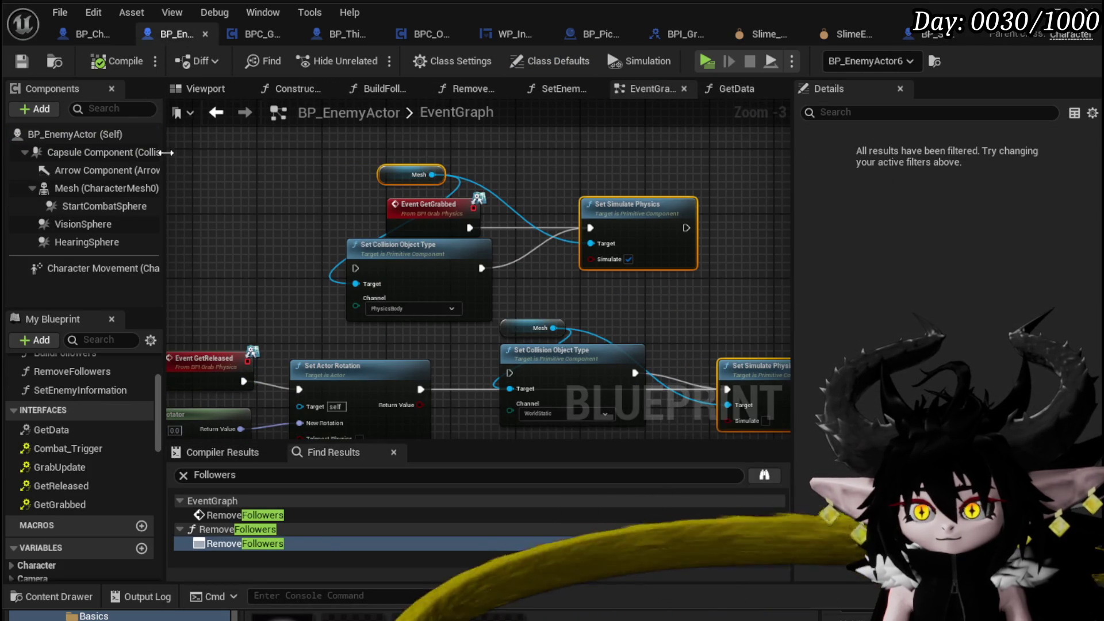
Review BP_EnemyActor's class defaults and the Mesh's physics settings: Simulate Physics on, 0.01 linear damping
{"action": "left_click", "coordinate": [75, 134]}
{"action": "scroll", "coordinate": [943, 287], "scroll_direction": "down", "scroll_amount": 5}
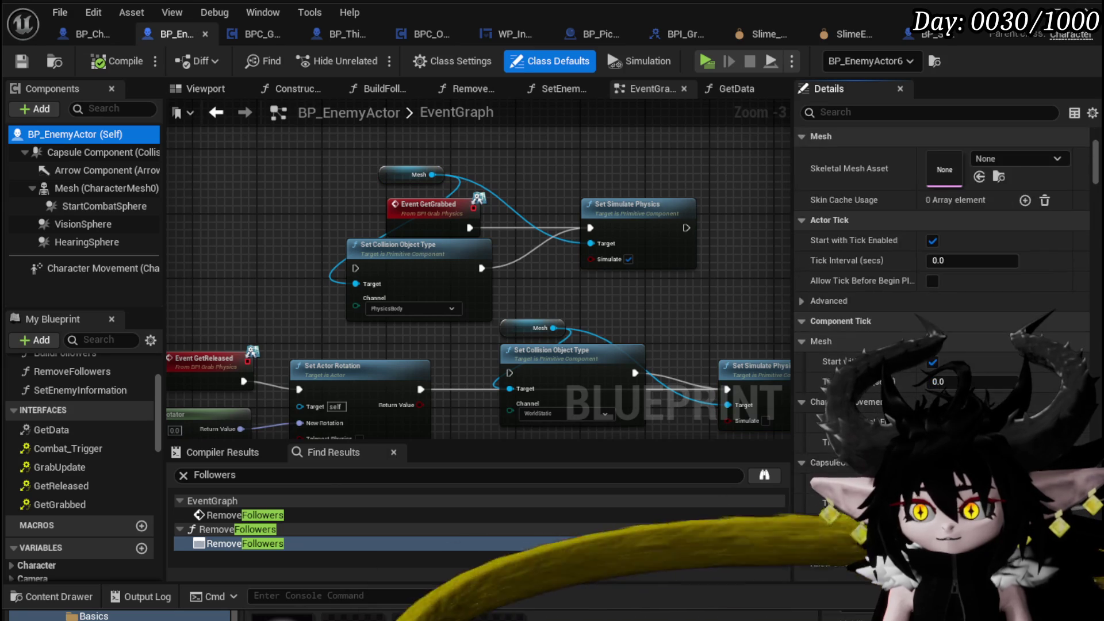
{"action": "scroll", "coordinate": [924, 383], "scroll_direction": "down", "scroll_amount": 6}
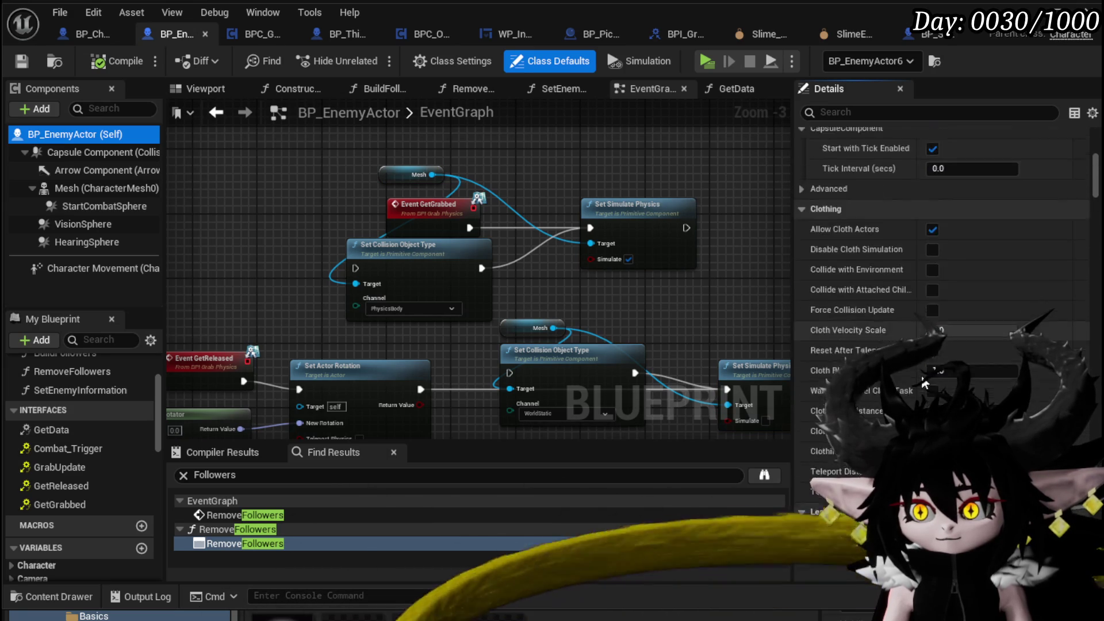
{"action": "scroll", "coordinate": [924, 383], "scroll_direction": "down", "scroll_amount": 5}
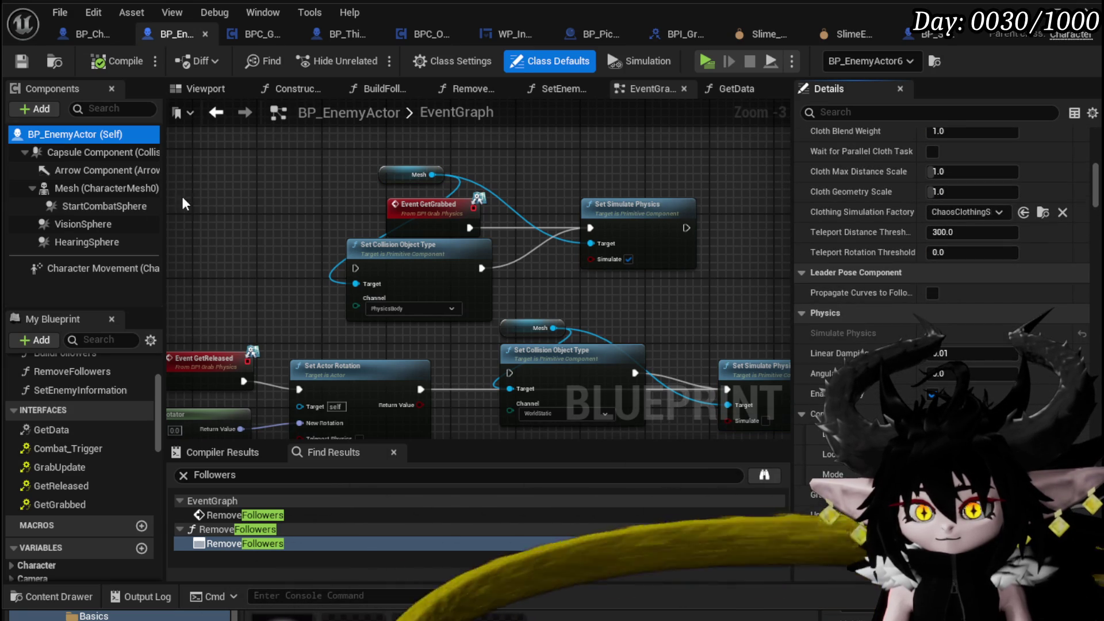
{"action": "left_click", "coordinate": [107, 188]}
{"action": "scroll", "coordinate": [1045, 318], "scroll_direction": "down", "scroll_amount": 3}
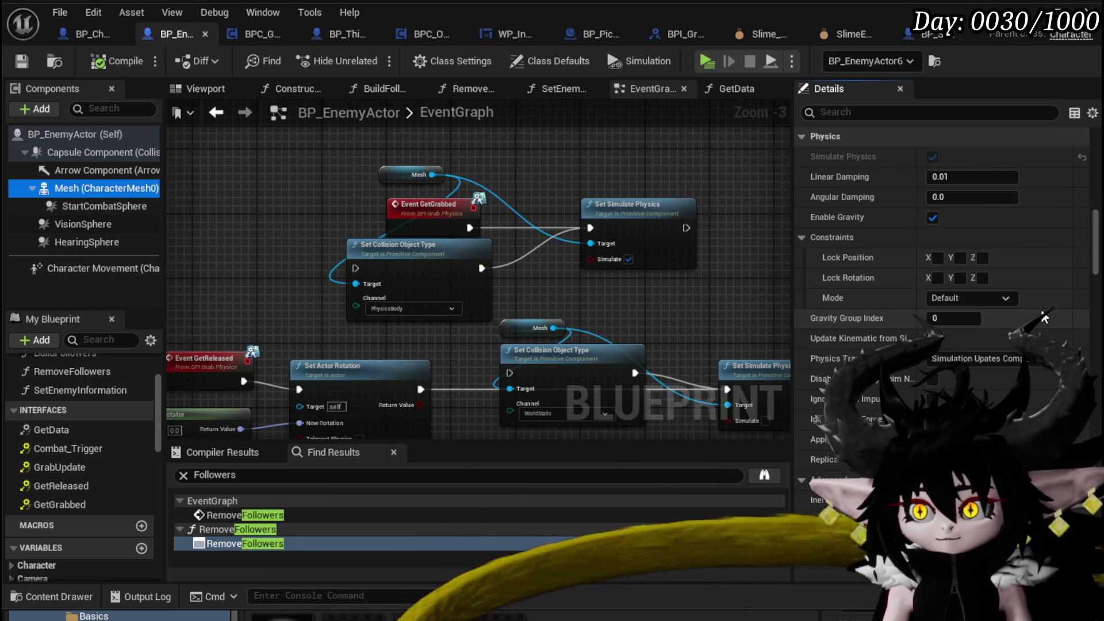
{"action": "scroll", "coordinate": [1045, 318], "scroll_direction": "up", "scroll_amount": 2}
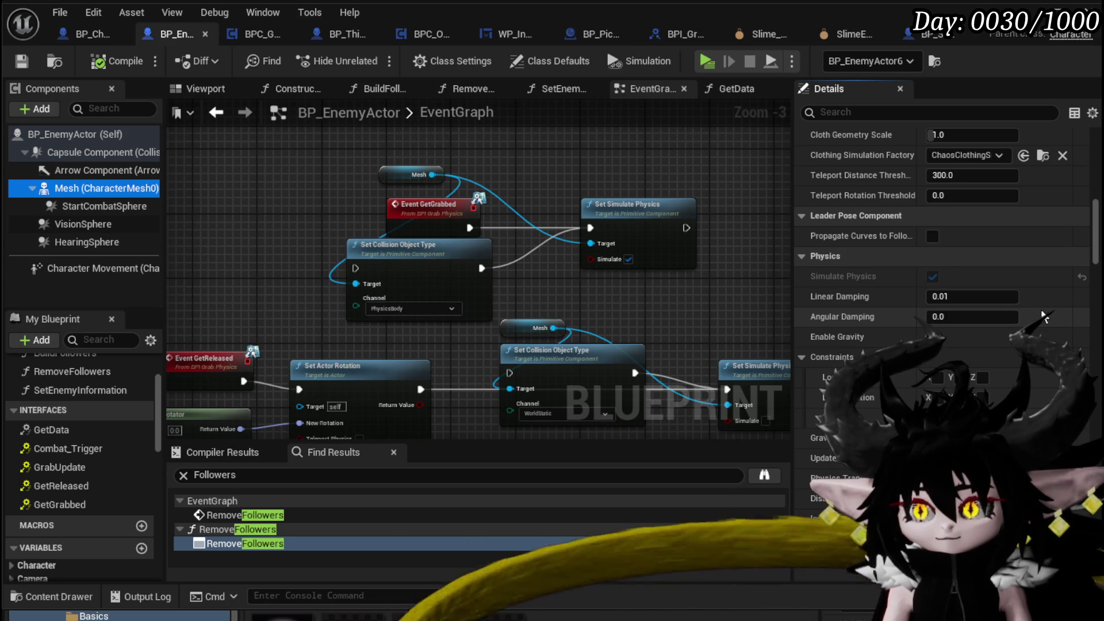
Save BP_EnemyActor, look over the Mesh details again, and compile it
{"action": "left_click", "coordinate": [22, 60]}
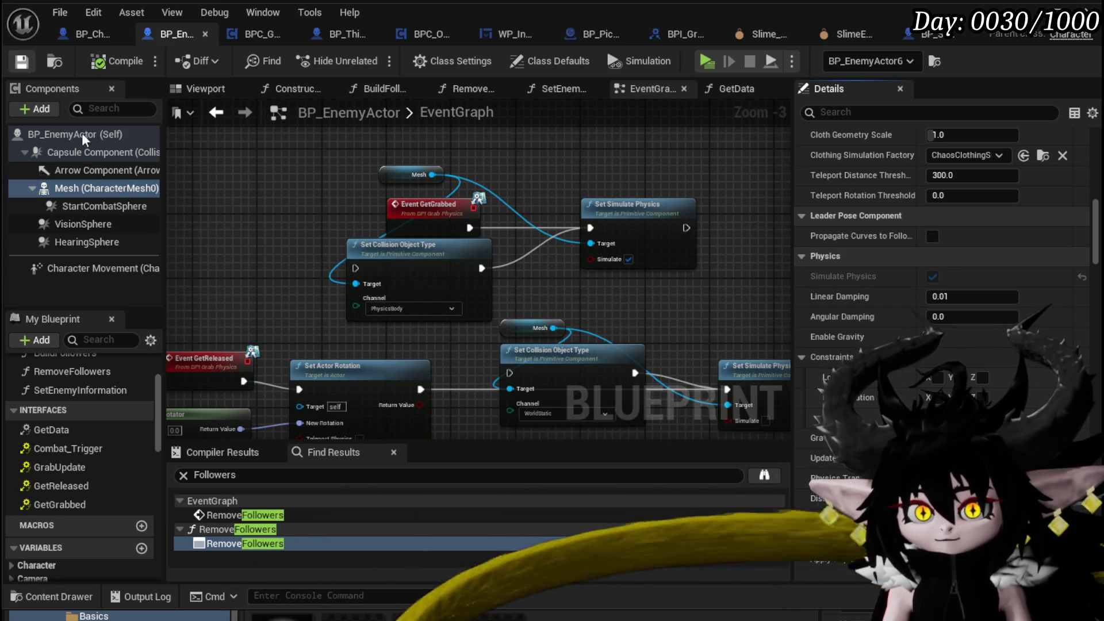
{"action": "scroll", "coordinate": [879, 218], "scroll_direction": "down", "scroll_amount": 5}
{"action": "scroll", "coordinate": [878, 218], "scroll_direction": "down", "scroll_amount": 10}
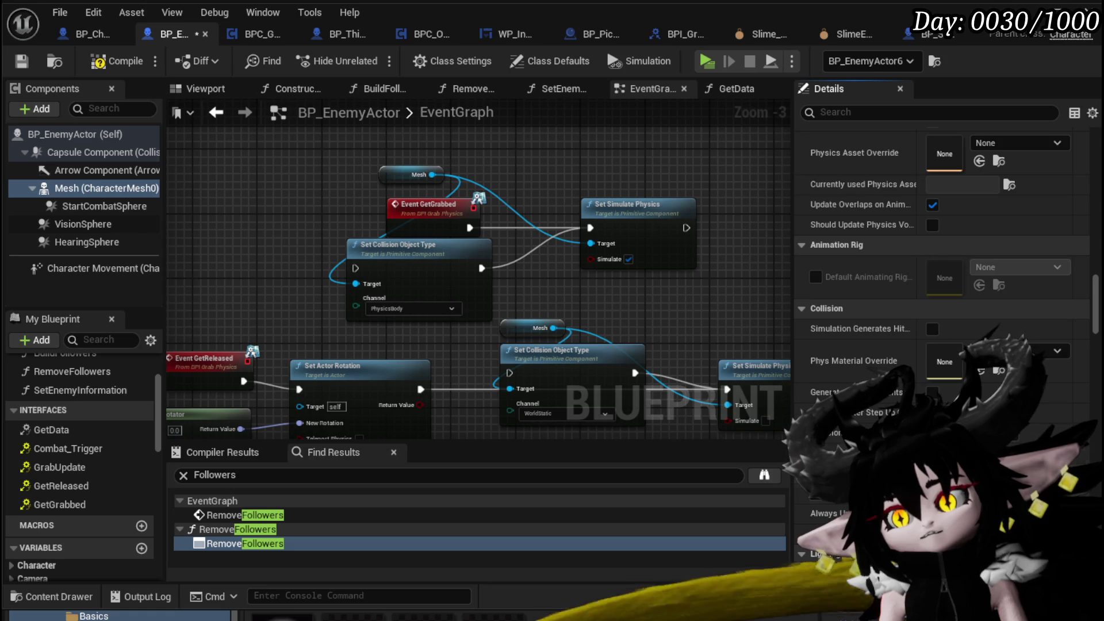
{"action": "scroll", "coordinate": [943, 288], "scroll_direction": "up", "scroll_amount": 10}
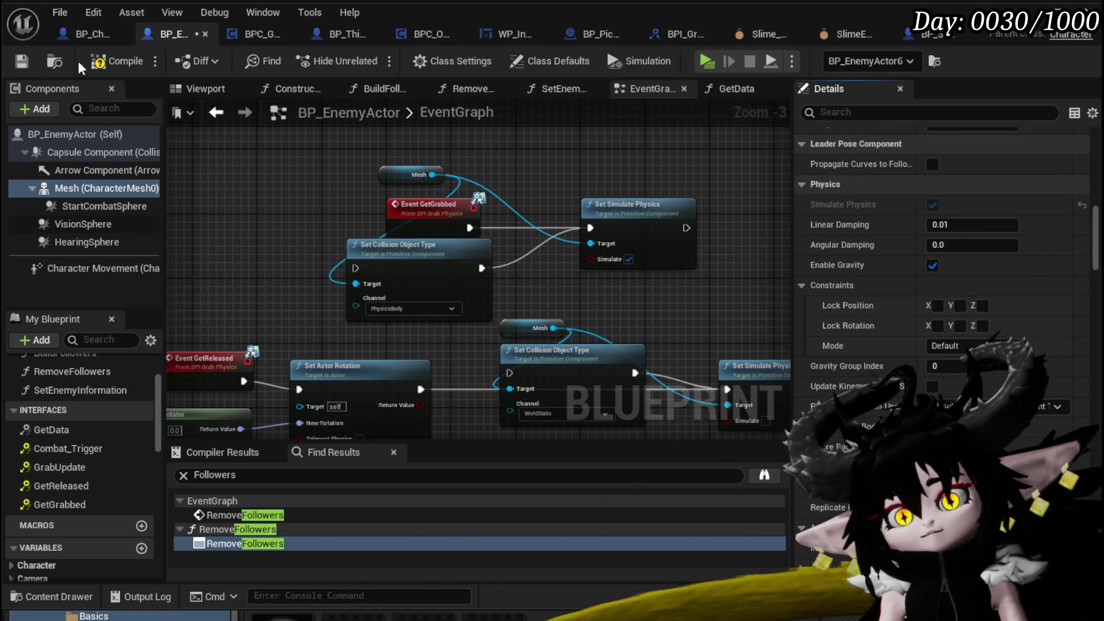
{"action": "left_click", "coordinate": [93, 61]}
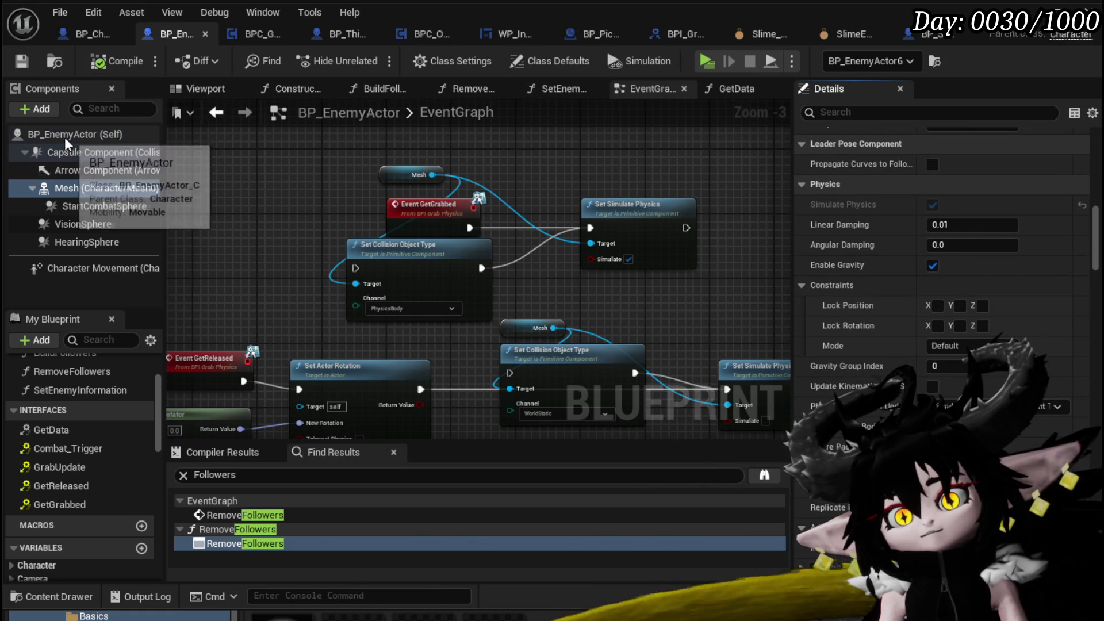
Review the Capsule Component's properties and BP_EnemyActor's class defaults
{"action": "left_click", "coordinate": [67, 151]}
{"action": "scroll", "coordinate": [926, 212], "scroll_direction": "up", "scroll_amount": 15}
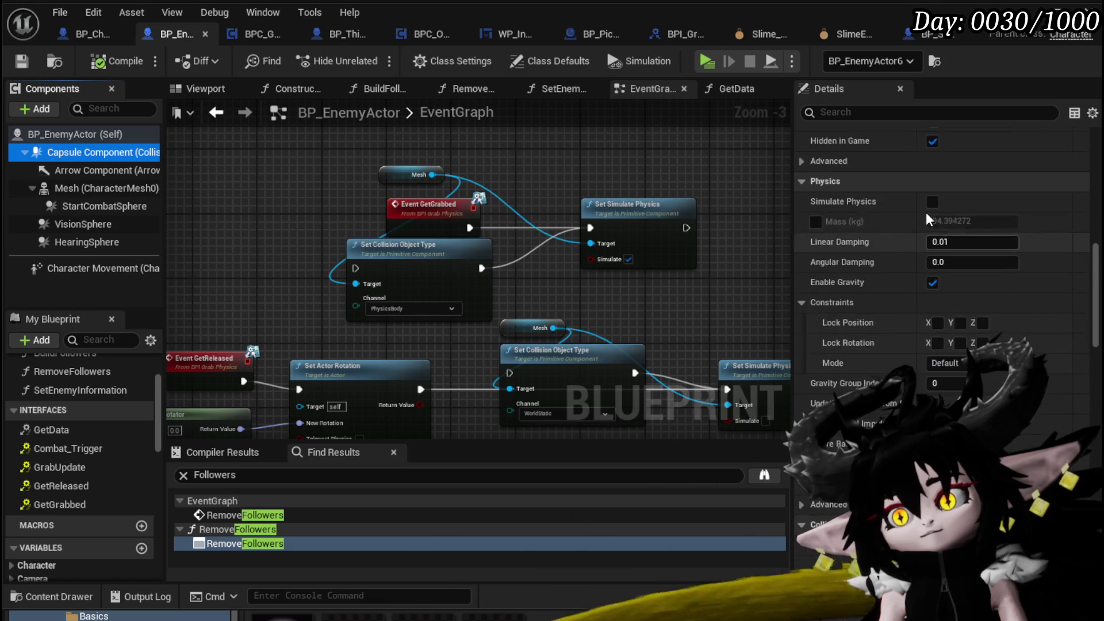
{"action": "scroll", "coordinate": [926, 211], "scroll_direction": "up", "scroll_amount": 3}
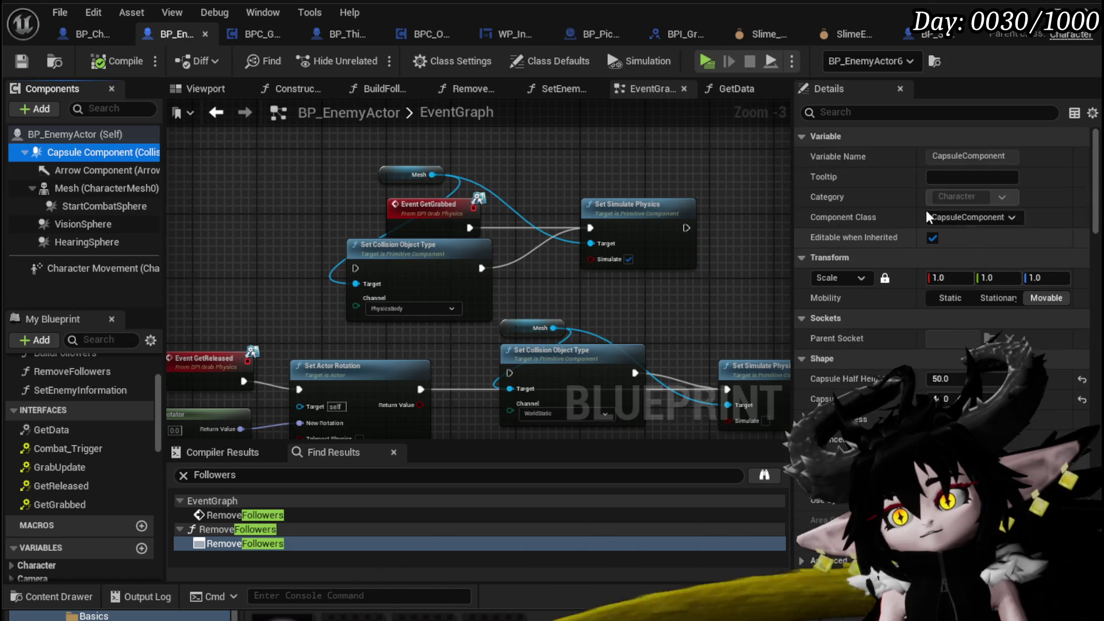
{"action": "scroll", "coordinate": [926, 211], "scroll_direction": "down", "scroll_amount": 3}
{"action": "scroll", "coordinate": [926, 210], "scroll_direction": "down", "scroll_amount": 10}
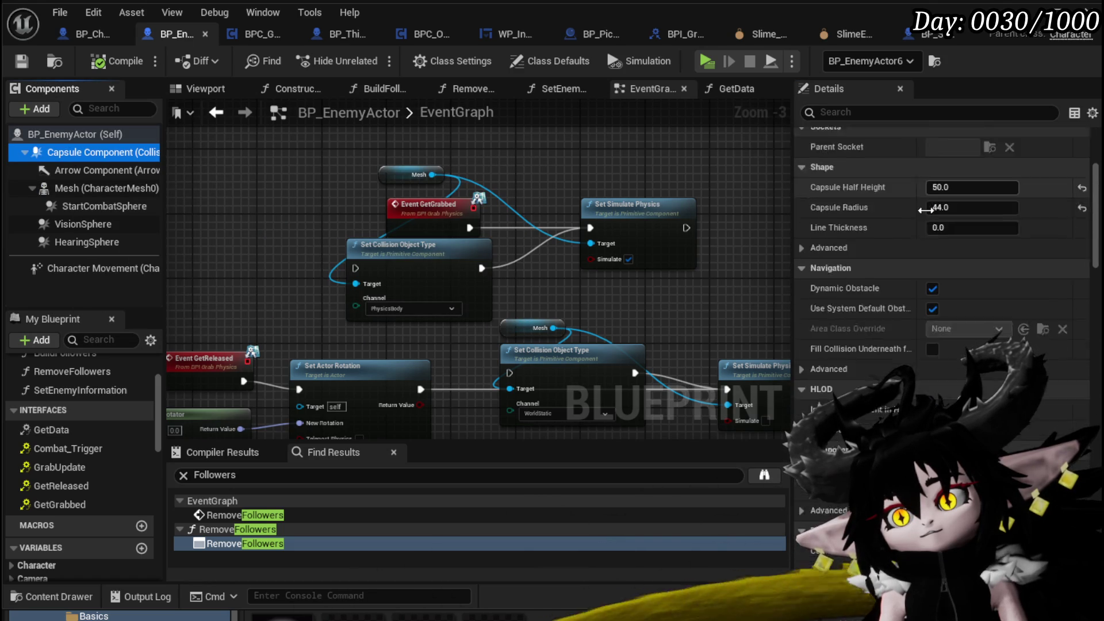
{"action": "scroll", "coordinate": [925, 209], "scroll_direction": "down", "scroll_amount": 1}
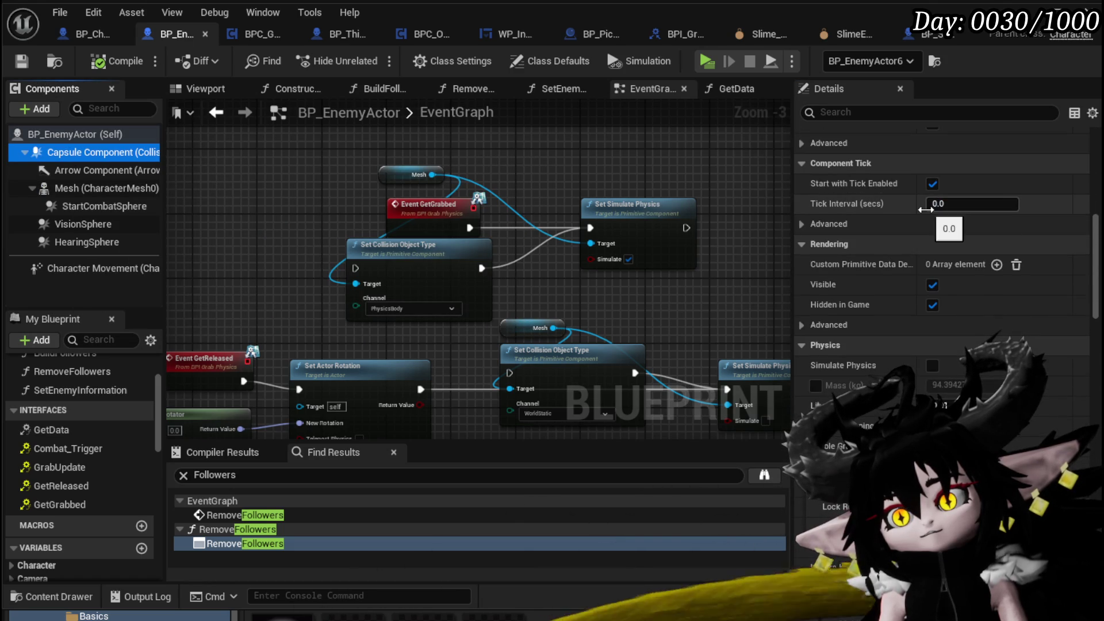
{"action": "left_click", "coordinate": [74, 136]}
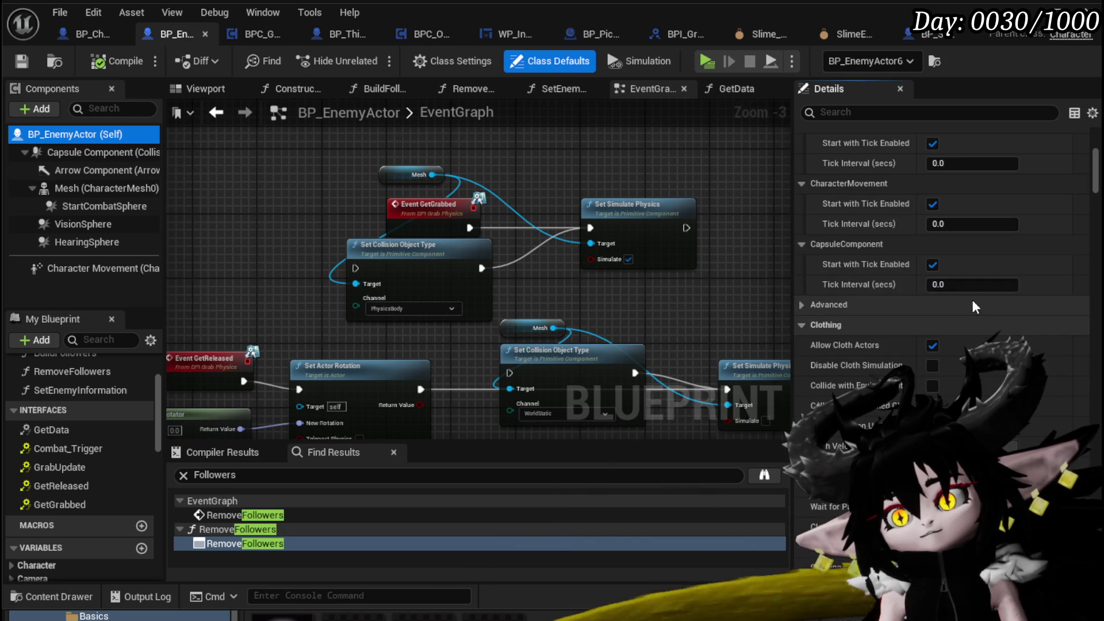
{"action": "scroll", "coordinate": [975, 306], "scroll_direction": "down", "scroll_amount": 10}
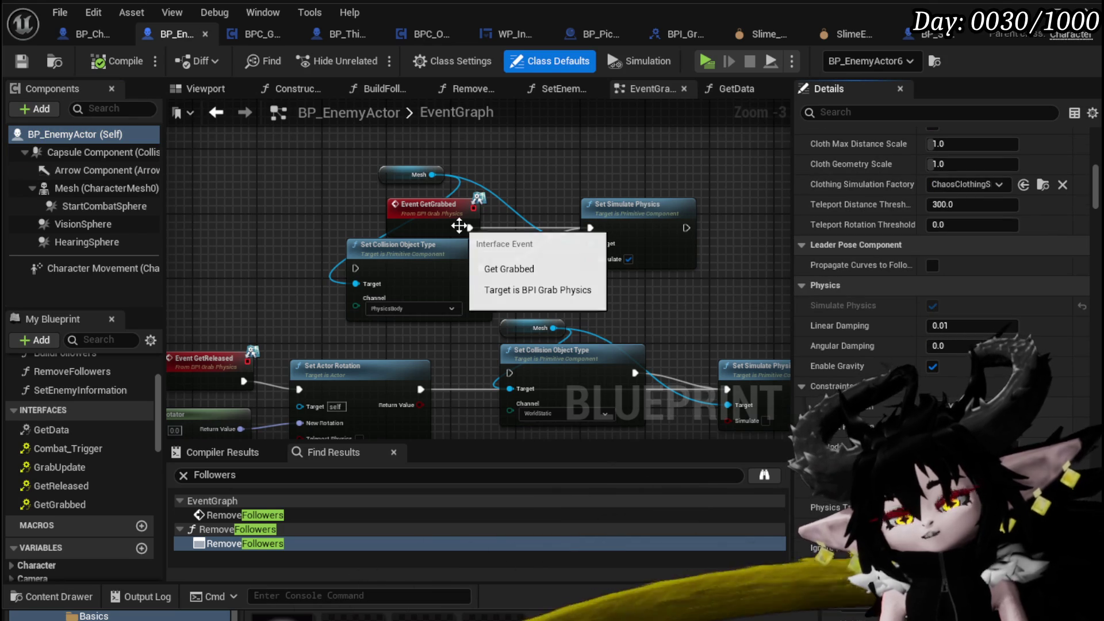
Expand the Mesh's collision presets, showing the PhysicsActor preset
{"action": "left_click", "coordinate": [104, 188]}
{"action": "scroll", "coordinate": [998, 287], "scroll_direction": "down", "scroll_amount": 2}
{"action": "scroll", "coordinate": [995, 282], "scroll_direction": "down", "scroll_amount": 15}
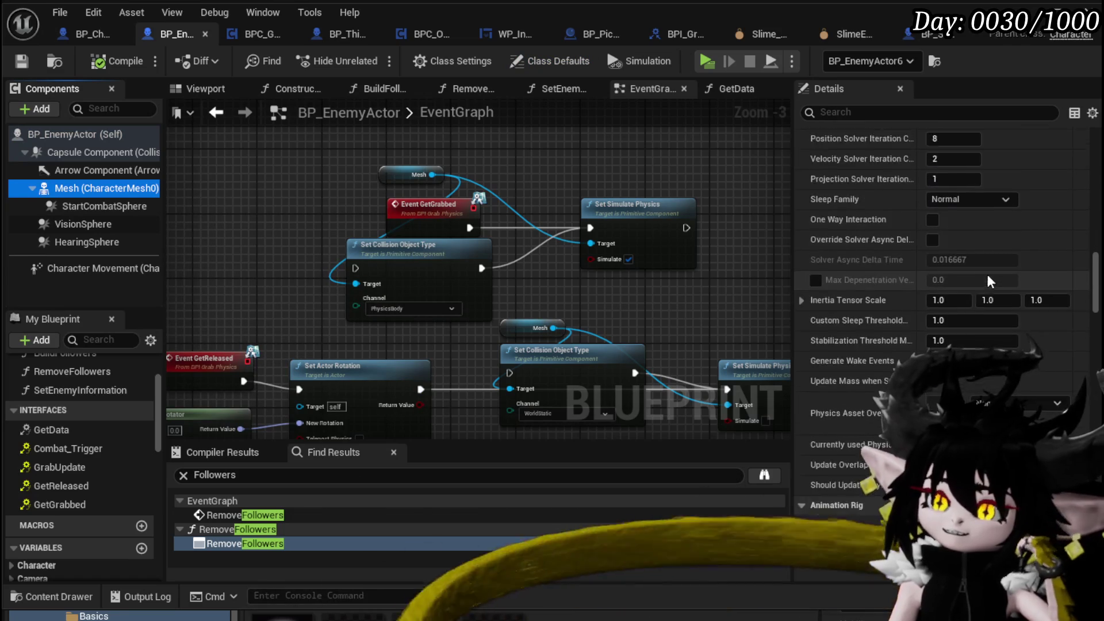
{"action": "scroll", "coordinate": [984, 274], "scroll_direction": "down", "scroll_amount": 4}
{"action": "left_click", "coordinate": [801, 334]}
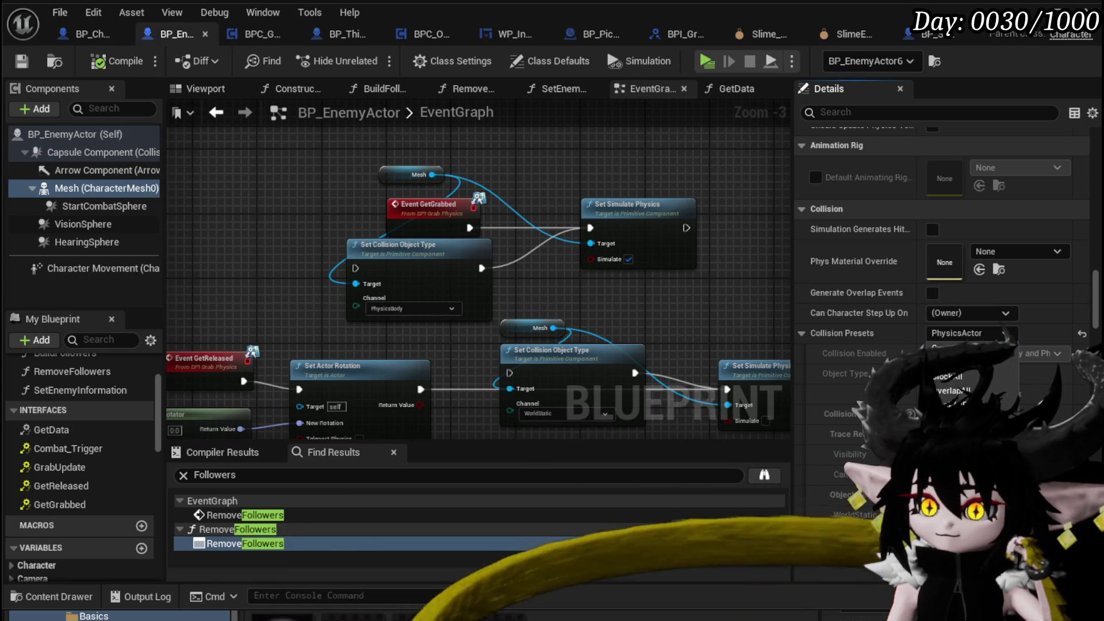
Change the Mesh collision preset to Custom (WorldStatic object type) and compile BP_EnemyActor
{"action": "left_click", "coordinate": [948, 346]}
{"action": "left_click", "coordinate": [968, 318]}
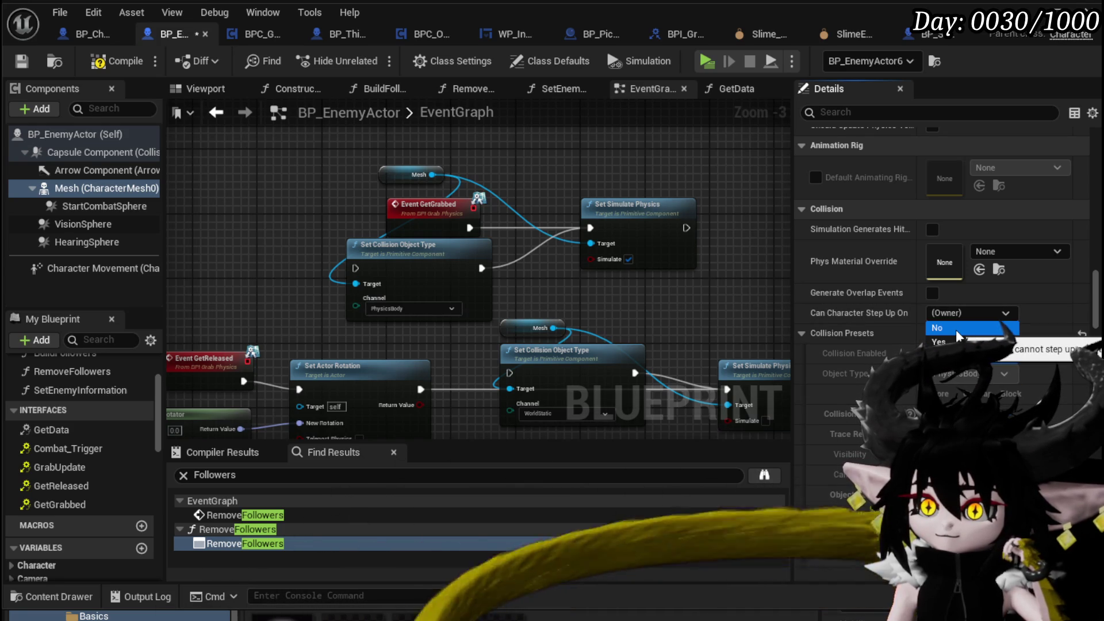
{"action": "left_click", "coordinate": [958, 316]}
{"action": "left_click", "coordinate": [964, 335]}
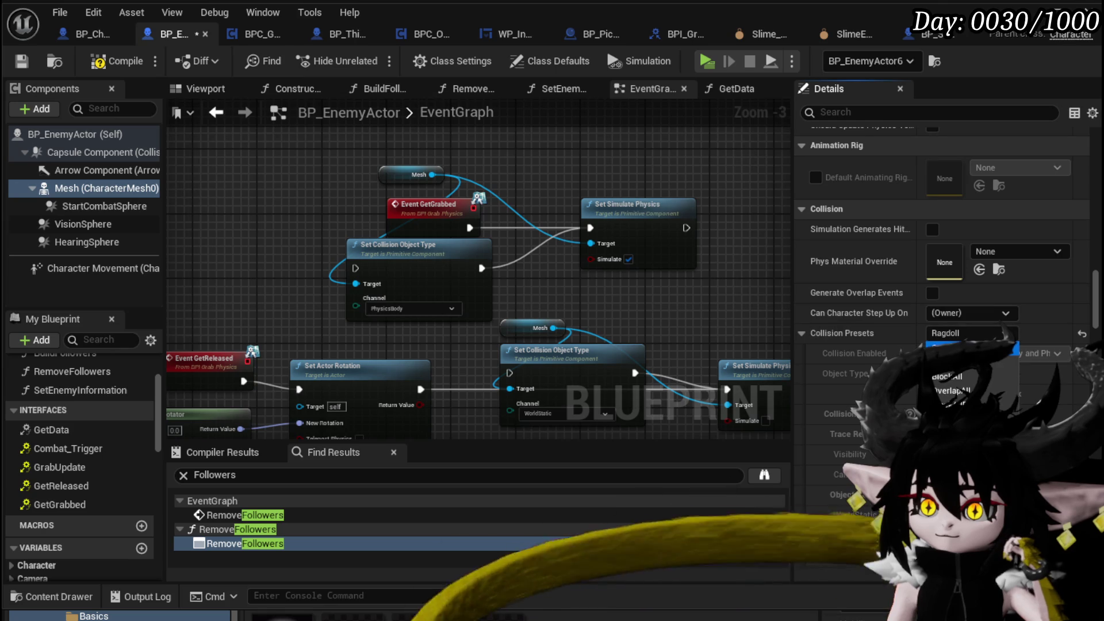
{"action": "left_click", "coordinate": [966, 346]}
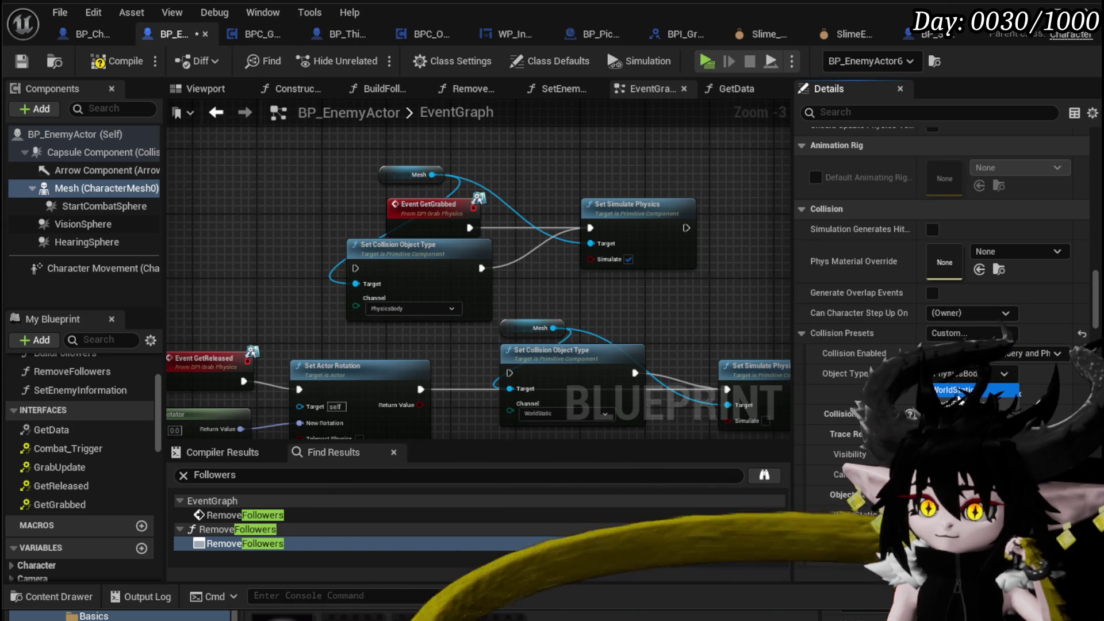
{"action": "scroll", "coordinate": [827, 345], "scroll_direction": "up", "scroll_amount": 10}
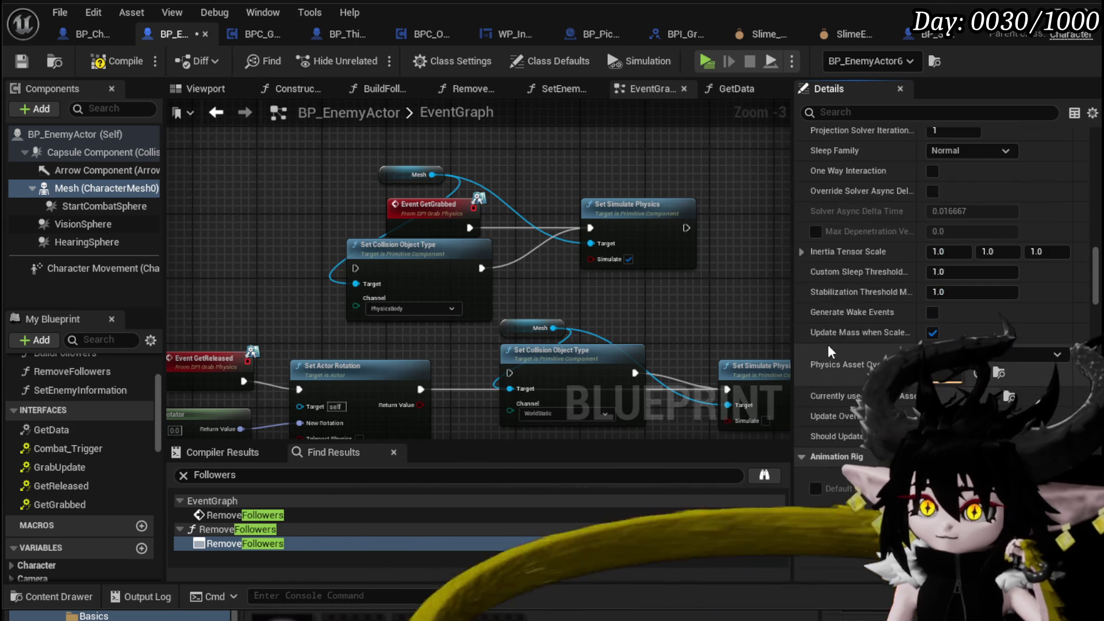
{"action": "scroll", "coordinate": [827, 344], "scroll_direction": "up", "scroll_amount": 10}
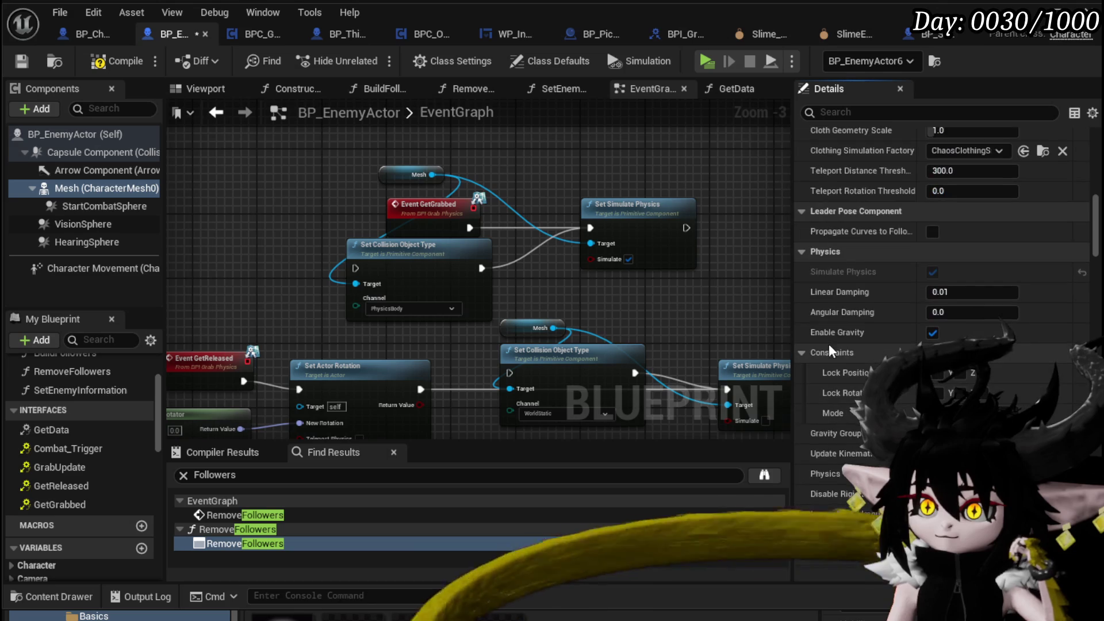
{"action": "left_click", "coordinate": [104, 67]}
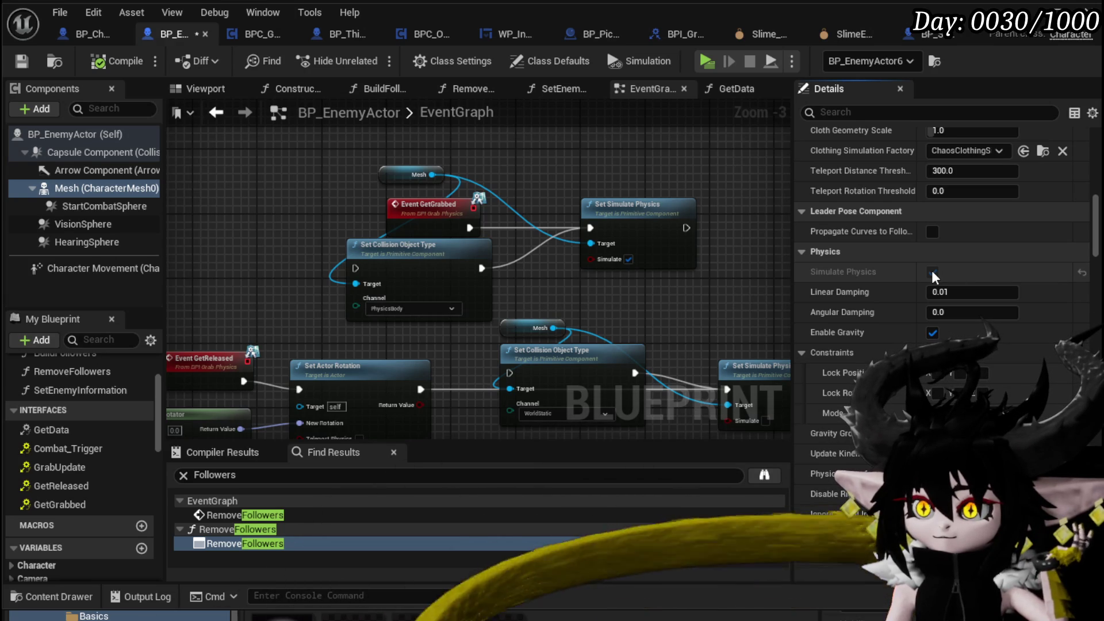
Review the Capsule Component's collision settings, leaving them unchanged
{"action": "mouse_move", "coordinate": [933, 272]}
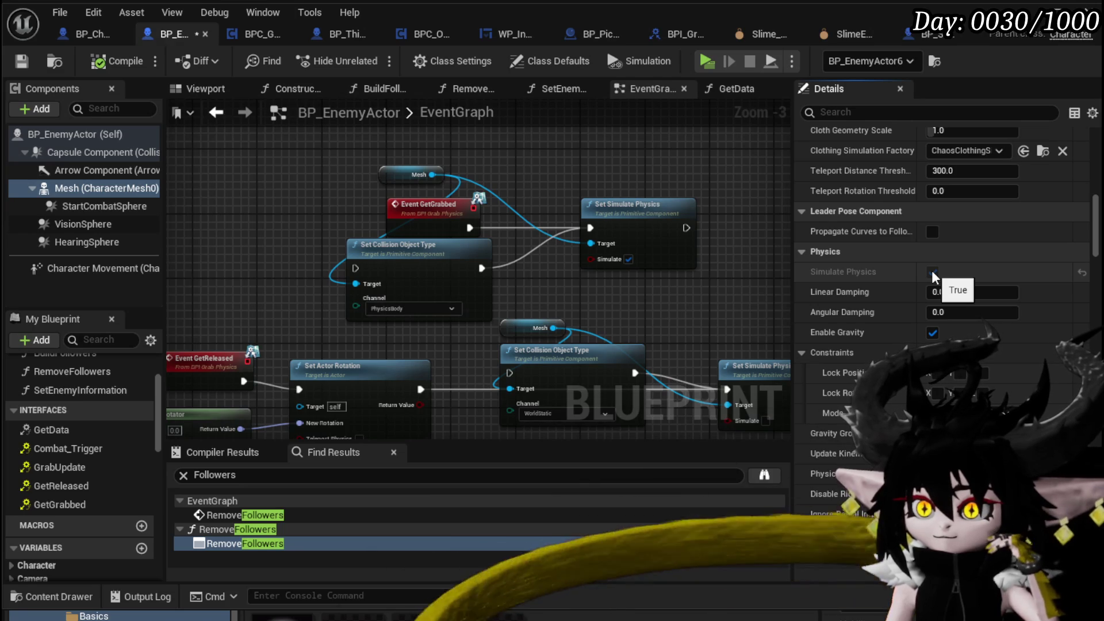
{"action": "scroll", "coordinate": [841, 272], "scroll_direction": "down", "scroll_amount": 10}
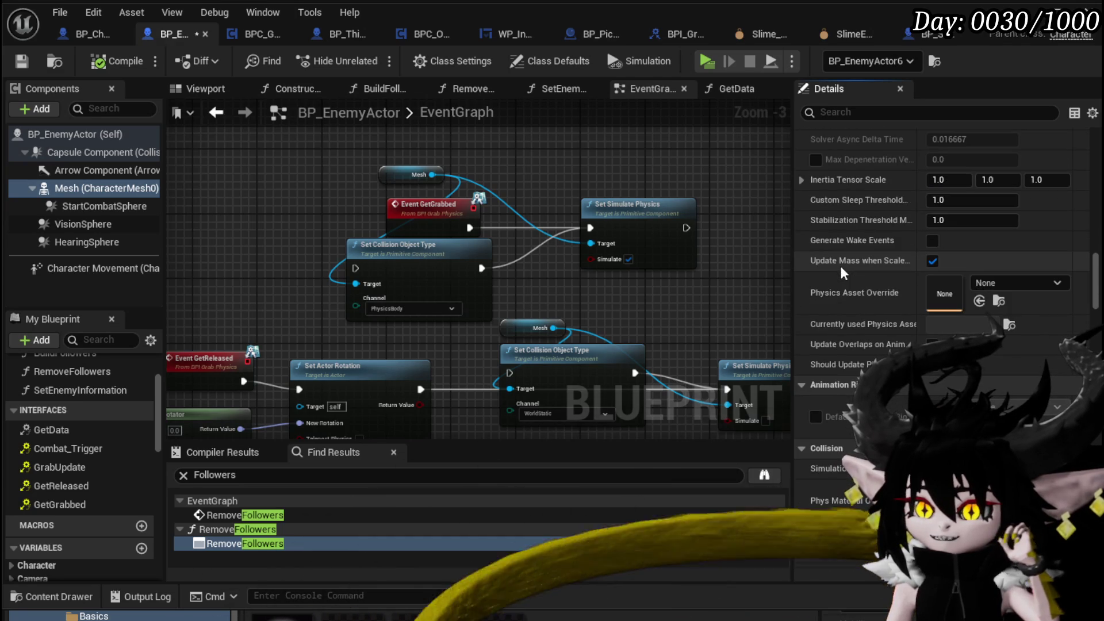
{"action": "scroll", "coordinate": [840, 265], "scroll_direction": "down", "scroll_amount": 5}
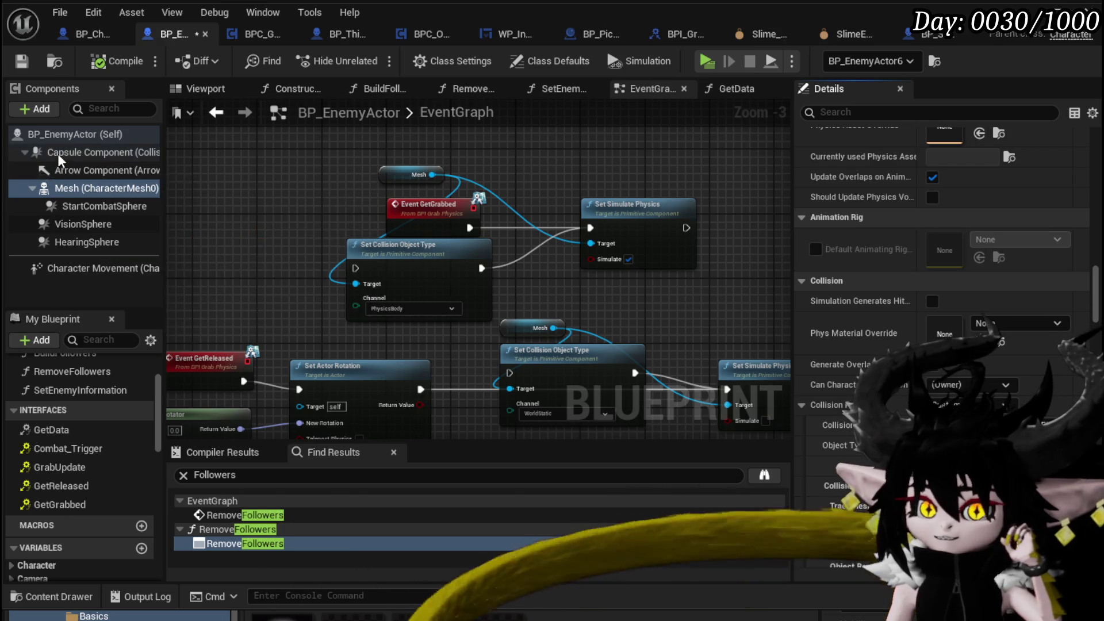
{"action": "left_click", "coordinate": [86, 152]}
{"action": "scroll", "coordinate": [885, 271], "scroll_direction": "up", "scroll_amount": 10}
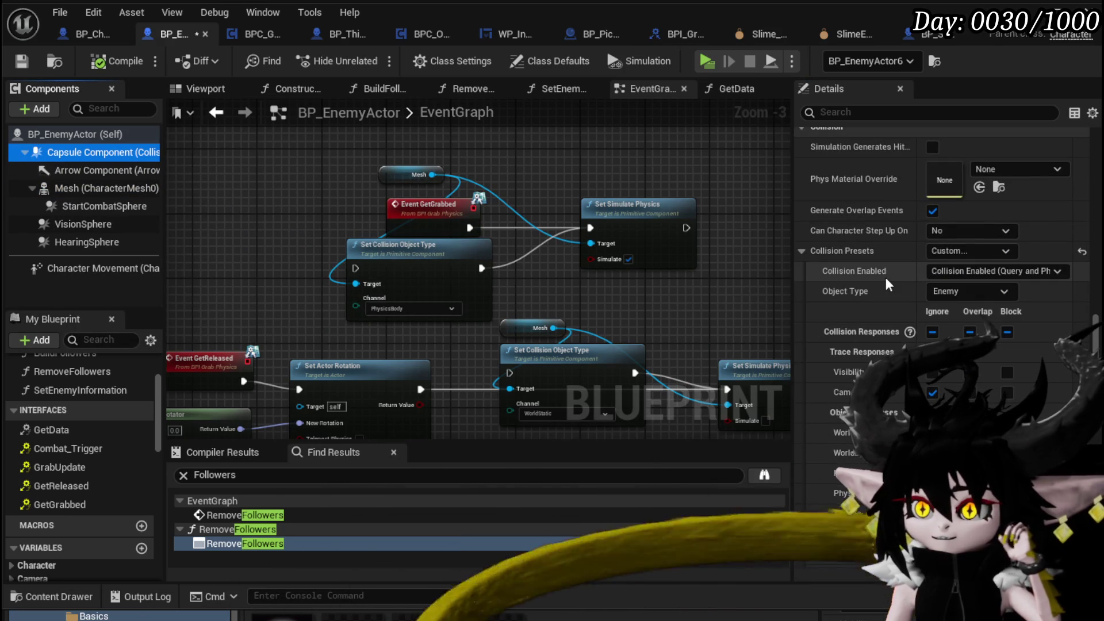
{"action": "scroll", "coordinate": [886, 278], "scroll_direction": "up", "scroll_amount": 8}
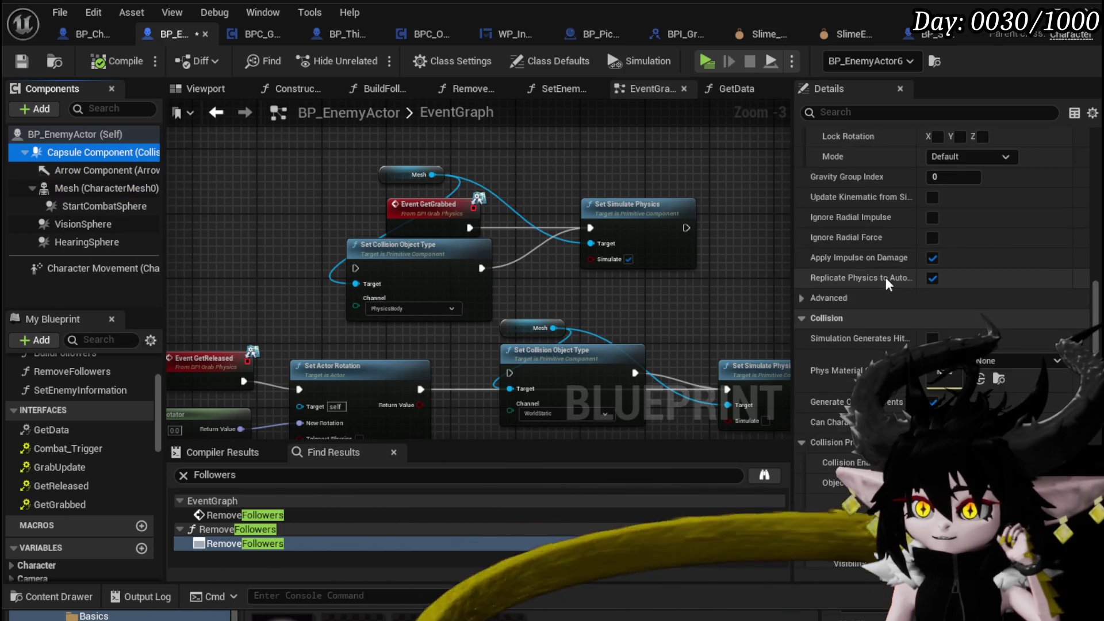
{"action": "scroll", "coordinate": [885, 277], "scroll_direction": "up", "scroll_amount": 10}
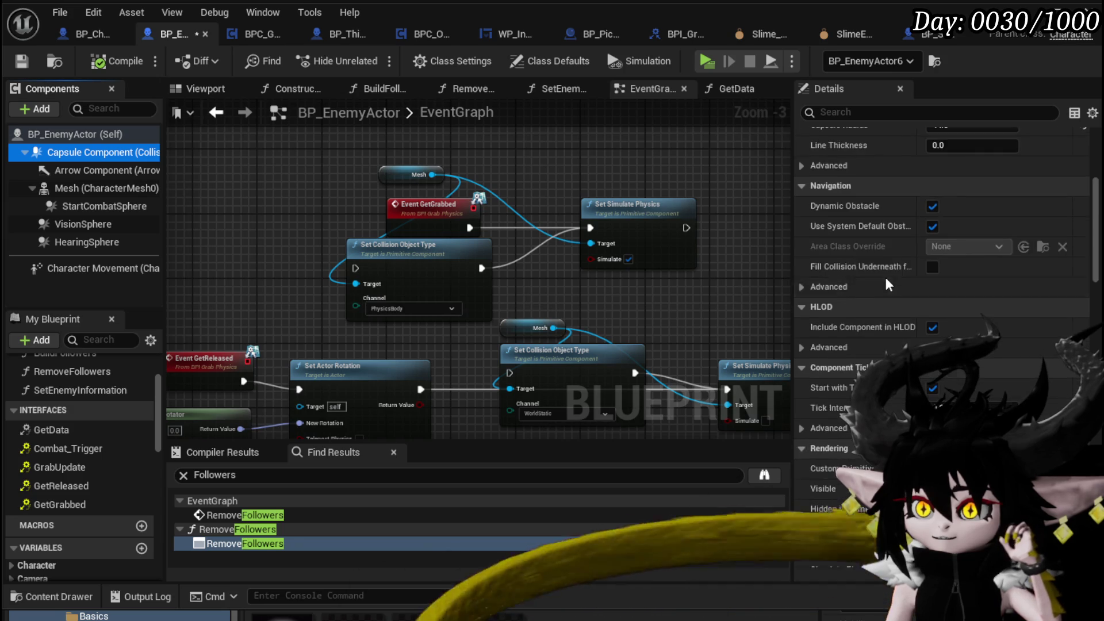
{"action": "scroll", "coordinate": [886, 277], "scroll_direction": "down", "scroll_amount": 10}
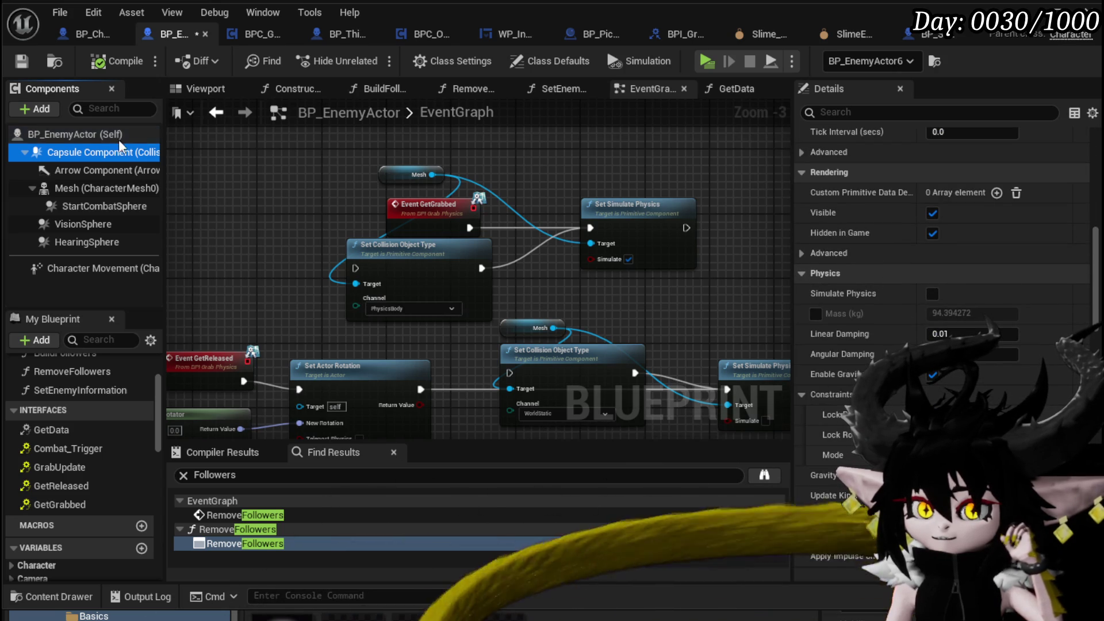
Review BP_EnemyActor's class-default collision settings and start a play test of the level
{"action": "left_click", "coordinate": [87, 134]}
{"action": "scroll", "coordinate": [950, 241], "scroll_direction": "down", "scroll_amount": 5}
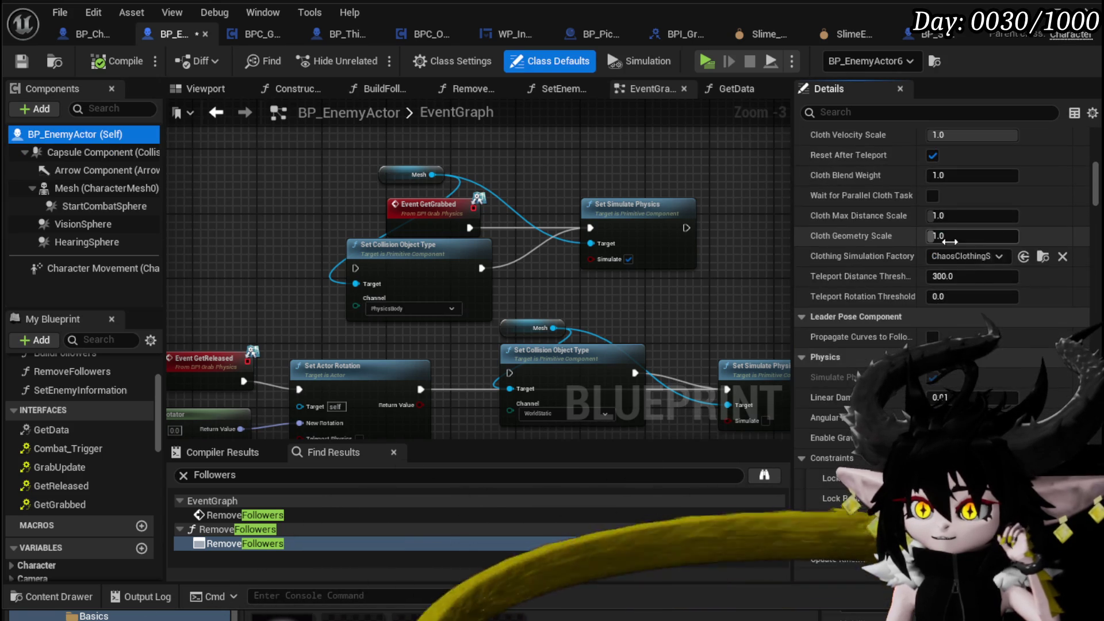
{"action": "scroll", "coordinate": [950, 240], "scroll_direction": "down", "scroll_amount": 10}
{"action": "scroll", "coordinate": [950, 240], "scroll_direction": "down", "scroll_amount": 5}
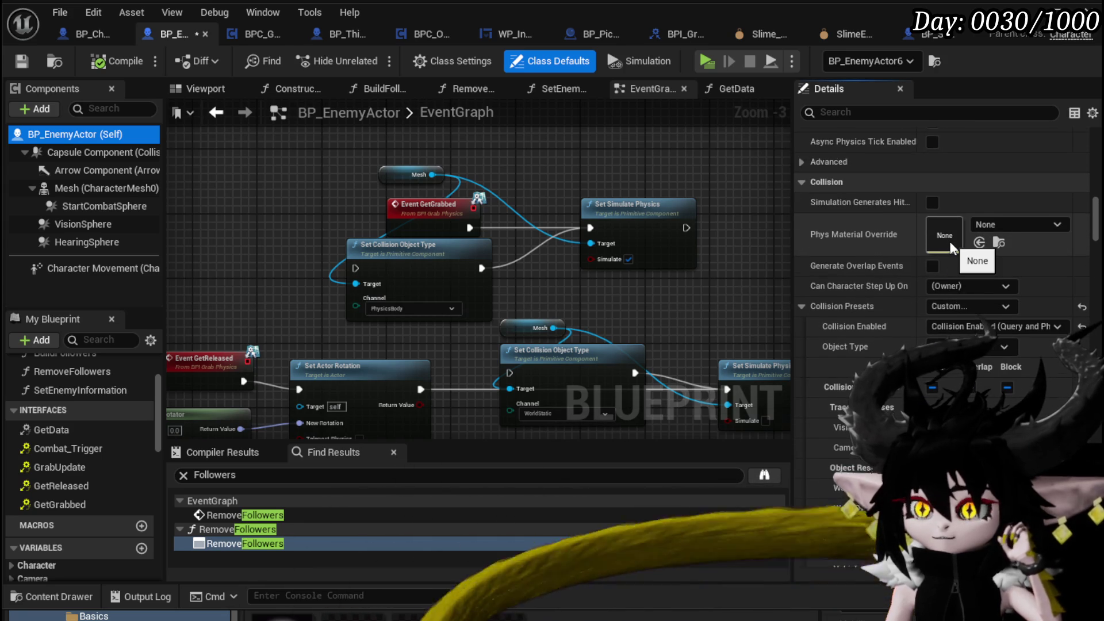
{"action": "scroll", "coordinate": [950, 240], "scroll_direction": "down", "scroll_amount": 2}
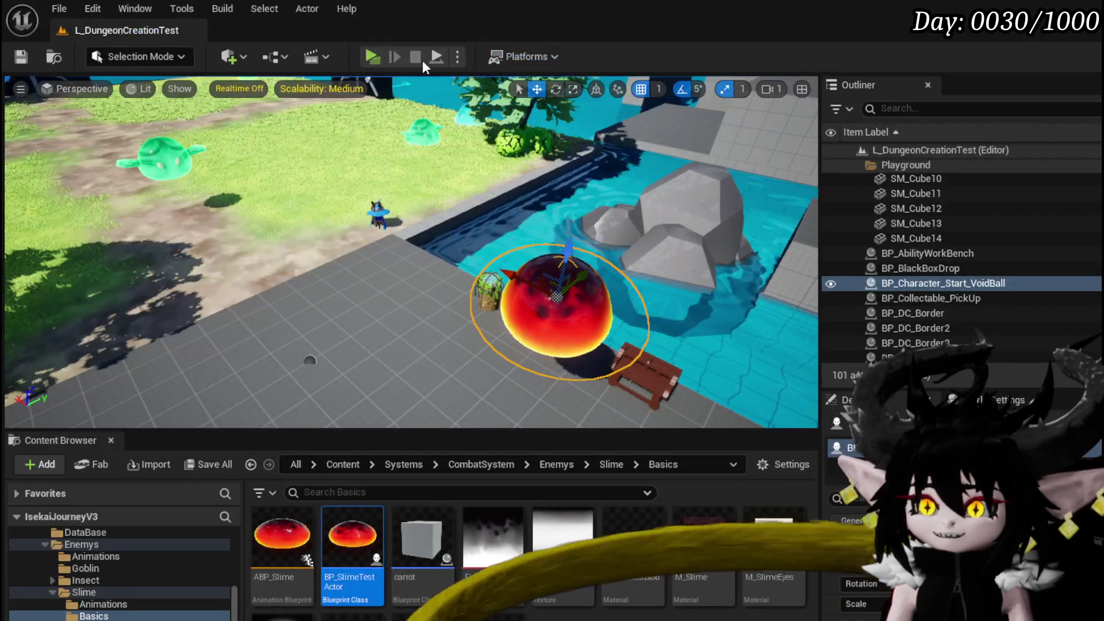
{"action": "left_click", "coordinate": [423, 60]}
{"action": "key", "text": "w"}
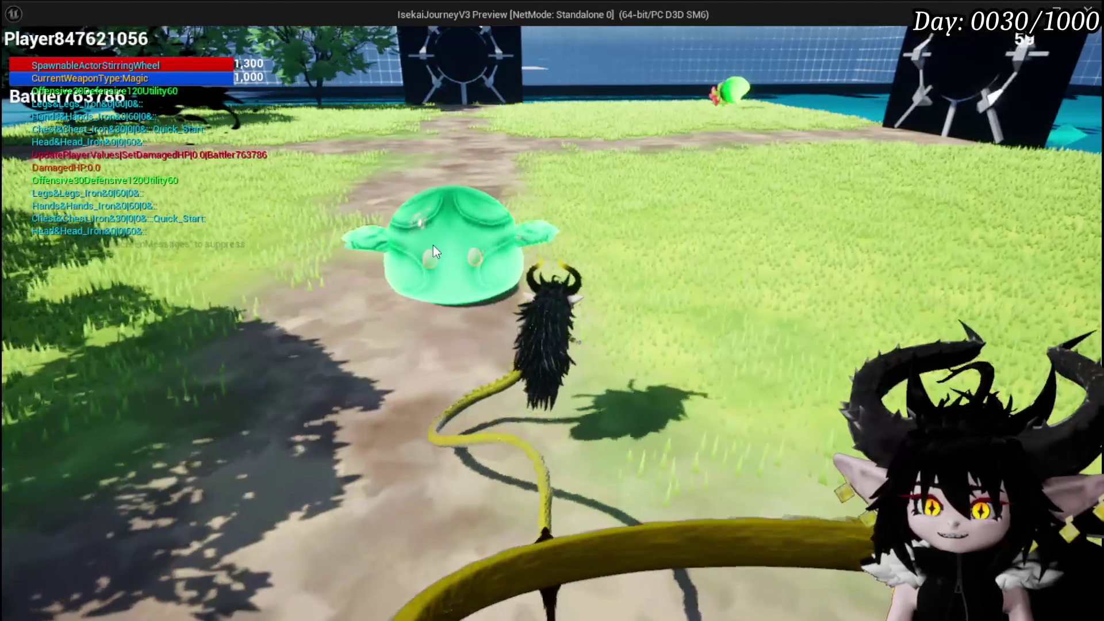
{"action": "left_click", "coordinate": [337, 336]}
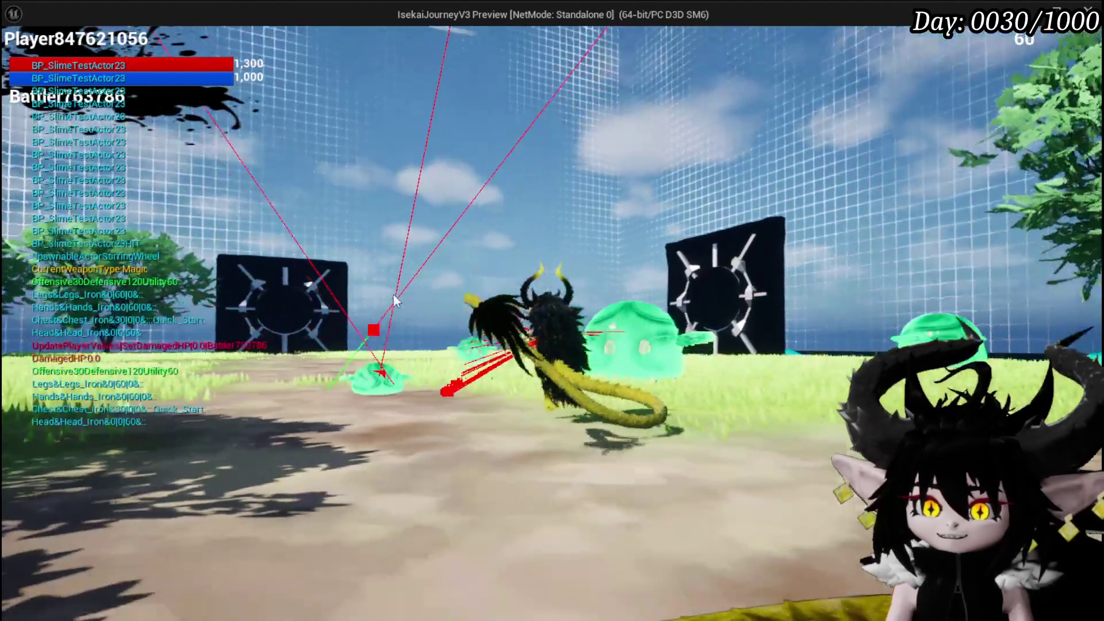
{"action": "left_click", "coordinate": [282, 232]}
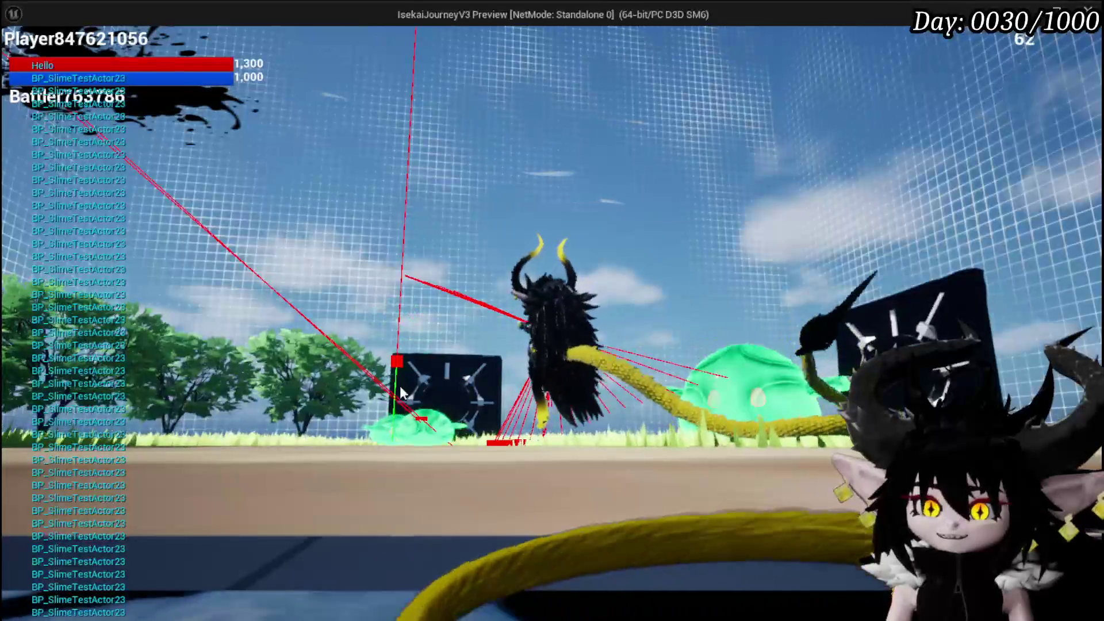
{"action": "left_click", "coordinate": [460, 337]}
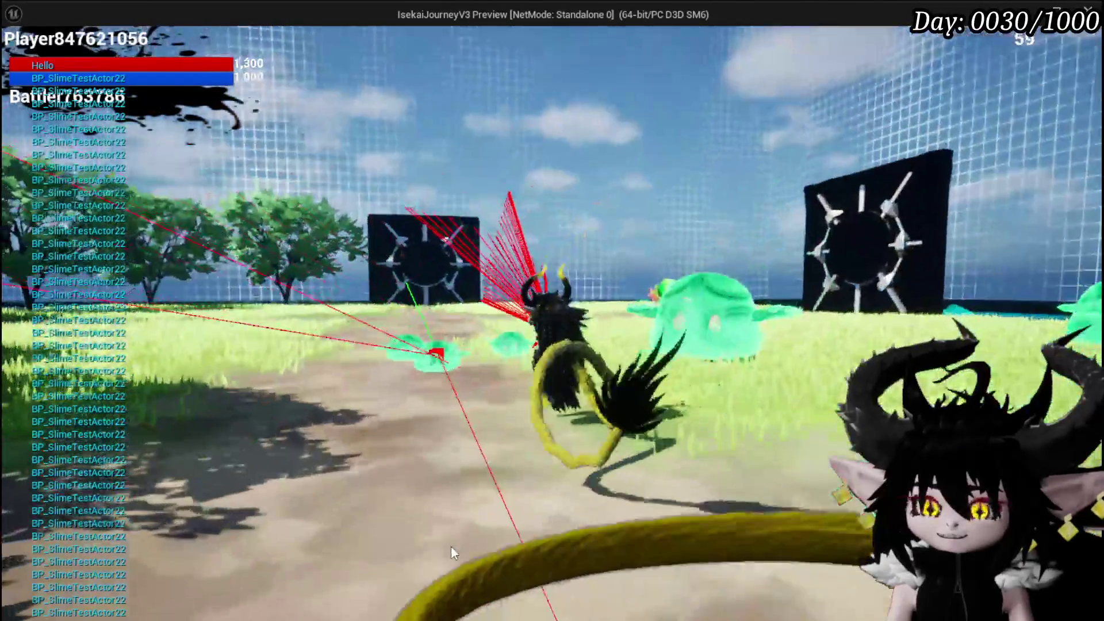
{"action": "left_click", "coordinate": [451, 332]}
{"action": "left_click", "coordinate": [451, 332]}
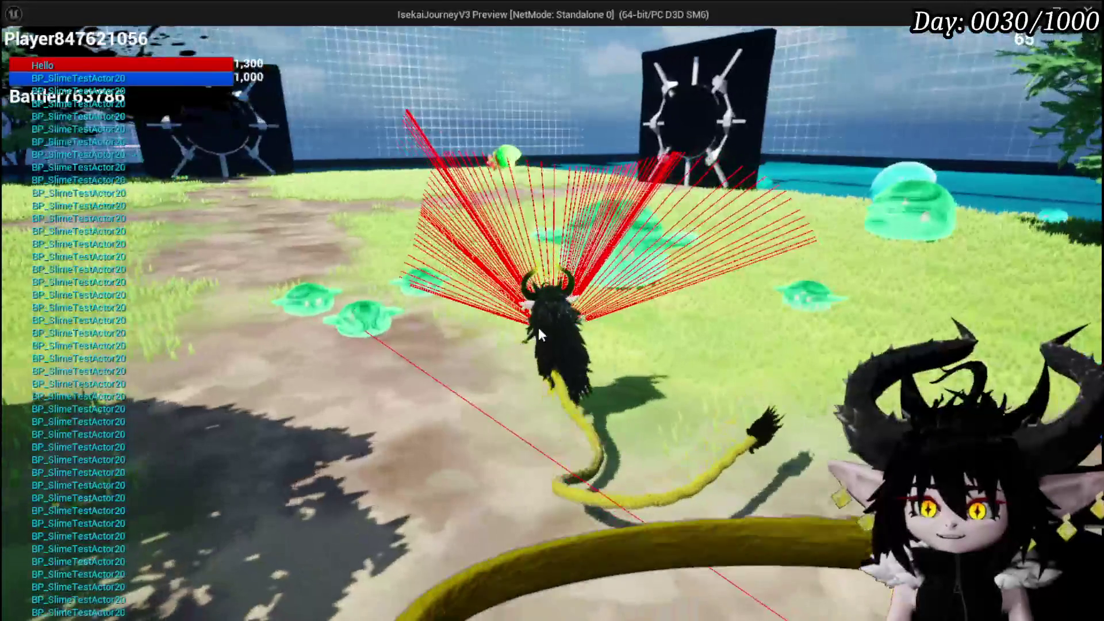
{"action": "left_click", "coordinate": [617, 265]}
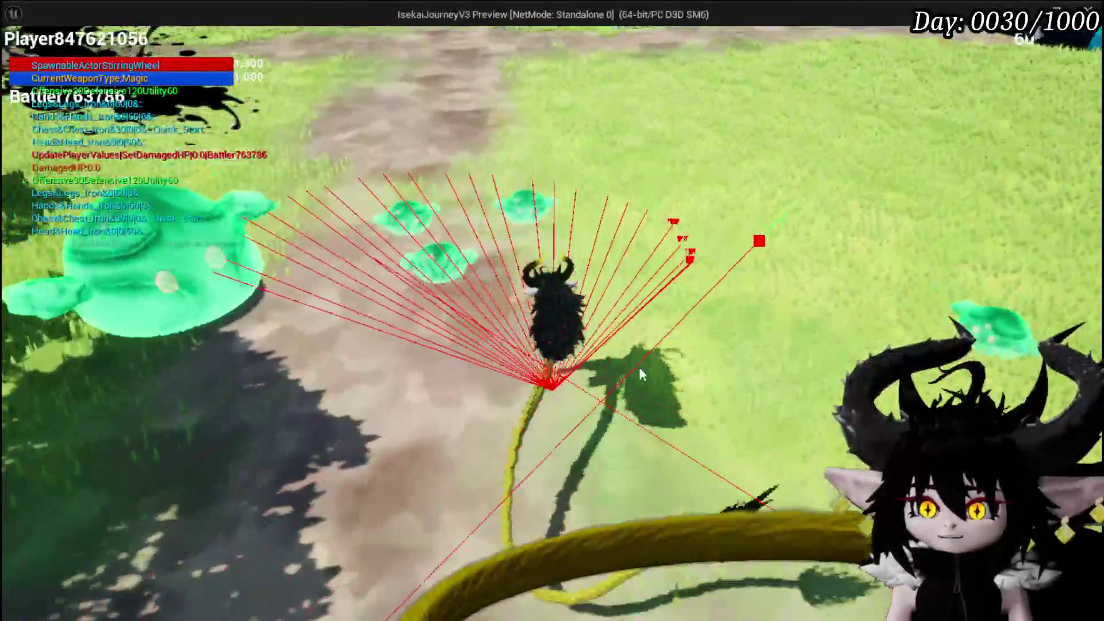
{"action": "left_click", "coordinate": [478, 265]}
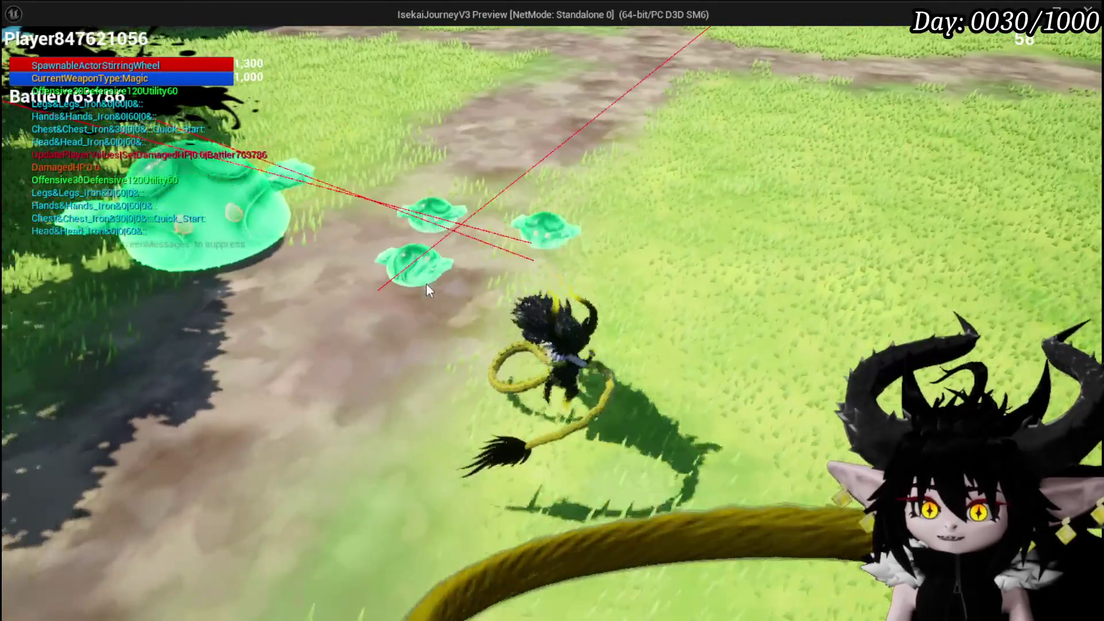
{"action": "left_click", "coordinate": [389, 187]}
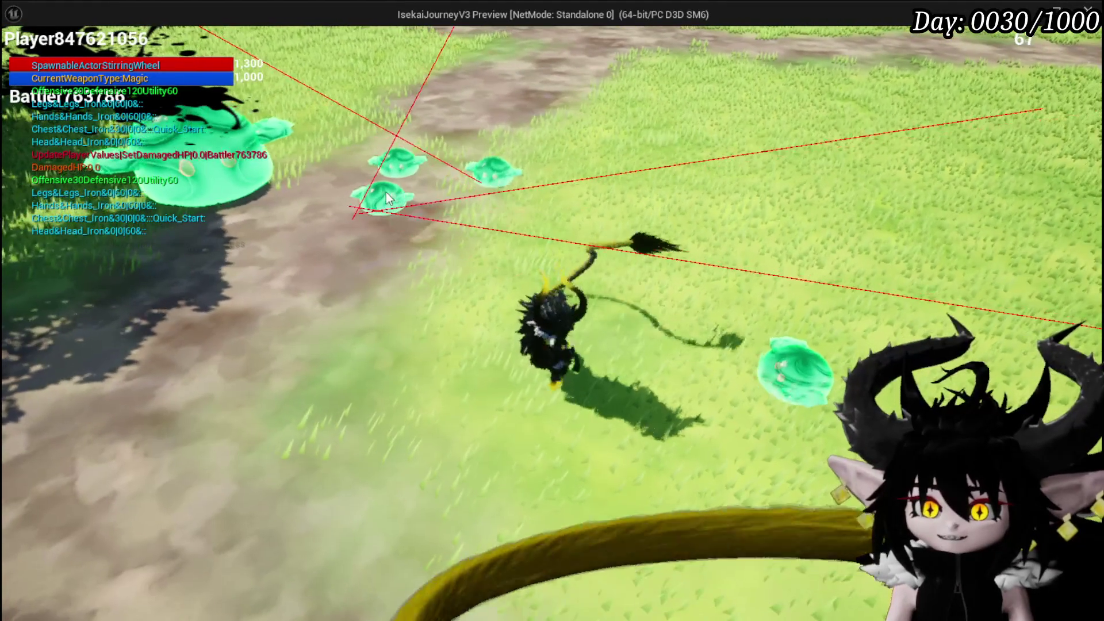
{"action": "left_click", "coordinate": [384, 202]}
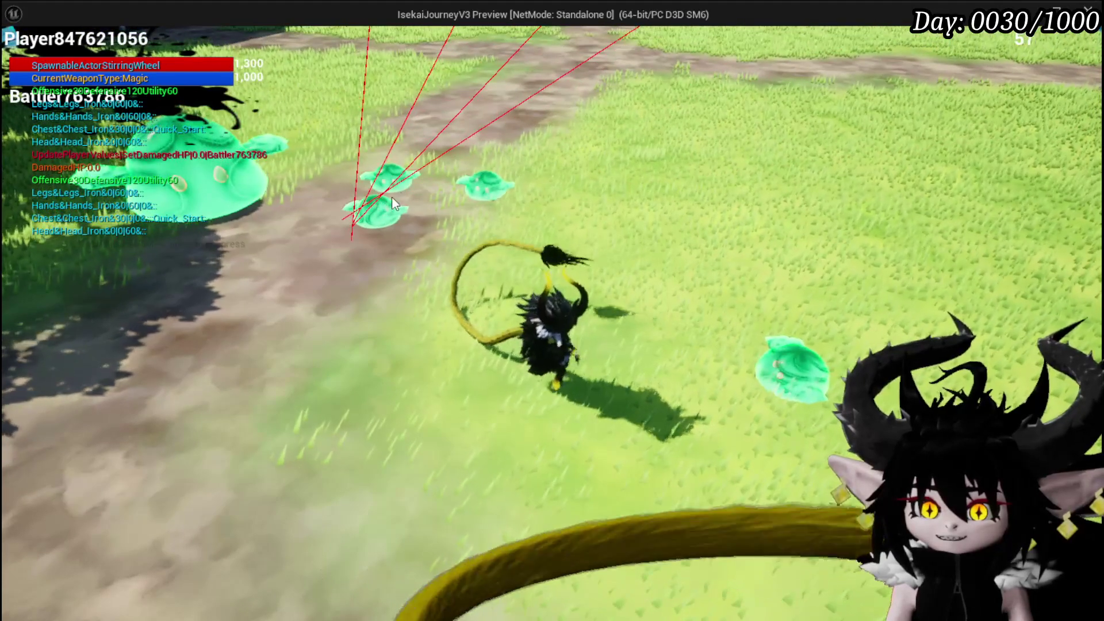
{"action": "left_click", "coordinate": [402, 191]}
{"action": "left_click", "coordinate": [751, 130]}
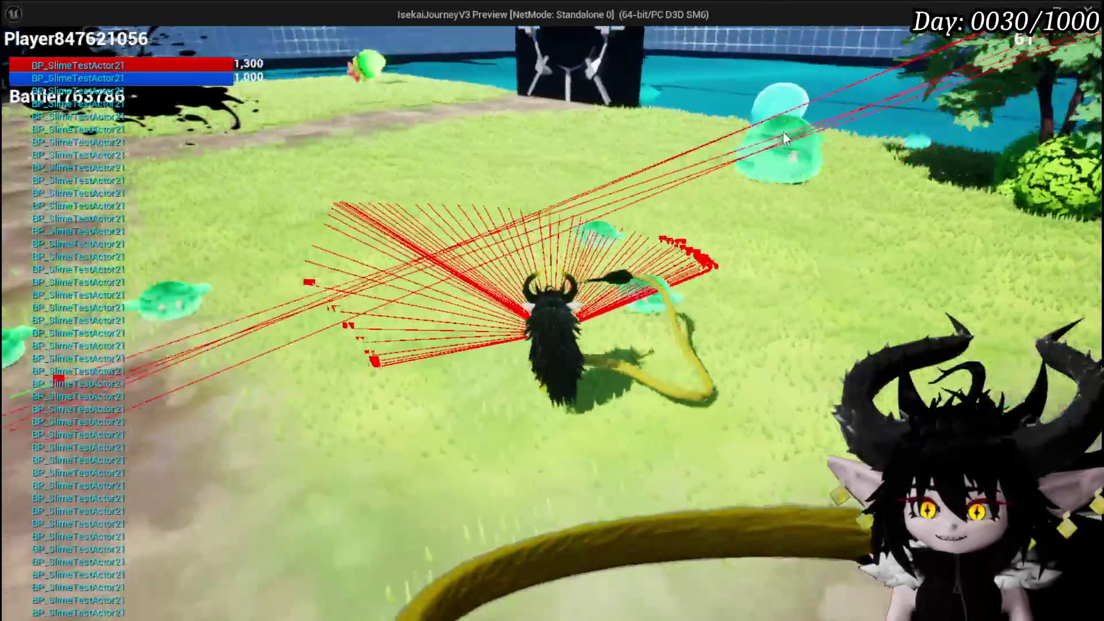
{"action": "left_click", "coordinate": [621, 99]}
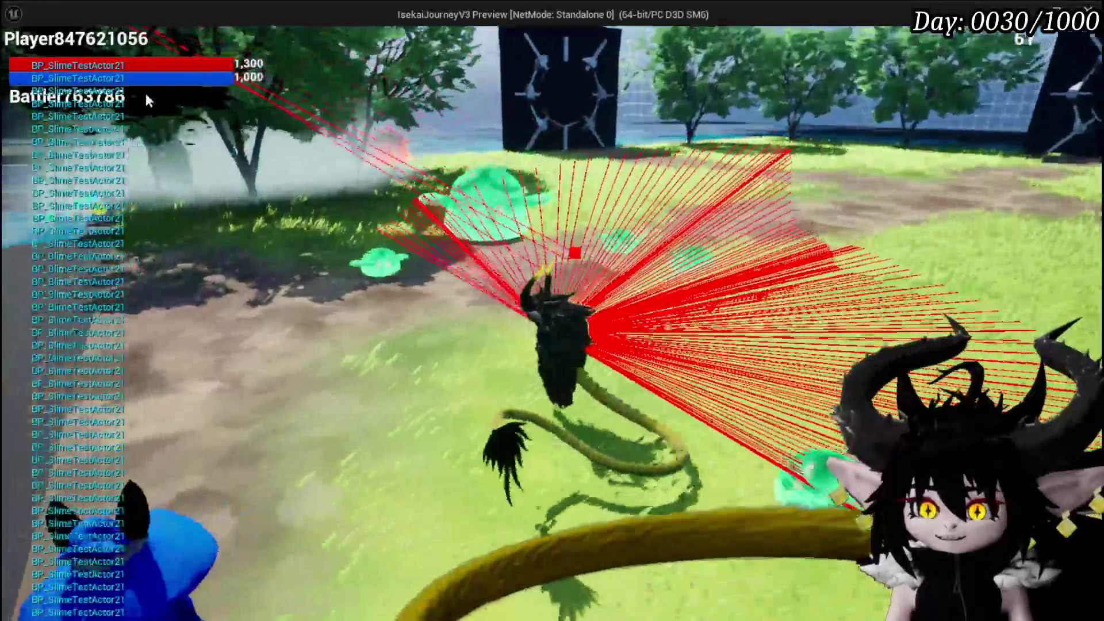
{"action": "left_click", "coordinate": [381, 32]}
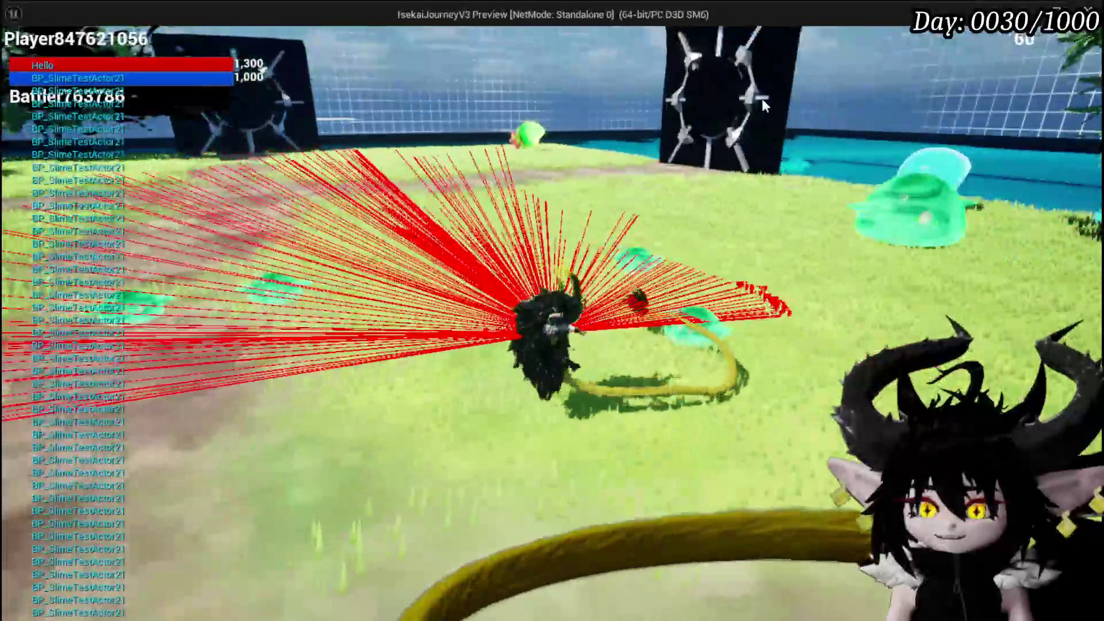
{"action": "left_click", "coordinate": [590, 144]}
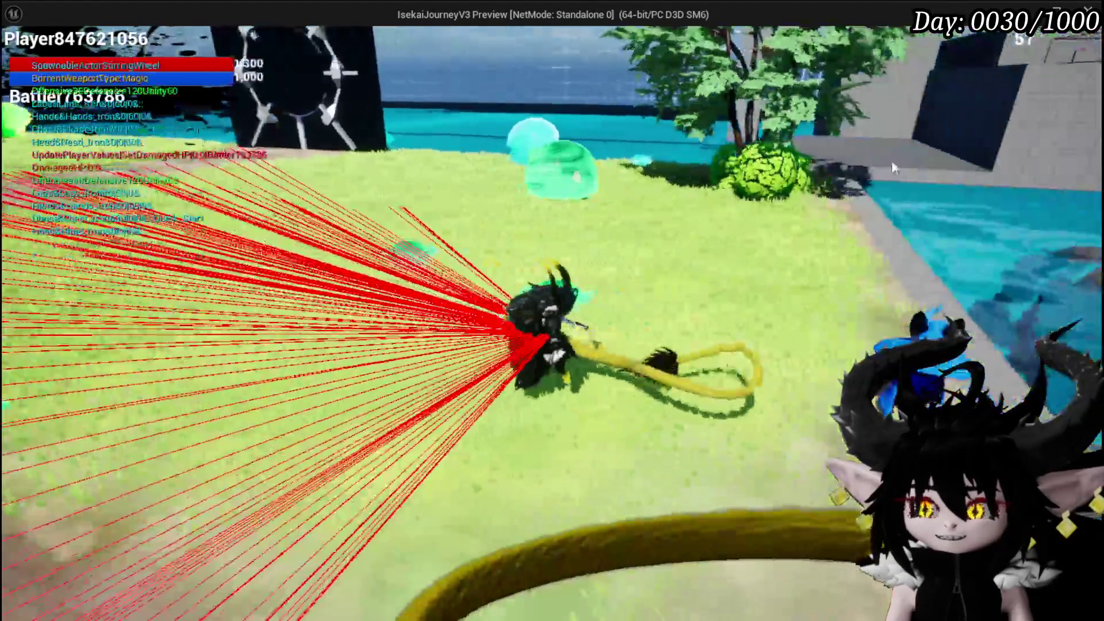
{"action": "left_click", "coordinate": [549, 145]}
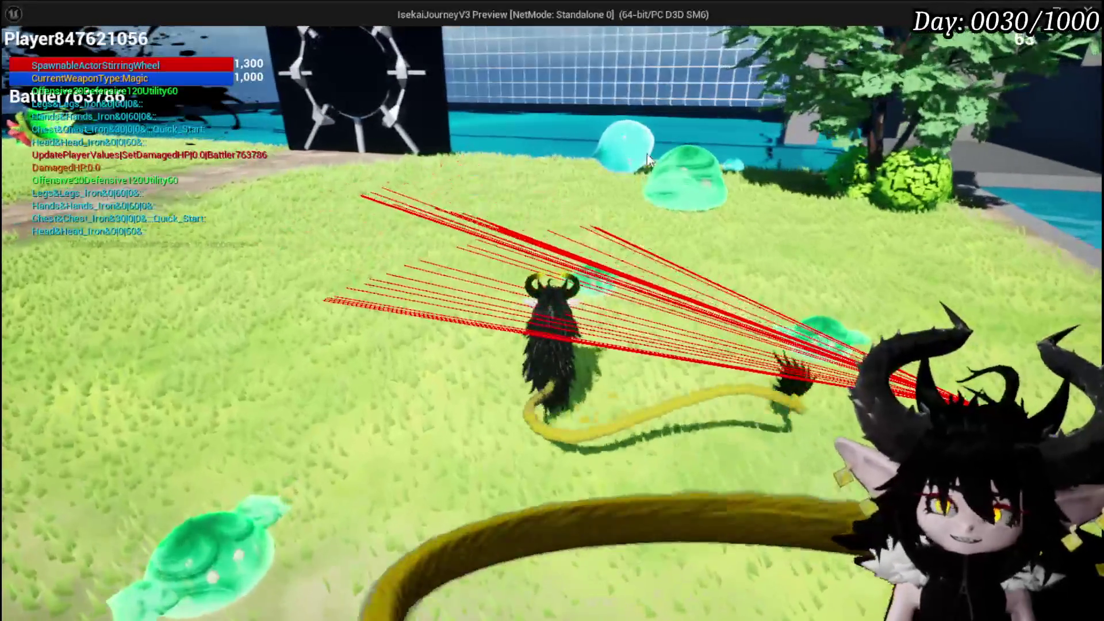
{"action": "key", "text": "alt+Tab"}
{"action": "key", "text": "Escape"}
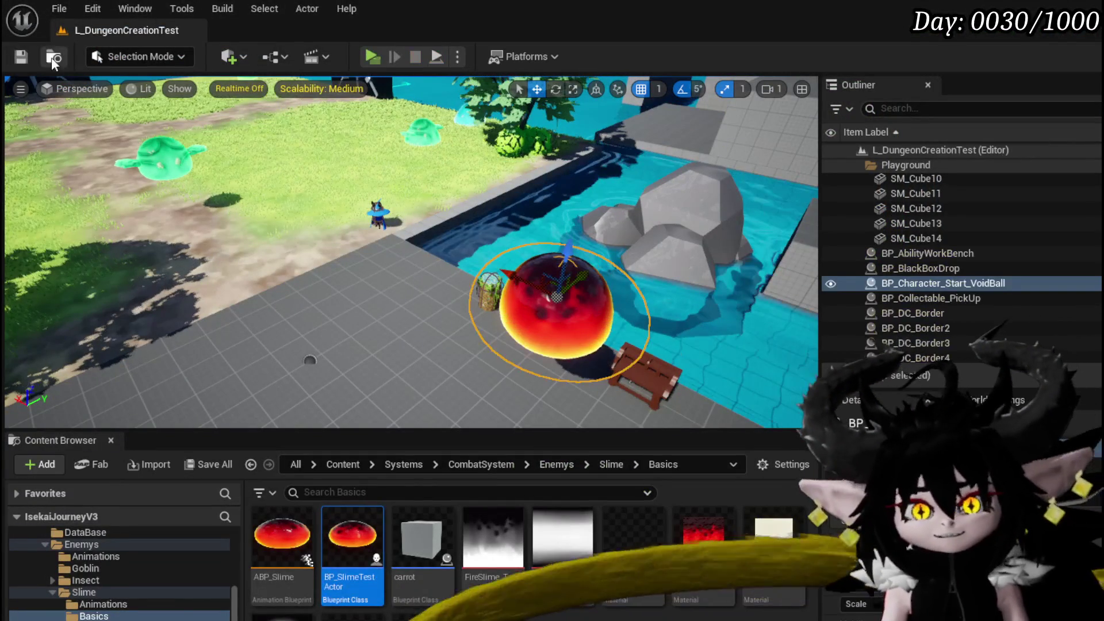
{"action": "left_click", "coordinate": [22, 57]}
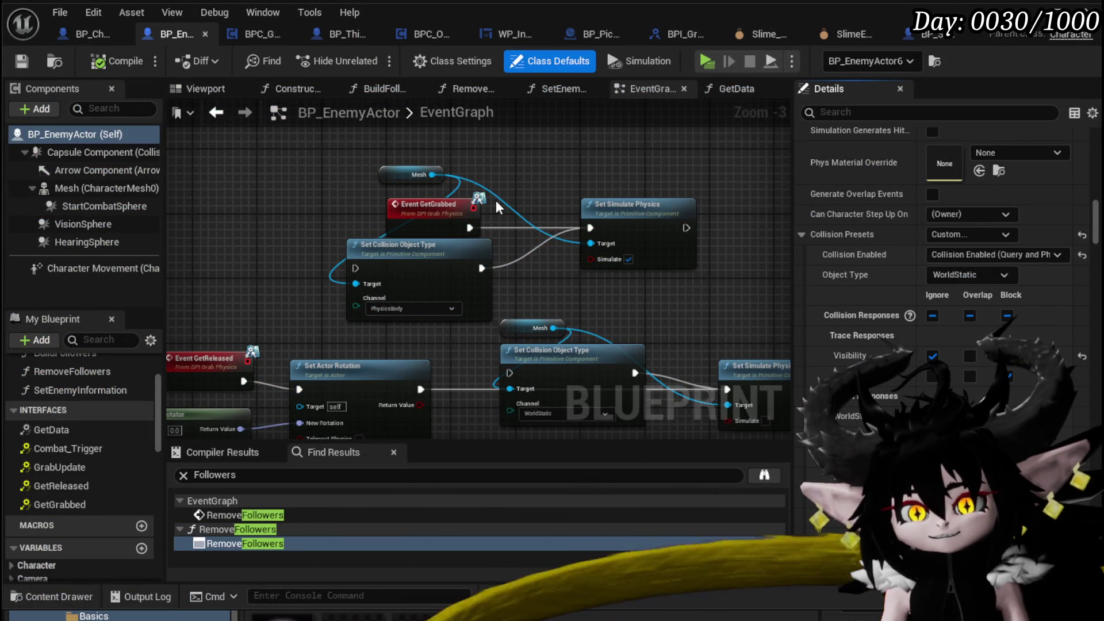
Switch to BP_SlimeTestActor, go back to BP_EnemyActor, and select Mesh (CharacterMesh0)
{"action": "left_click", "coordinate": [921, 35]}
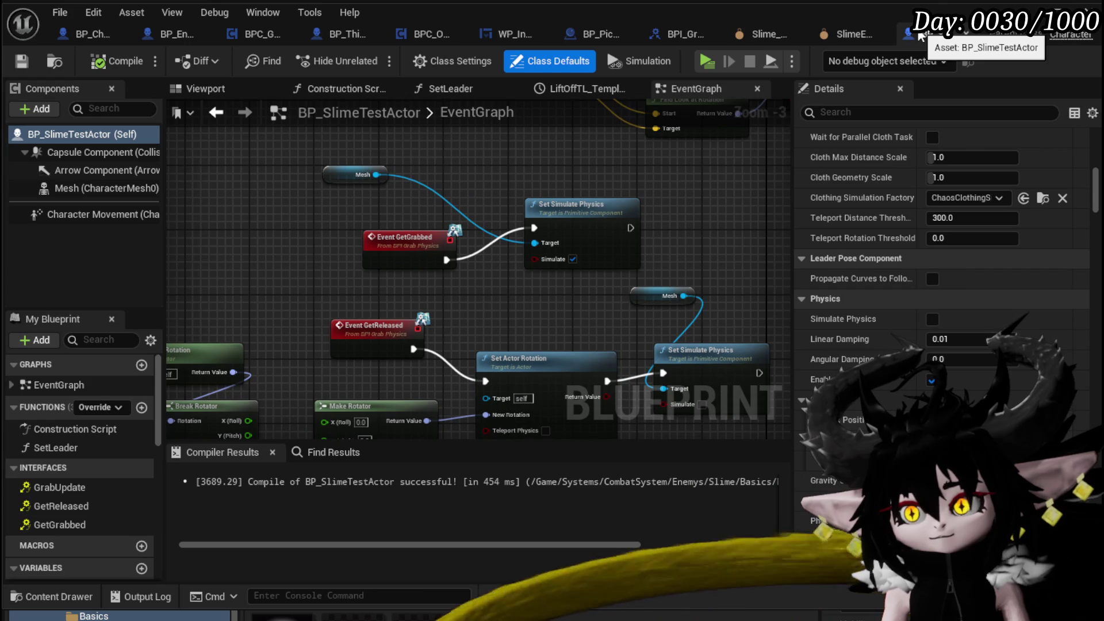
{"action": "left_click", "coordinate": [166, 34]}
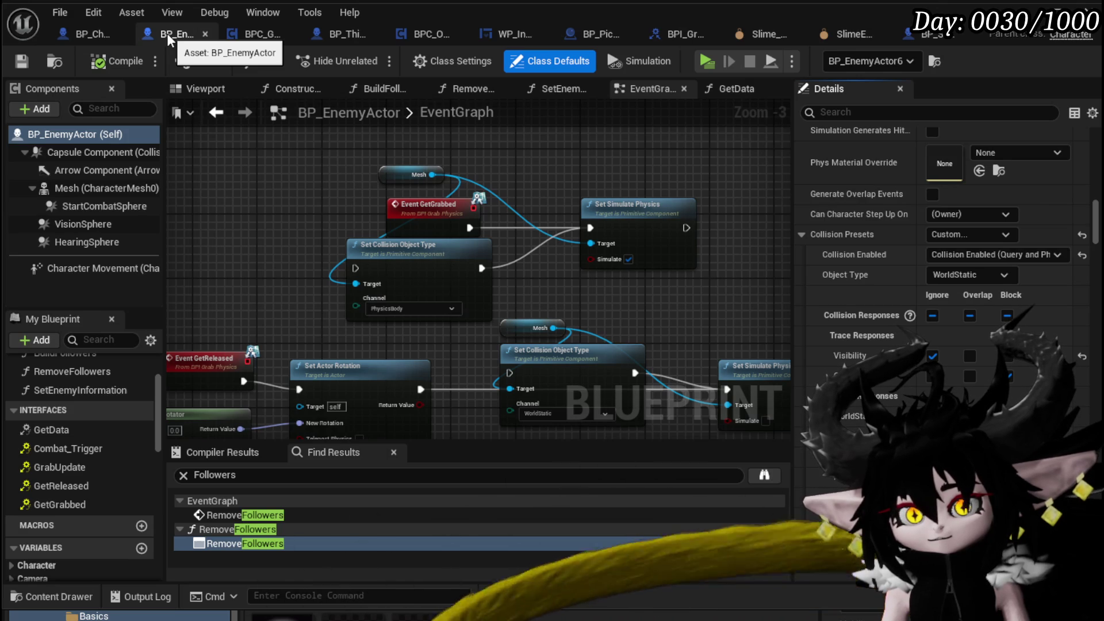
{"action": "left_click", "coordinate": [77, 188]}
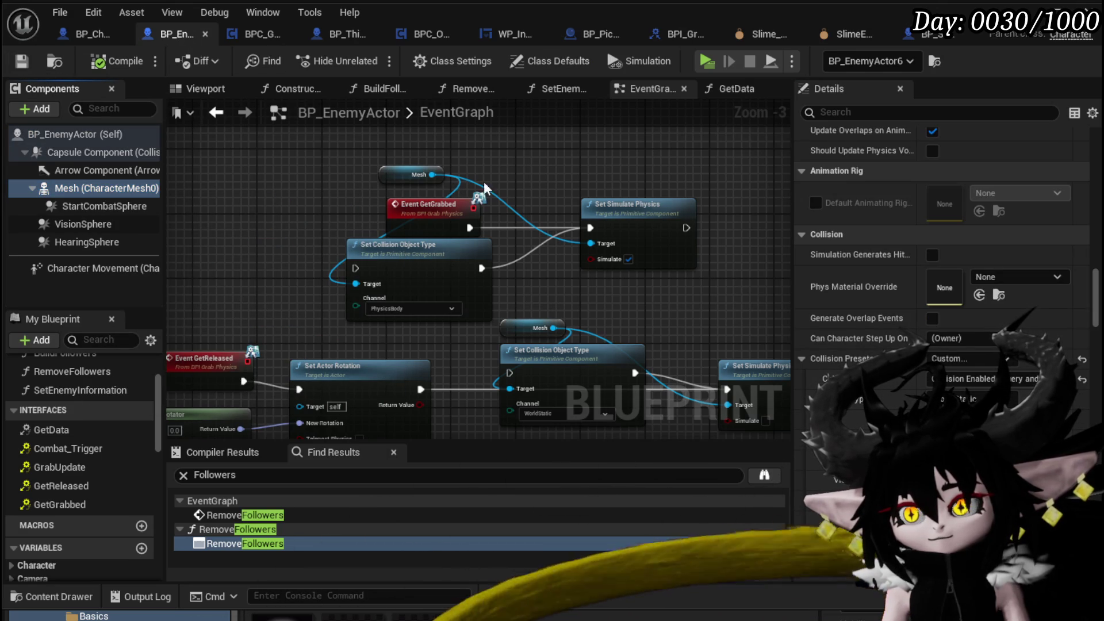
{"action": "scroll", "coordinate": [1018, 380], "scroll_direction": "down", "scroll_amount": 4}
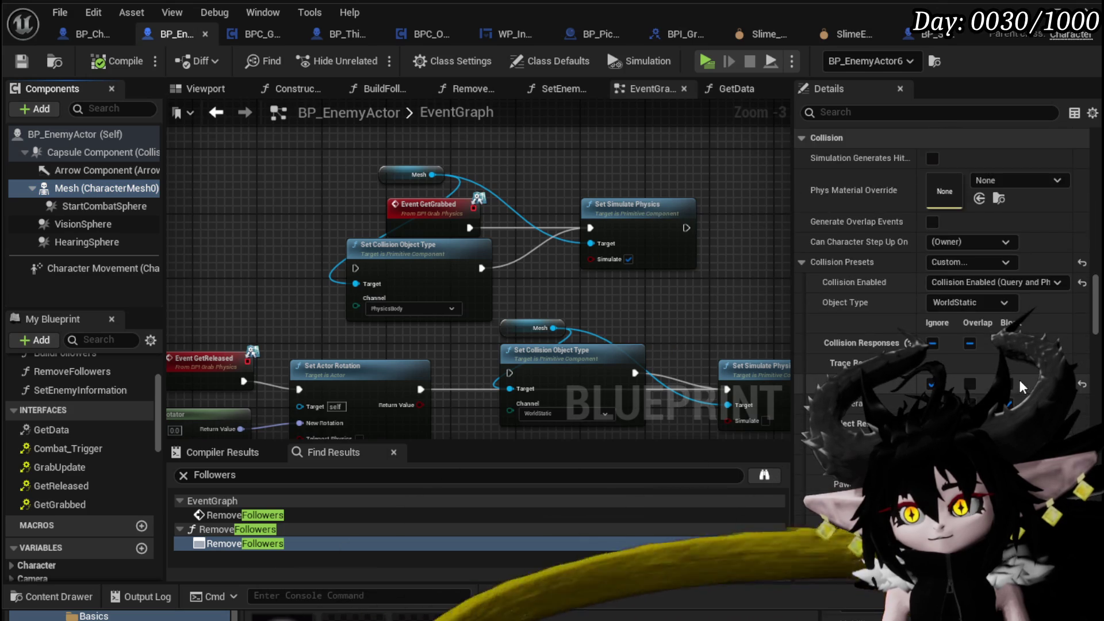
{"action": "scroll", "coordinate": [1019, 378], "scroll_direction": "up", "scroll_amount": 3}
Set the Mesh's Collision Presets to NoCollision, compile, and start another play test
{"action": "left_click", "coordinate": [967, 335]}
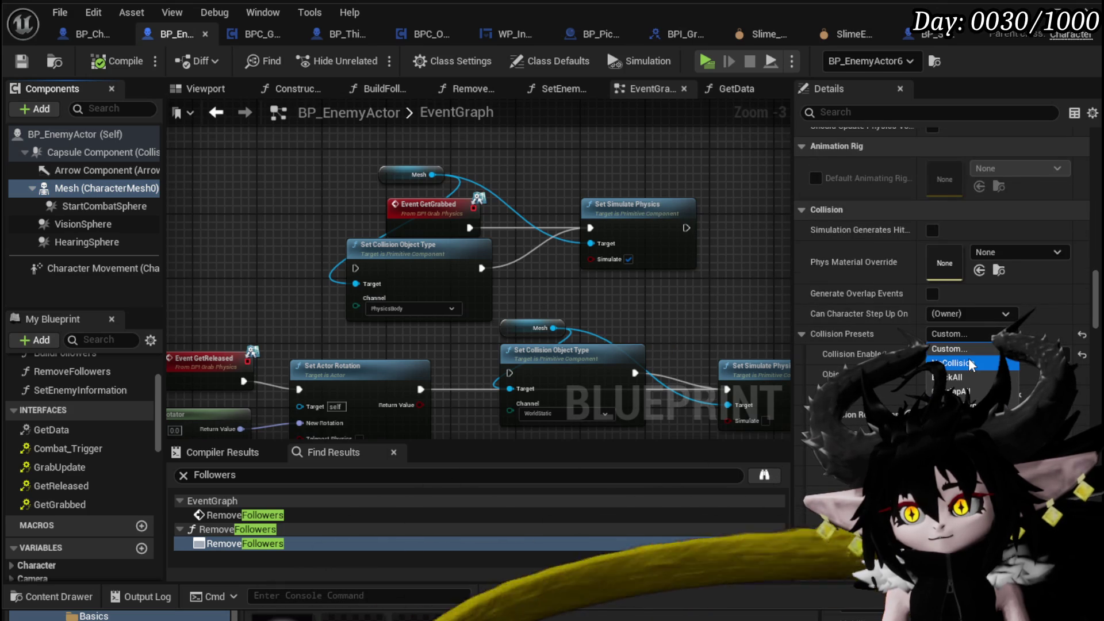
{"action": "left_click", "coordinate": [969, 359]}
{"action": "scroll", "coordinate": [969, 358], "scroll_direction": "up", "scroll_amount": 5}
{"action": "scroll", "coordinate": [969, 358], "scroll_direction": "up", "scroll_amount": 10}
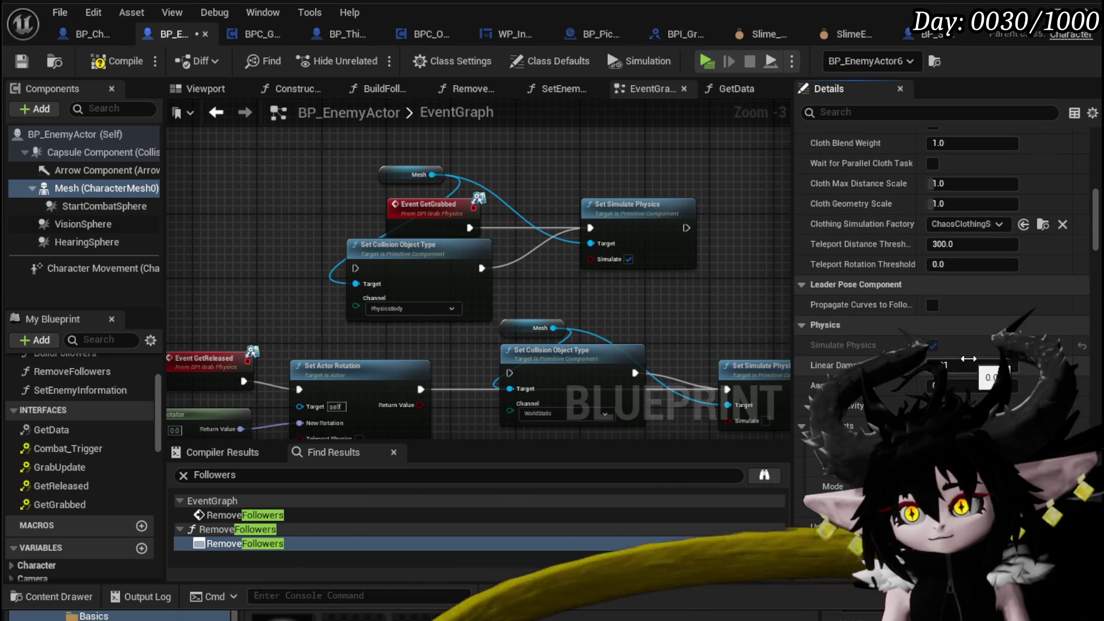
{"action": "left_click", "coordinate": [94, 66]}
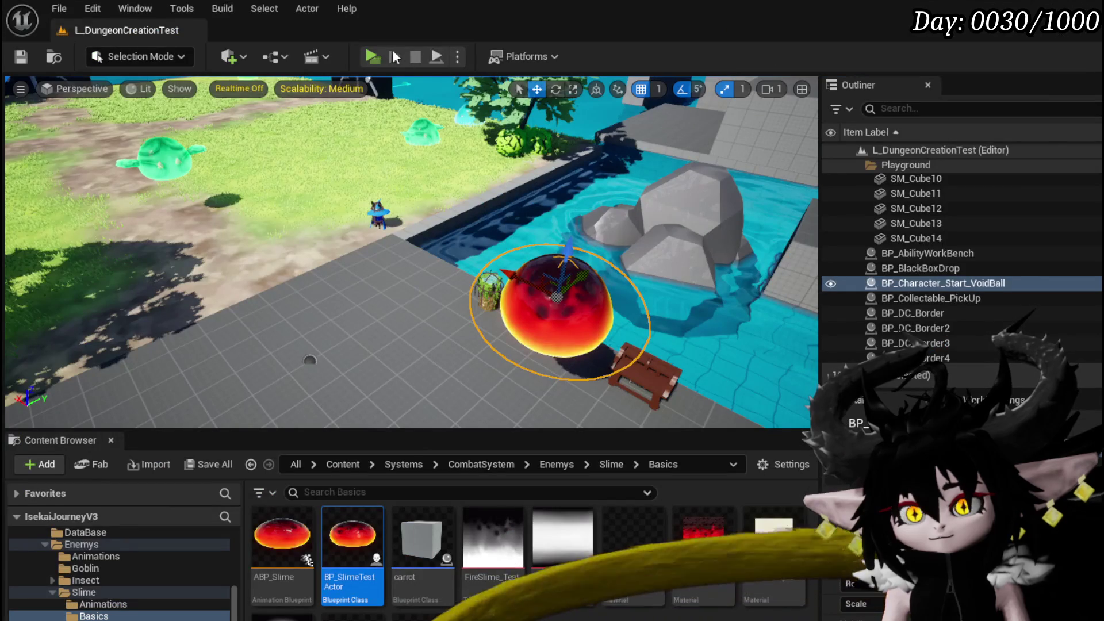
{"action": "left_click", "coordinate": [365, 53]}
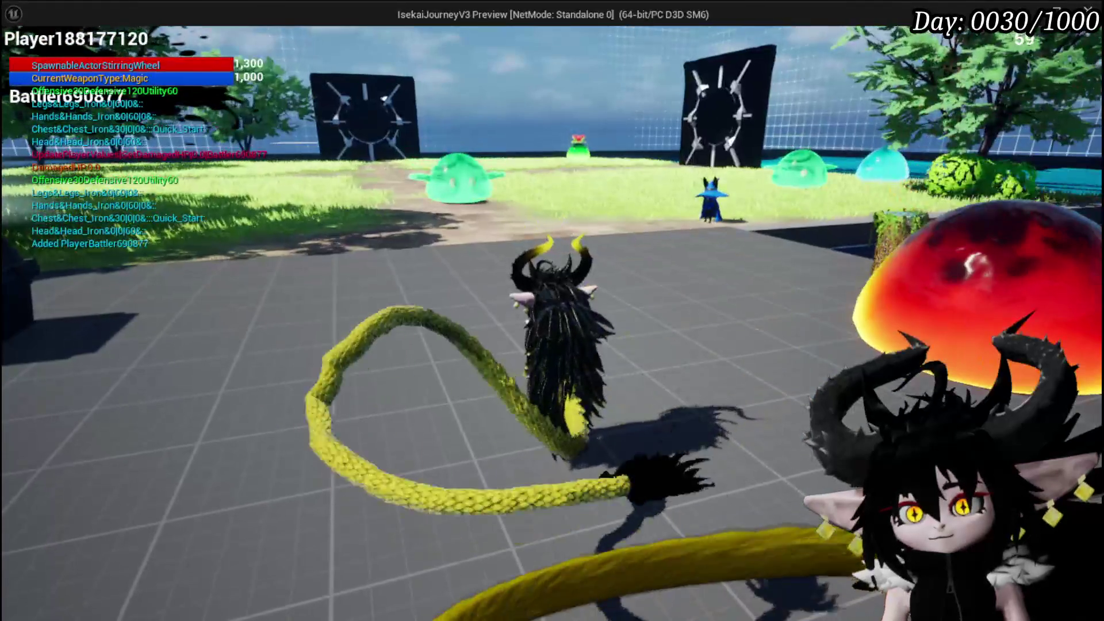
Walk to the green slime, hit it with a tail swing, then leave and stop the play session
{"action": "key", "text": "w"}
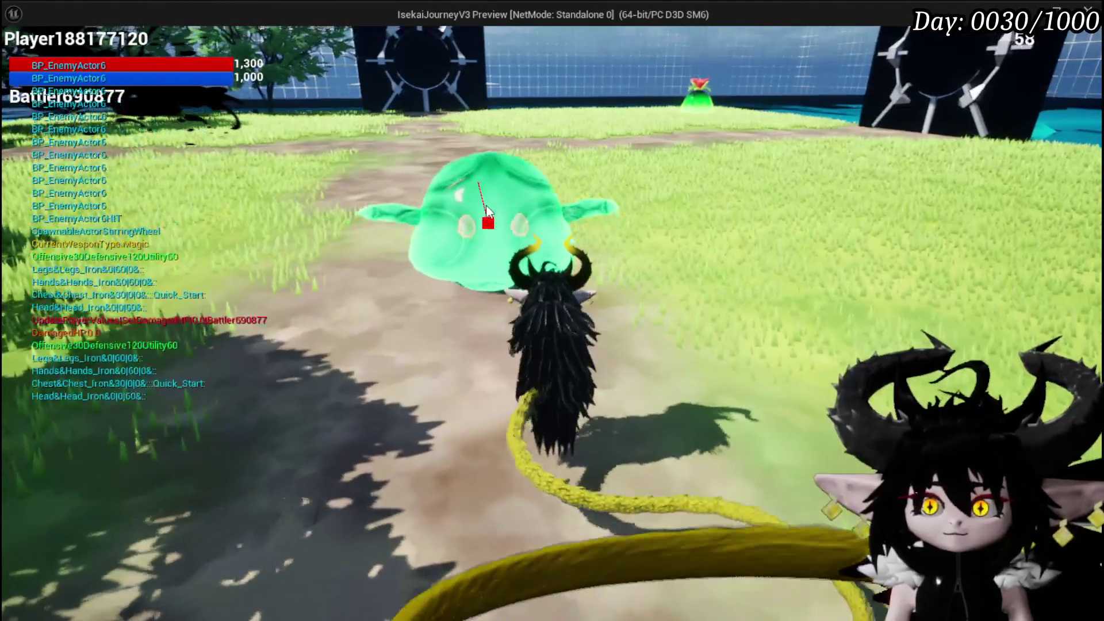
{"action": "left_click", "coordinate": [500, 189]}
{"action": "key", "text": "w"}
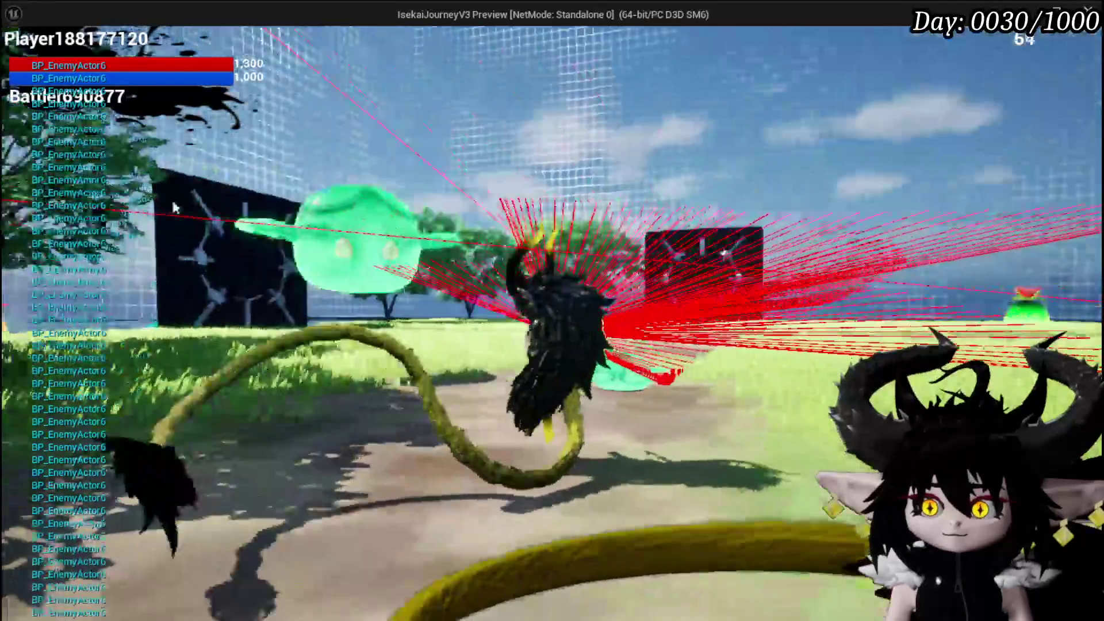
{"action": "key", "text": "alt+Tab"}
{"action": "key", "text": "Escape"}
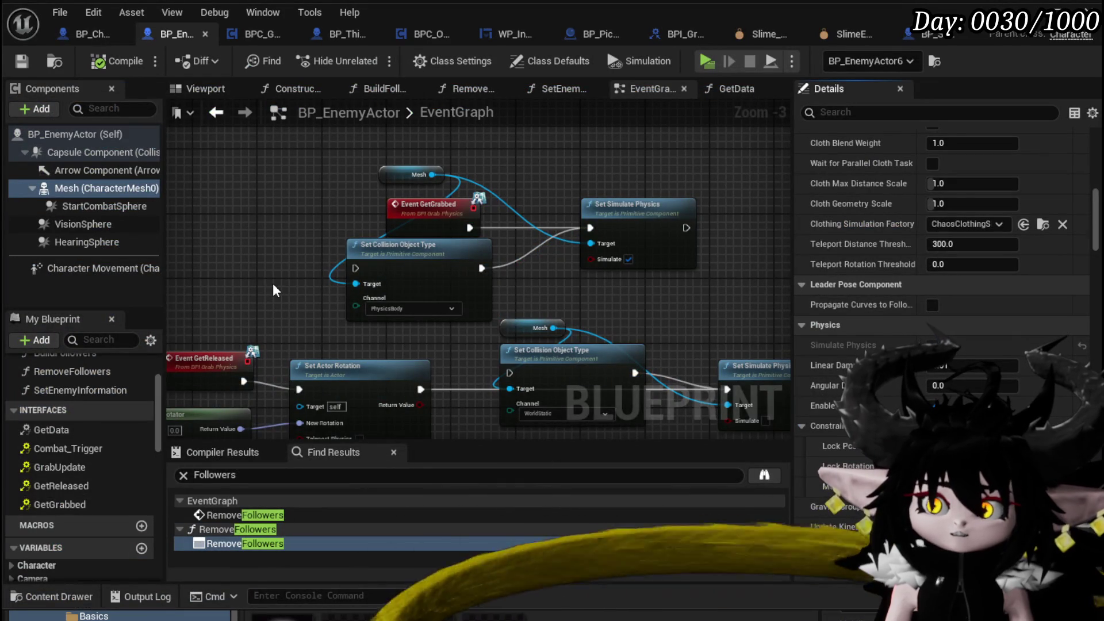
Tick Simulate on the grab event's Set Simulate Physics node and compile BP_EnemyActor
{"action": "mouse_move", "coordinate": [277, 283]}
{"action": "left_mouse_down"}
{"action": "mouse_move", "coordinate": [180, 193]}
{"action": "mouse_move", "coordinate": [184, 209]}
{"action": "left_mouse_up"}
{"action": "left_click_drag", "start_coordinate": [506, 155], "coordinate": [520, 217]}
{"action": "left_click", "coordinate": [572, 240]}
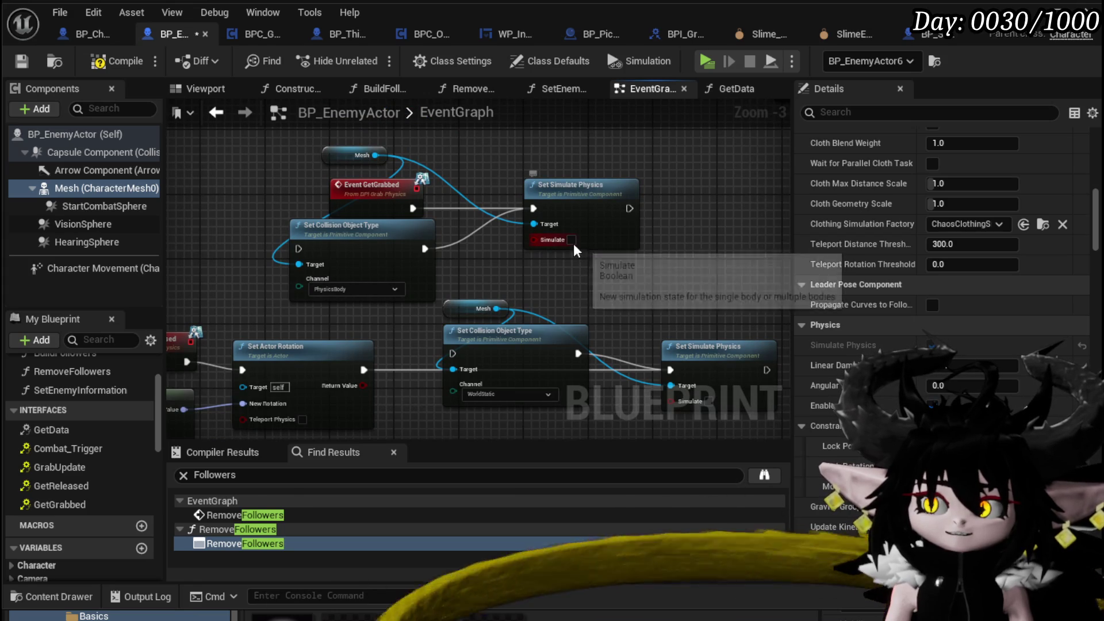
{"action": "left_click", "coordinate": [101, 61]}
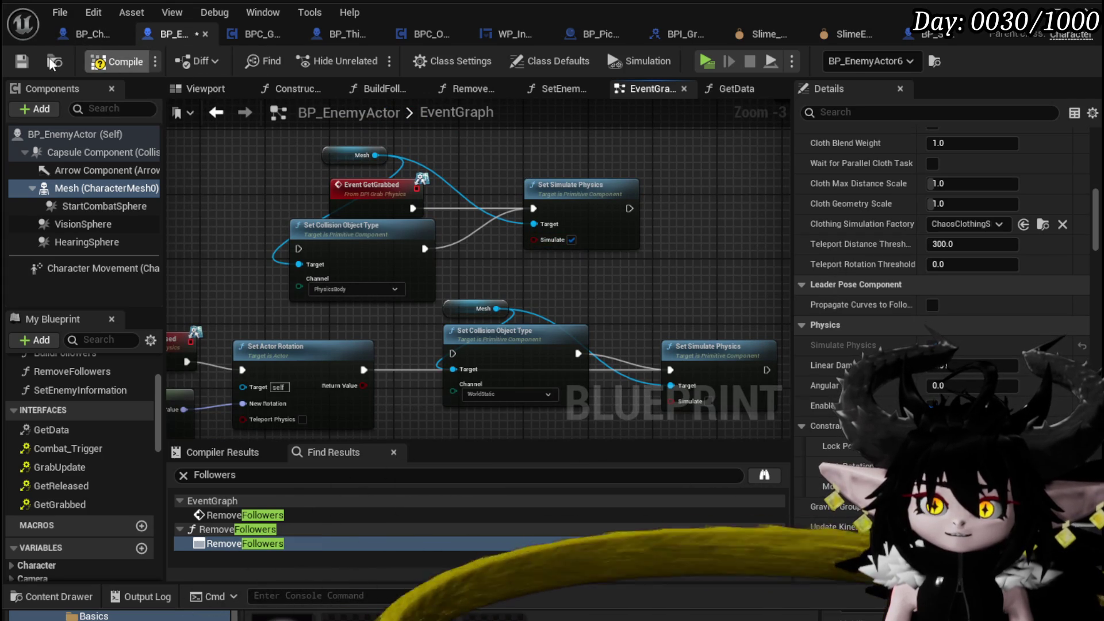
Save BP_EnemyActor, review its class defaults, and compile again
{"action": "left_click", "coordinate": [24, 56]}
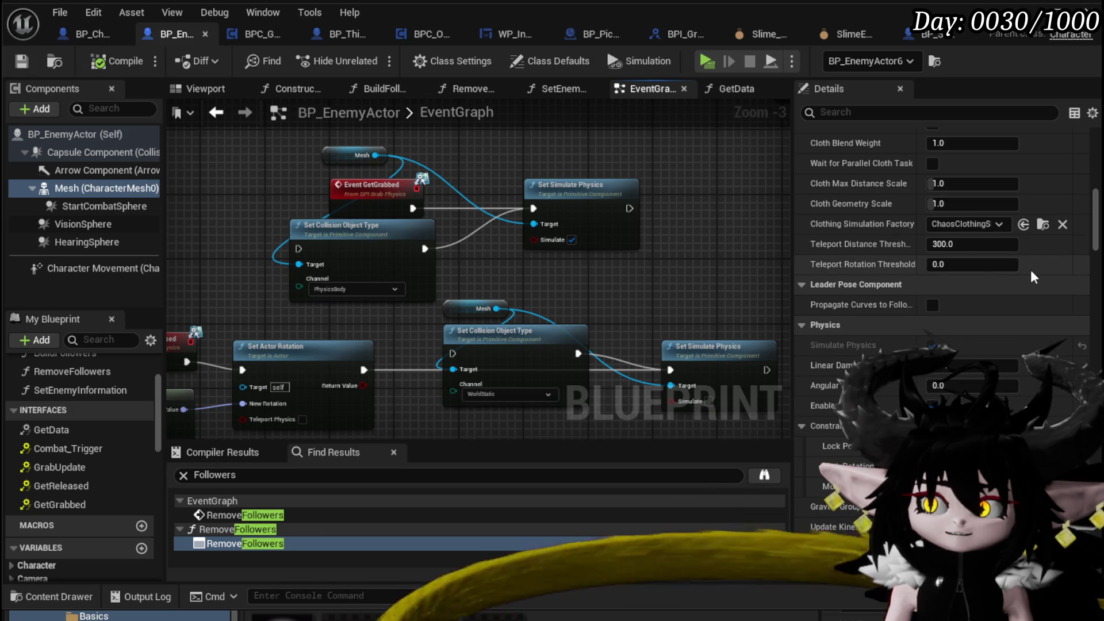
{"action": "scroll", "coordinate": [998, 260], "scroll_direction": "down", "scroll_amount": 10}
{"action": "scroll", "coordinate": [998, 257], "scroll_direction": "down", "scroll_amount": 15}
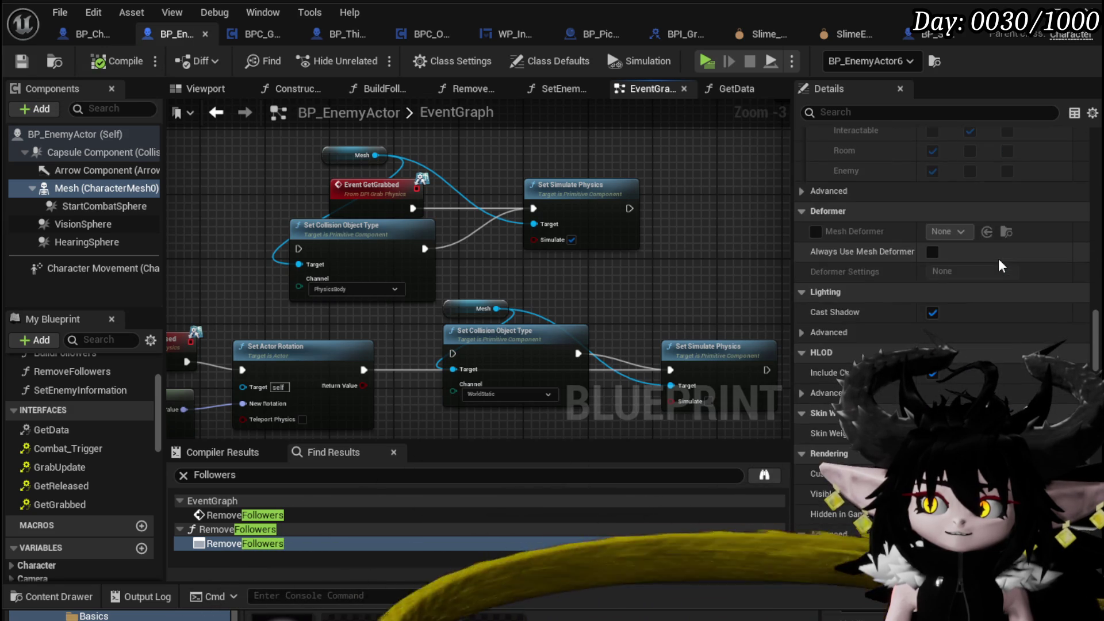
{"action": "scroll", "coordinate": [998, 258], "scroll_direction": "up", "scroll_amount": 15}
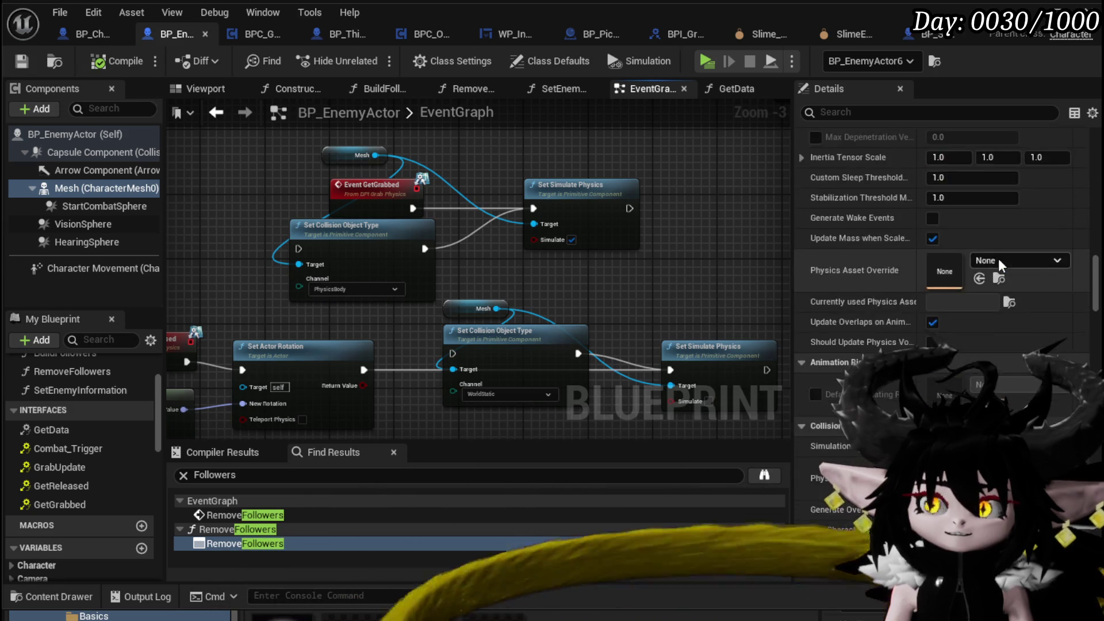
{"action": "scroll", "coordinate": [998, 258], "scroll_direction": "up", "scroll_amount": 10}
{"action": "scroll", "coordinate": [998, 258], "scroll_direction": "up", "scroll_amount": 10}
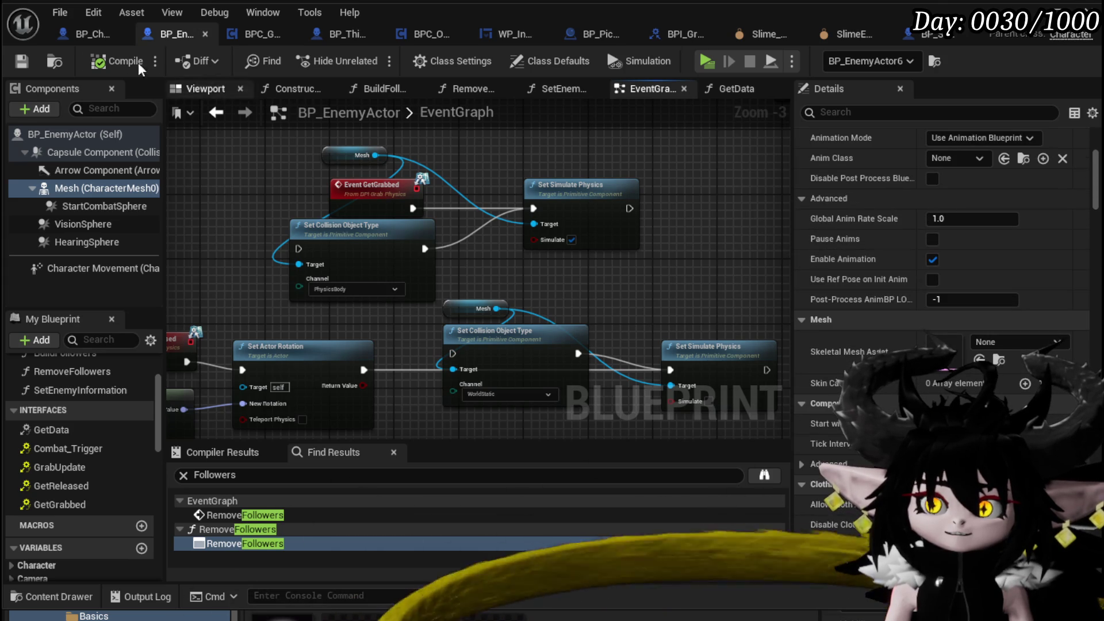
{"action": "left_click", "coordinate": [67, 128]}
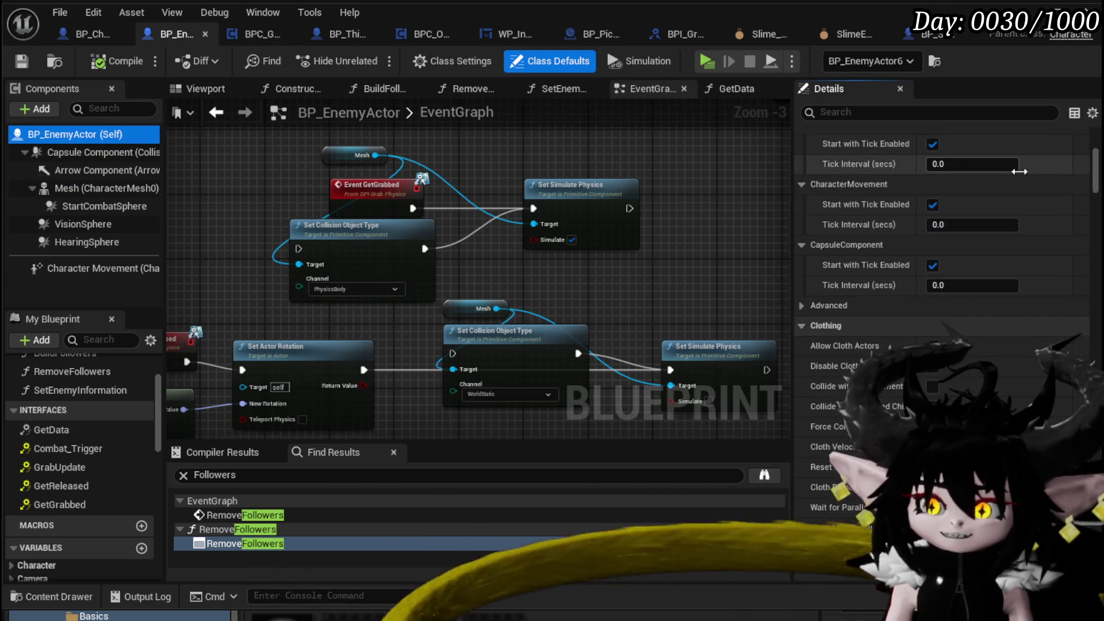
{"action": "scroll", "coordinate": [1019, 171], "scroll_direction": "down", "scroll_amount": 10}
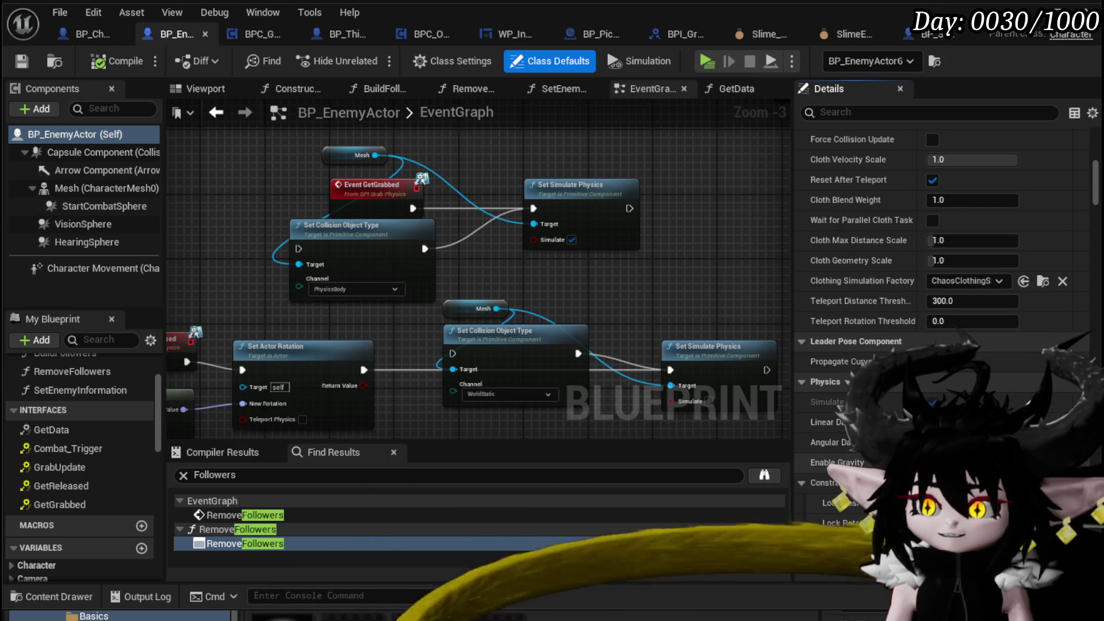
{"action": "left_click", "coordinate": [20, 65]}
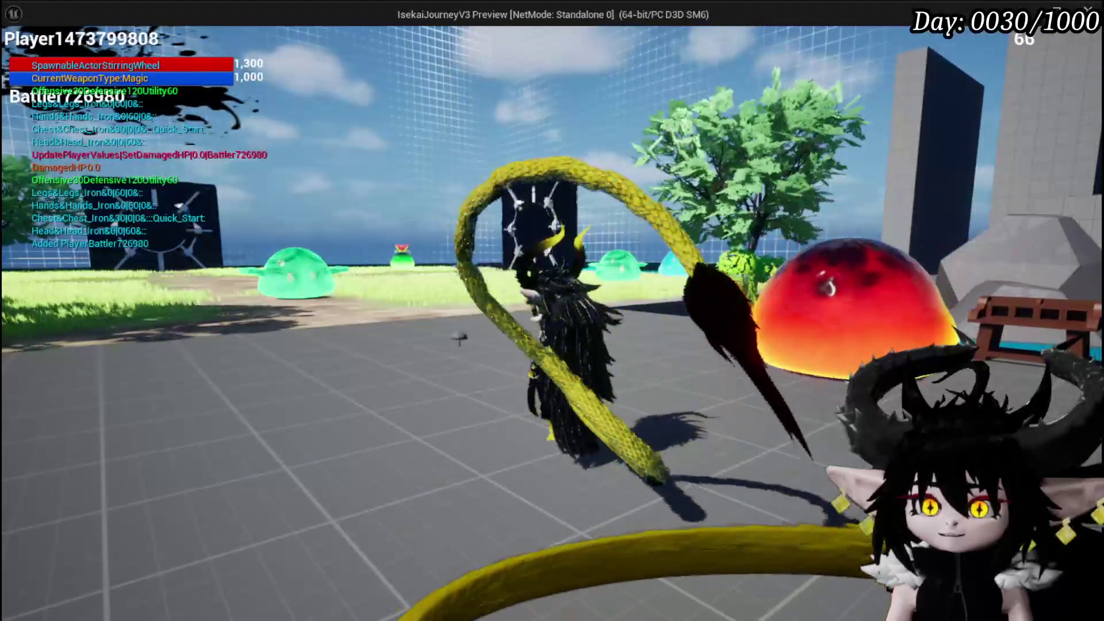
Leave the game preview and stop the Play In Editor session with Esc
{"action": "key", "text": "alt+Tab"}
{"action": "key", "text": "Escape"}
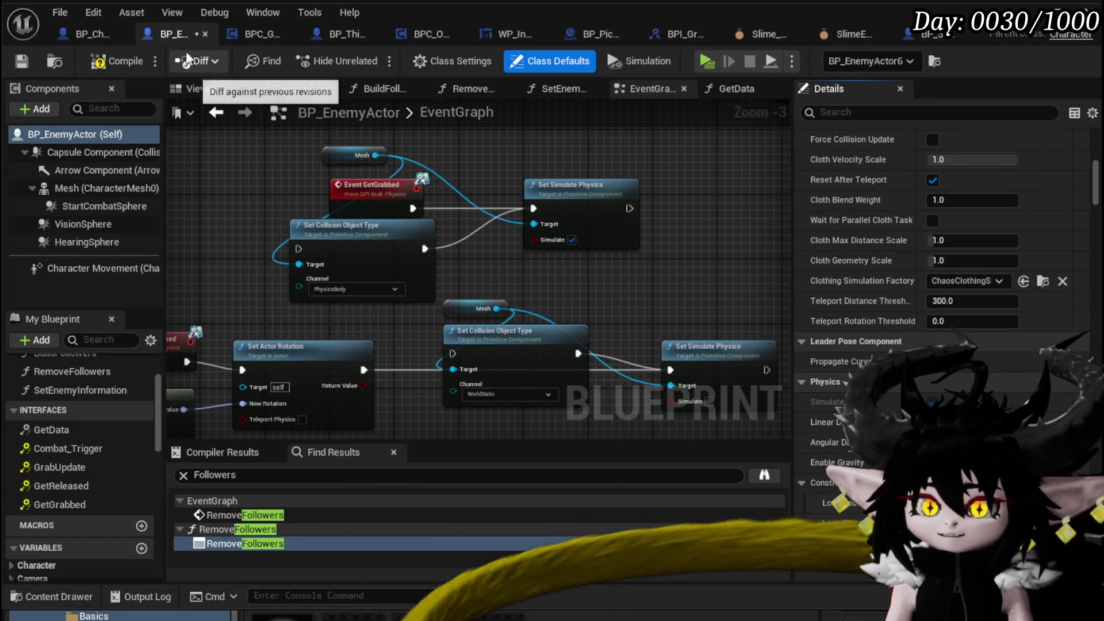
Save BP_EnemyActor and look through Mesh (CharacterMesh0)'s physics and rendering properties
{"action": "left_click", "coordinate": [19, 58]}
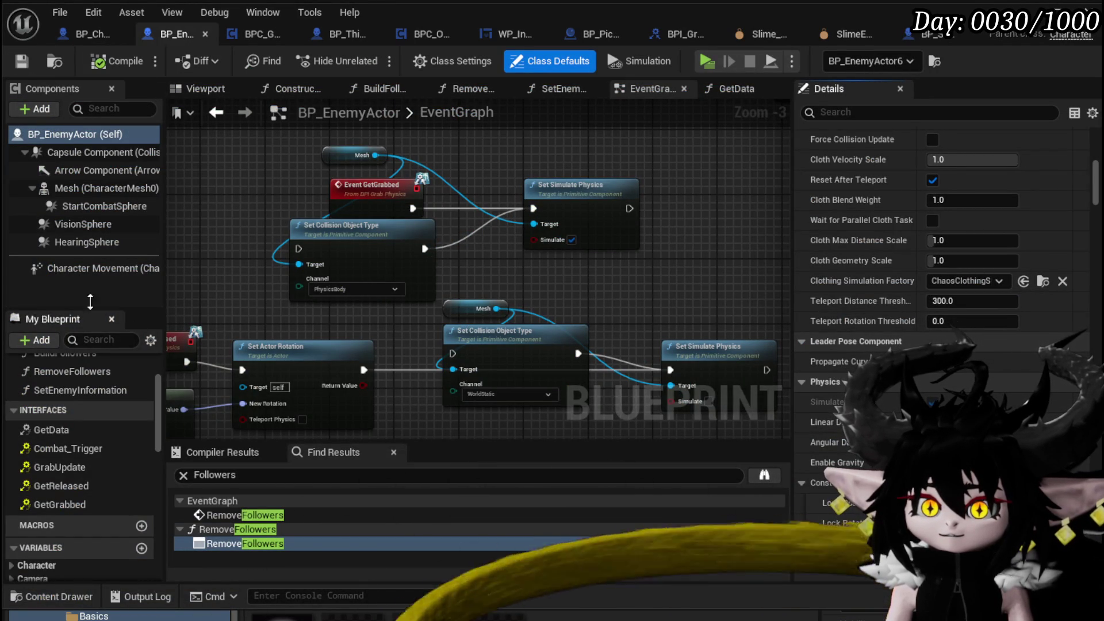
{"action": "left_click", "coordinate": [74, 190]}
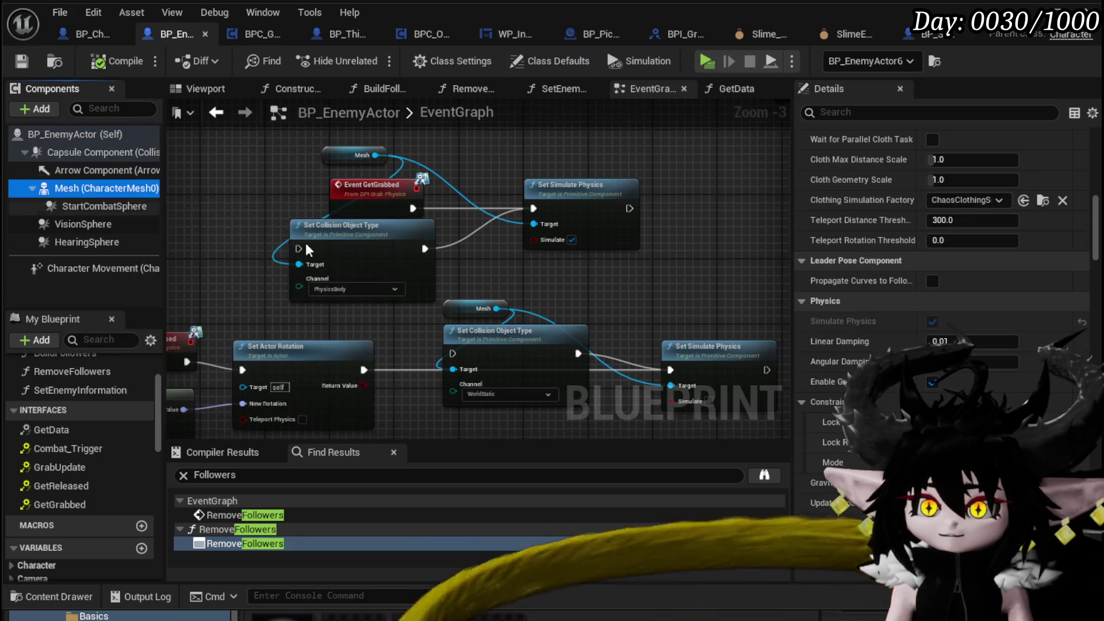
{"action": "scroll", "coordinate": [850, 296], "scroll_direction": "down", "scroll_amount": 3}
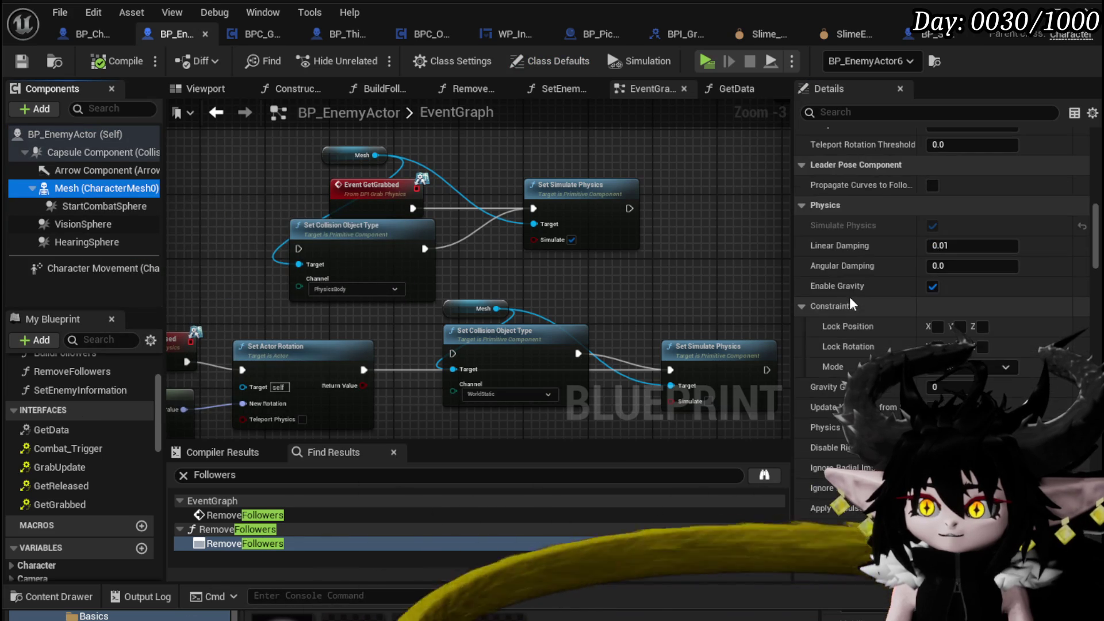
{"action": "scroll", "coordinate": [850, 296], "scroll_direction": "down", "scroll_amount": 15}
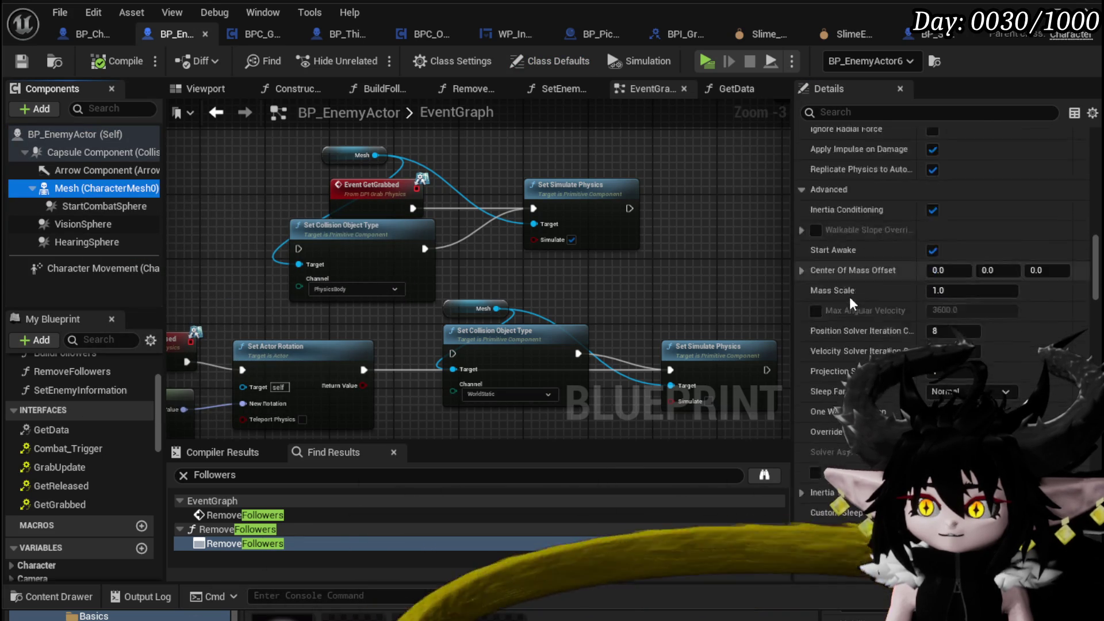
{"action": "scroll", "coordinate": [850, 296], "scroll_direction": "down", "scroll_amount": 15}
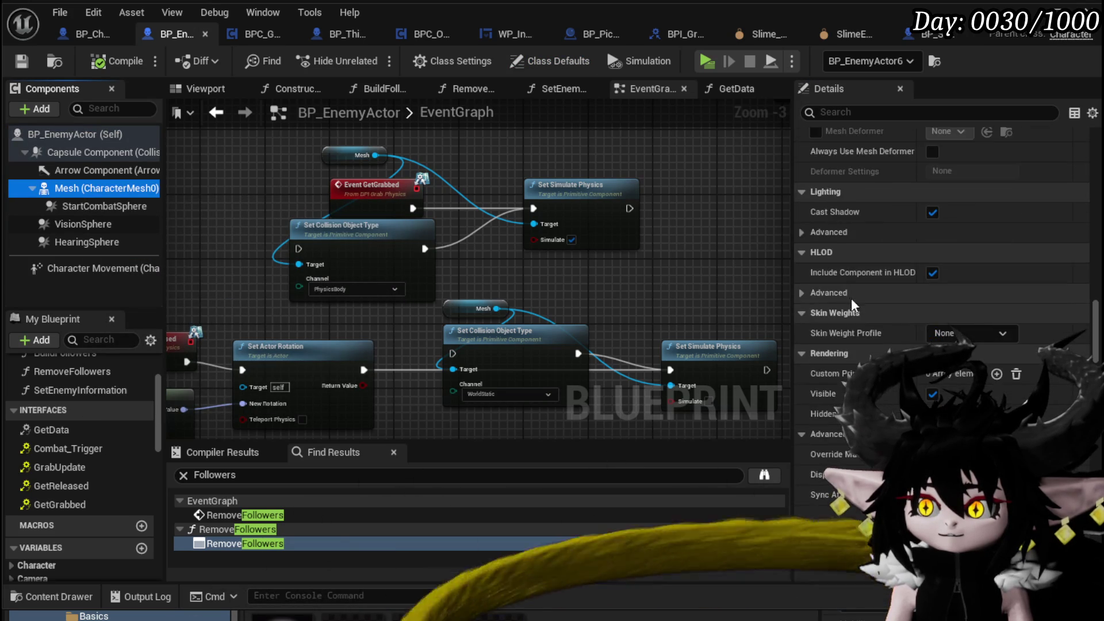
{"action": "scroll", "coordinate": [883, 331], "scroll_direction": "down", "scroll_amount": 11}
{"action": "scroll", "coordinate": [882, 328], "scroll_direction": "up", "scroll_amount": 8}
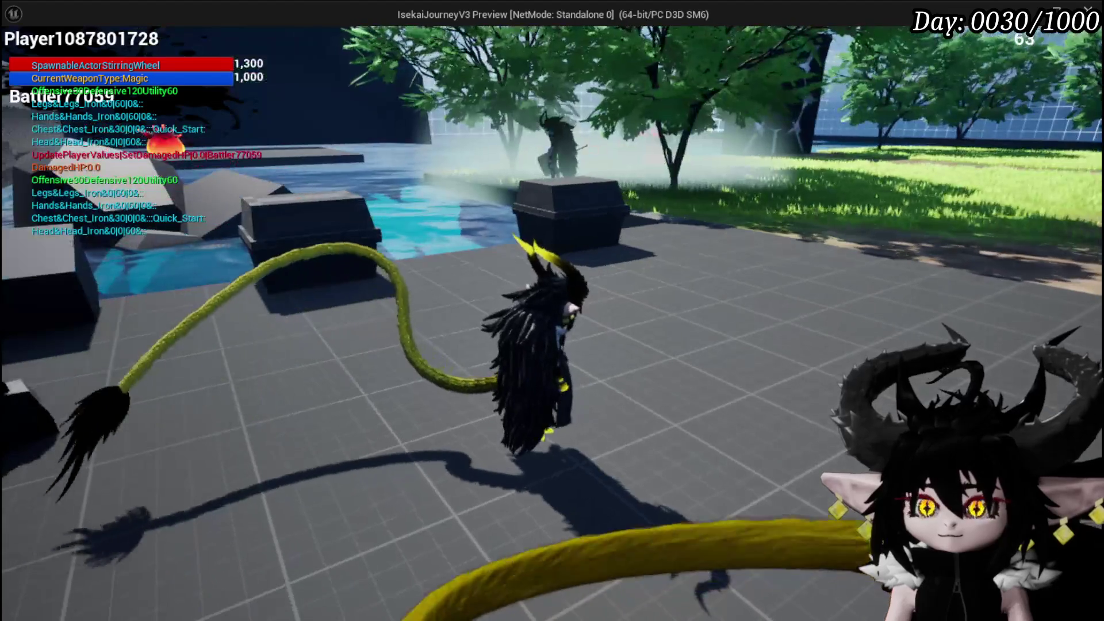
Run the character across the grass to the green slime, circle it, and jump onto the stone block
{"action": "key", "text": "w"}
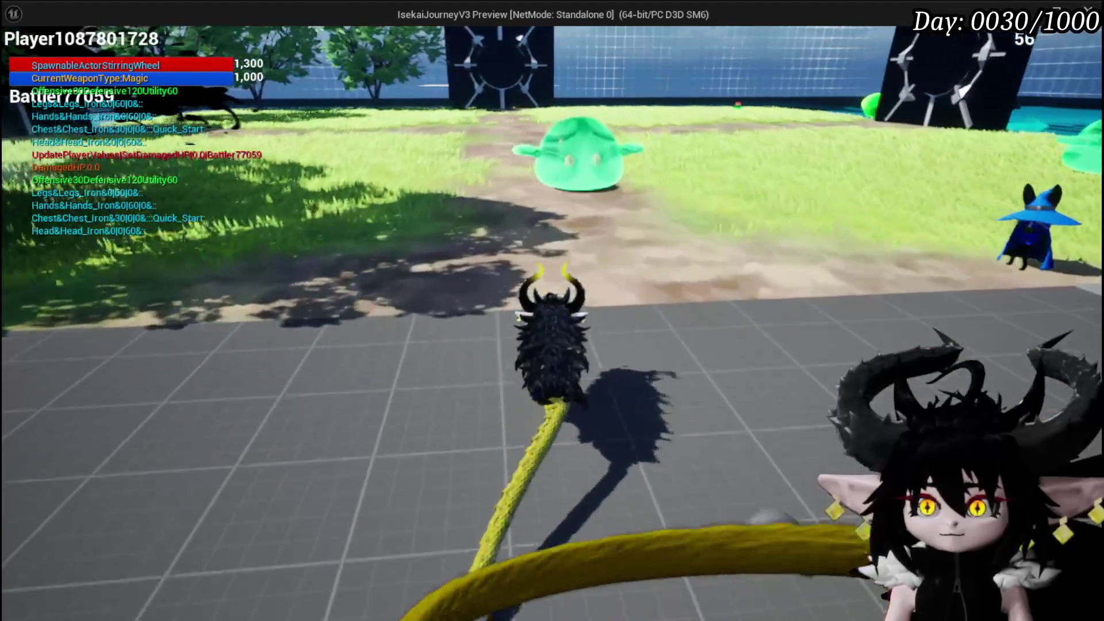
{"action": "key", "text": "w"}
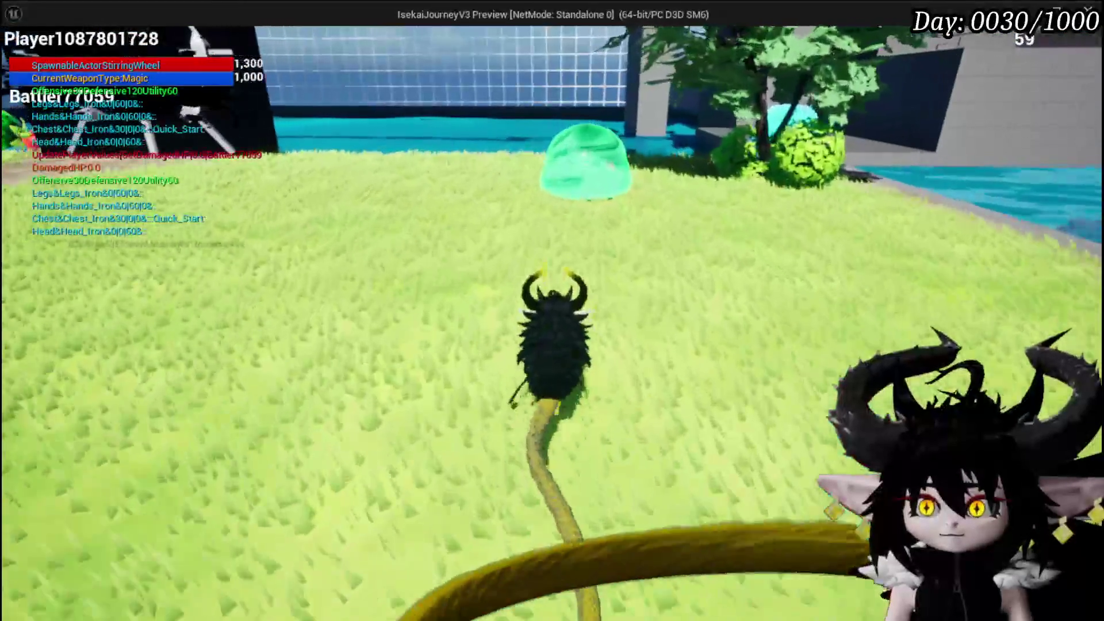
{"action": "key", "text": "w"}
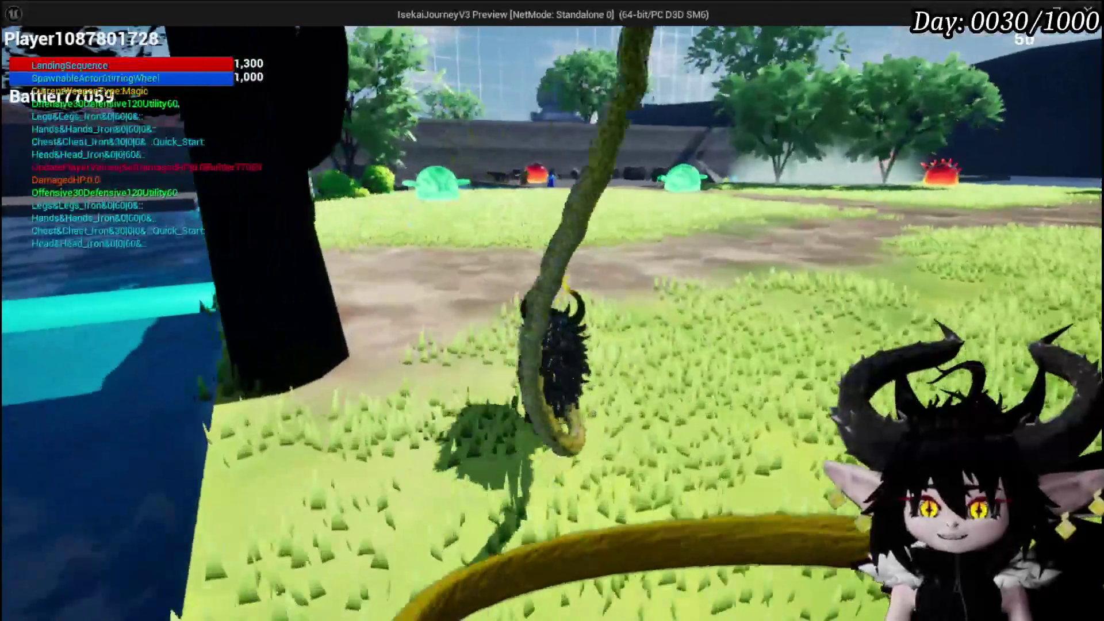
{"action": "key", "text": "w"}
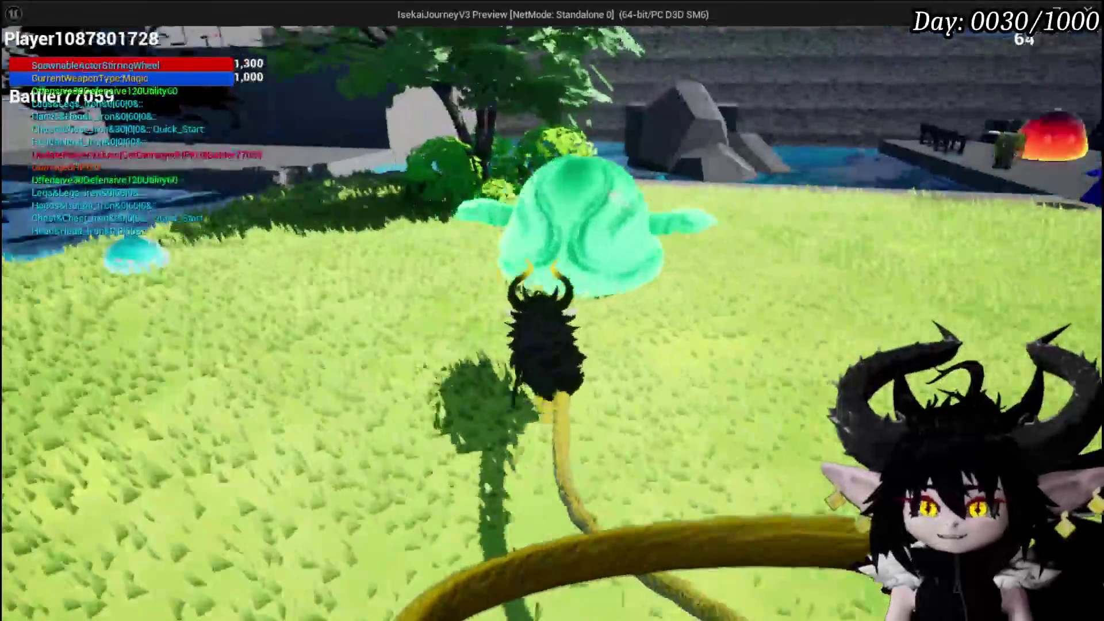
{"action": "key", "text": "w"}
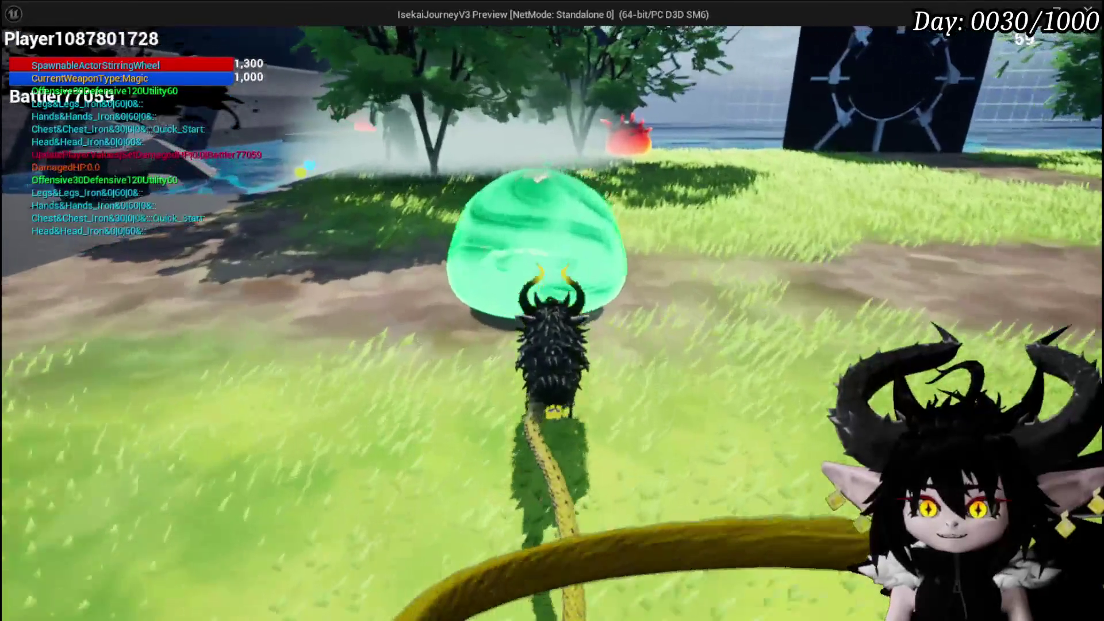
{"action": "key", "text": "w"}
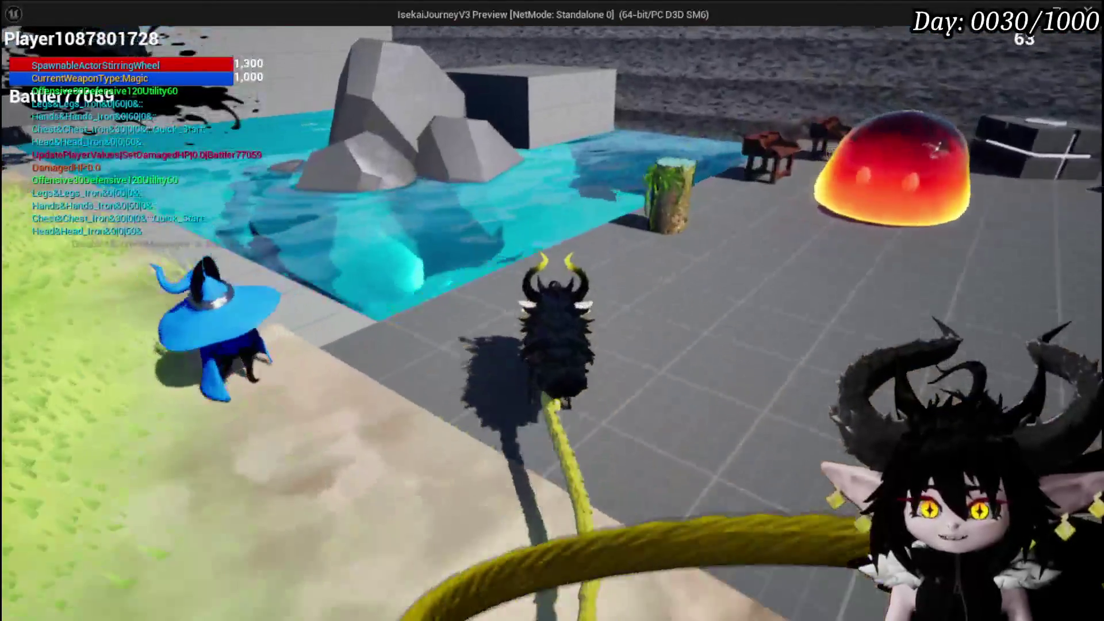
{"action": "key", "text": "w"}
{"action": "key", "text": "space"}
{"action": "key", "text": "w"}
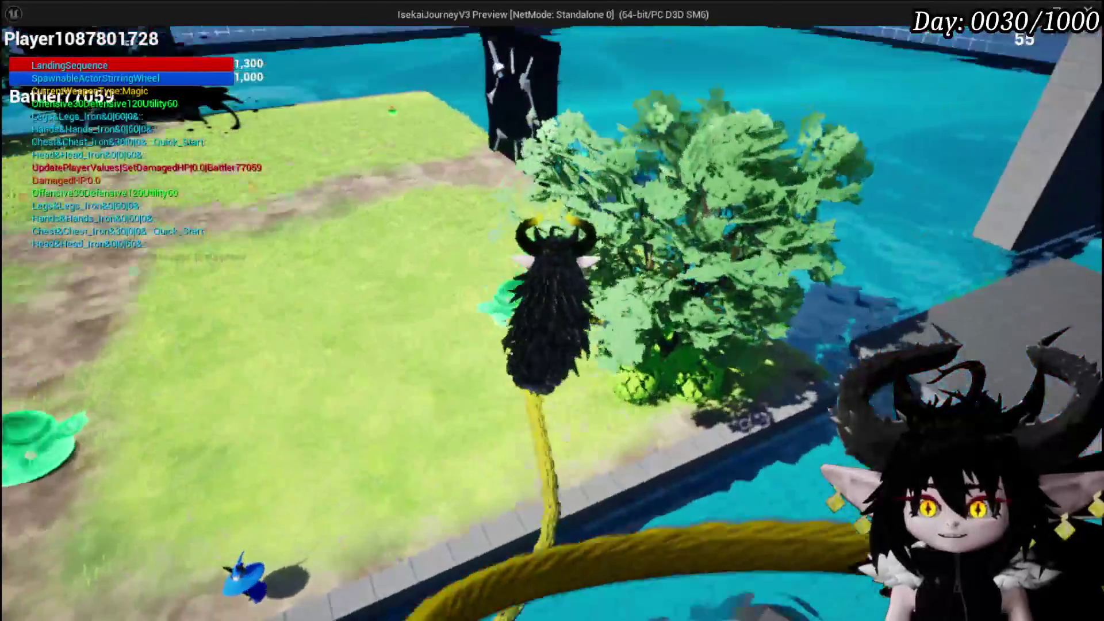
{"action": "key", "text": "w"}
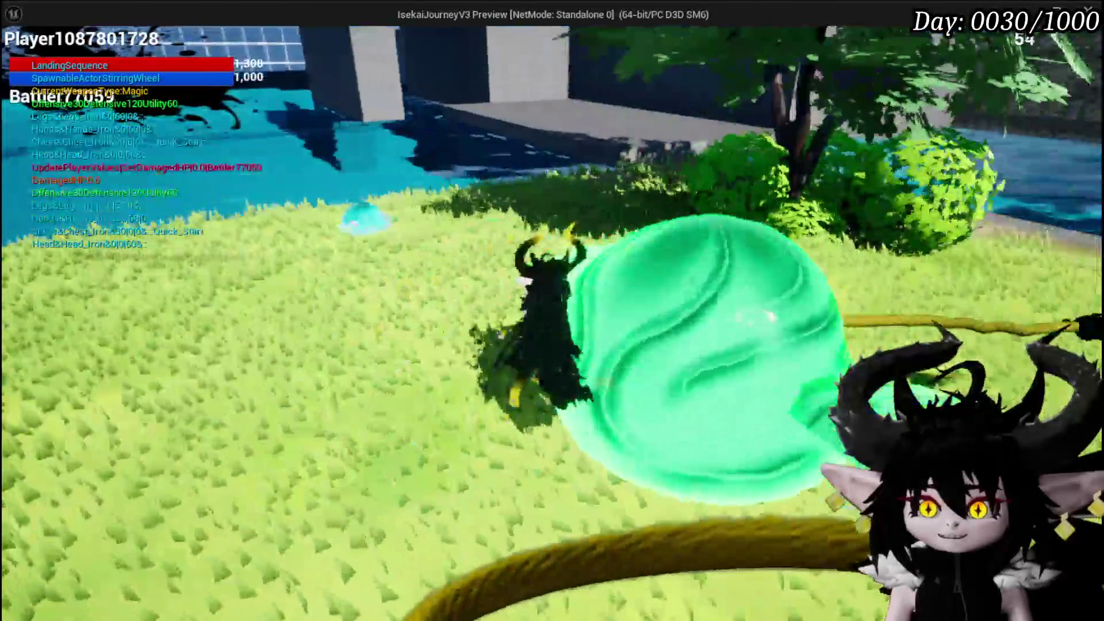
{"action": "key", "text": "w"}
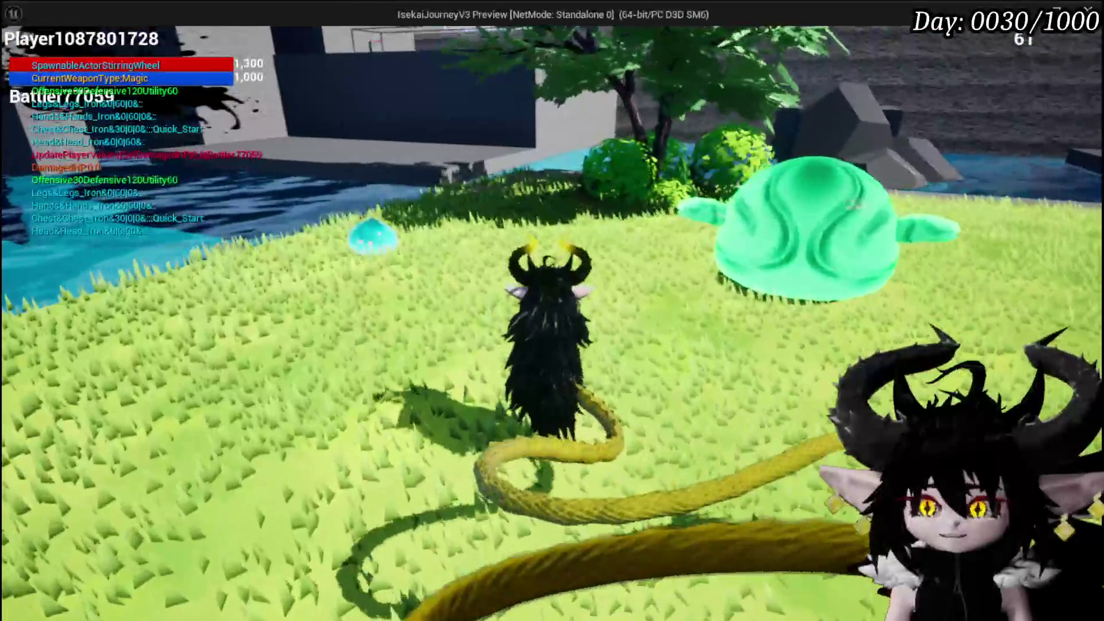
Move toward the slime by the sea and tail-attack it repeatedly
{"action": "left_click", "coordinate": [747, 223]}
{"action": "key", "text": "w"}
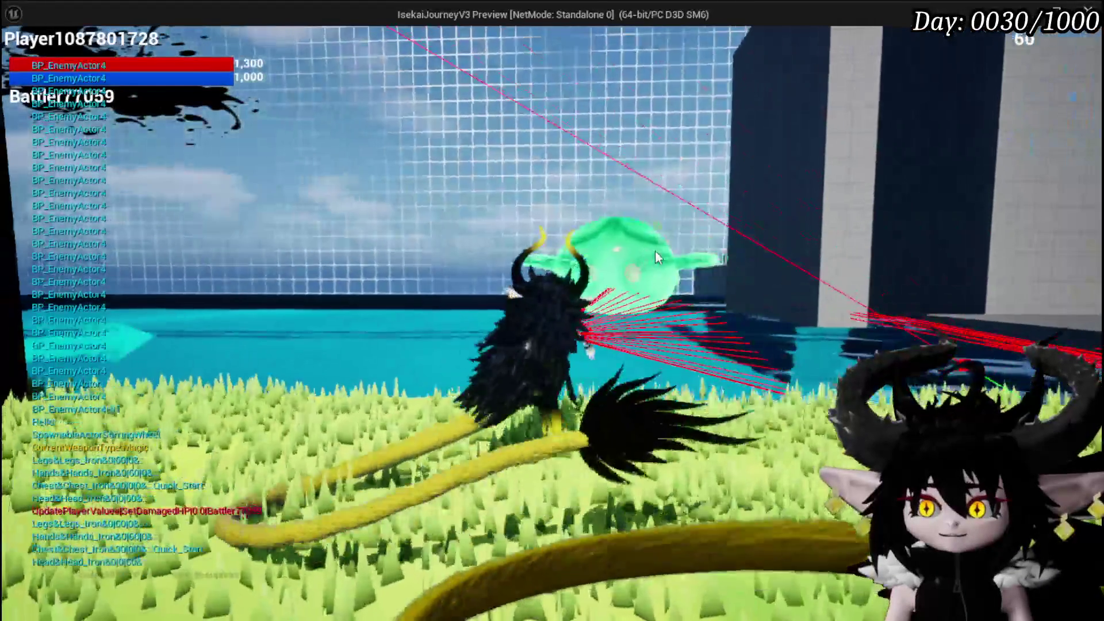
{"action": "left_click", "coordinate": [678, 258]}
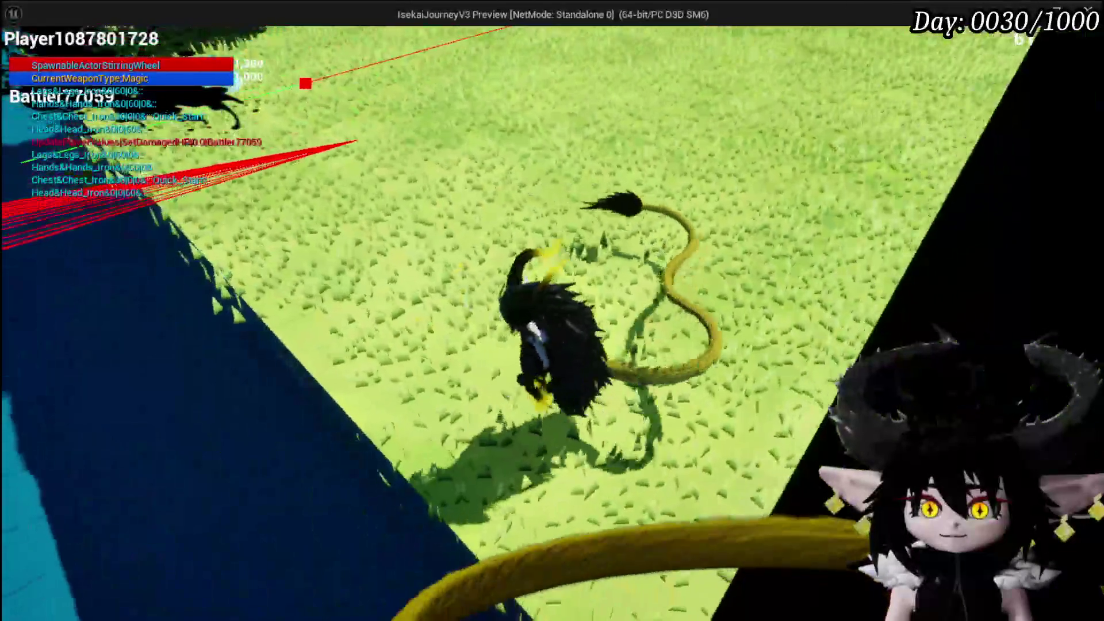
{"action": "key", "text": "w"}
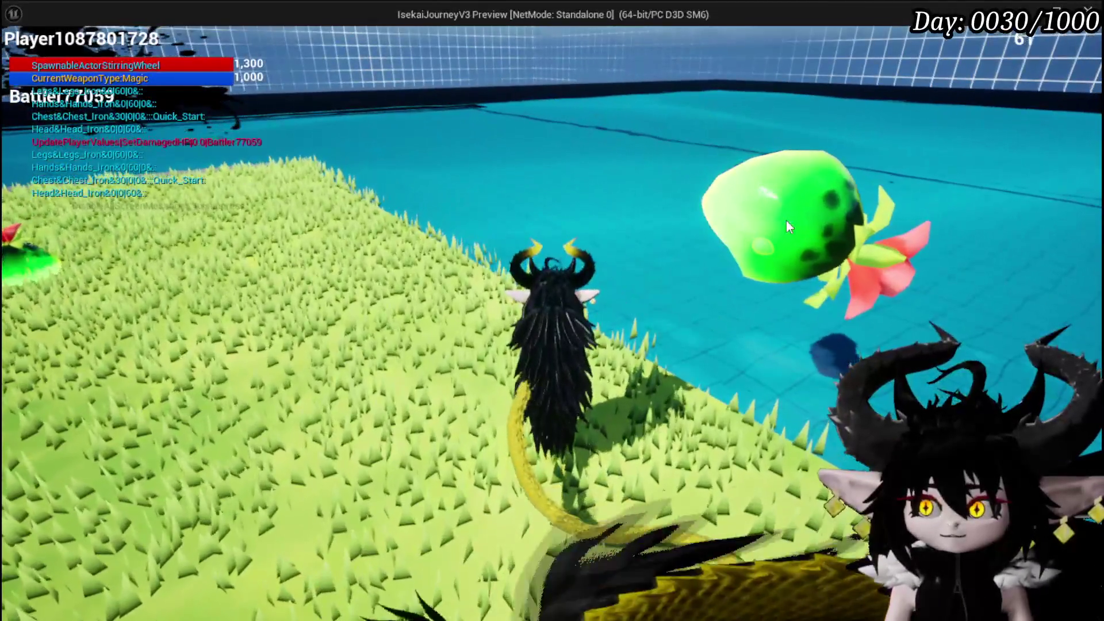
{"action": "left_click", "coordinate": [785, 219]}
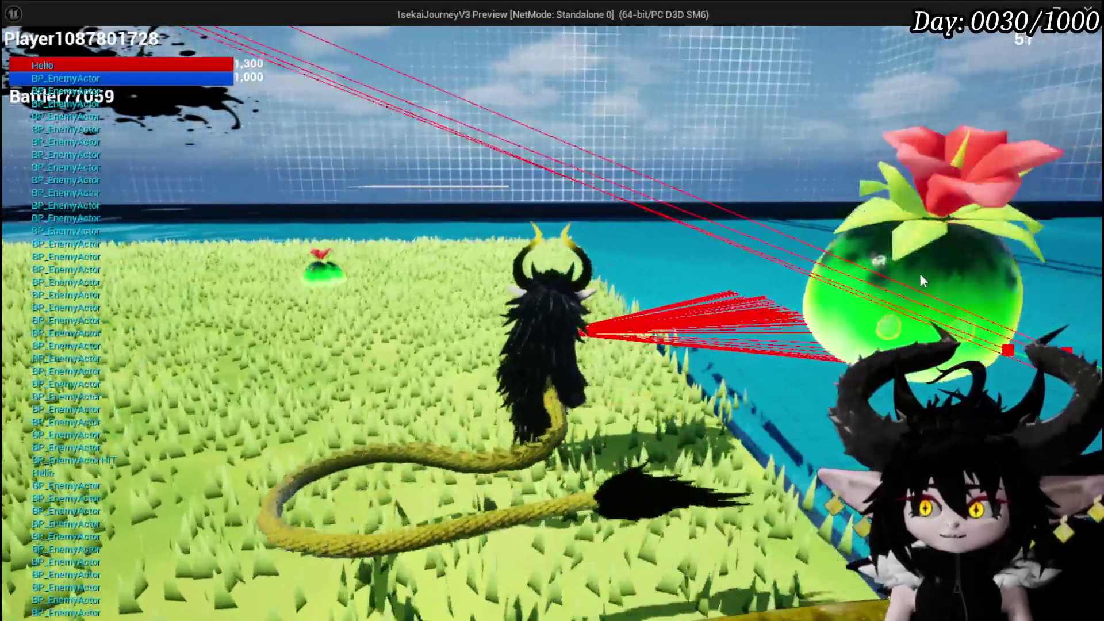
{"action": "left_click", "coordinate": [919, 274]}
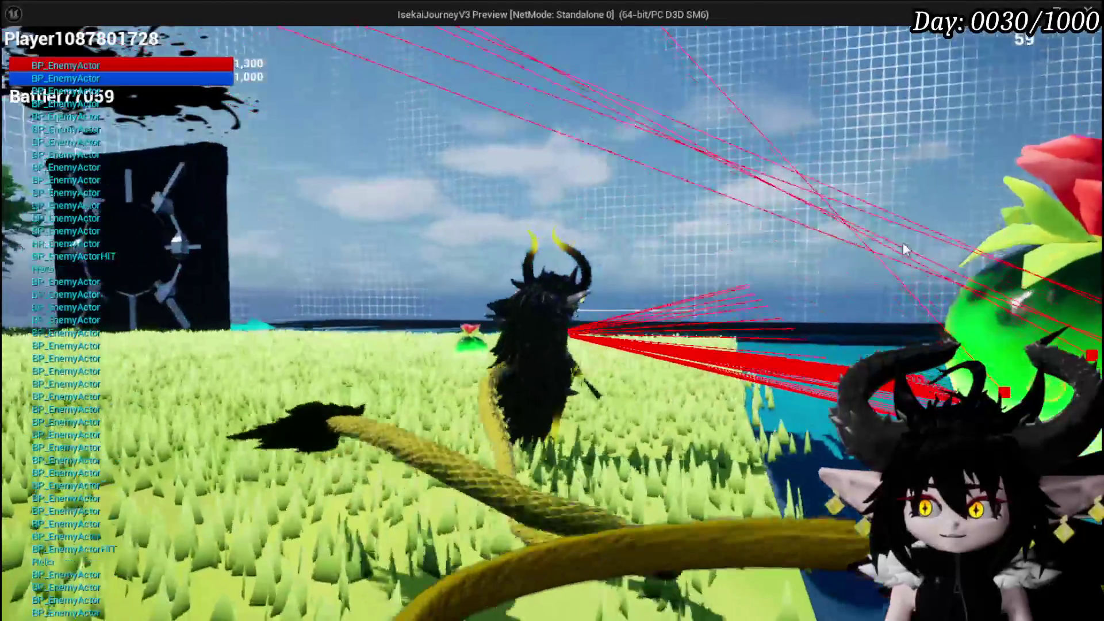
{"action": "left_click", "coordinate": [1001, 364]}
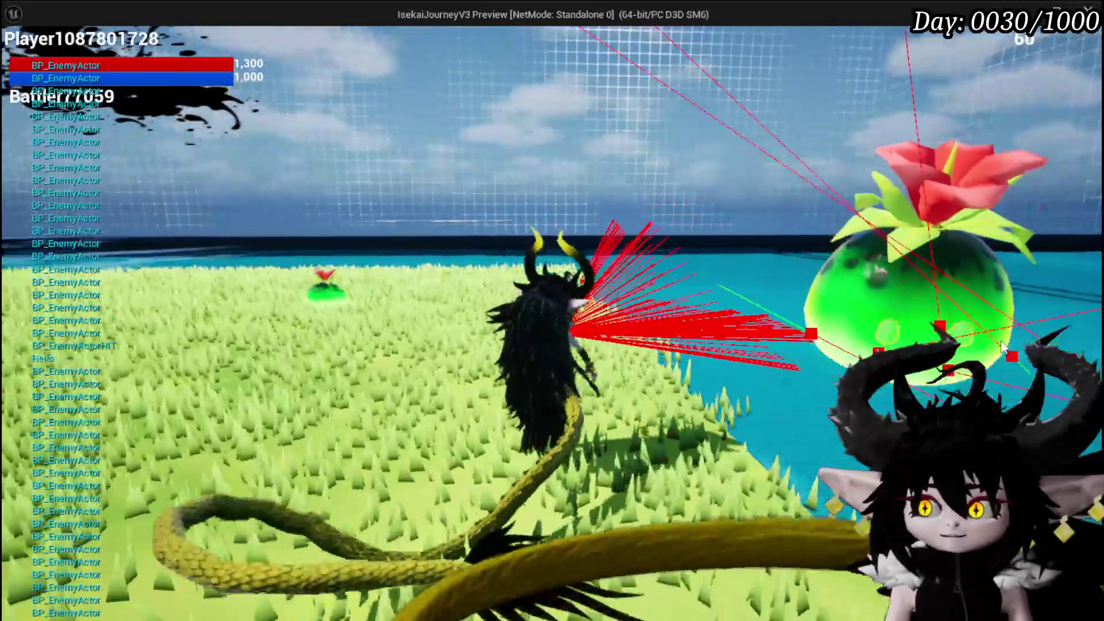
{"action": "left_click", "coordinate": [948, 335]}
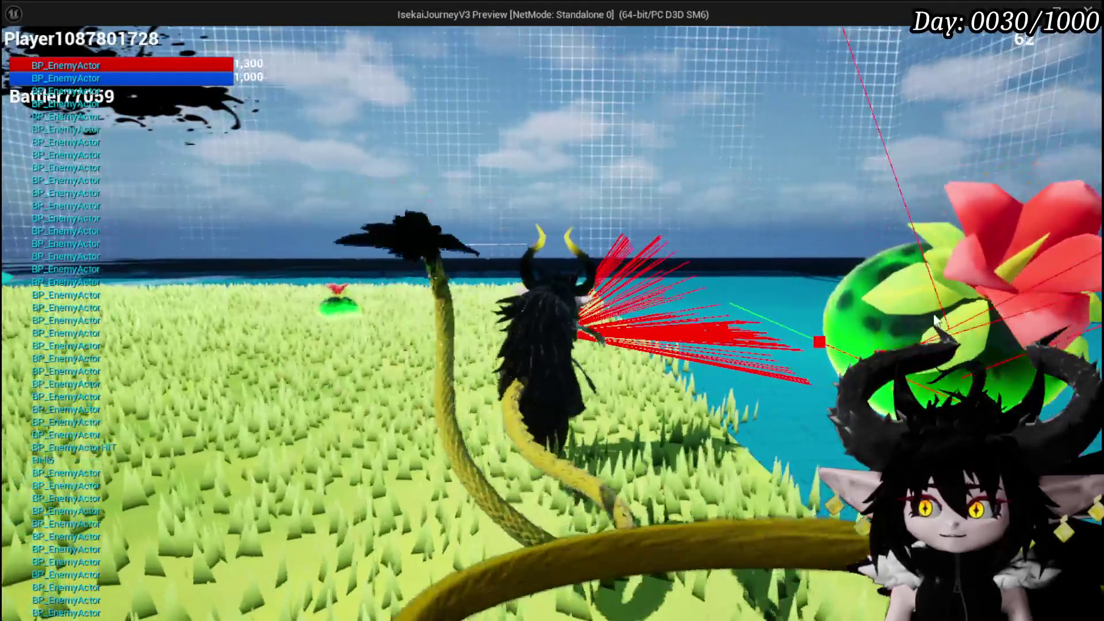
{"action": "left_click", "coordinate": [963, 326]}
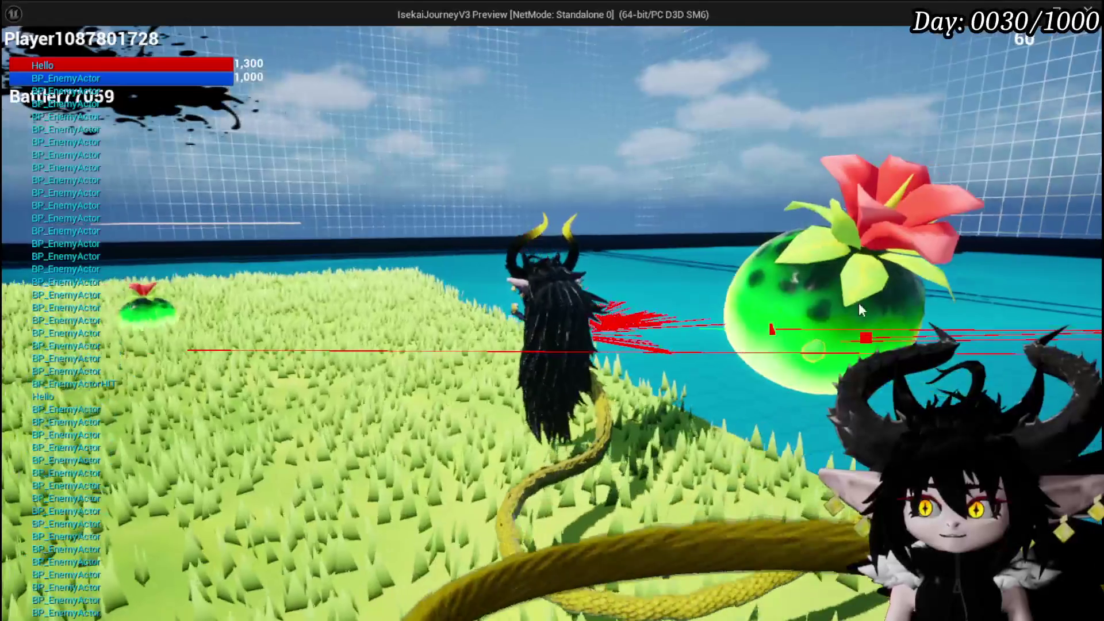
Keep striking the green slime with tail attacks, jumping once mid-combo
{"action": "left_click", "coordinate": [839, 307]}
{"action": "left_click", "coordinate": [827, 325]}
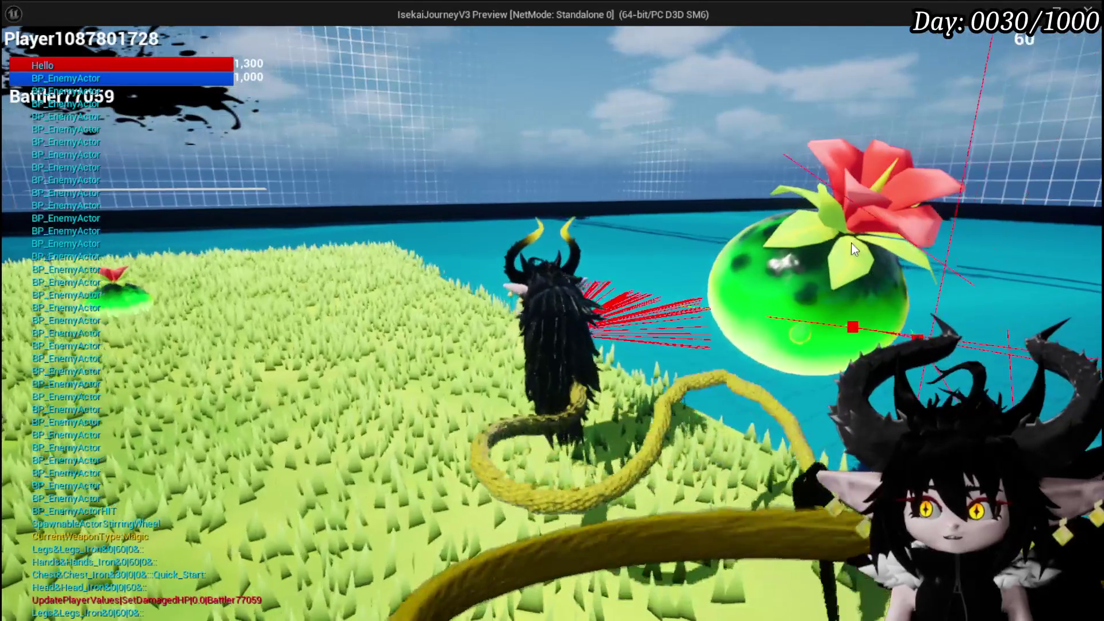
{"action": "left_click", "coordinate": [855, 291]}
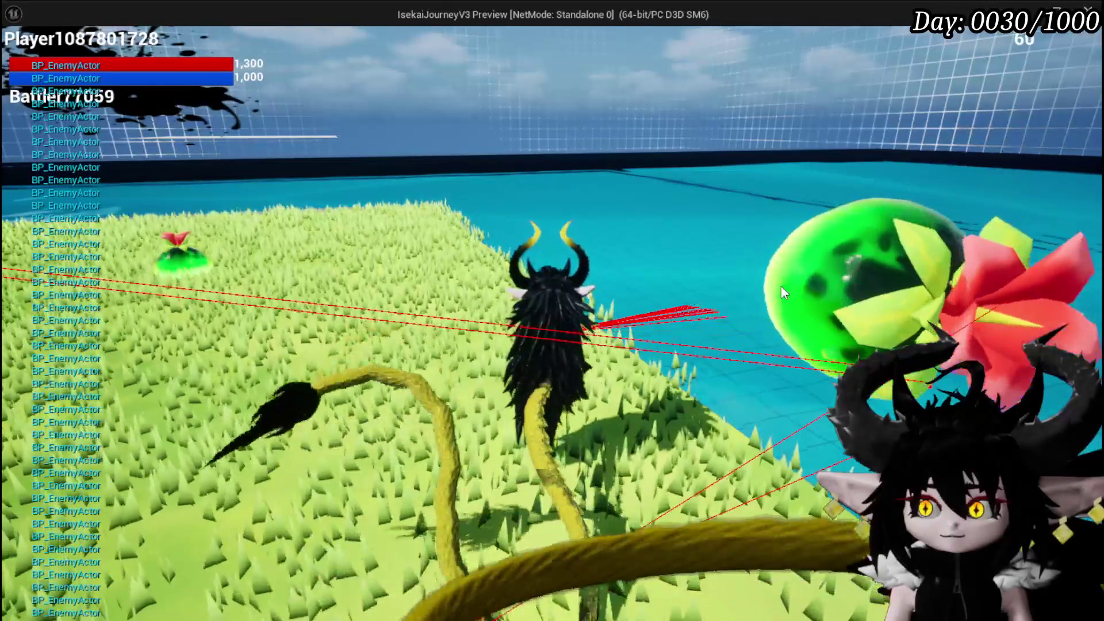
{"action": "left_click", "coordinate": [813, 296]}
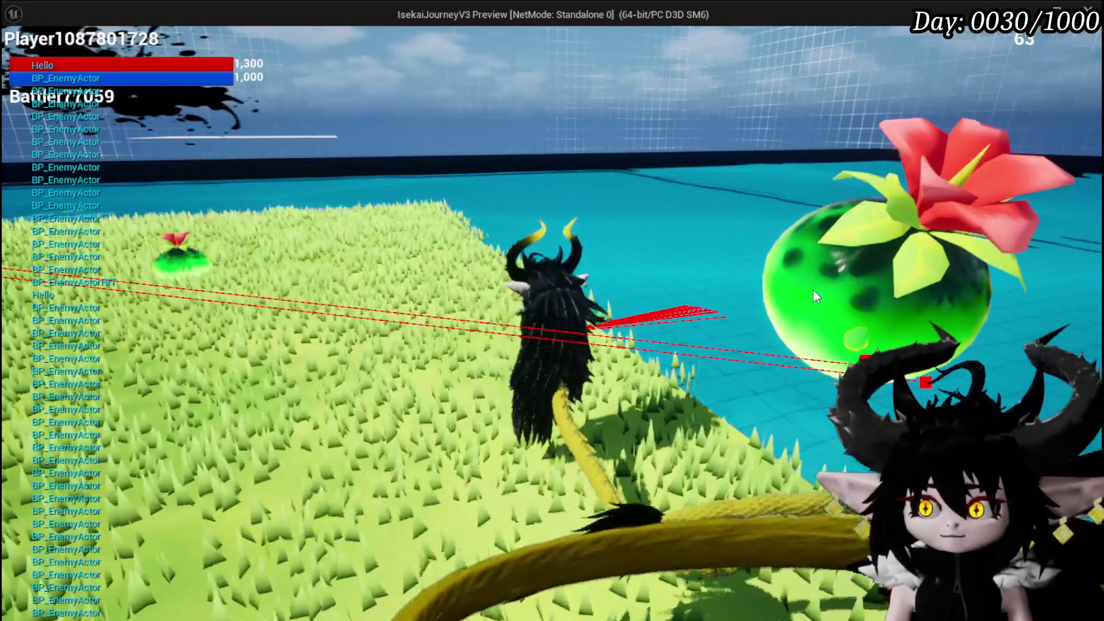
{"action": "left_click", "coordinate": [813, 290]}
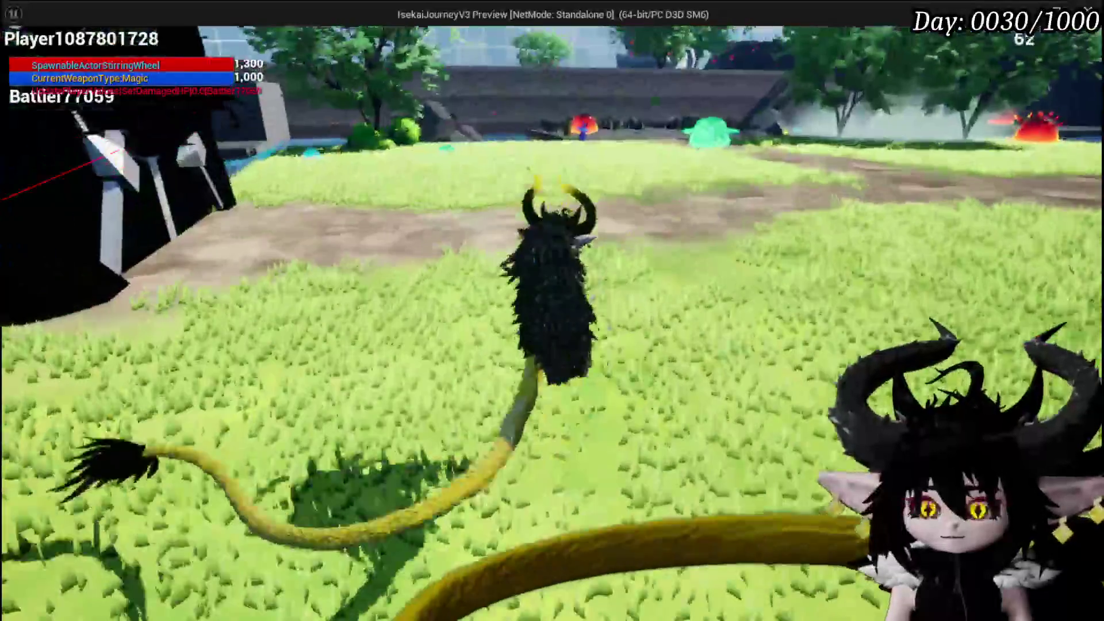
{"action": "key", "text": "space"}
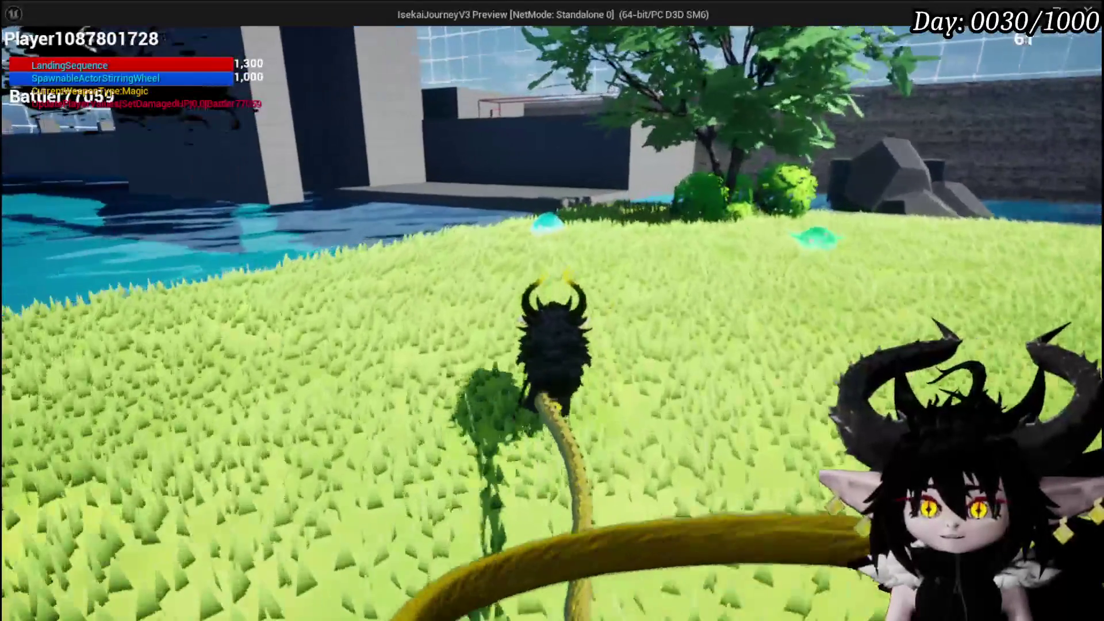
{"action": "left_click", "coordinate": [813, 290]}
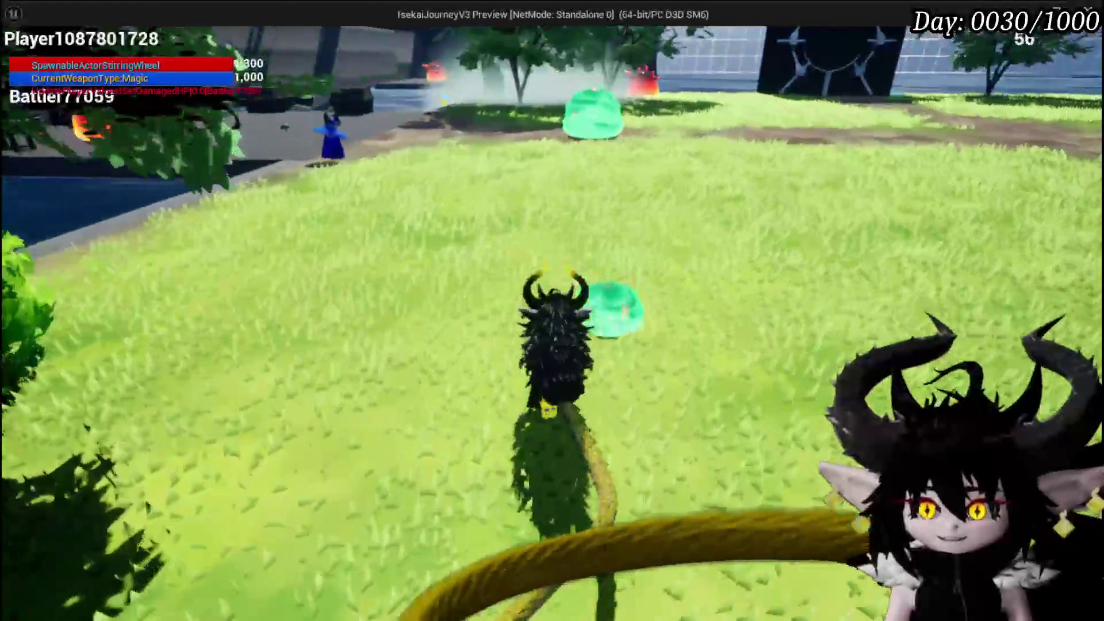
Attack the slime near the pond several more times, then run onto the stone plaza
{"action": "left_click", "coordinate": [309, 356]}
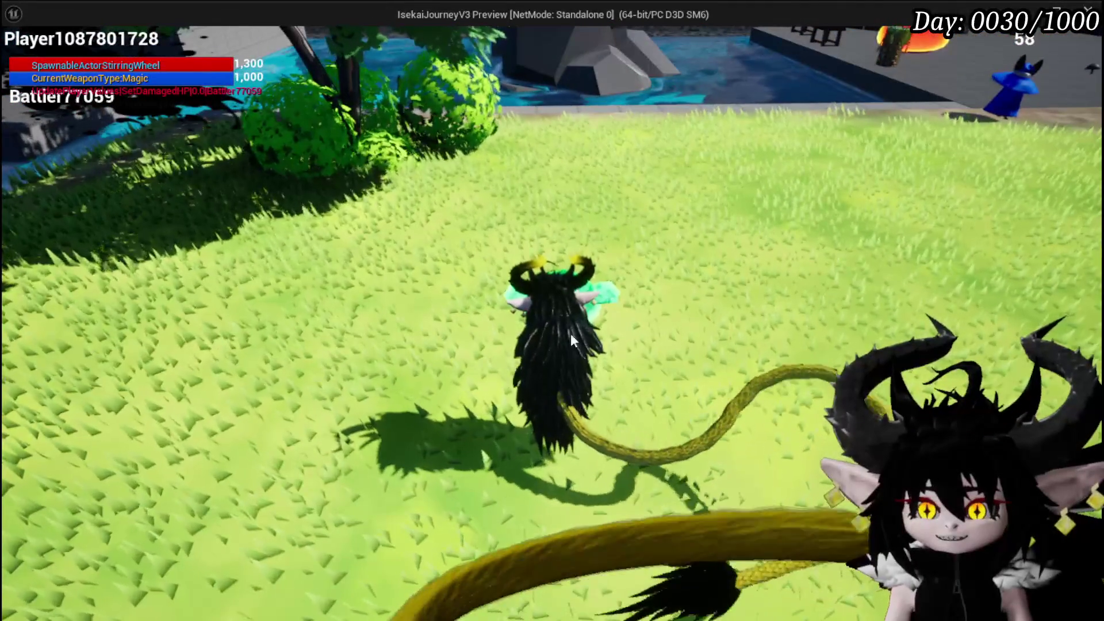
{"action": "left_click", "coordinate": [585, 333]}
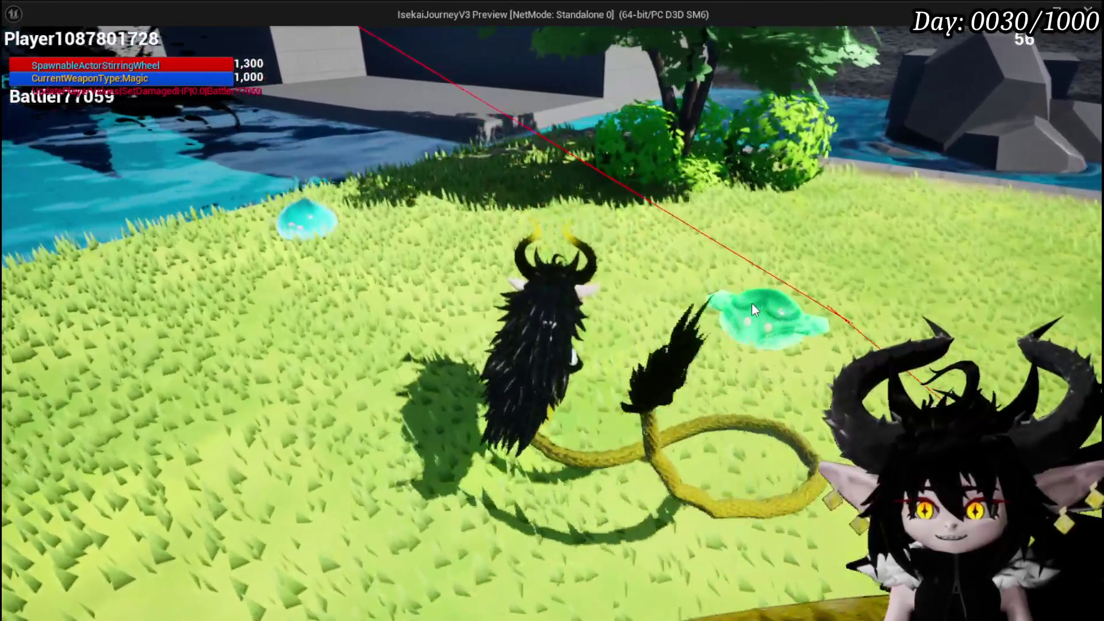
{"action": "left_click", "coordinate": [750, 313]}
{"action": "left_click", "coordinate": [712, 336]}
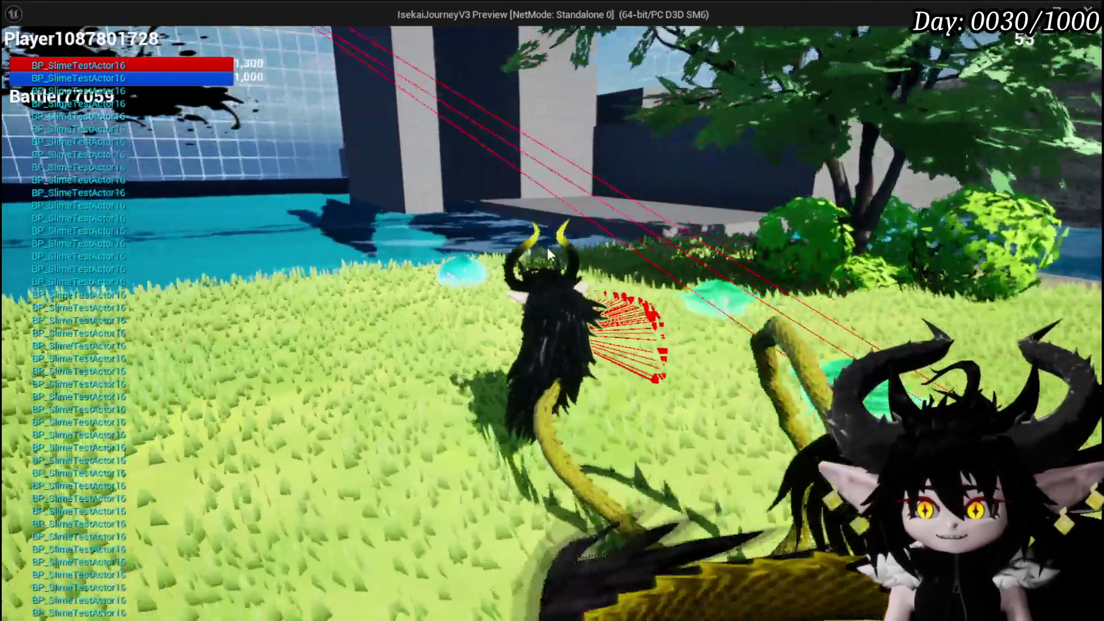
{"action": "left_click", "coordinate": [547, 253]}
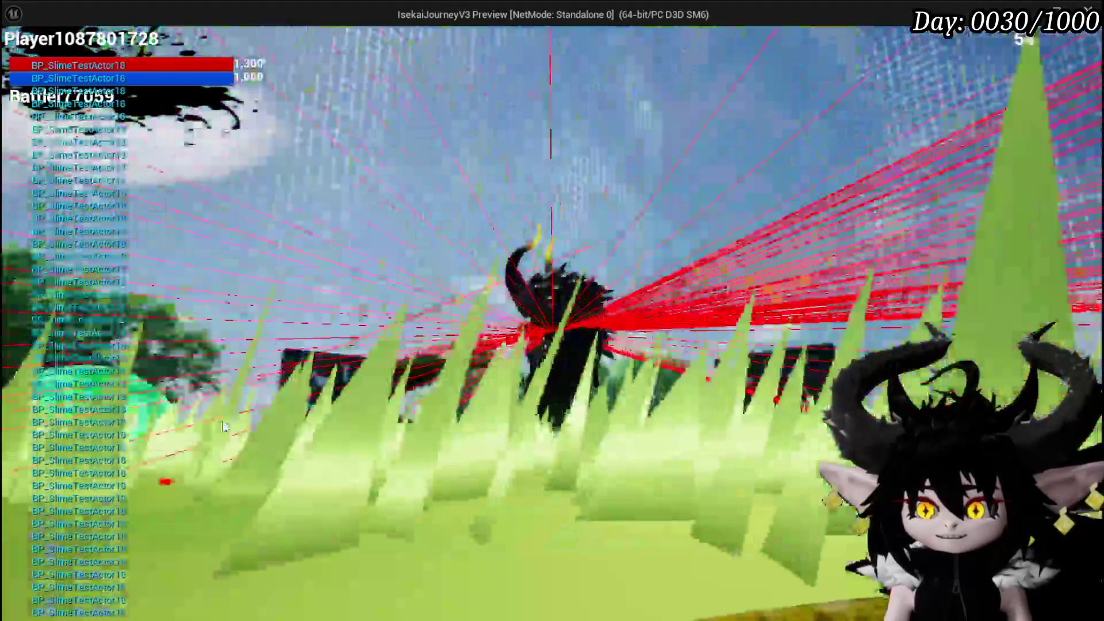
{"action": "left_click", "coordinate": [477, 336]}
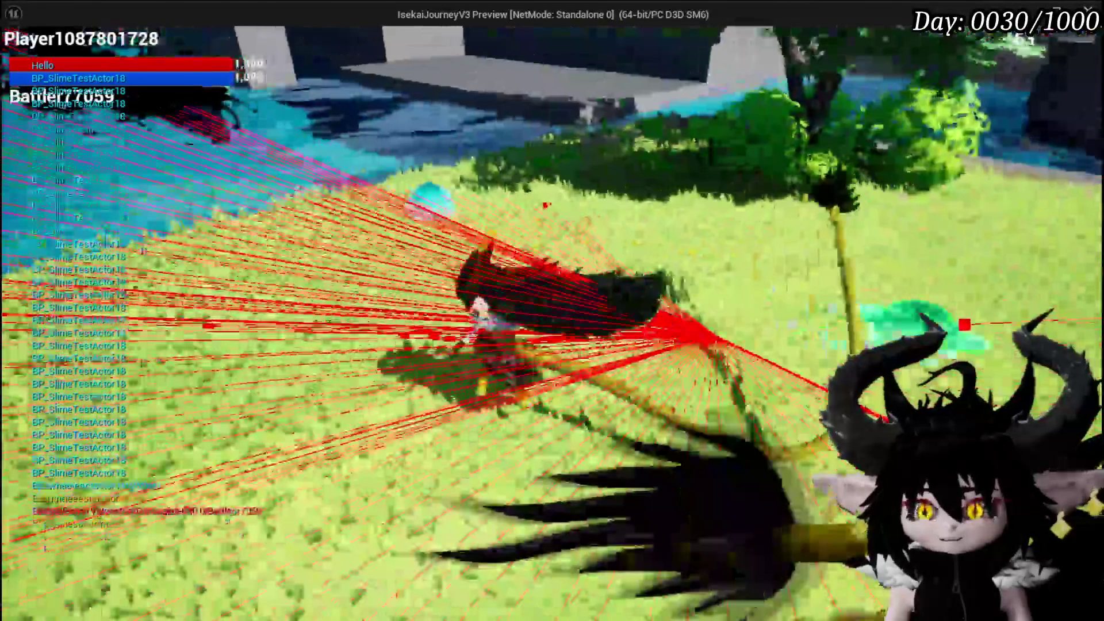
{"action": "left_click", "coordinate": [478, 336]}
{"action": "key", "text": "w"}
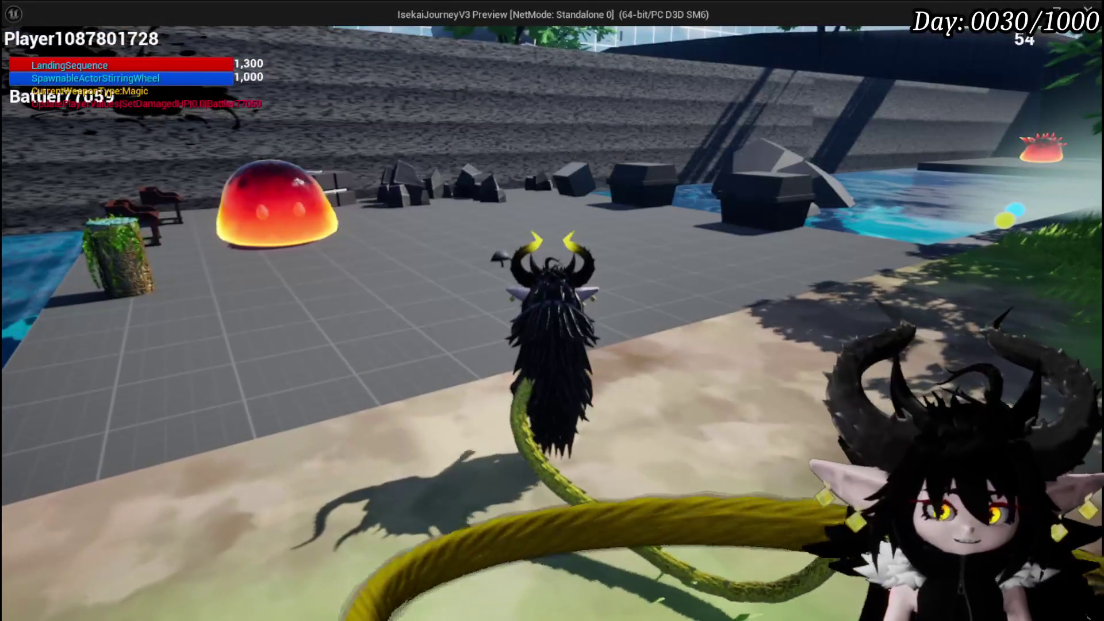
Stop the play session and return to the level editor viewport
{"action": "key", "text": "alt+Tab"}
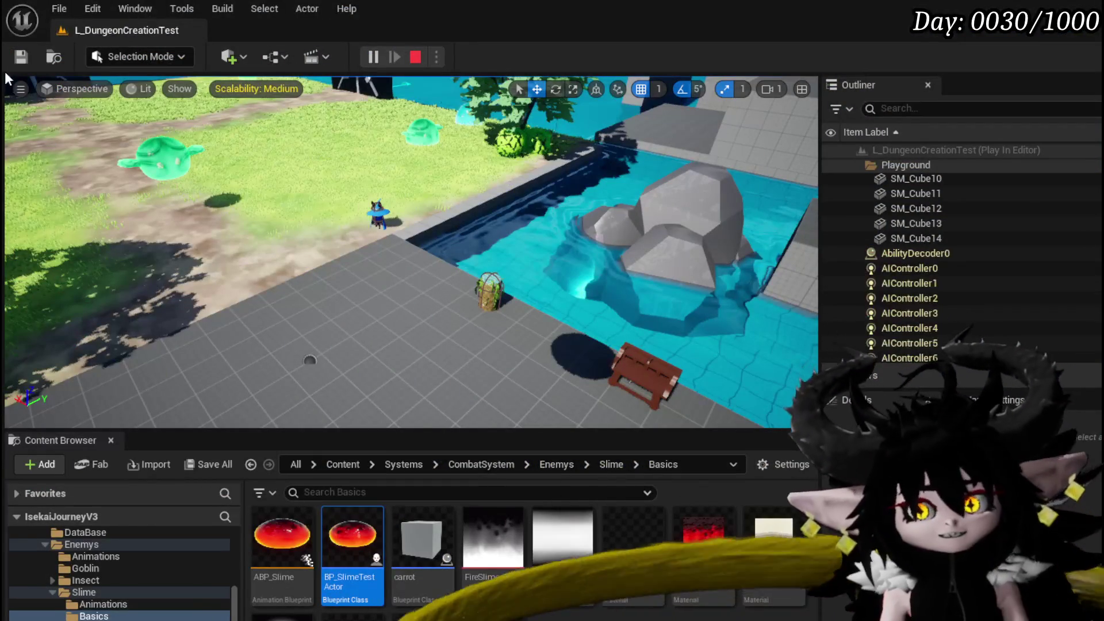
{"action": "key", "text": "Escape"}
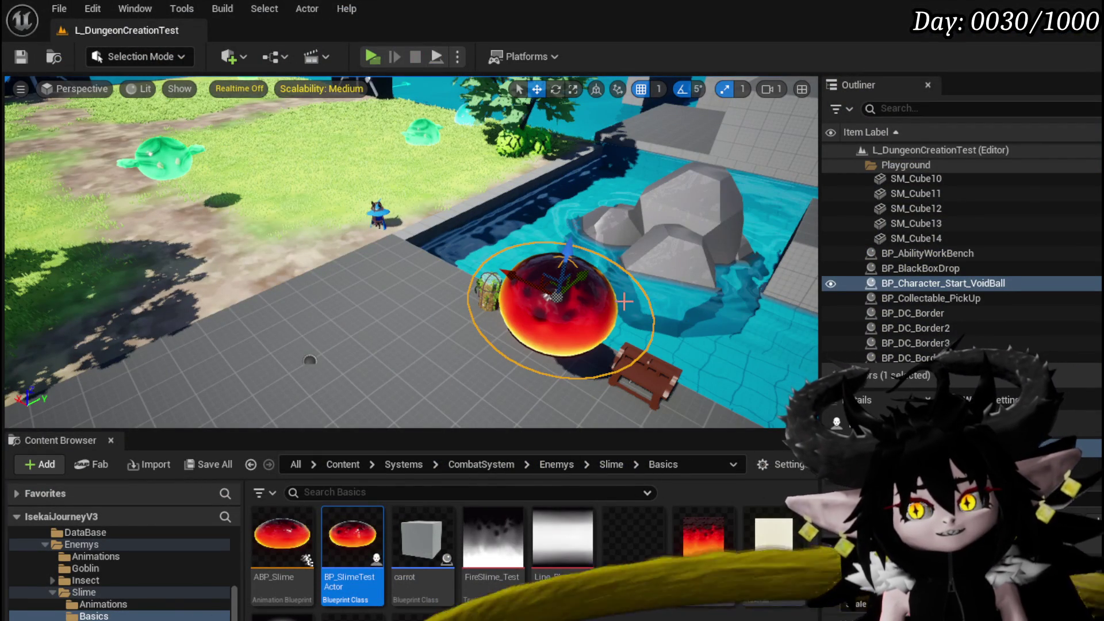
{"action": "key", "text": "Right"}
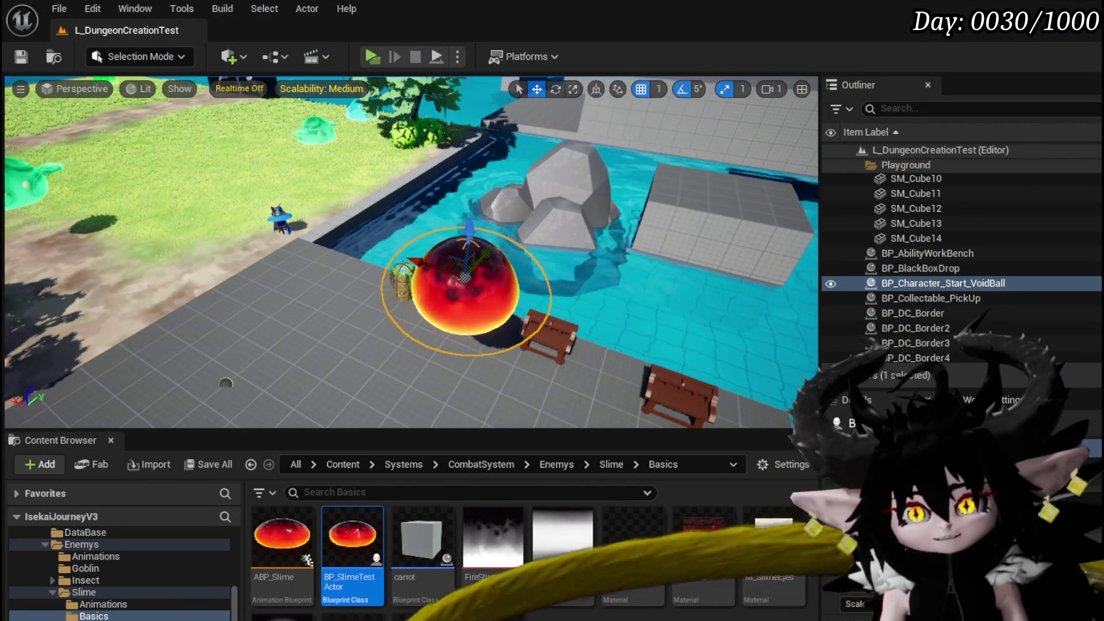
{"action": "key", "text": "Up"}
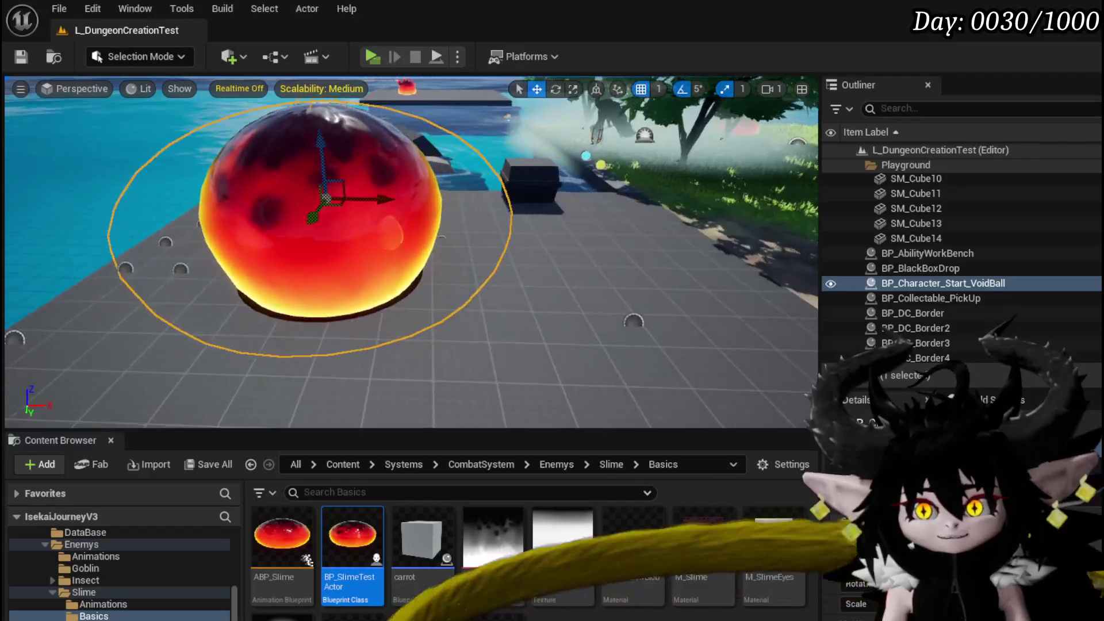
Reposition the red slime to a new spot with its move gizmo
{"action": "key", "text": "Up"}
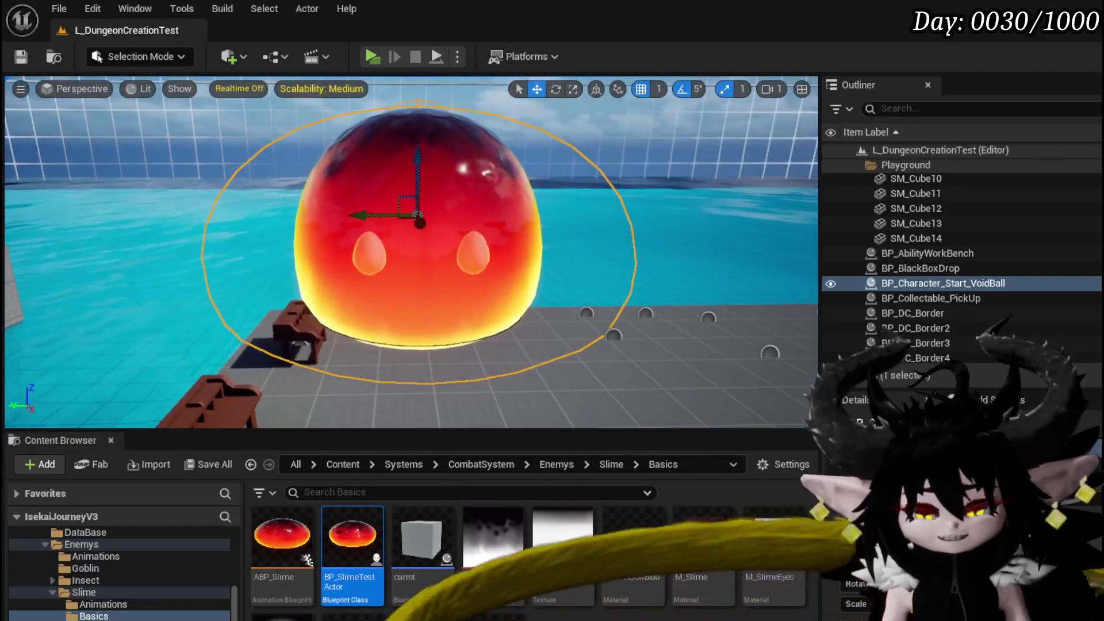
{"action": "key", "text": "Down"}
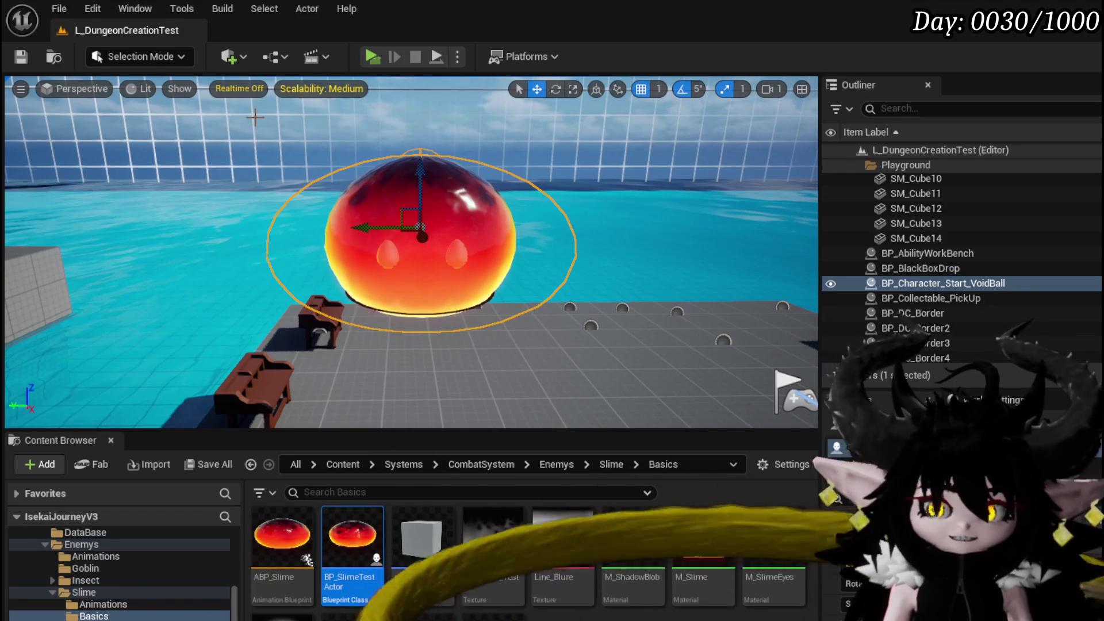
{"action": "mouse_move", "coordinate": [424, 223]}
{"action": "left_mouse_down"}
{"action": "mouse_move", "coordinate": [303, 187]}
{"action": "mouse_move", "coordinate": [423, 201]}
{"action": "mouse_move", "coordinate": [443, 218]}
{"action": "mouse_move", "coordinate": [397, 195]}
{"action": "mouse_move", "coordinate": [422, 220]}
{"action": "mouse_move", "coordinate": [459, 219]}
{"action": "mouse_move", "coordinate": [319, 213]}
{"action": "mouse_move", "coordinate": [424, 247]}
{"action": "mouse_move", "coordinate": [416, 213]}
{"action": "left_mouse_up"}
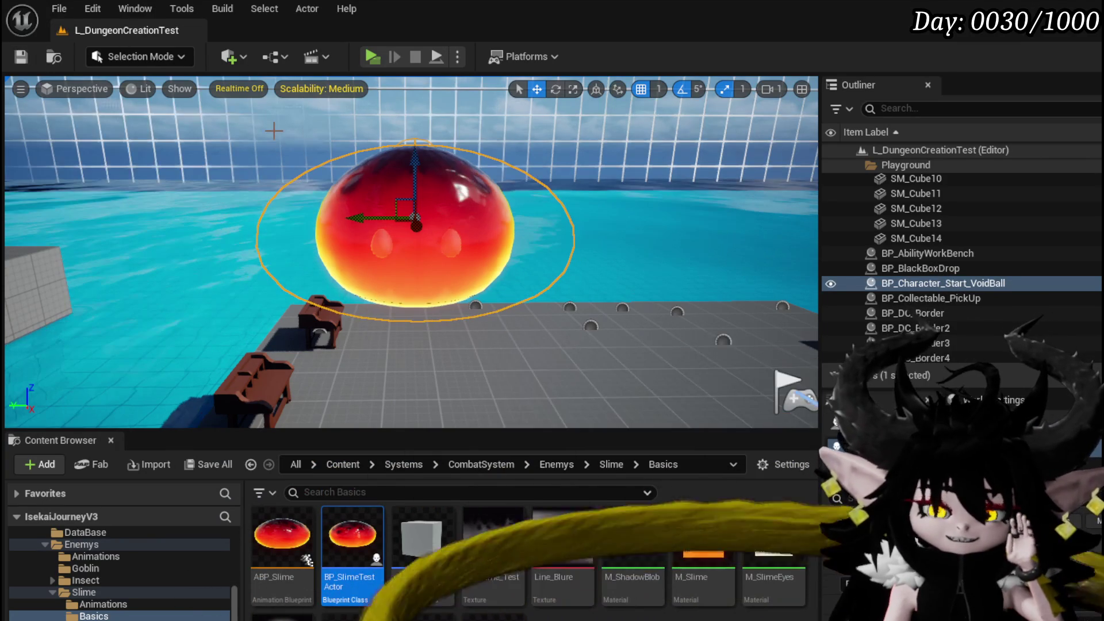
{"action": "mouse_move", "coordinate": [273, 131]}
{"action": "left_mouse_down"}
{"action": "mouse_move", "coordinate": [368, 177]}
{"action": "mouse_move", "coordinate": [322, 184]}
{"action": "mouse_move", "coordinate": [356, 219]}
{"action": "mouse_move", "coordinate": [322, 173]}
{"action": "mouse_move", "coordinate": [296, 161]}
{"action": "left_mouse_up"}
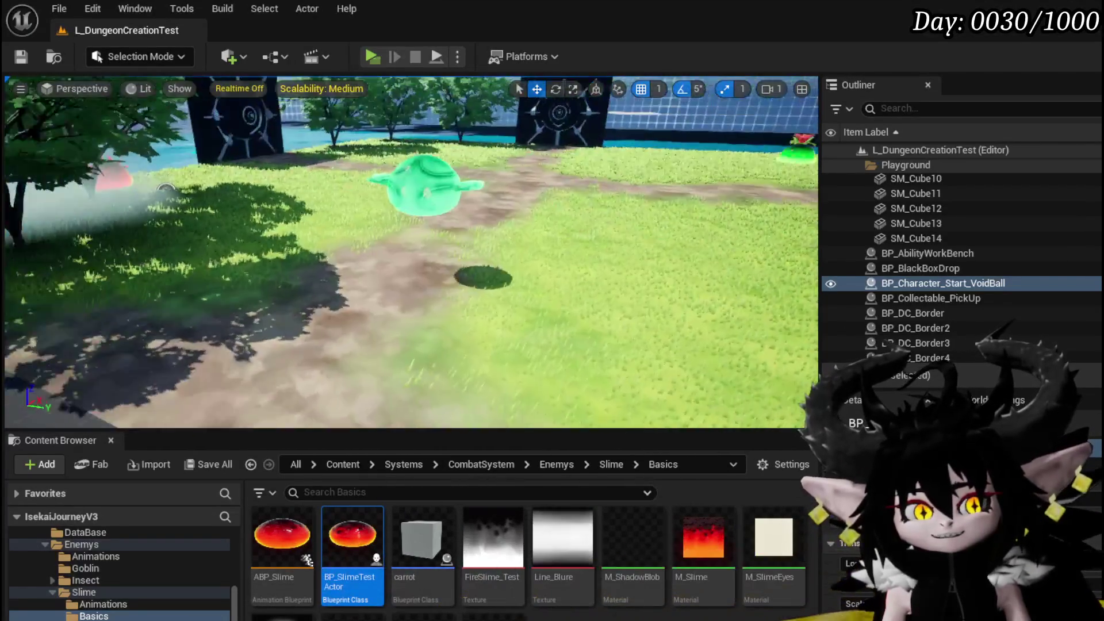
{"action": "mouse_move", "coordinate": [165, 190]}
{"action": "left_mouse_down"}
{"action": "mouse_move", "coordinate": [242, 144]}
{"action": "mouse_move", "coordinate": [271, 144]}
{"action": "mouse_move", "coordinate": [230, 146]}
{"action": "mouse_move", "coordinate": [259, 147]}
{"action": "mouse_move", "coordinate": [265, 167]}
{"action": "mouse_move", "coordinate": [236, 118]}
{"action": "mouse_move", "coordinate": [308, 172]}
{"action": "left_mouse_up"}
{"action": "left_click", "coordinate": [332, 184]}
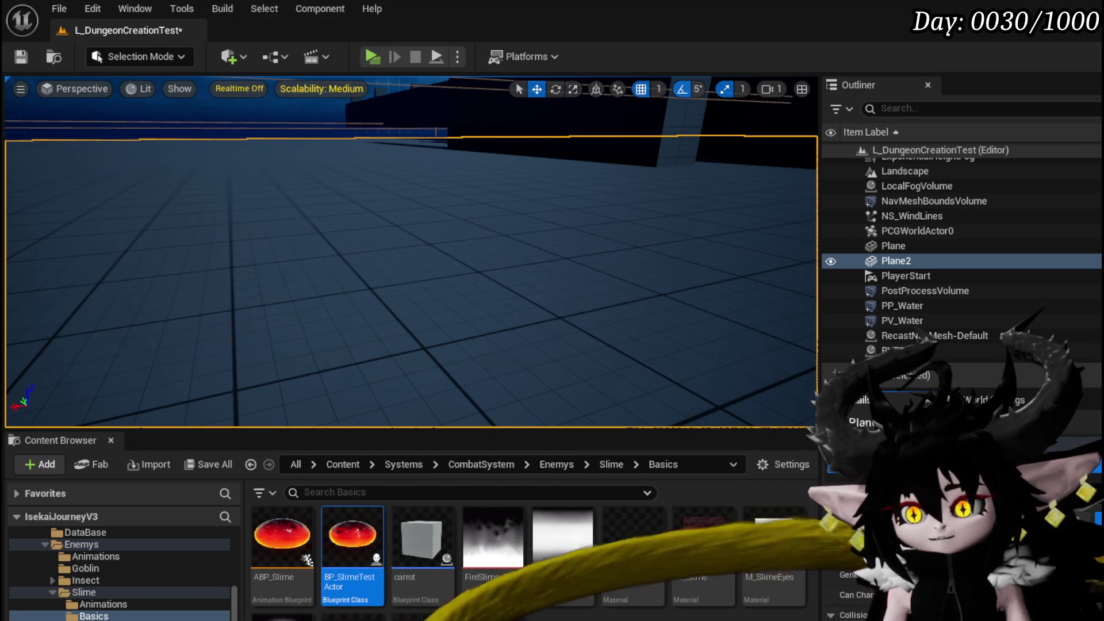
Start a new play test and run across the grass to the water's edge near the slime
{"action": "left_click", "coordinate": [370, 53]}
{"action": "key", "text": "w"}
{"action": "key", "text": "w"}
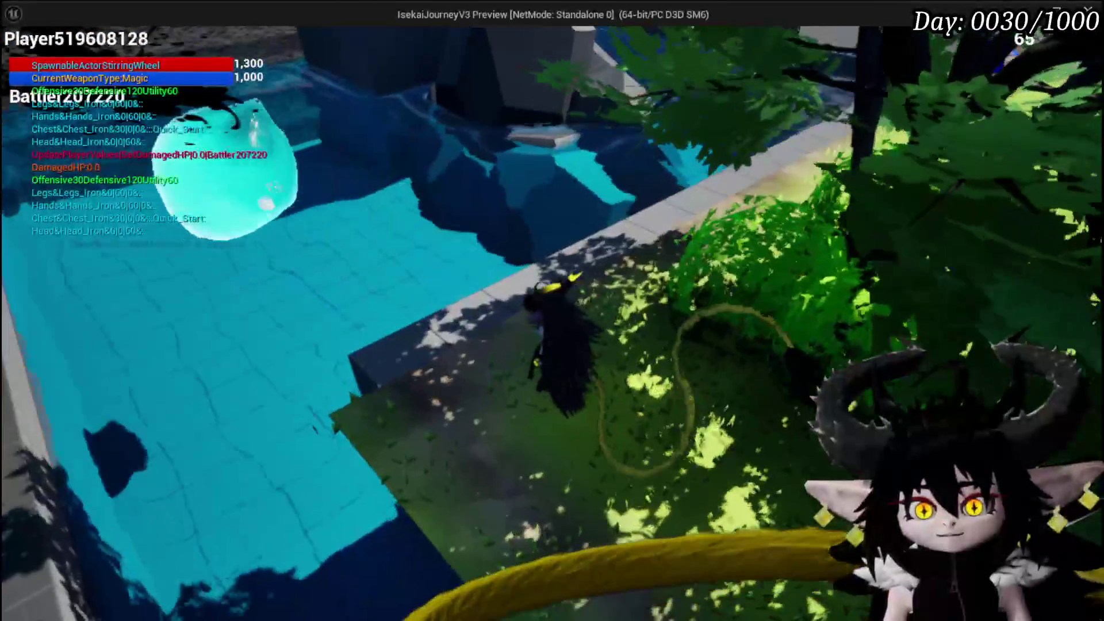
{"action": "key", "text": "w"}
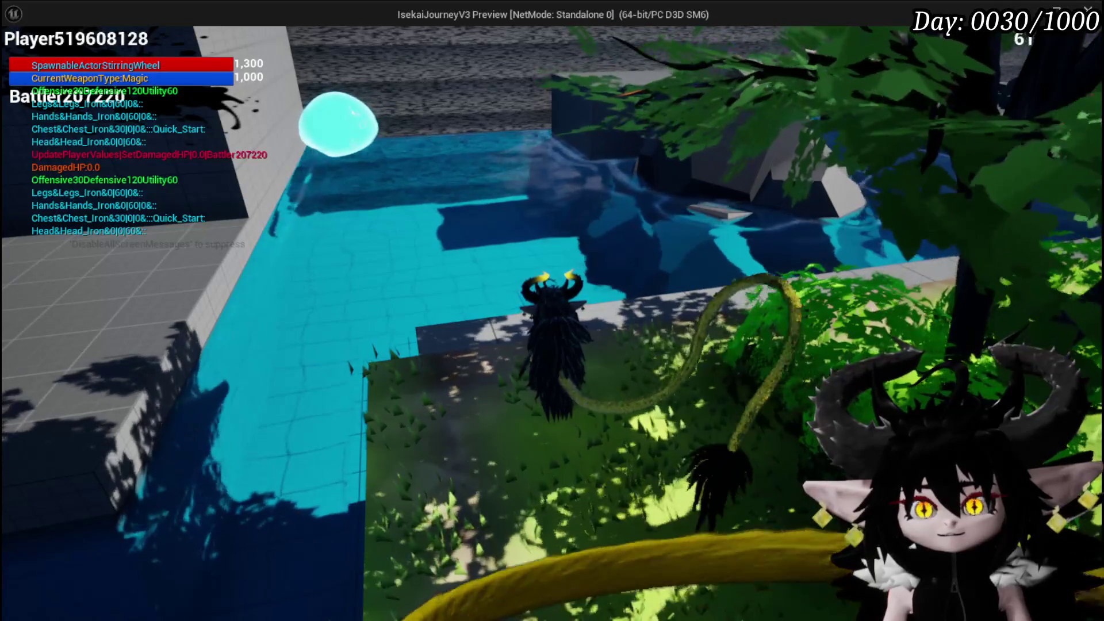
{"action": "key", "text": "w"}
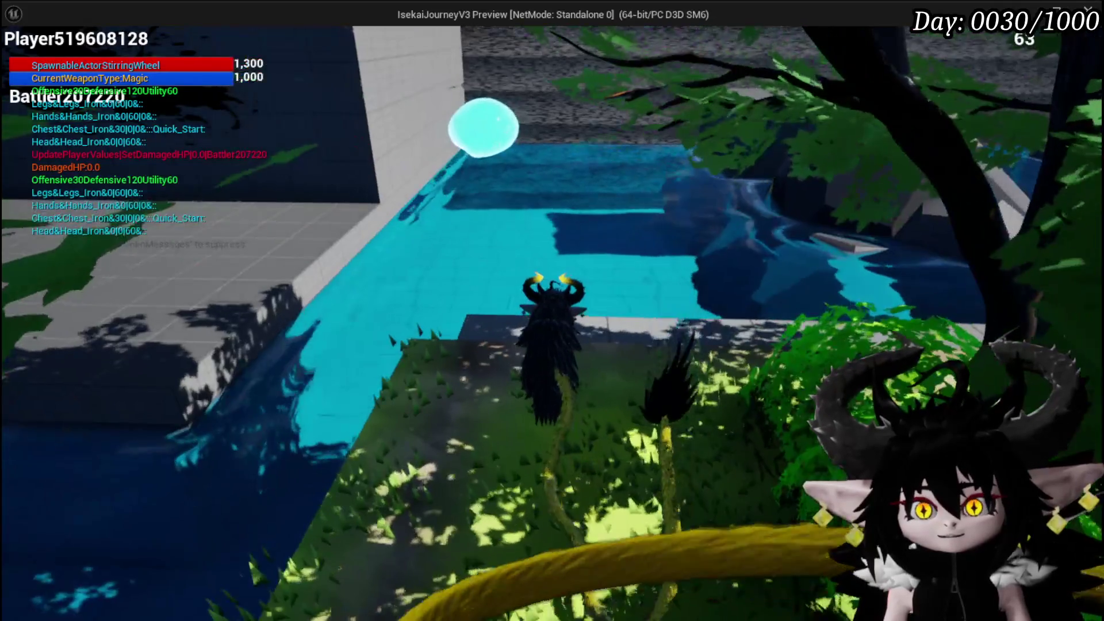
{"action": "key", "text": "w"}
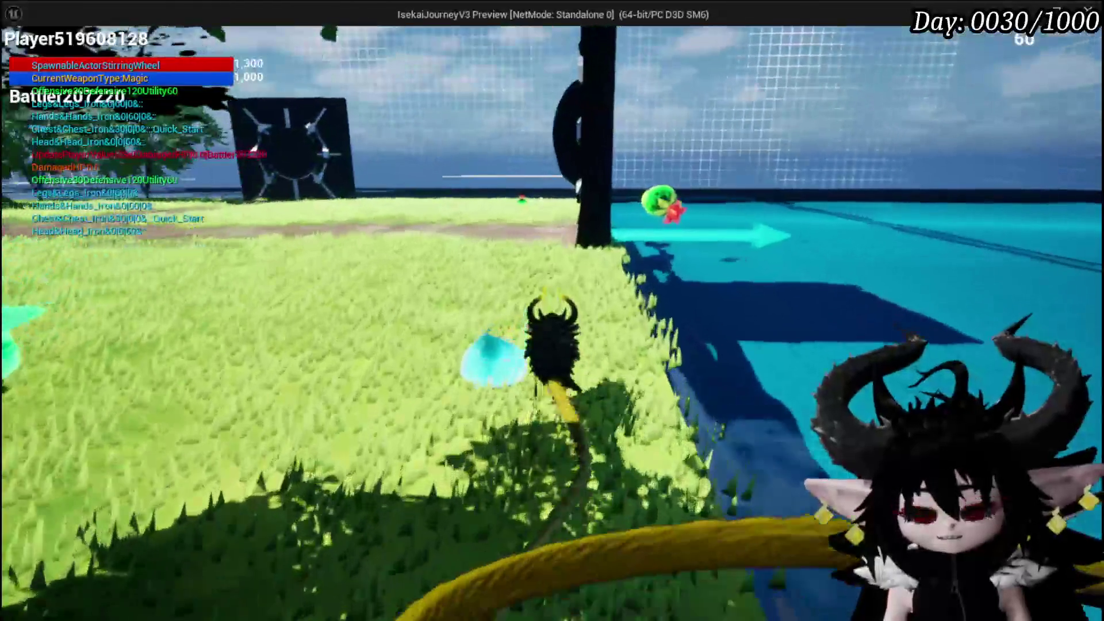
{"action": "key", "text": "w"}
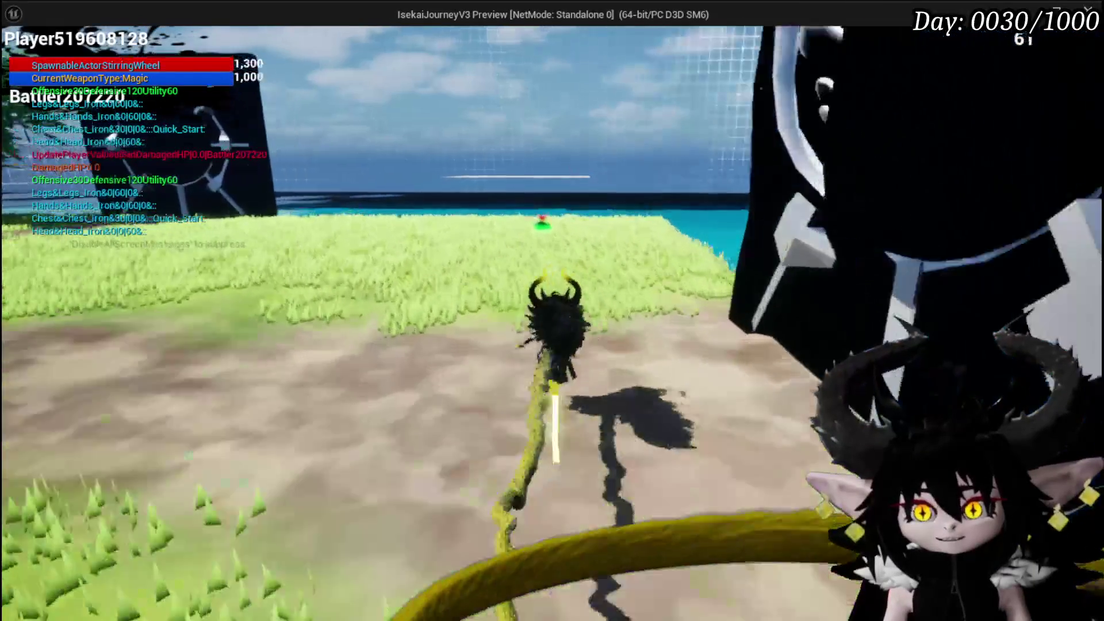
{"action": "key", "text": "w"}
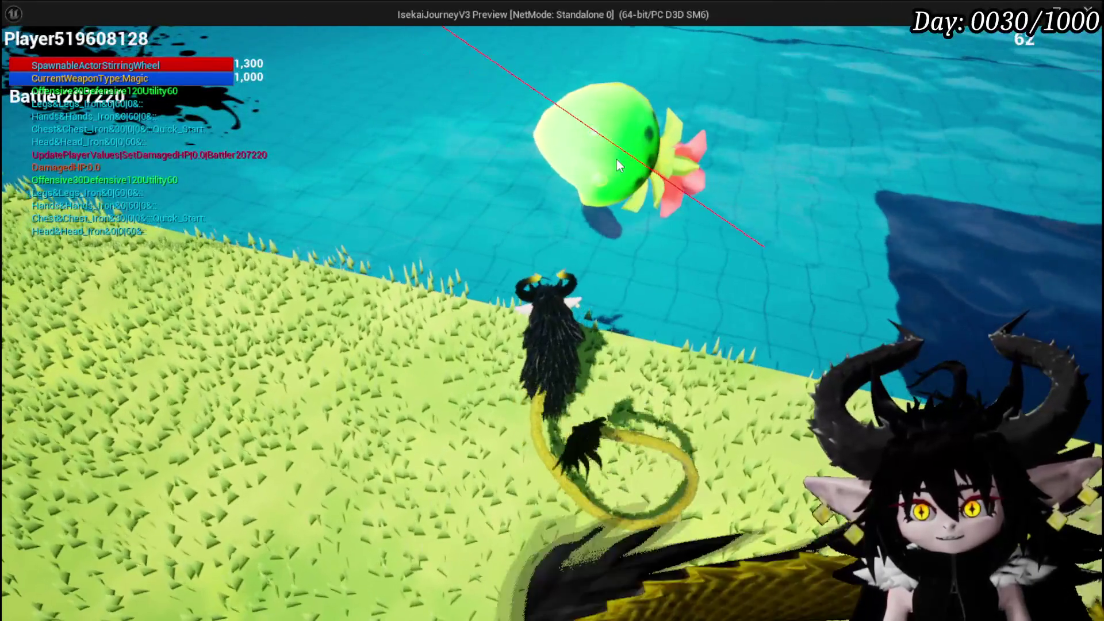
Tail-attack the green slime repeatedly, jumping once along the water's edge
{"action": "left_click", "coordinate": [616, 160]}
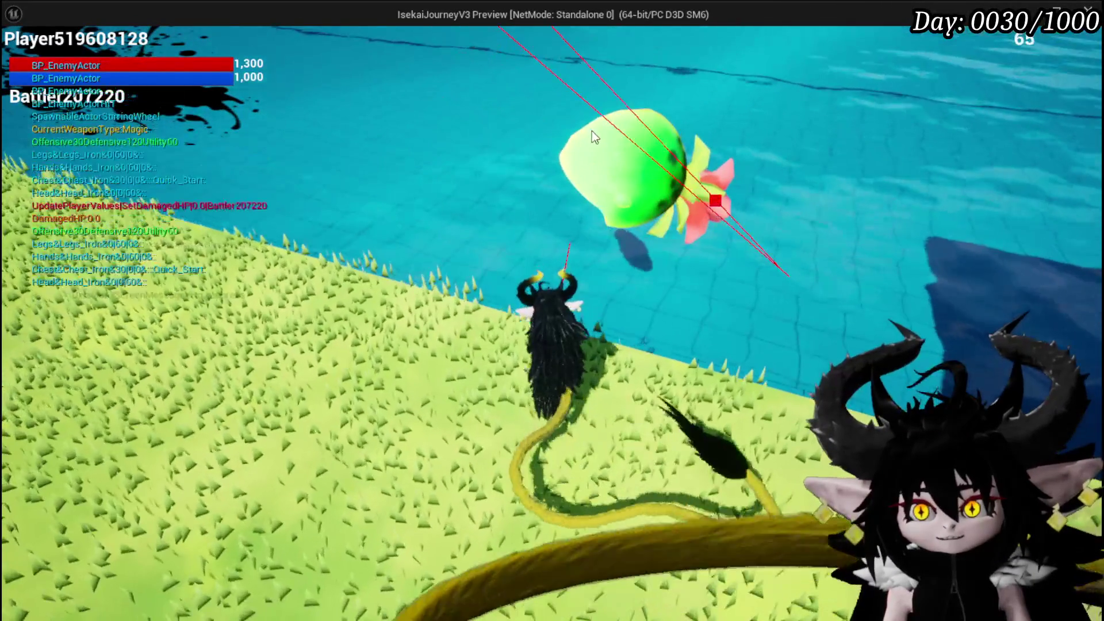
{"action": "key", "text": "w"}
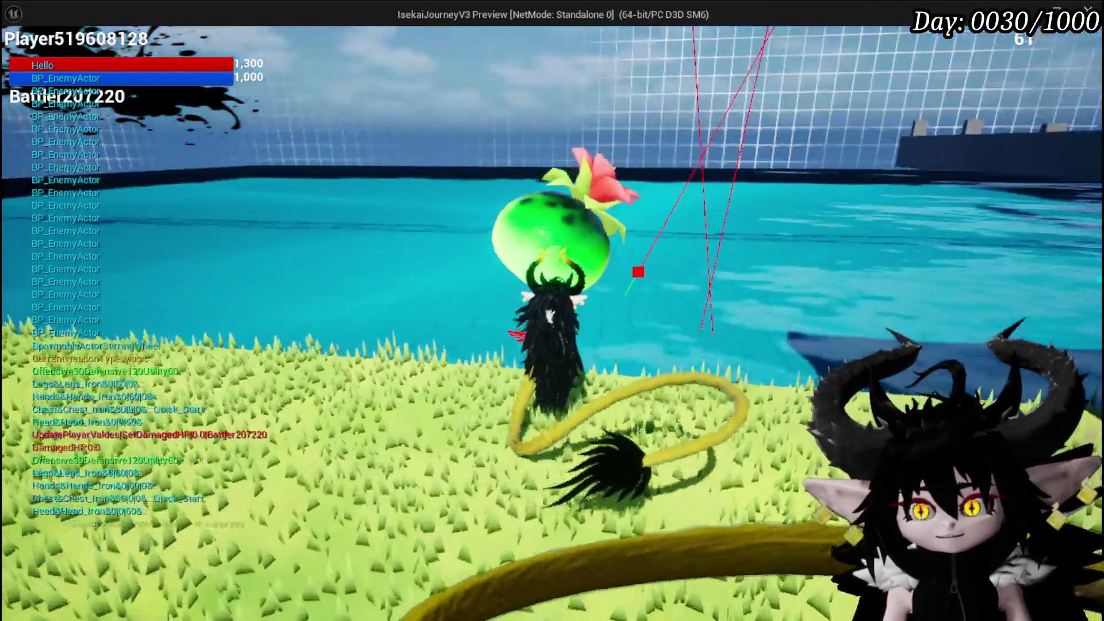
{"action": "key", "text": "space"}
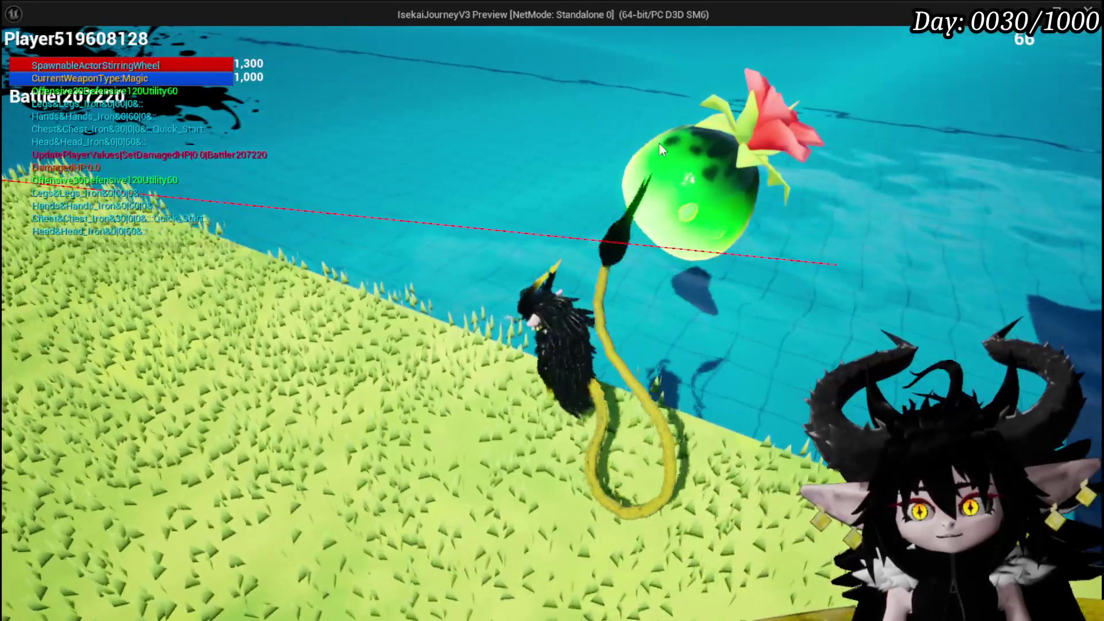
{"action": "left_click", "coordinate": [644, 130]}
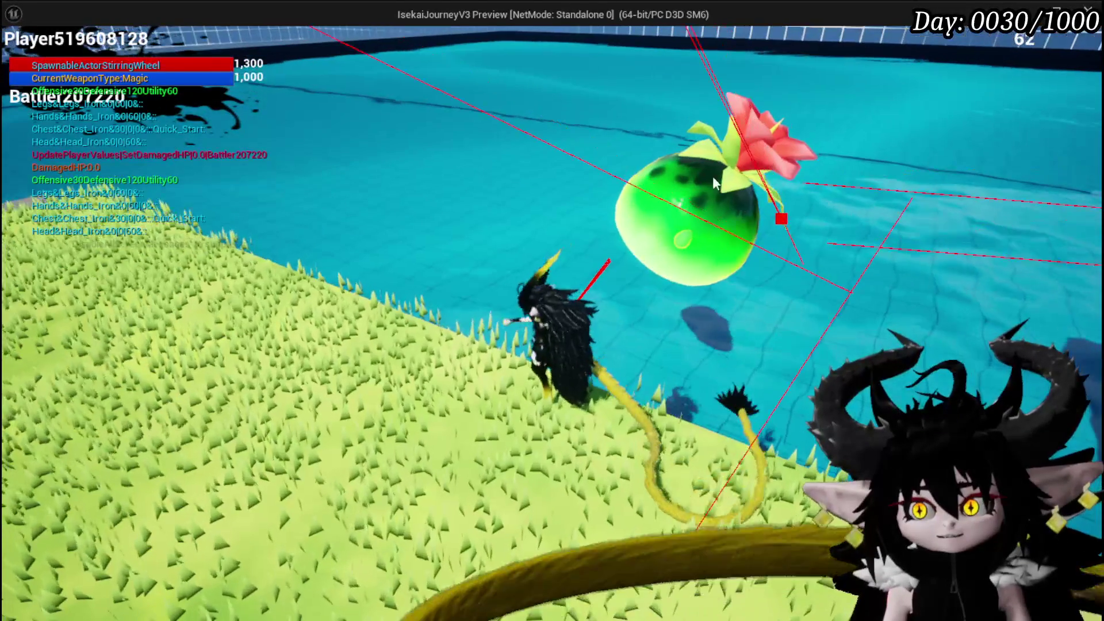
{"action": "left_click", "coordinate": [698, 184]}
{"action": "left_click", "coordinate": [673, 208]}
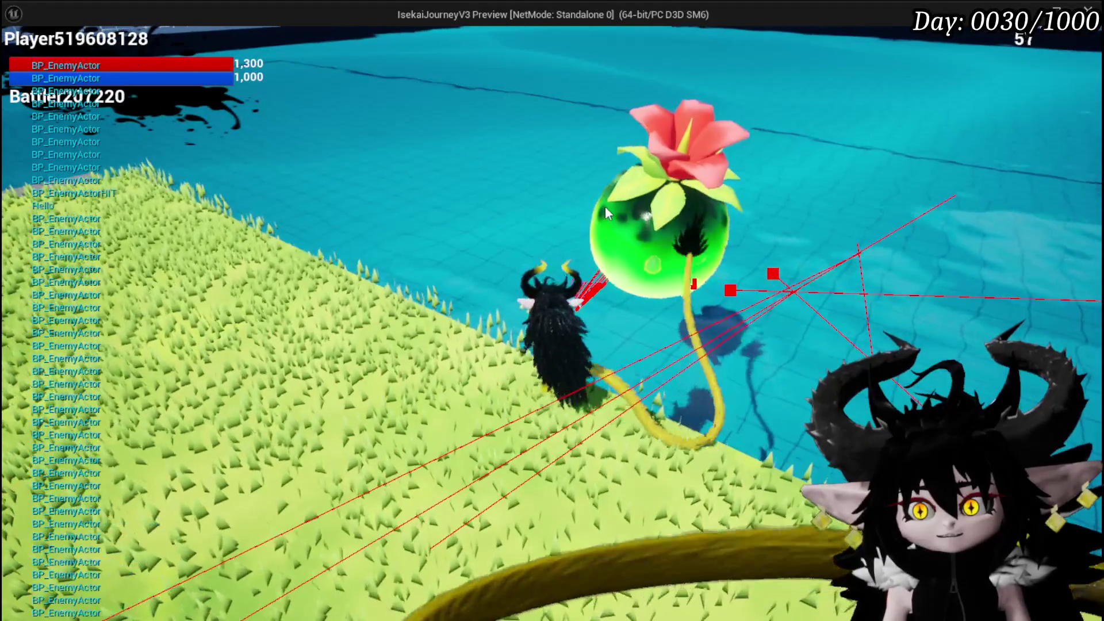
{"action": "left_click", "coordinate": [601, 205]}
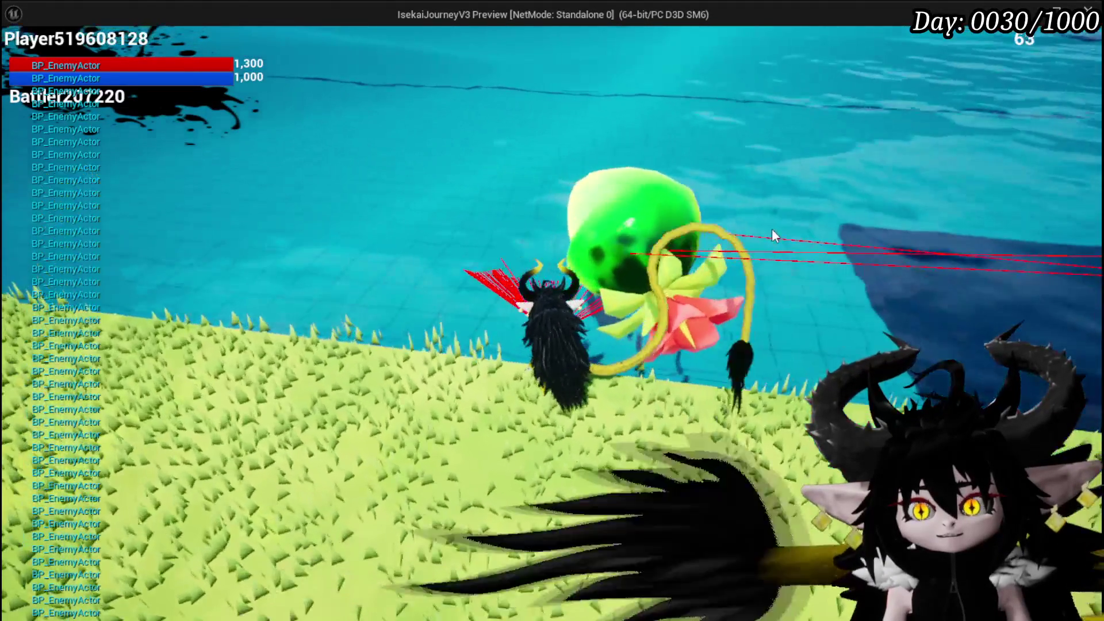
{"action": "left_click", "coordinate": [561, 201]}
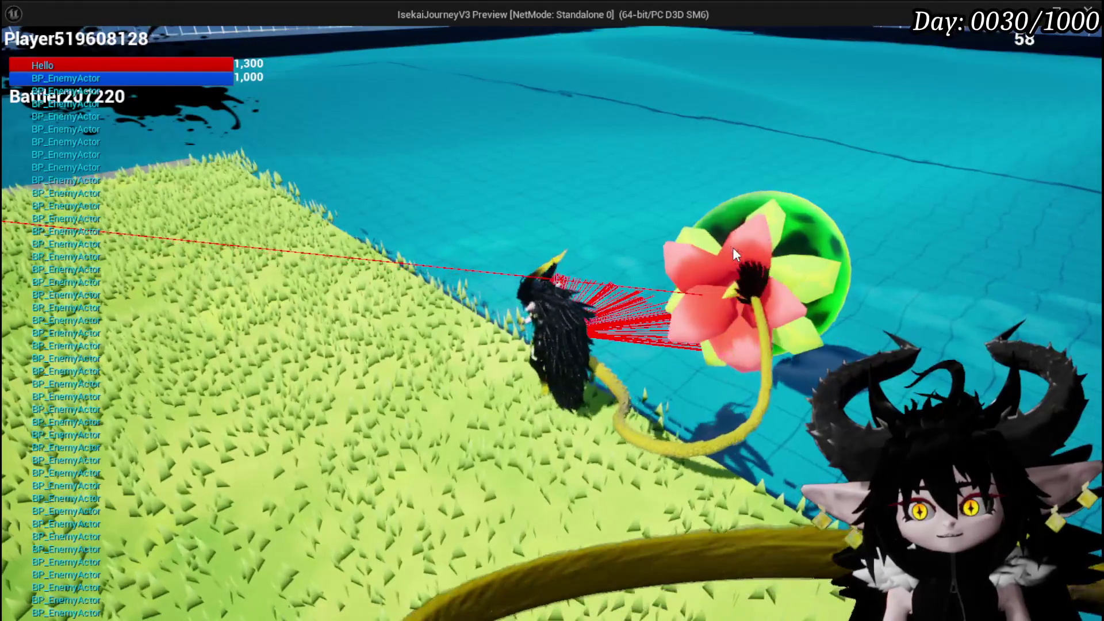
Grab and flip the slime with tail strikes, then stop the play session
{"action": "left_click", "coordinate": [733, 249]}
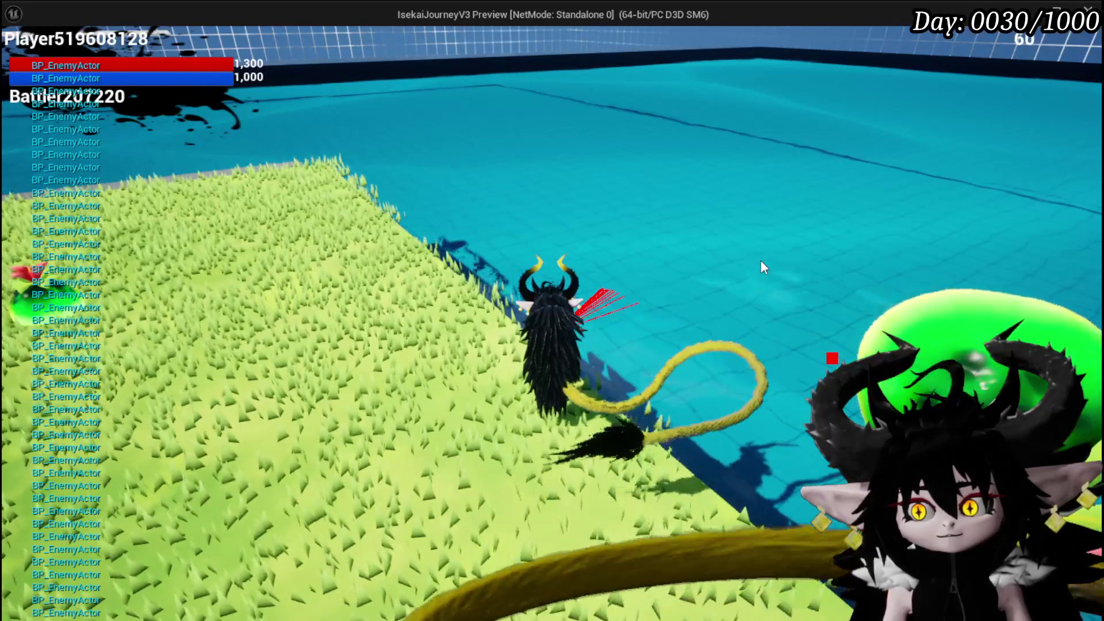
{"action": "left_click", "coordinate": [762, 266]}
{"action": "left_click_drag", "start_coordinate": [819, 253], "coordinate": [819, 253]}
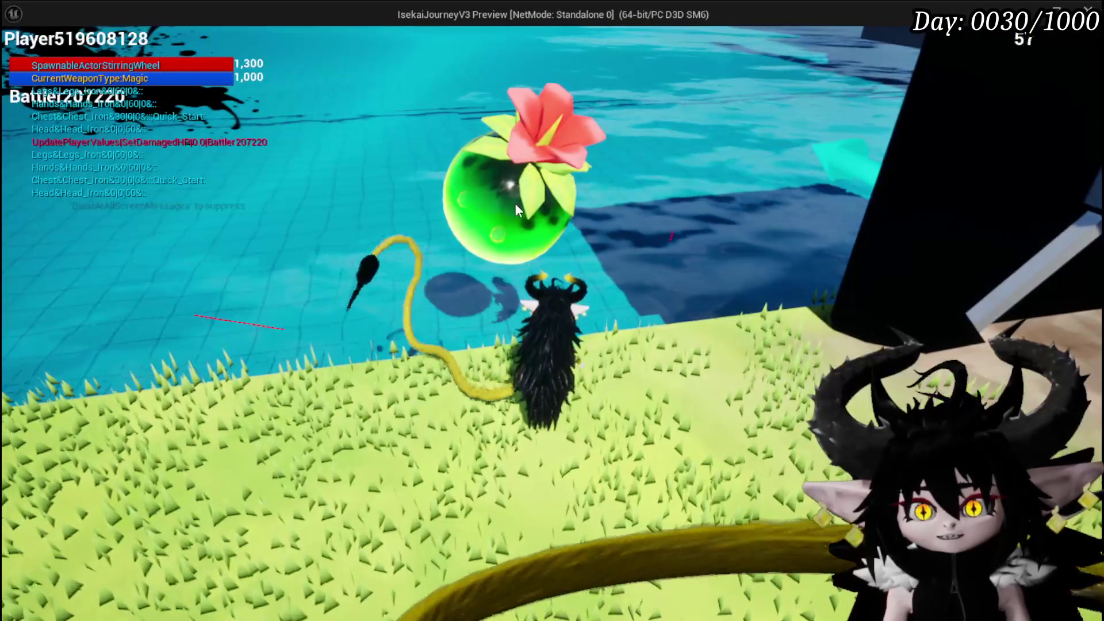
{"action": "left_click", "coordinate": [469, 190]}
{"action": "left_click", "coordinate": [429, 152]}
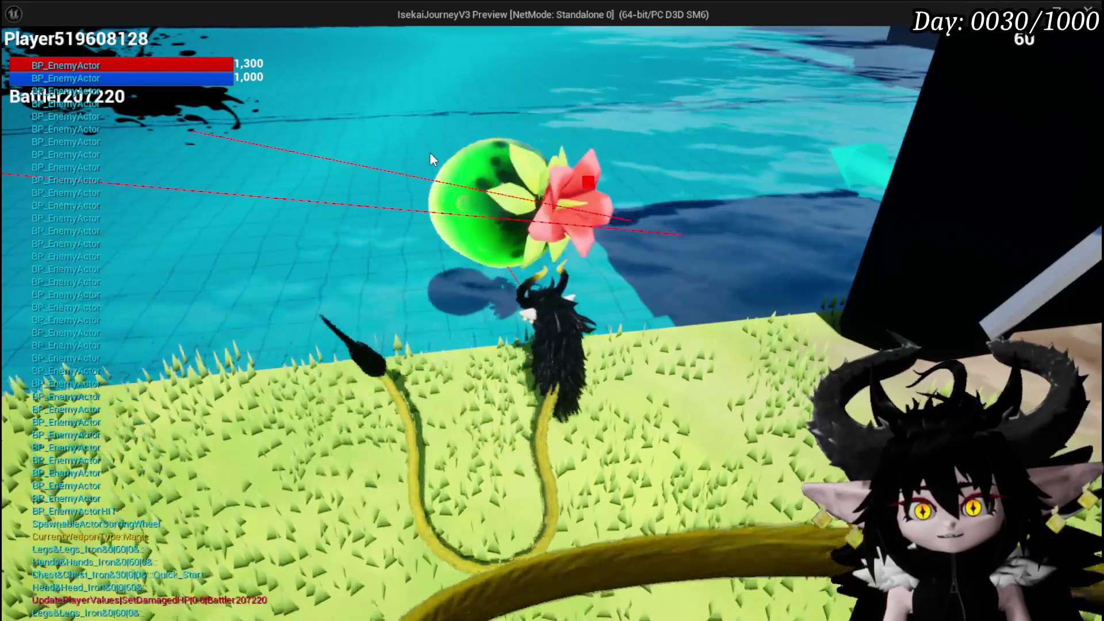
{"action": "left_click", "coordinate": [429, 152]}
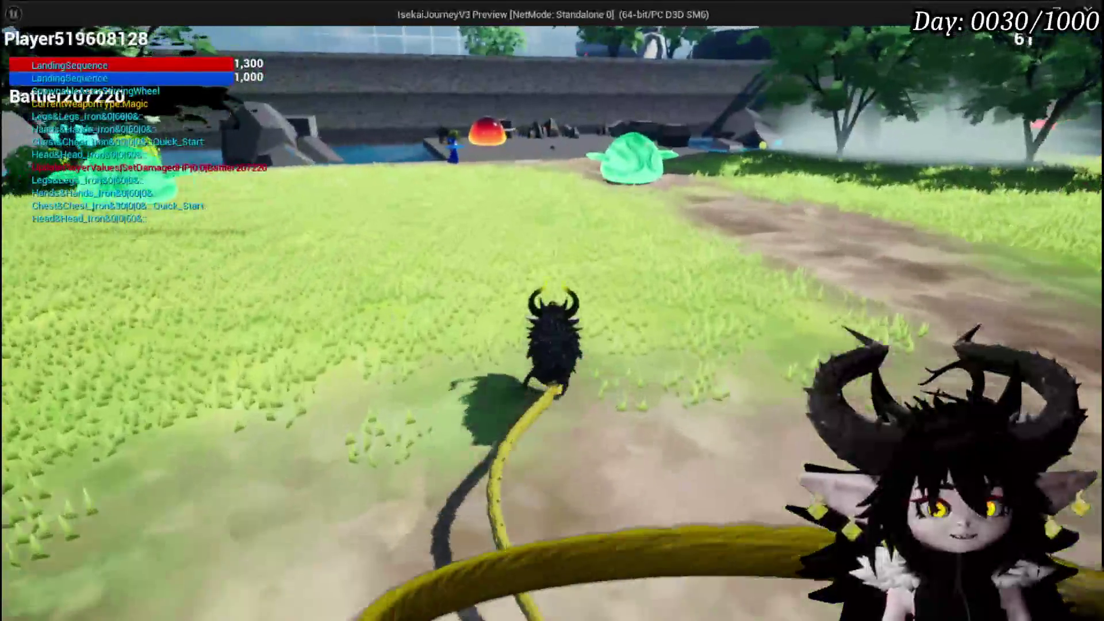
{"action": "key", "text": "Escape"}
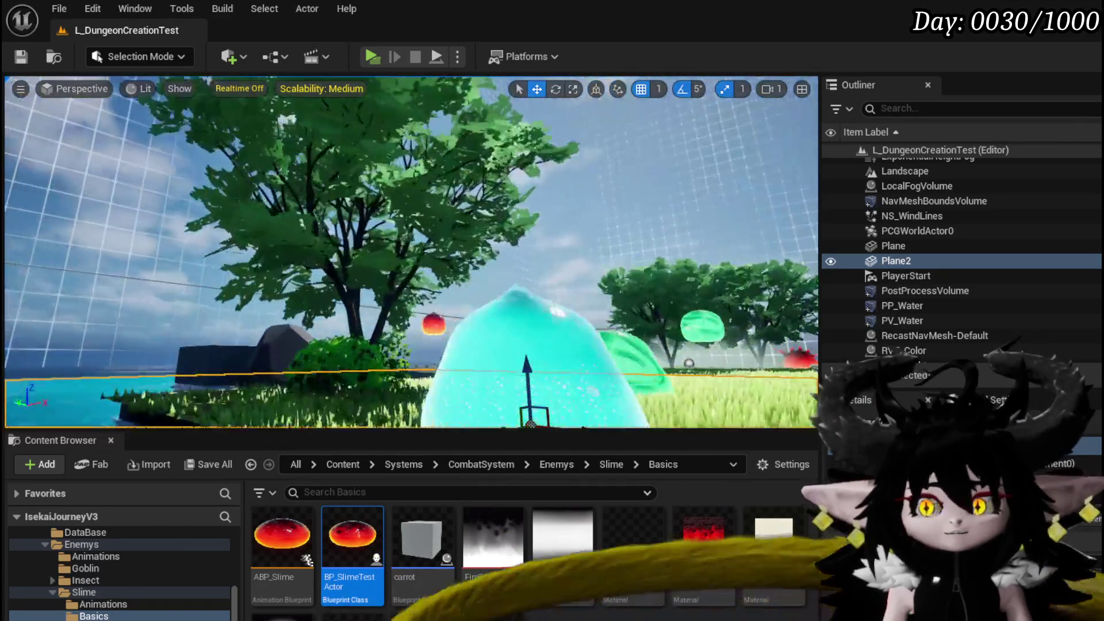
Fly the viewport over the grass arena to inspect the slimes, then save the level
{"action": "key", "text": "w"}
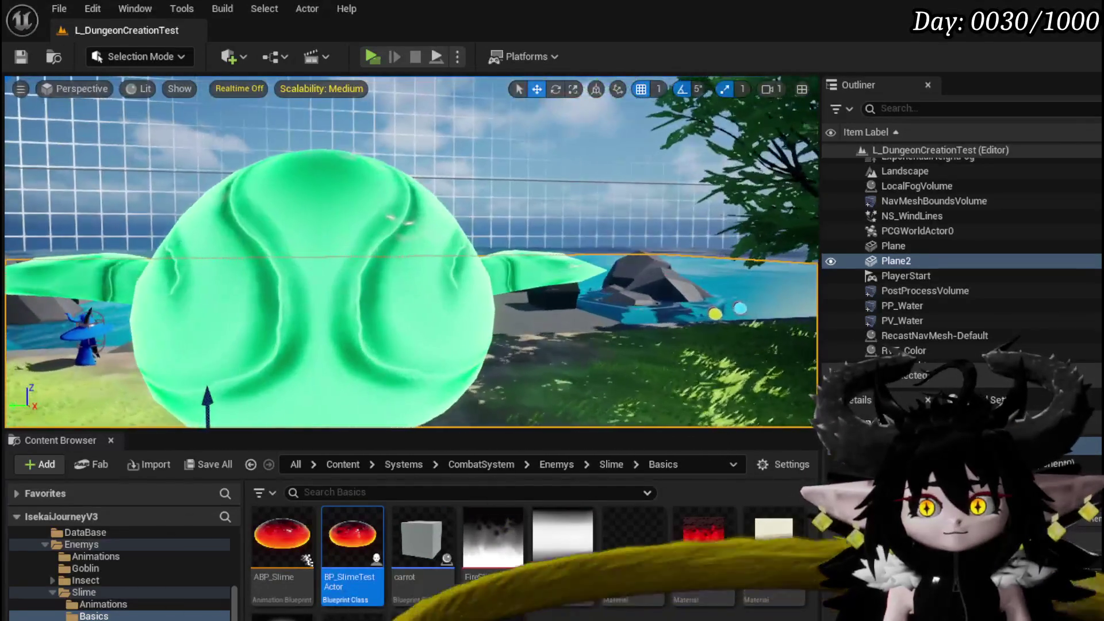
{"action": "key", "text": "w"}
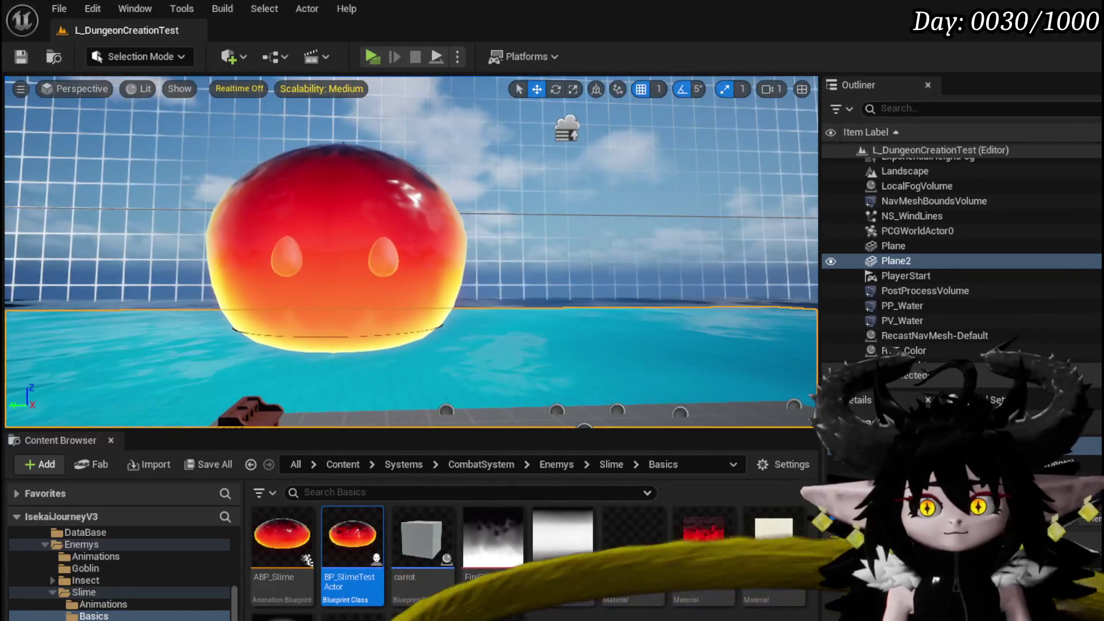
{"action": "key", "text": "w"}
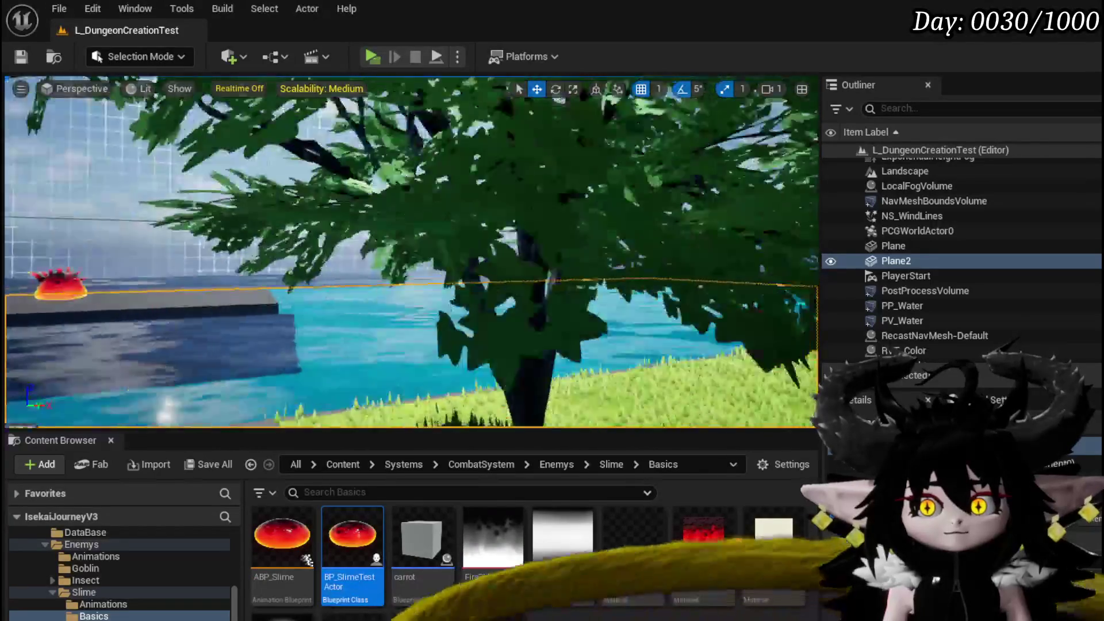
{"action": "key", "text": "s"}
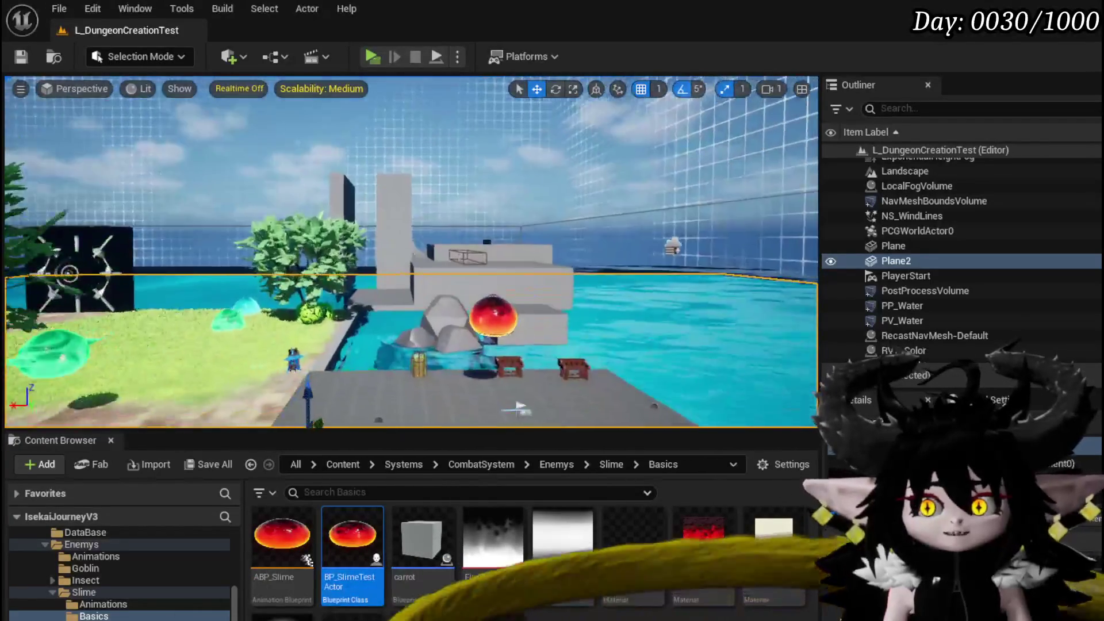
{"action": "key", "text": "w"}
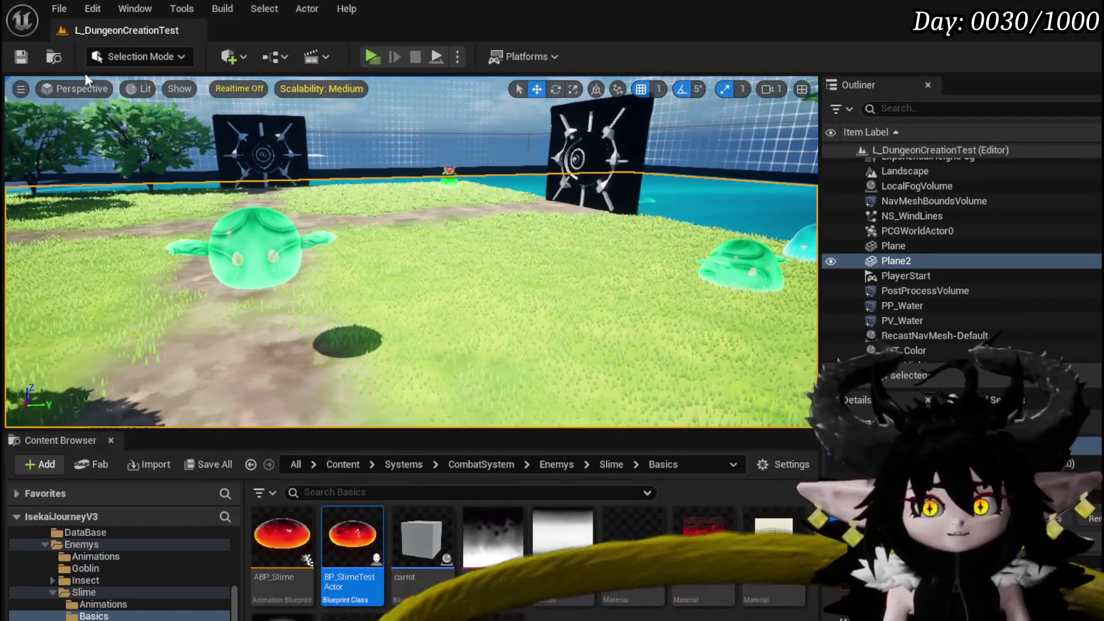
{"action": "left_click", "coordinate": [21, 57]}
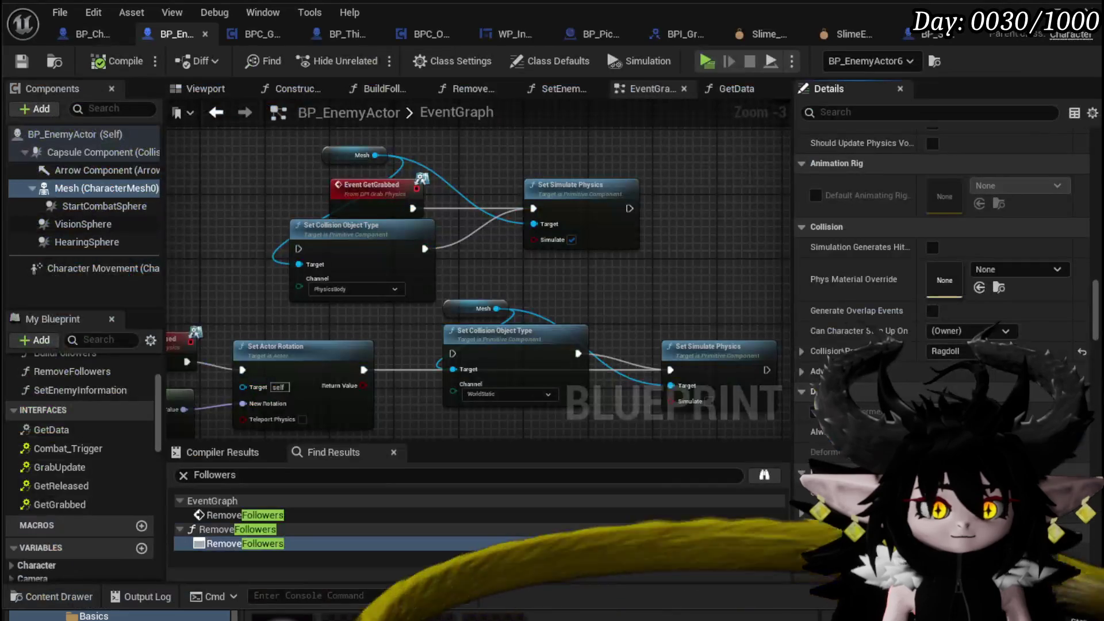
{"action": "scroll", "coordinate": [602, 240], "scroll_direction": "down", "scroll_amount": 4}
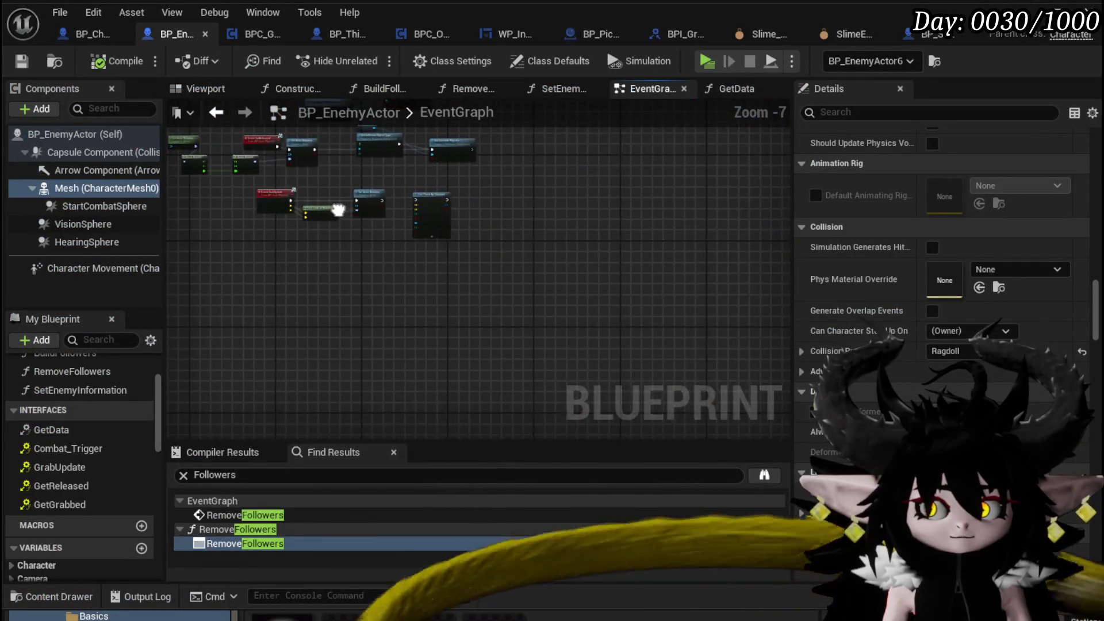
{"action": "left_click", "coordinate": [256, 34]}
{"action": "scroll", "coordinate": [647, 196], "scroll_direction": "down", "scroll_amount": 2}
{"action": "scroll", "coordinate": [646, 195], "scroll_direction": "down", "scroll_amount": 2}
{"action": "scroll", "coordinate": [638, 219], "scroll_direction": "up", "scroll_amount": 4}
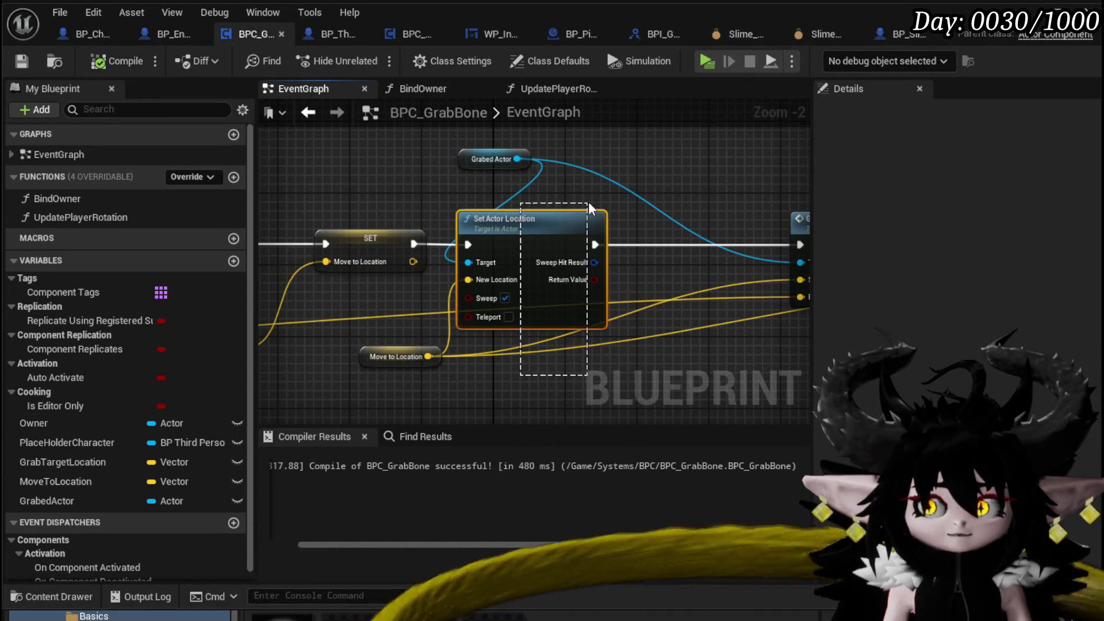
{"action": "left_click_drag", "start_coordinate": [443, 191], "coordinate": [483, 241]}
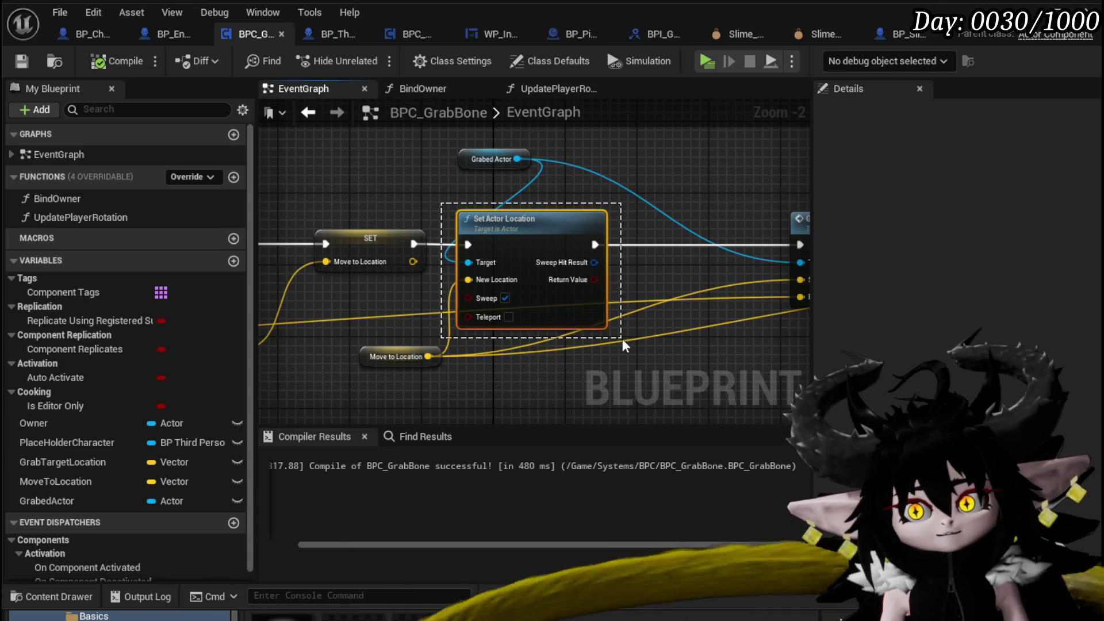
{"action": "mouse_move", "coordinate": [584, 272]}
{"action": "left_mouse_down"}
{"action": "mouse_move", "coordinate": [598, 276]}
{"action": "mouse_move", "coordinate": [615, 258]}
{"action": "mouse_move", "coordinate": [660, 182]}
{"action": "left_mouse_up"}
{"action": "scroll", "coordinate": [585, 167], "scroll_direction": "down", "scroll_amount": 3}
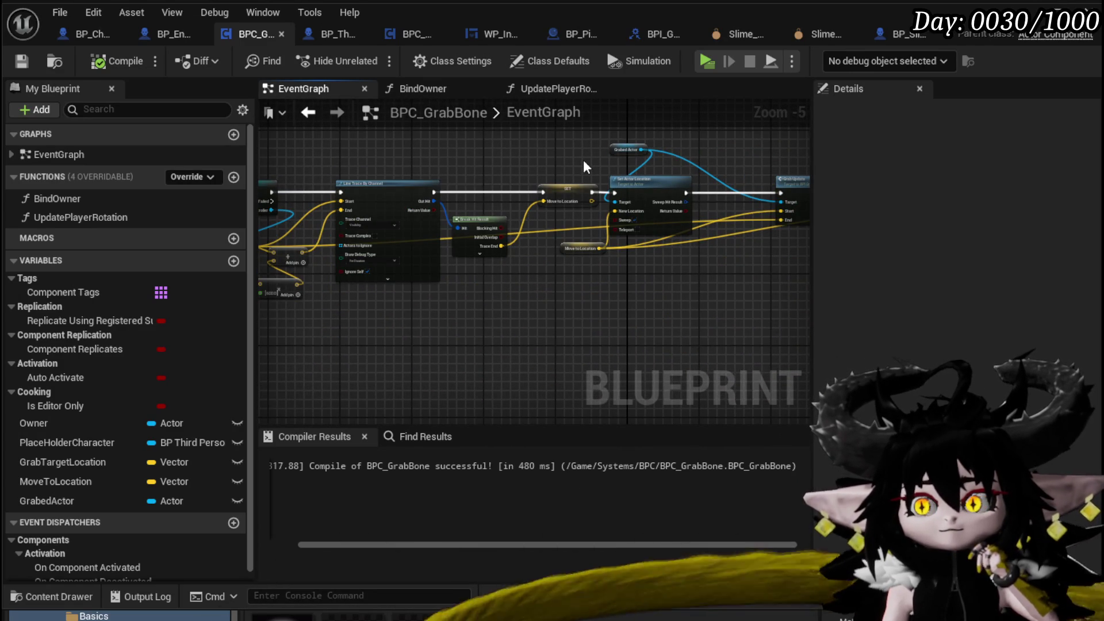
{"action": "left_click_drag", "start_coordinate": [586, 167], "coordinate": [661, 174]}
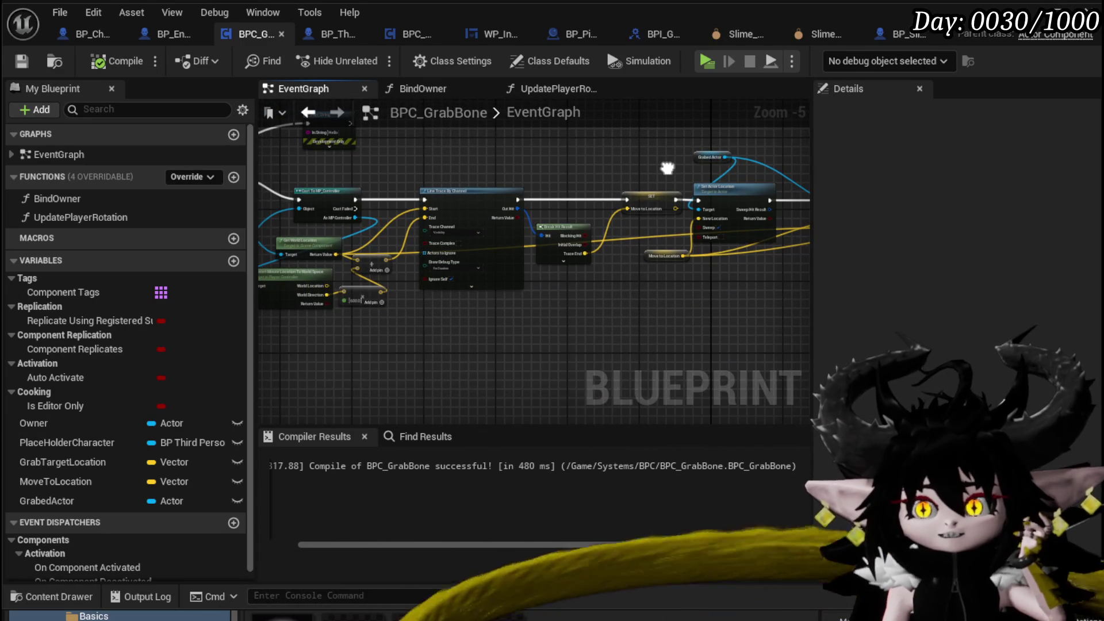
{"action": "mouse_move", "coordinate": [697, 285]}
{"action": "left_mouse_down"}
{"action": "mouse_move", "coordinate": [776, 271]}
{"action": "mouse_move", "coordinate": [446, 253]}
{"action": "mouse_move", "coordinate": [368, 235]}
{"action": "left_mouse_up"}
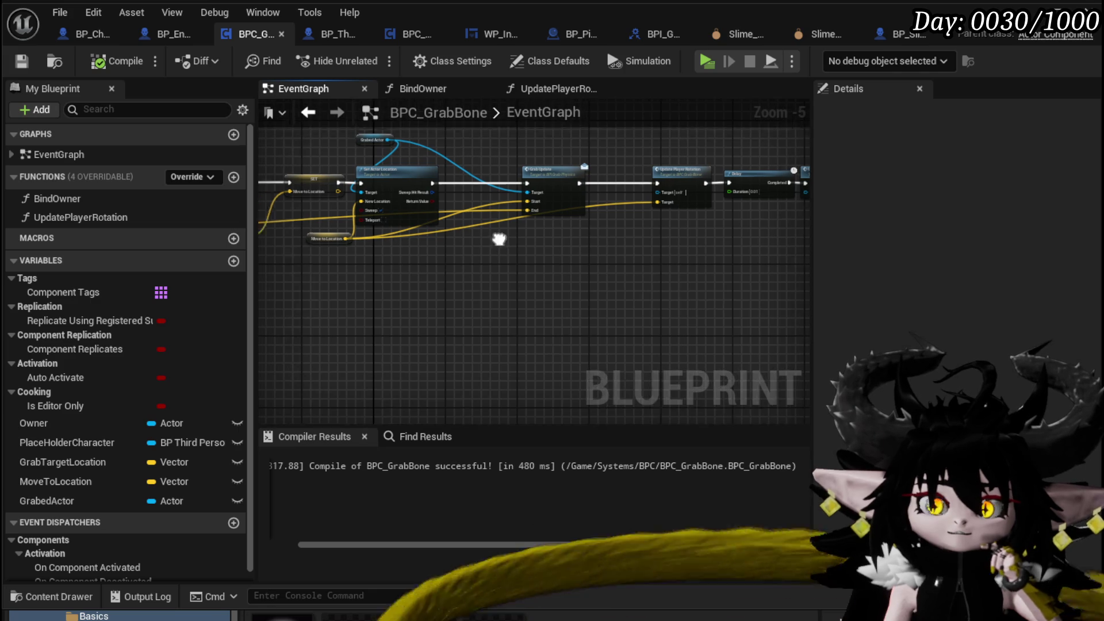
{"action": "scroll", "coordinate": [416, 314], "scroll_direction": "down", "scroll_amount": 2}
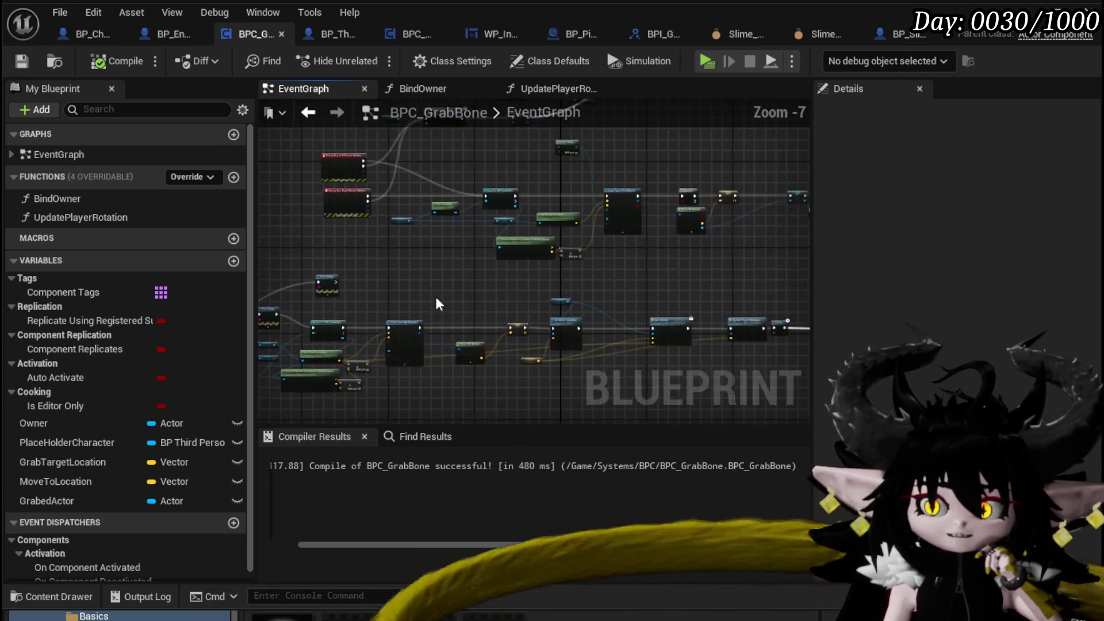
{"action": "scroll", "coordinate": [458, 296], "scroll_direction": "up", "scroll_amount": 3}
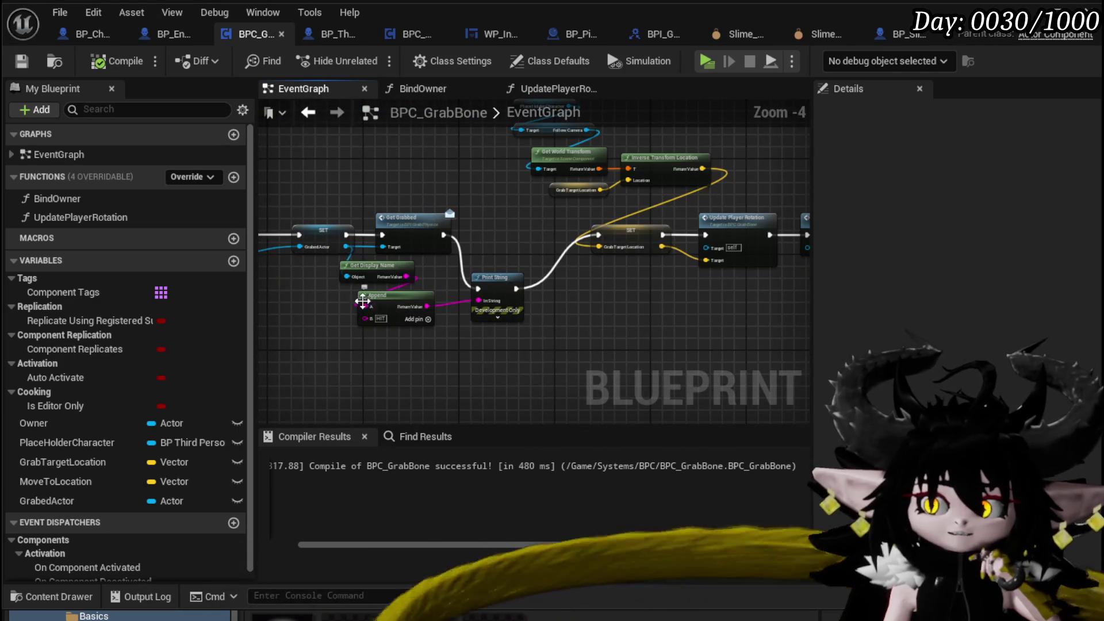
{"action": "mouse_move", "coordinate": [549, 306]}
{"action": "left_mouse_down"}
{"action": "mouse_move", "coordinate": [275, 284]}
{"action": "mouse_move", "coordinate": [353, 313]}
{"action": "mouse_move", "coordinate": [469, 332]}
{"action": "mouse_move", "coordinate": [574, 254]}
{"action": "left_mouse_up"}
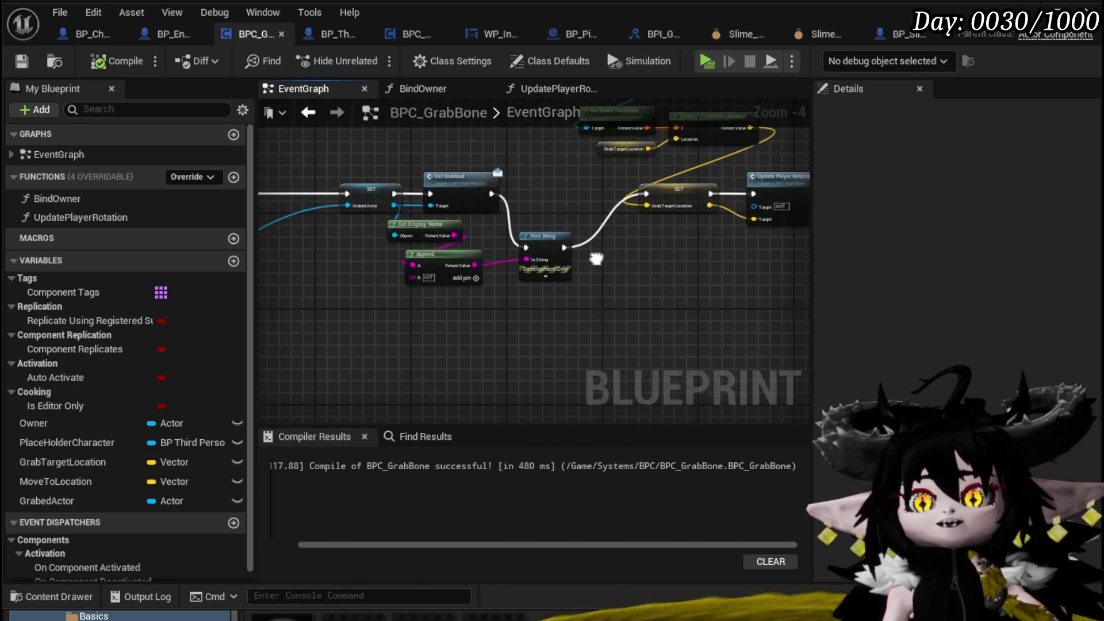
{"action": "scroll", "coordinate": [635, 190], "scroll_direction": "down", "scroll_amount": 3}
{"action": "scroll", "coordinate": [397, 352], "scroll_direction": "up", "scroll_amount": 4}
{"action": "left_click_drag", "start_coordinate": [397, 352], "coordinate": [661, 322]}
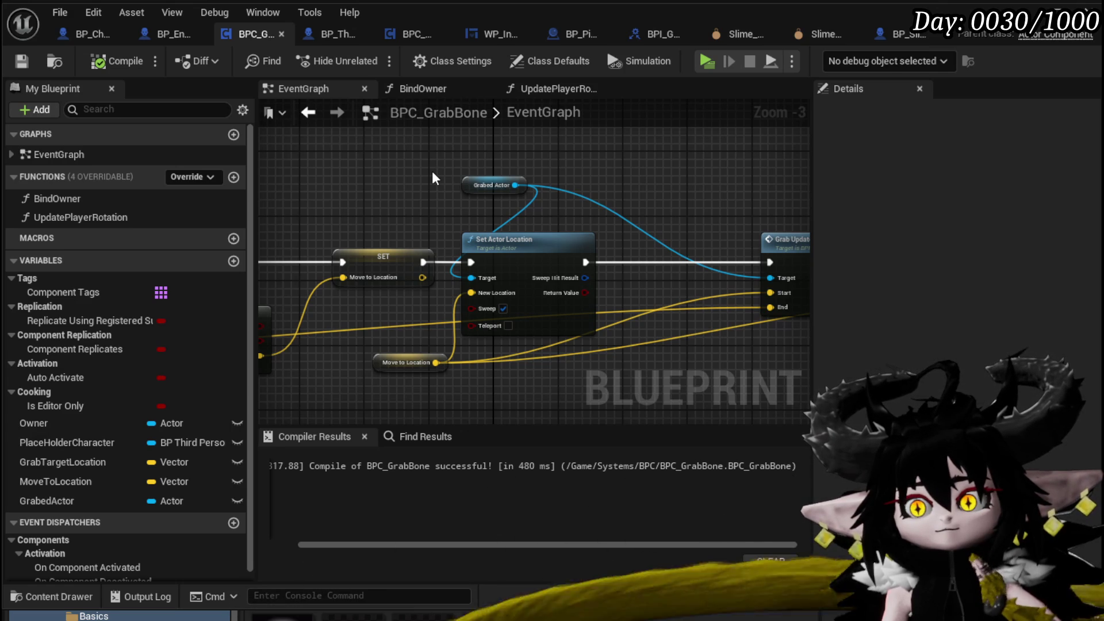
{"action": "left_click", "coordinate": [168, 34]}
{"action": "scroll", "coordinate": [521, 236], "scroll_direction": "up", "scroll_amount": 4}
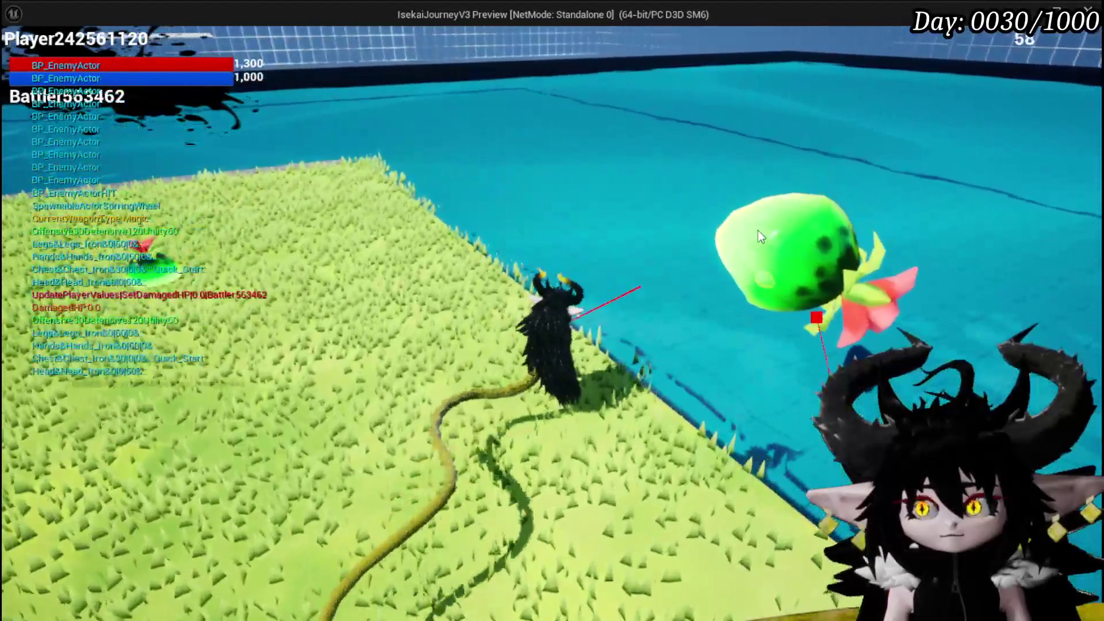
Grab the slime with the tail in play, then end the session to return to the editor
{"action": "left_click", "coordinate": [753, 231]}
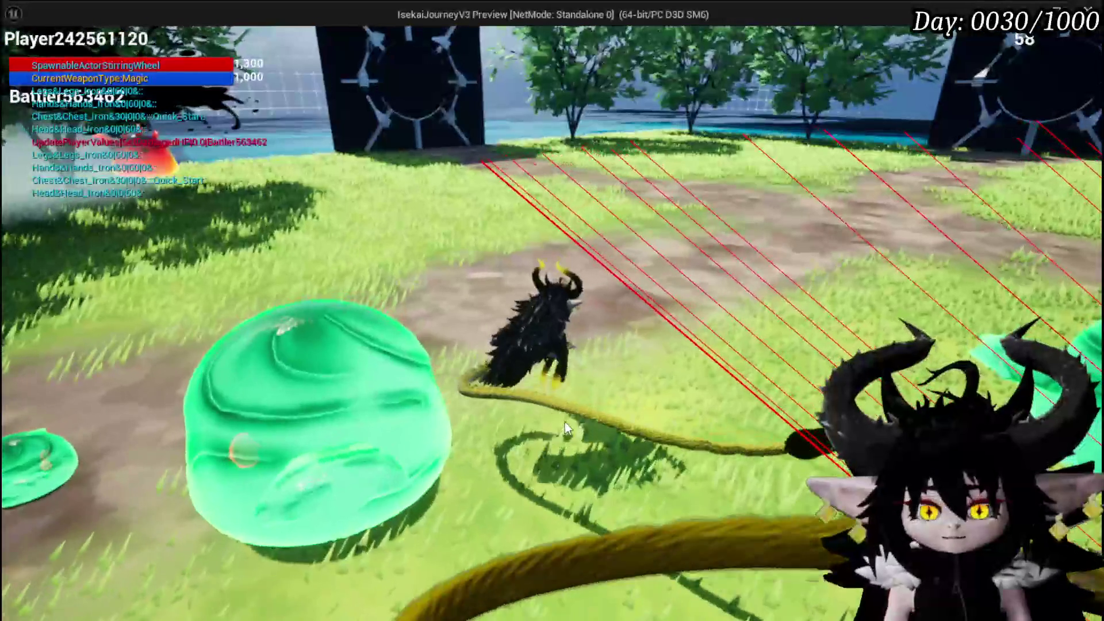
{"action": "key", "text": "Escape"}
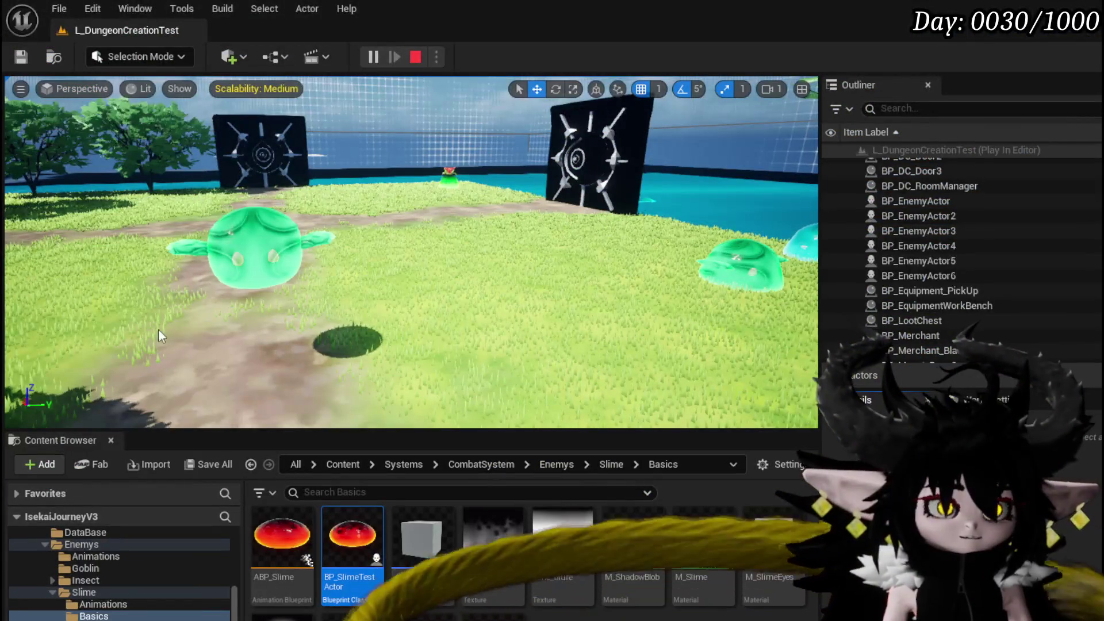